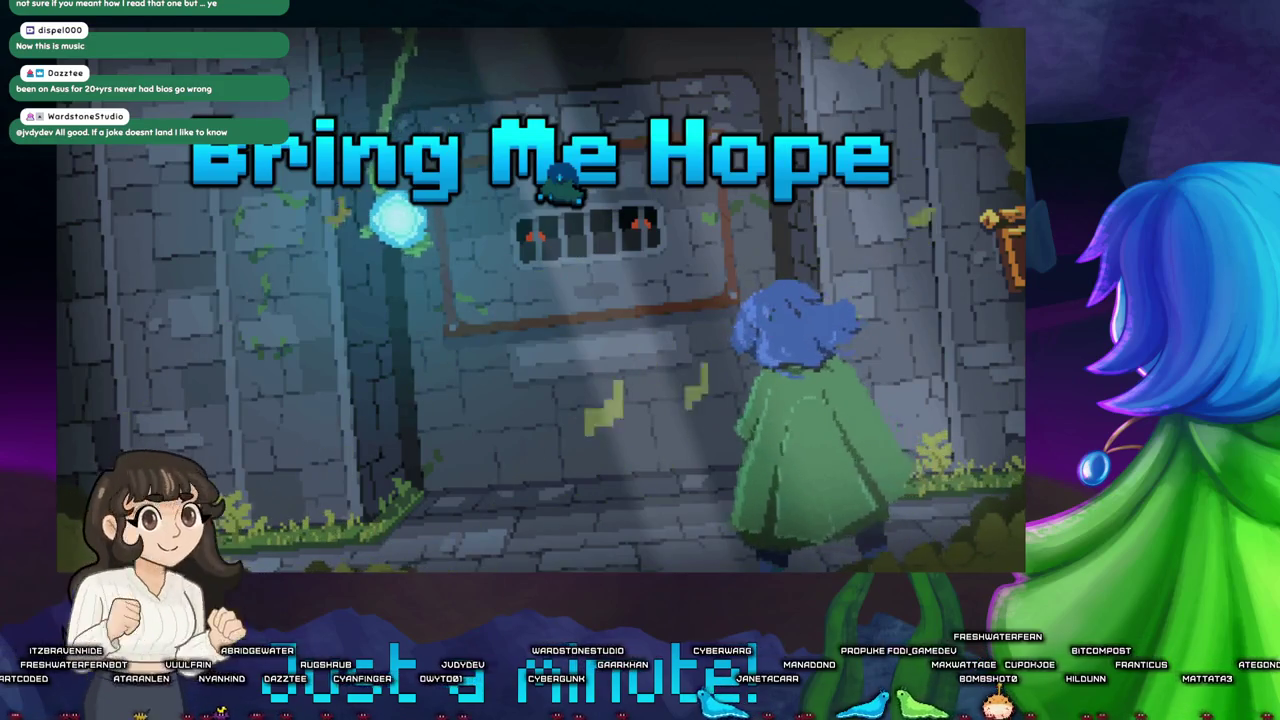
Pause the Bring Me Hope trailer, leave fullscreen and return to Aseprite.
{"action": "left_click", "coordinate": [855, 337]}
{"action": "key", "text": "Escape"}
{"action": "key", "text": "alt+Tab"}
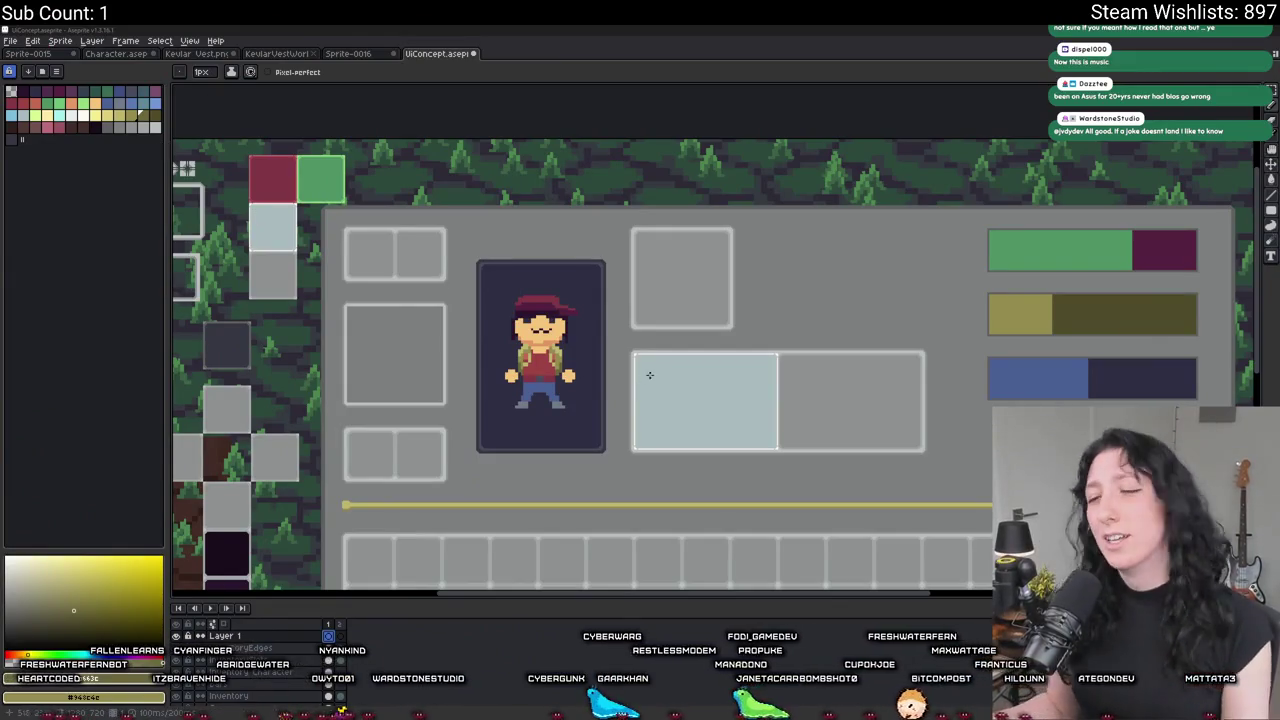
Launch FL Studio 2025 from the Windows Start search.
{"action": "key", "text": "super"}
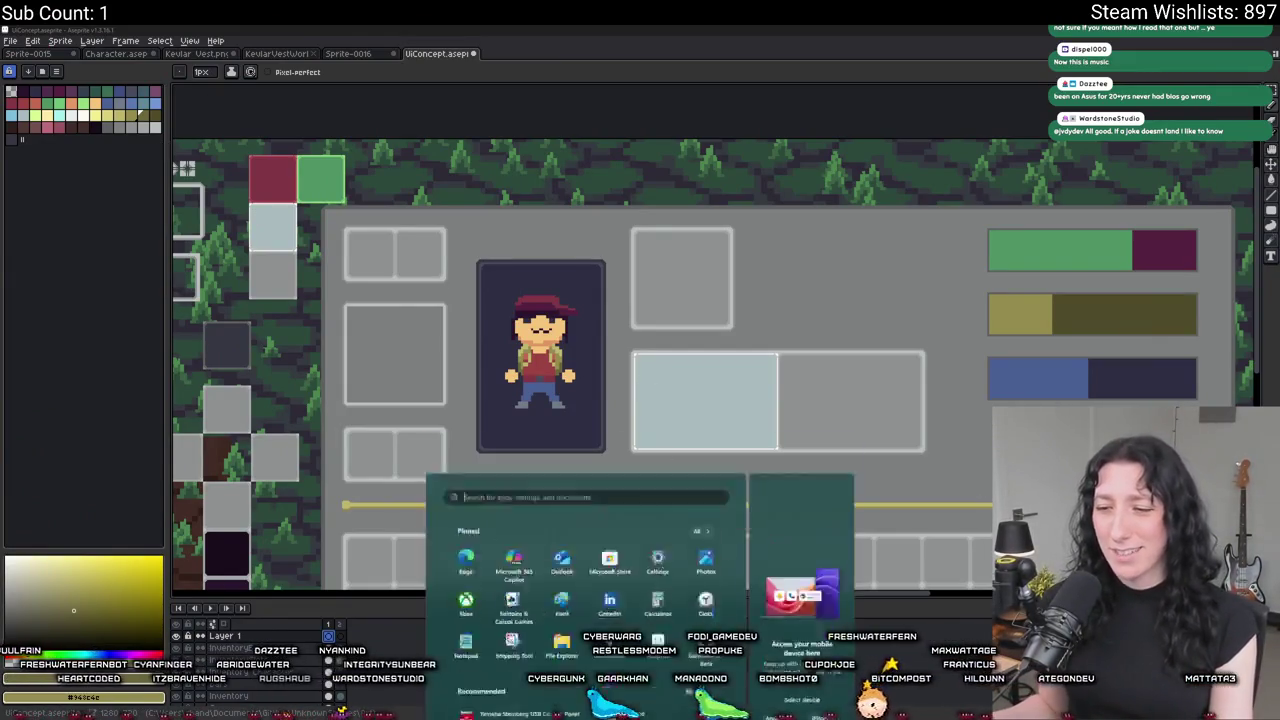
{"action": "type", "text": "fl"}
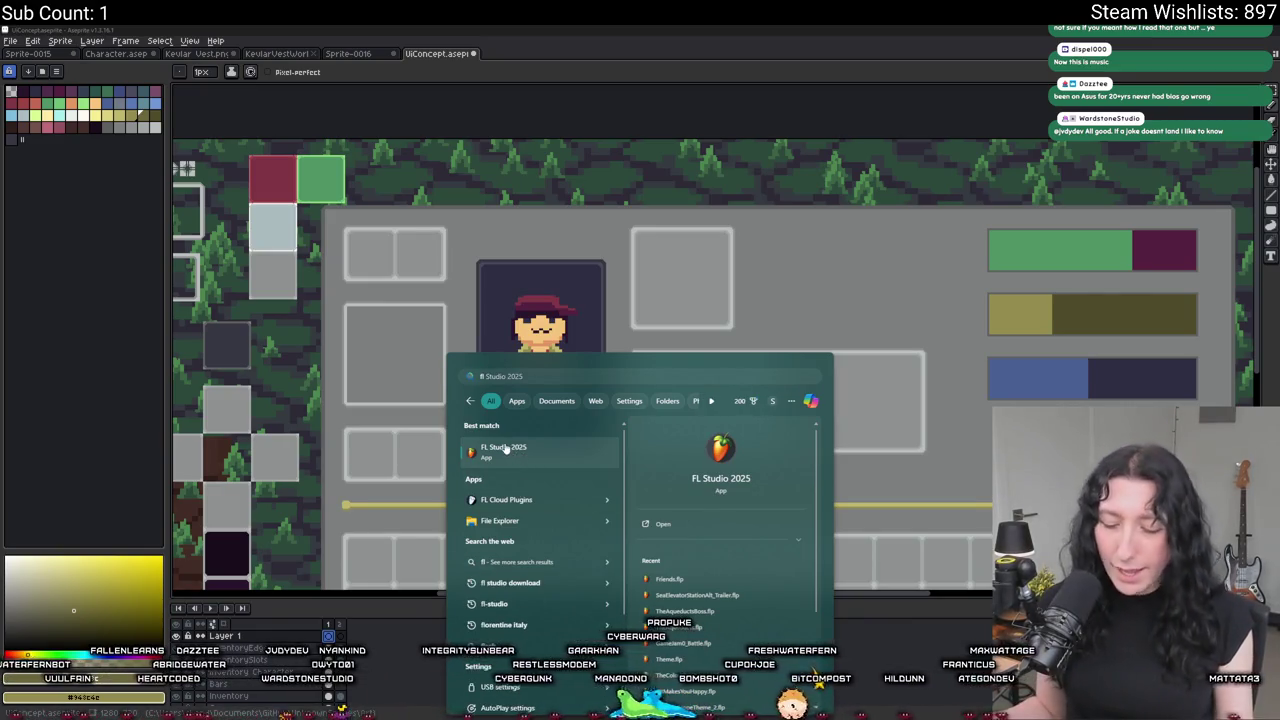
{"action": "left_click", "coordinate": [506, 449]}
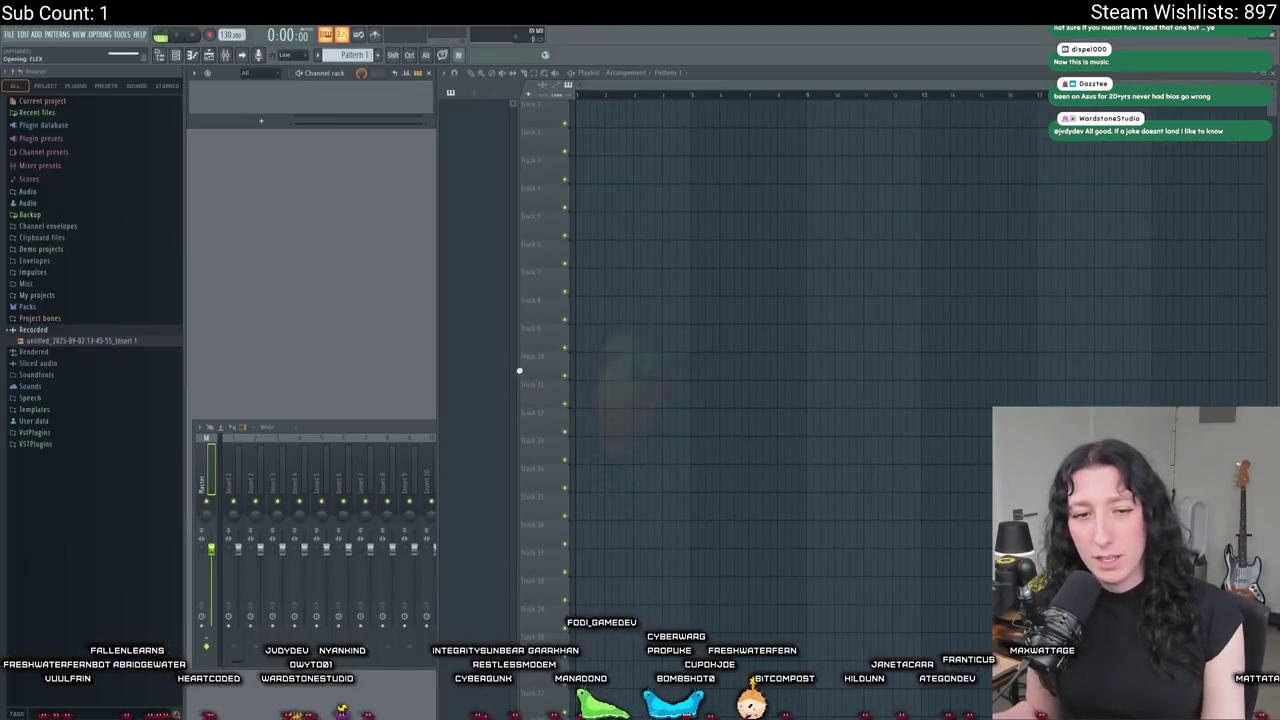
Try opening the recent TheAqueductsBoss project, then switch back to Aseprite.
{"action": "left_click", "coordinate": [9, 35]}
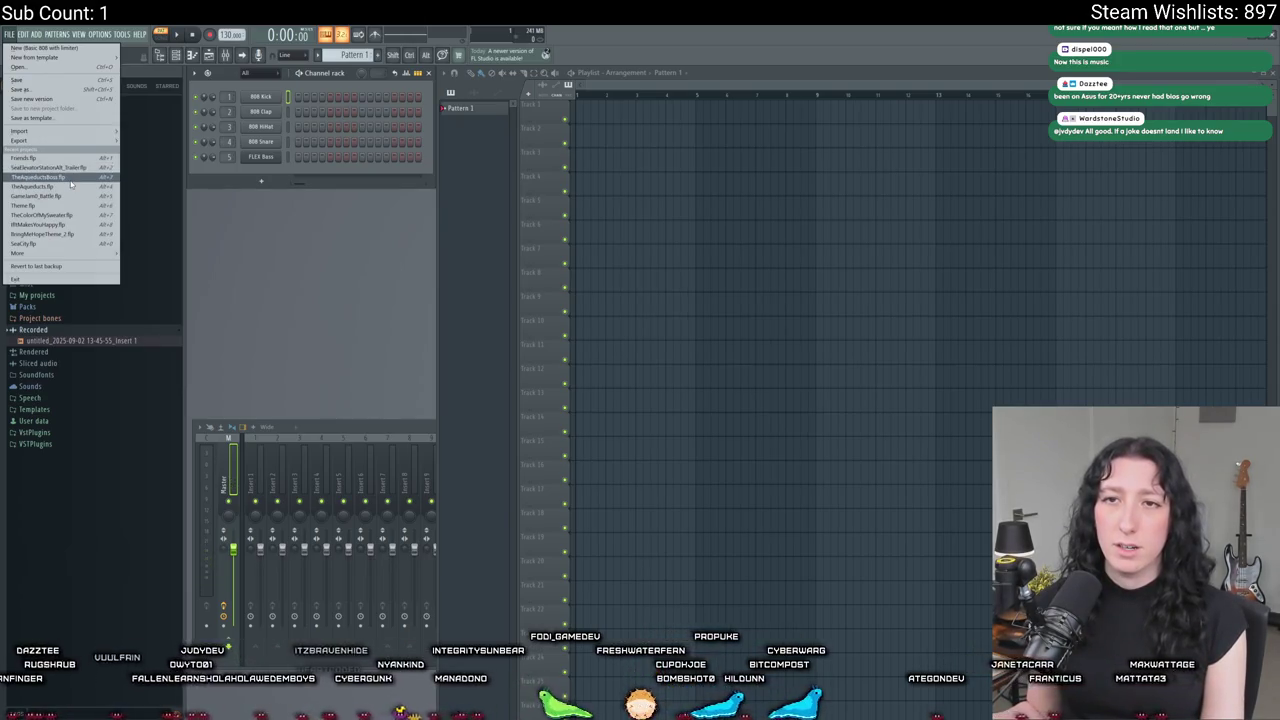
{"action": "left_click", "coordinate": [71, 178]}
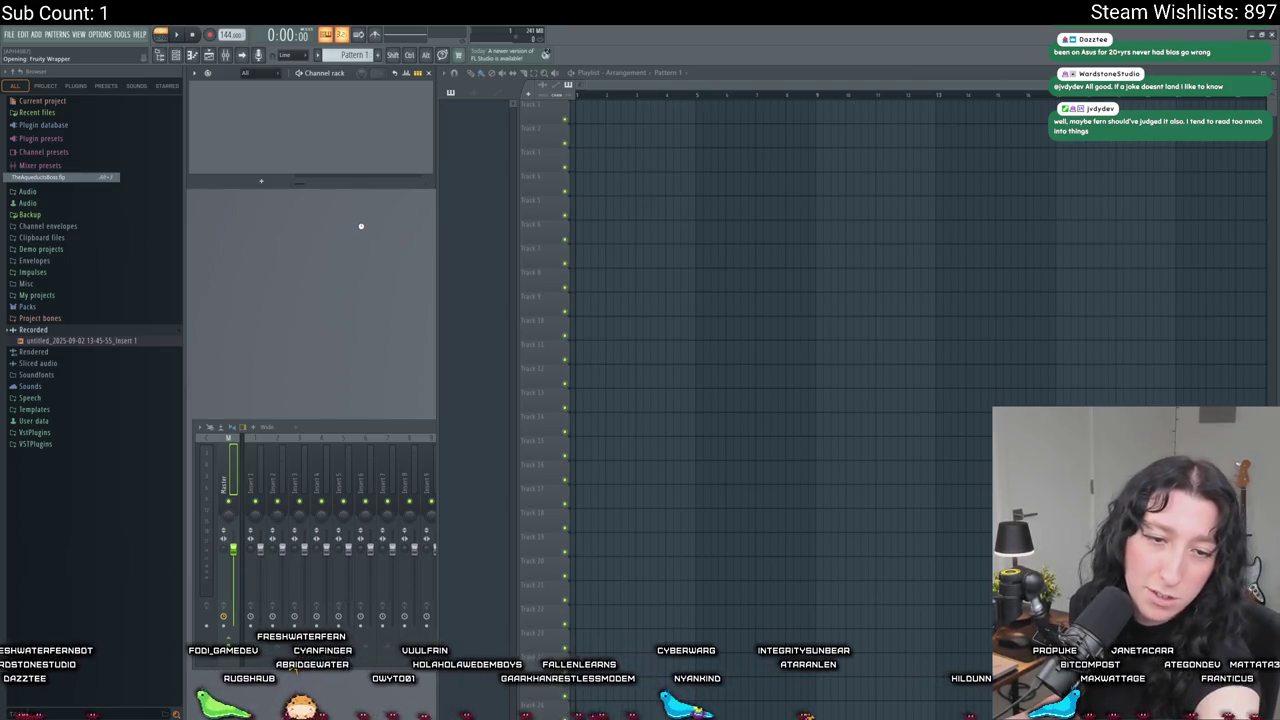
{"action": "key", "text": "alt+Tab"}
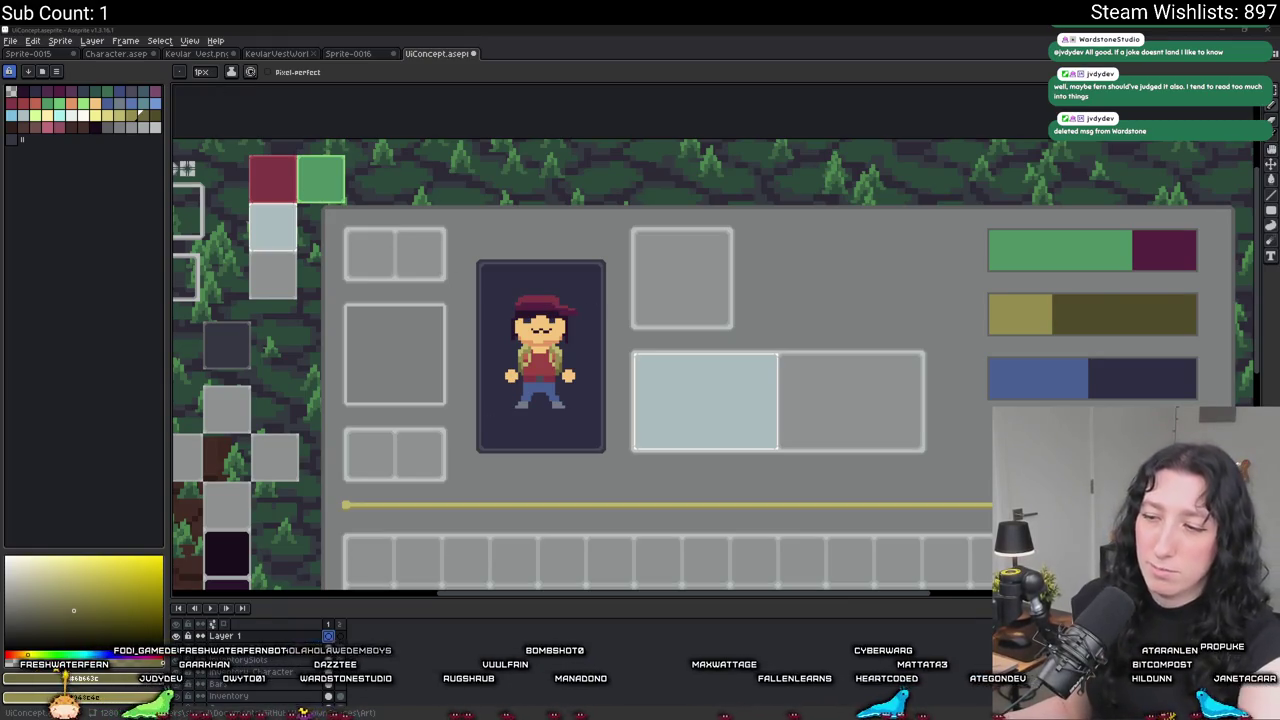
Relaunch FL Studio 2025 through the Start menu search.
{"action": "key", "text": "super"}
{"action": "type", "text": "fl"}
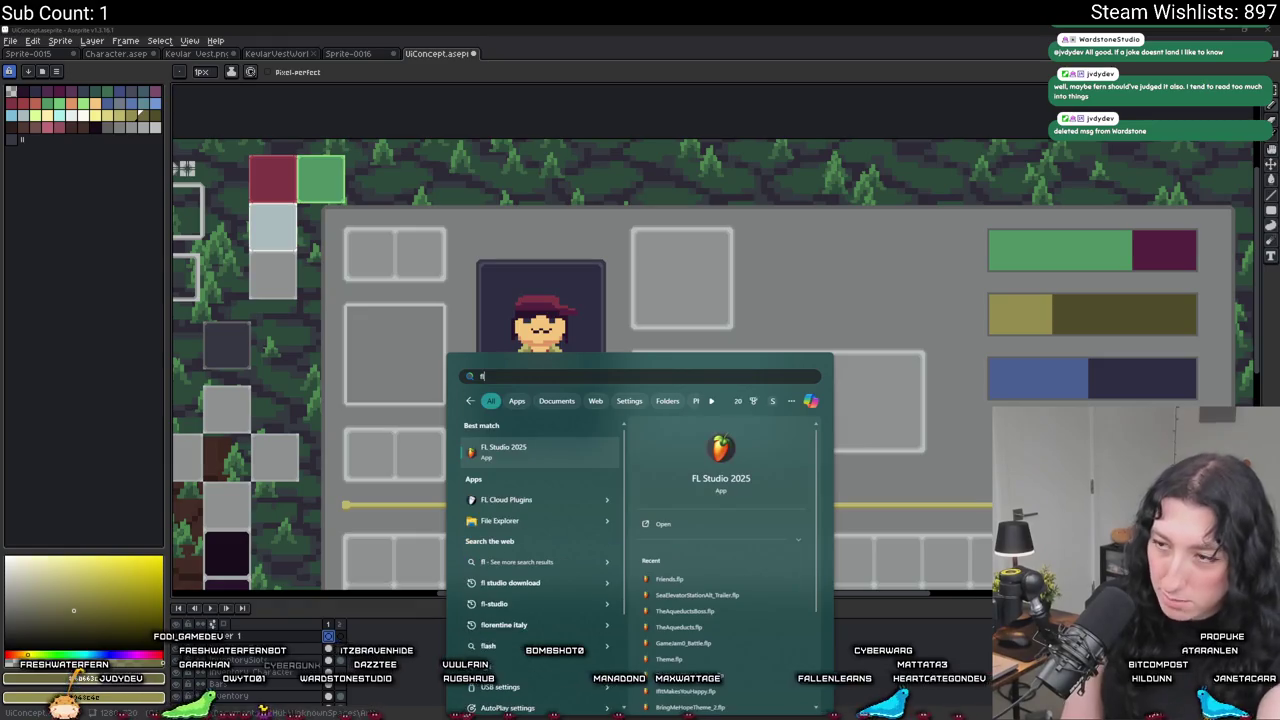
{"action": "key", "text": "Return"}
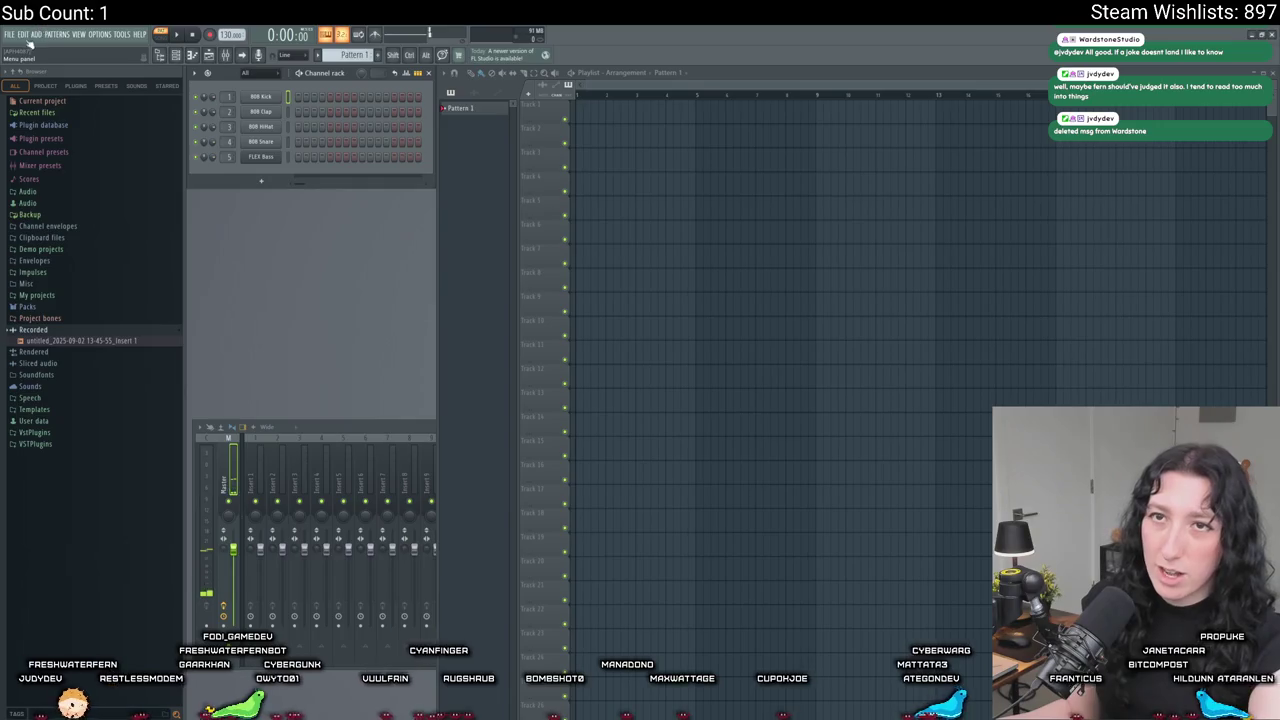
Load TheAqueductsBoss.flp from FL Studio's recent files list.
{"action": "left_click", "coordinate": [10, 34]}
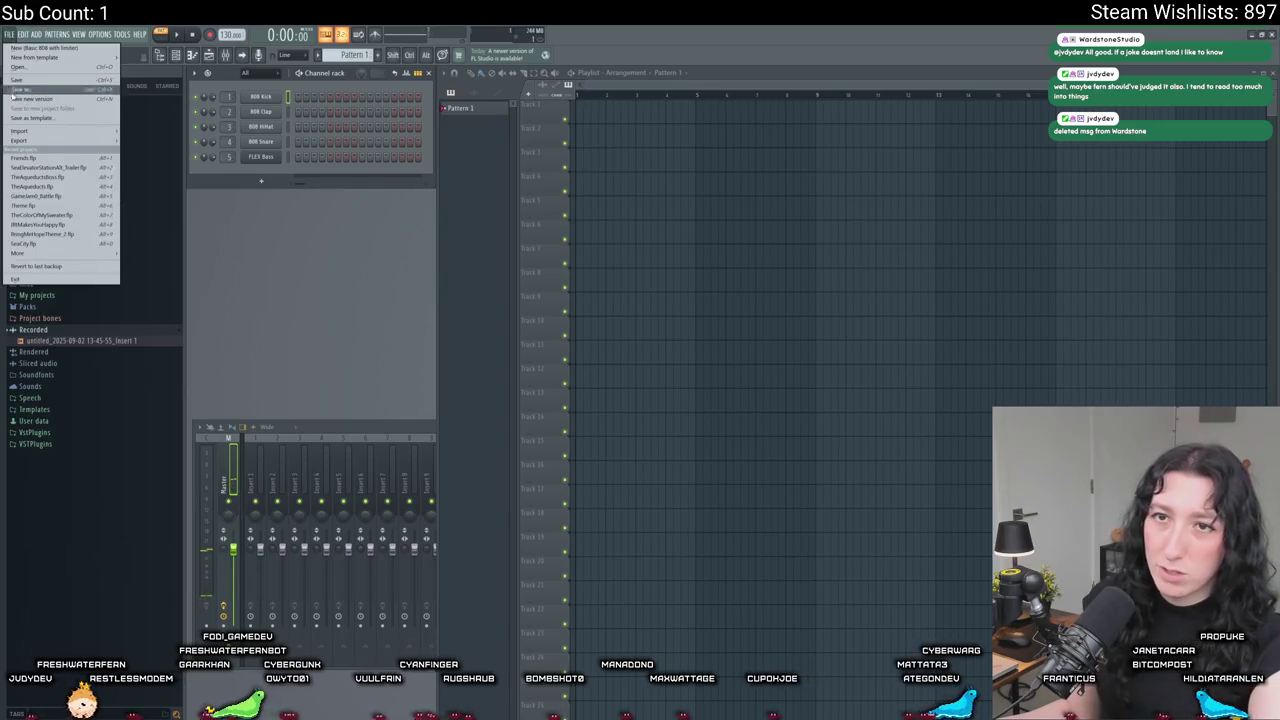
{"action": "left_click", "coordinate": [64, 177]}
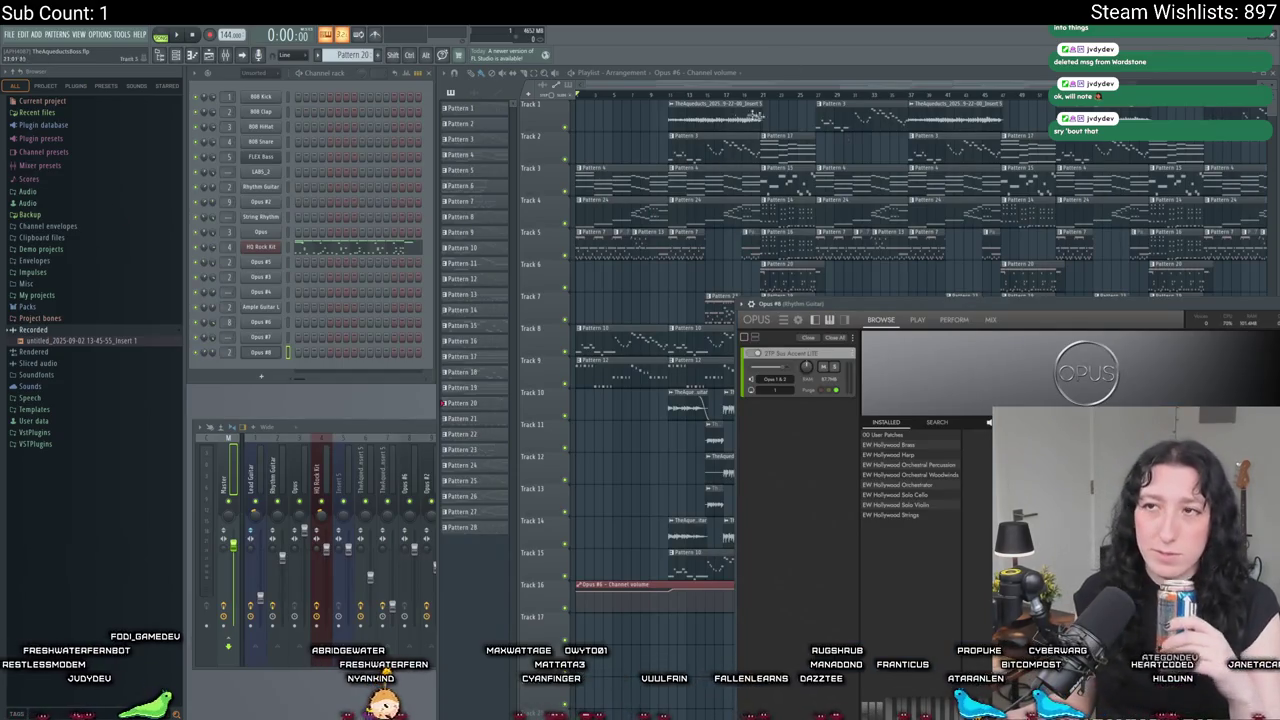
Review the Audio settings, close them, and bring the Playlist in front of the Opus window.
{"action": "left_click", "coordinate": [100, 34]}
{"action": "left_click", "coordinate": [110, 63]}
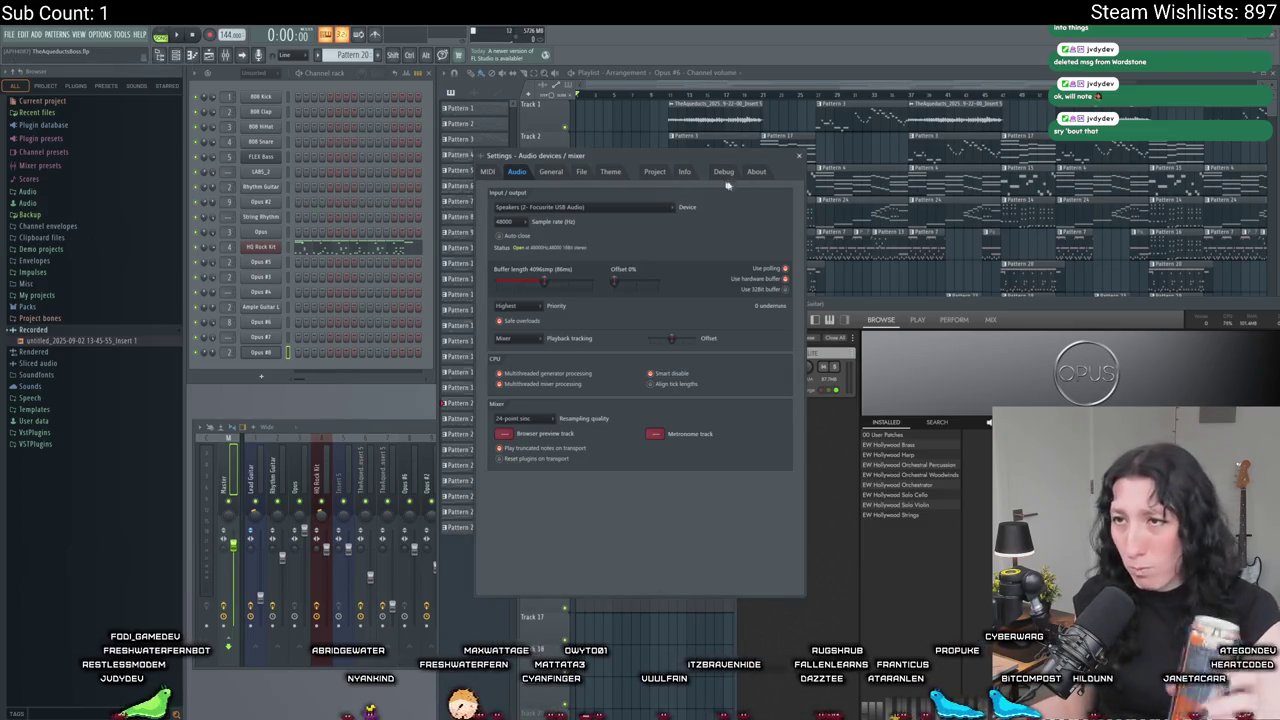
{"action": "left_click", "coordinate": [799, 157]}
{"action": "left_click", "coordinate": [645, 143]}
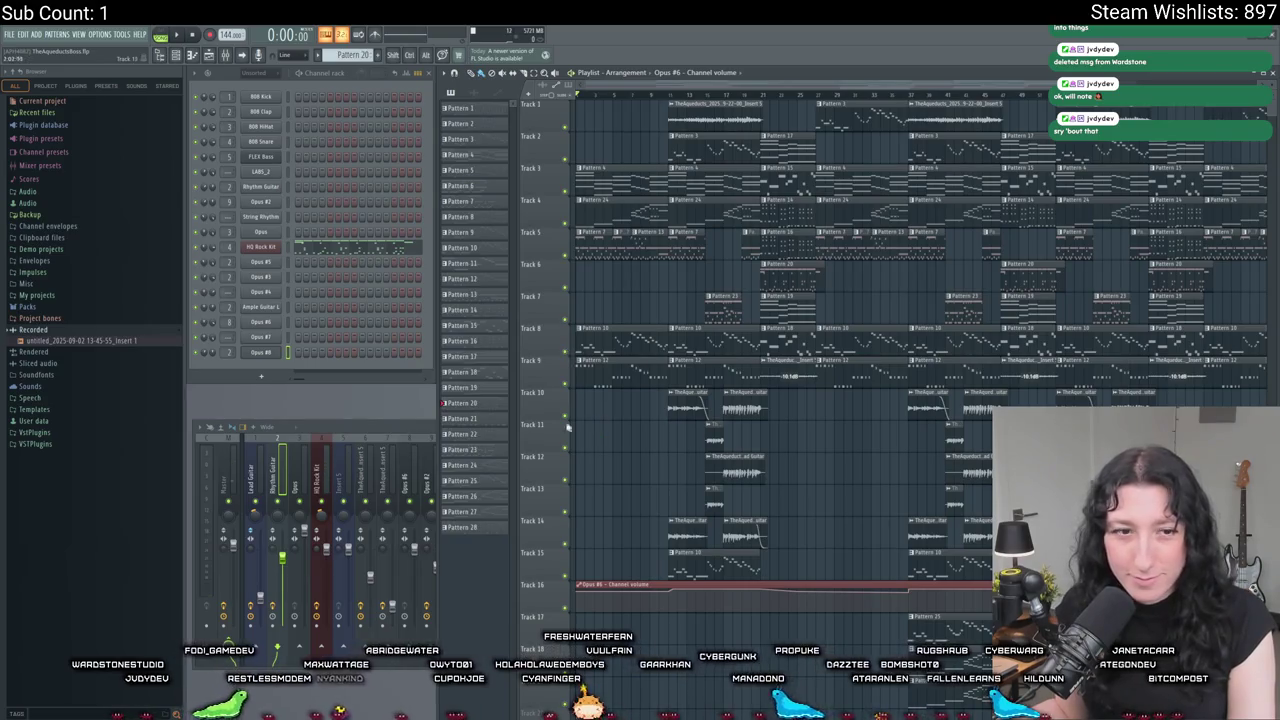
Play the TheAqueductsBoss arrangement for about 75 seconds while panning the playlist, then stop.
{"action": "key", "text": "space"}
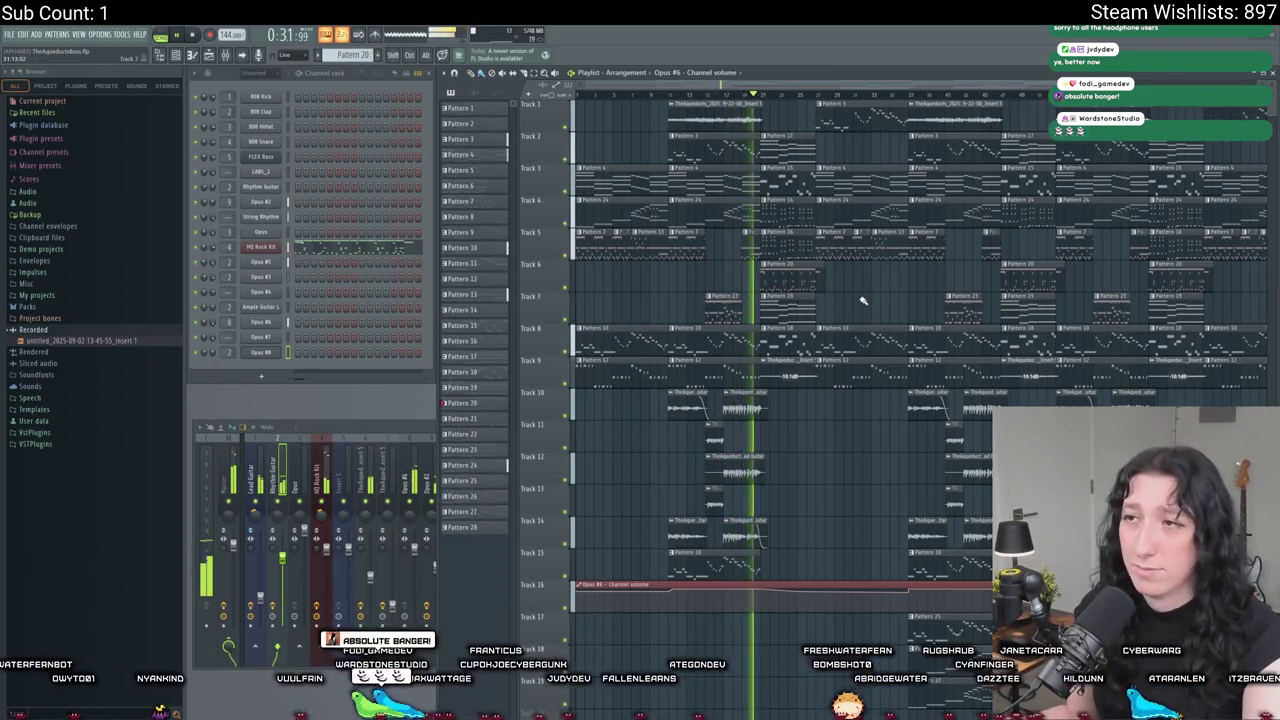
{"action": "left_click_drag", "start_coordinate": [869, 146], "coordinate": [825, 146]}
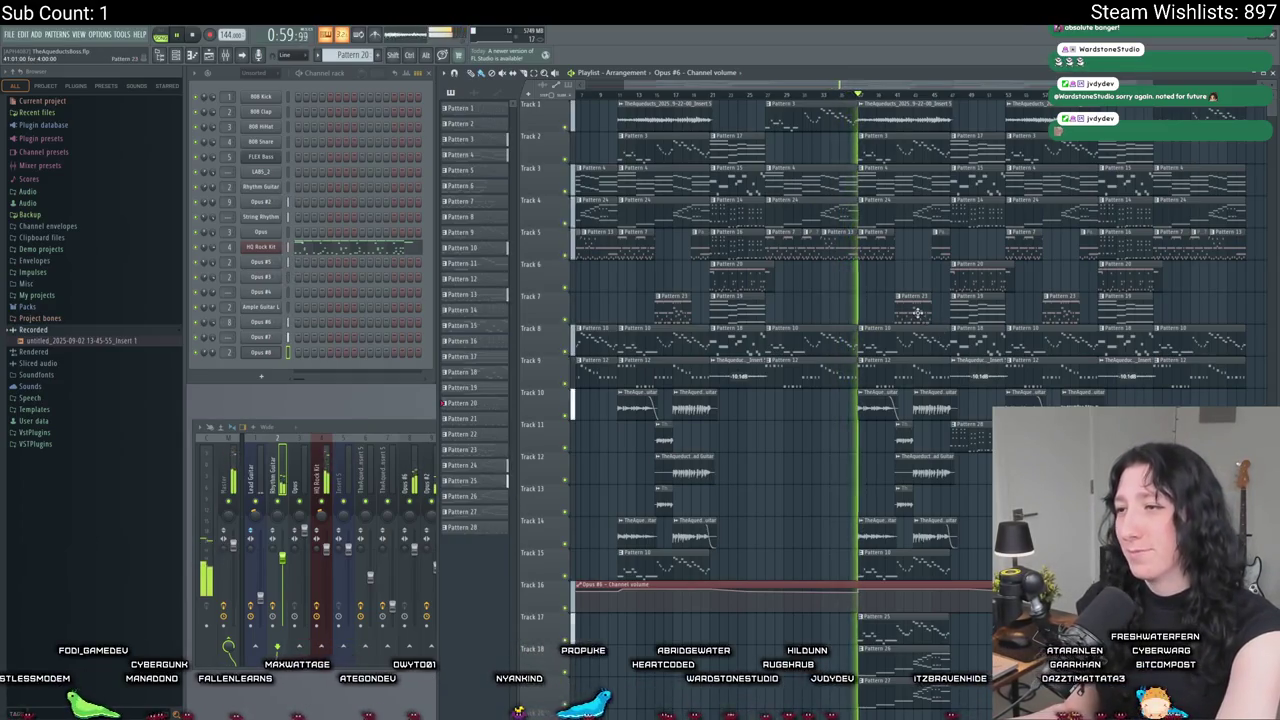
{"action": "scroll", "coordinate": [890, 255], "scroll_direction": "down", "scroll_amount": 1}
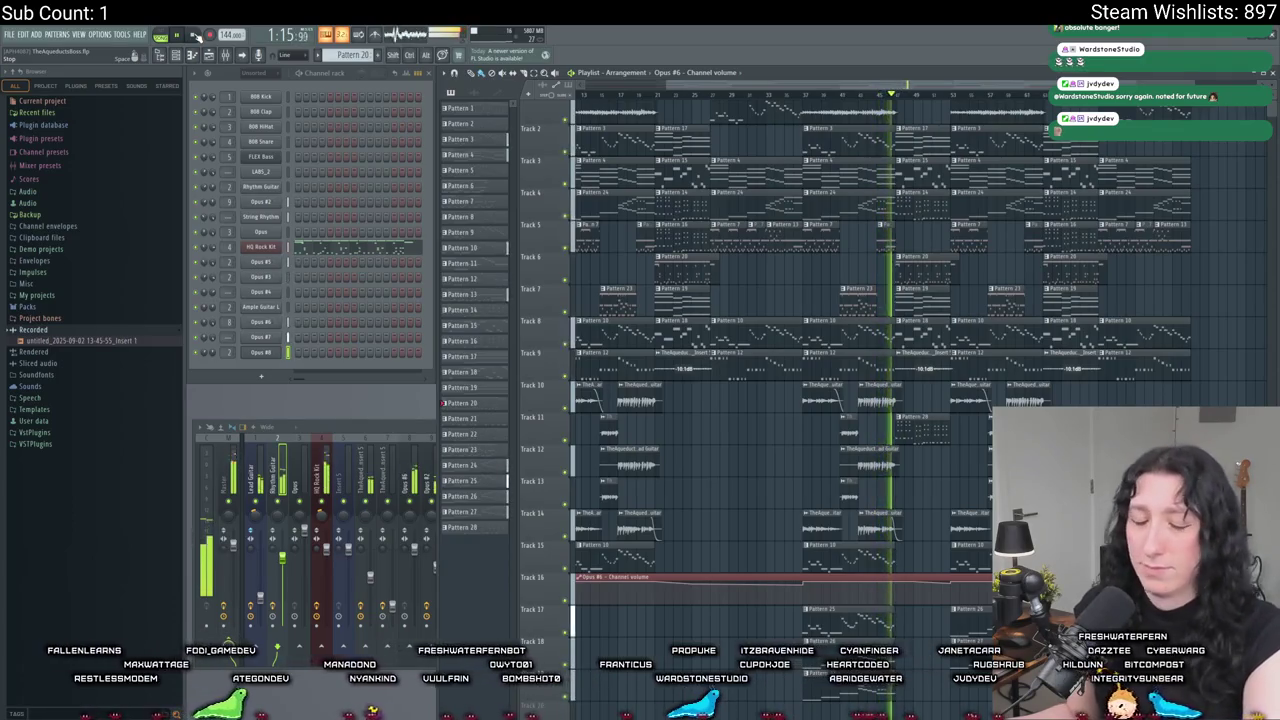
{"action": "left_click", "coordinate": [196, 35]}
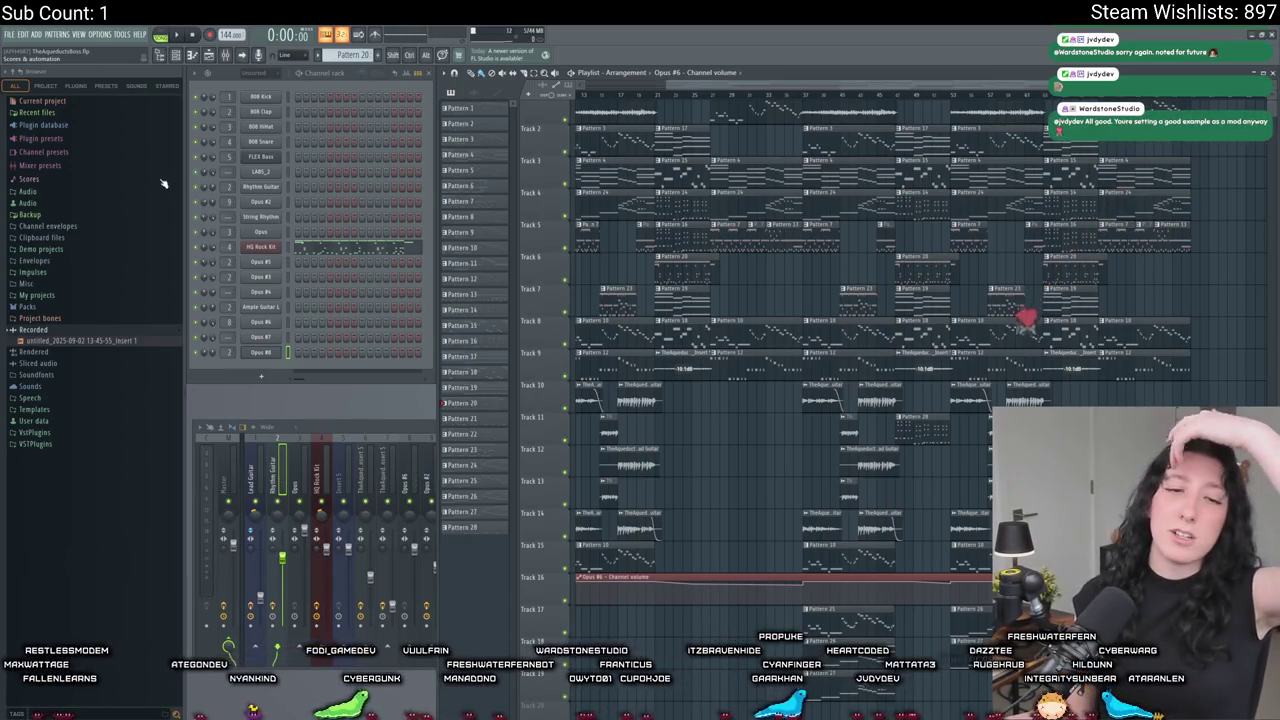
{"action": "left_click", "coordinate": [10, 34]}
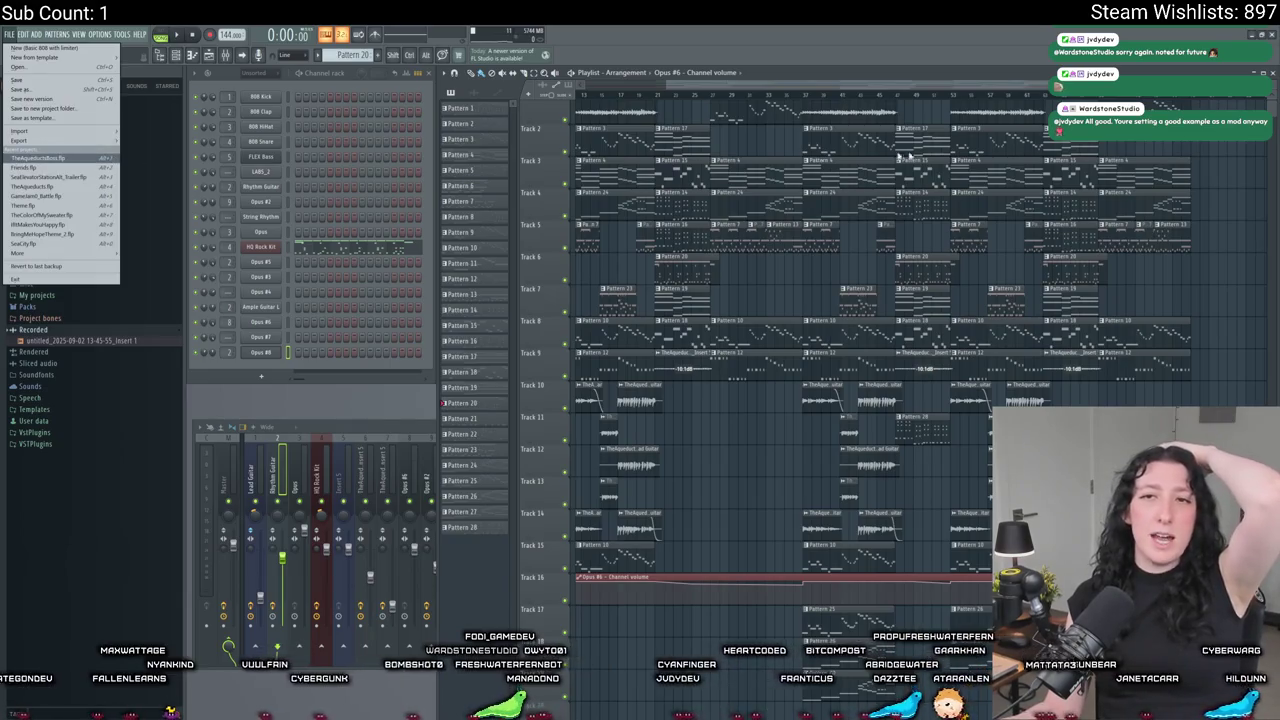
Reload TheAqueductsBoss.flp without saving changes, then switch back to Aseprite.
{"action": "left_click", "coordinate": [40, 158]}
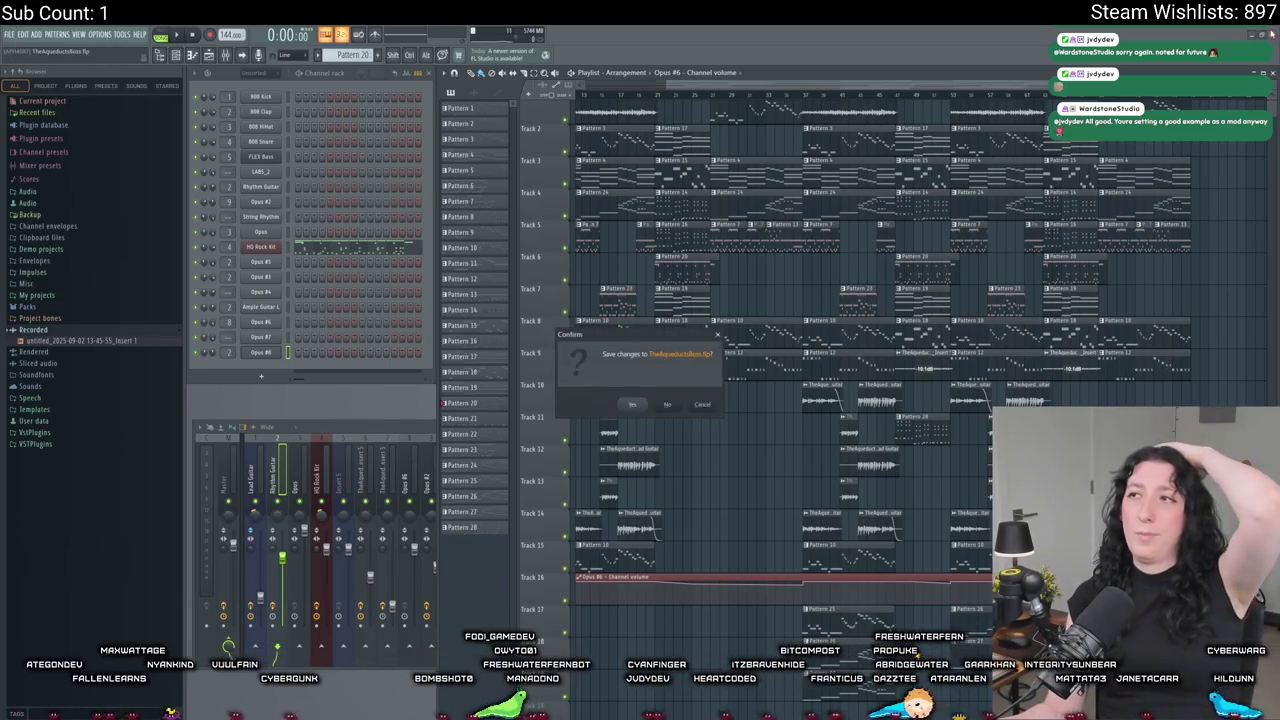
{"action": "left_click", "coordinate": [675, 405]}
{"action": "key", "text": "alt+Tab"}
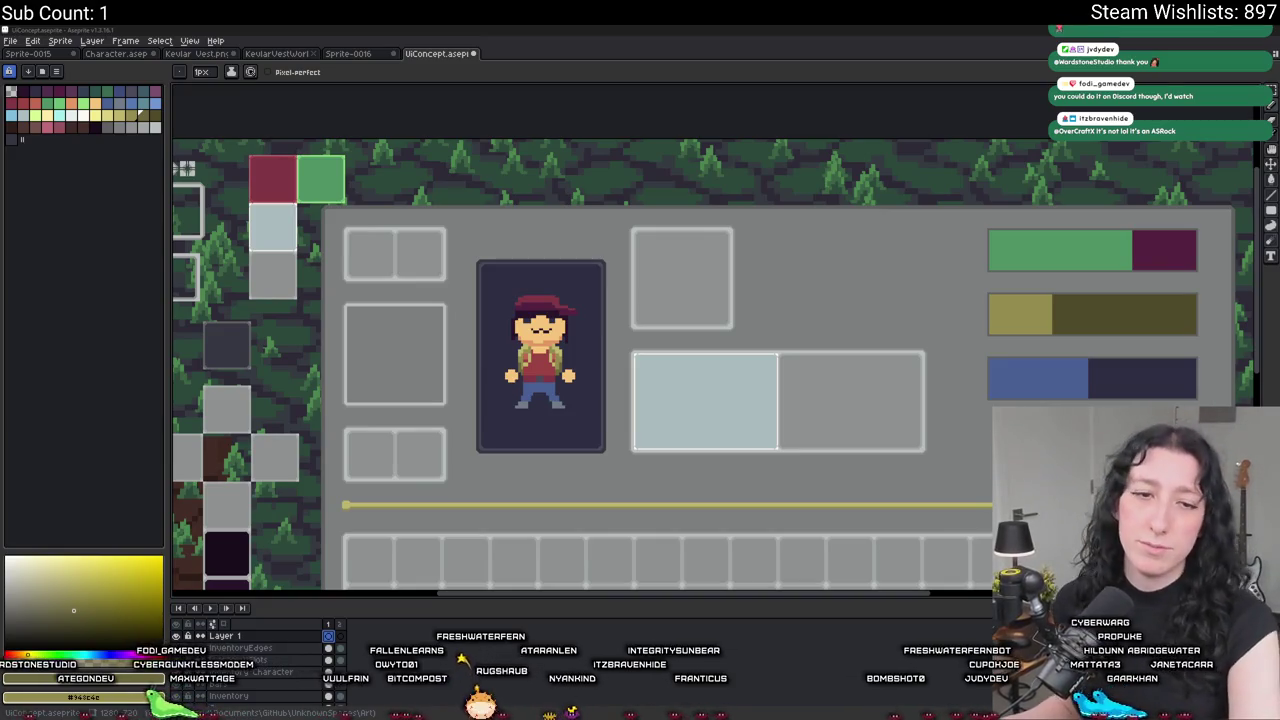
Paste the ghost sprite into the light-blue slot, nudge it up, and zoom in.
{"action": "key", "text": "ctrl+v"}
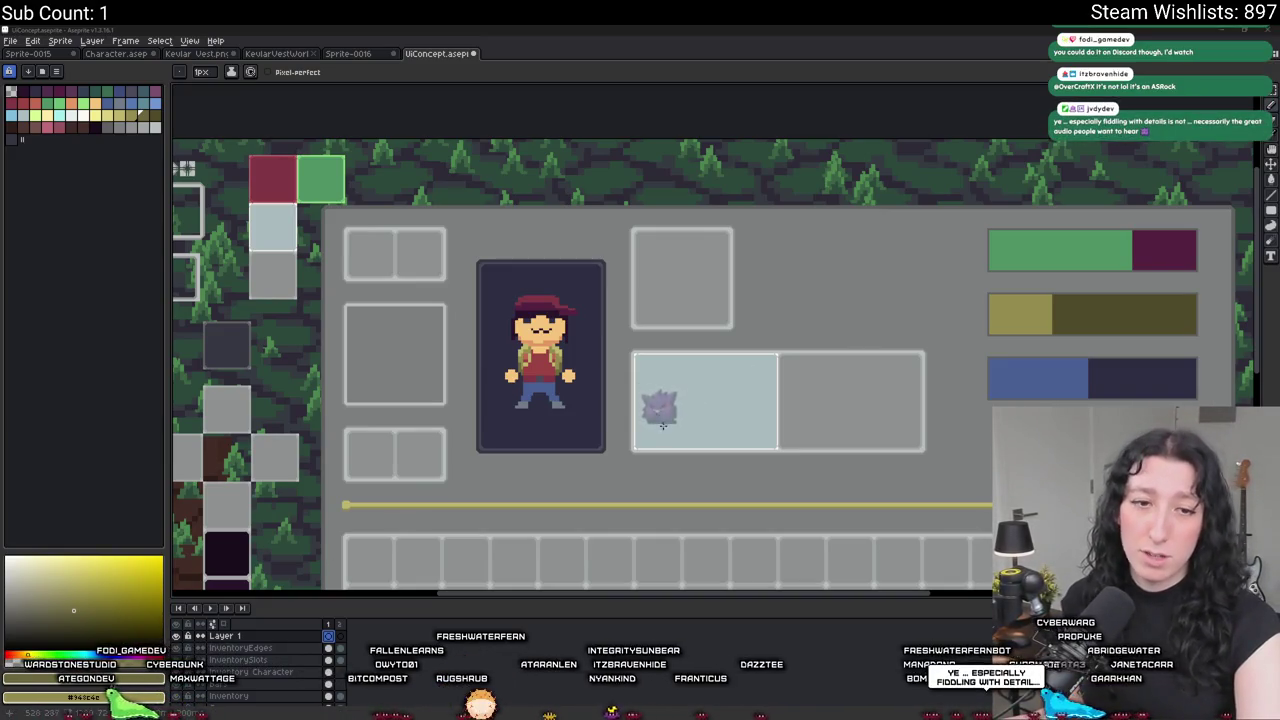
{"action": "key", "text": "Up"}
{"action": "key", "text": "Up"}
{"action": "key", "text": "Up"}
{"action": "key", "text": "Up"}
{"action": "key", "text": "Up"}
{"action": "key", "text": "Up"}
{"action": "key", "text": "Up"}
{"action": "key", "text": "Up"}
{"action": "key", "text": "Up"}
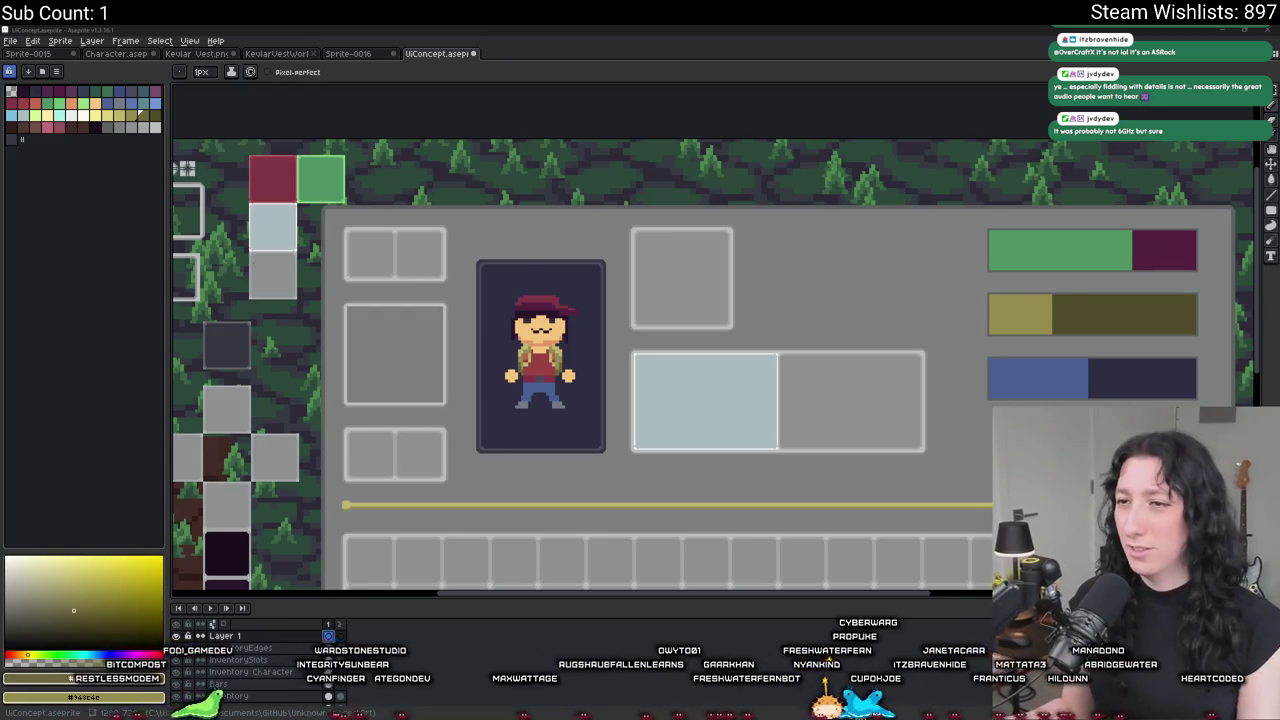
{"action": "scroll", "coordinate": [466, 220], "scroll_direction": "up", "scroll_amount": 2}
{"action": "scroll", "coordinate": [466, 220], "scroll_direction": "up", "scroll_amount": 1}
{"action": "scroll", "coordinate": [414, 197], "scroll_direction": "up", "scroll_amount": 1}
{"action": "scroll", "coordinate": [406, 200], "scroll_direction": "up", "scroll_amount": 1}
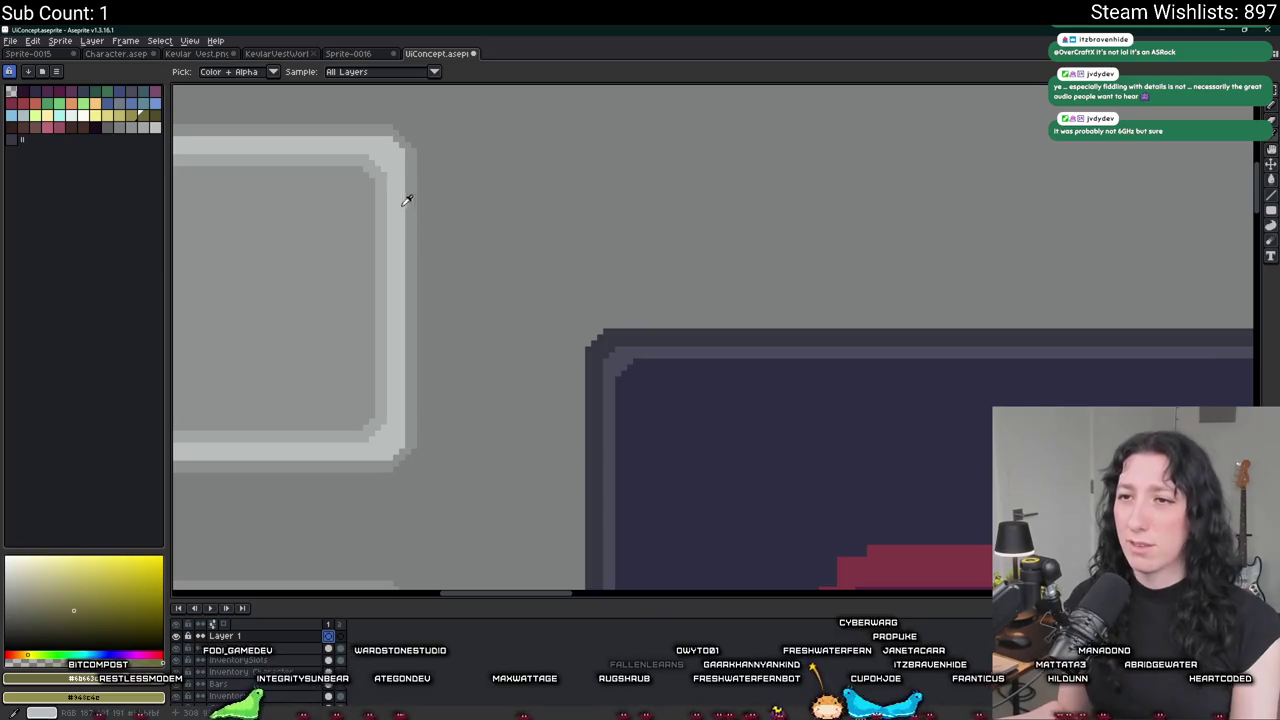
Sample the light grey slot border and draw the left half of a round outline.
{"action": "left_click", "coordinate": [391, 200]}
{"action": "scroll", "coordinate": [608, 260], "scroll_direction": "right", "scroll_amount": 2}
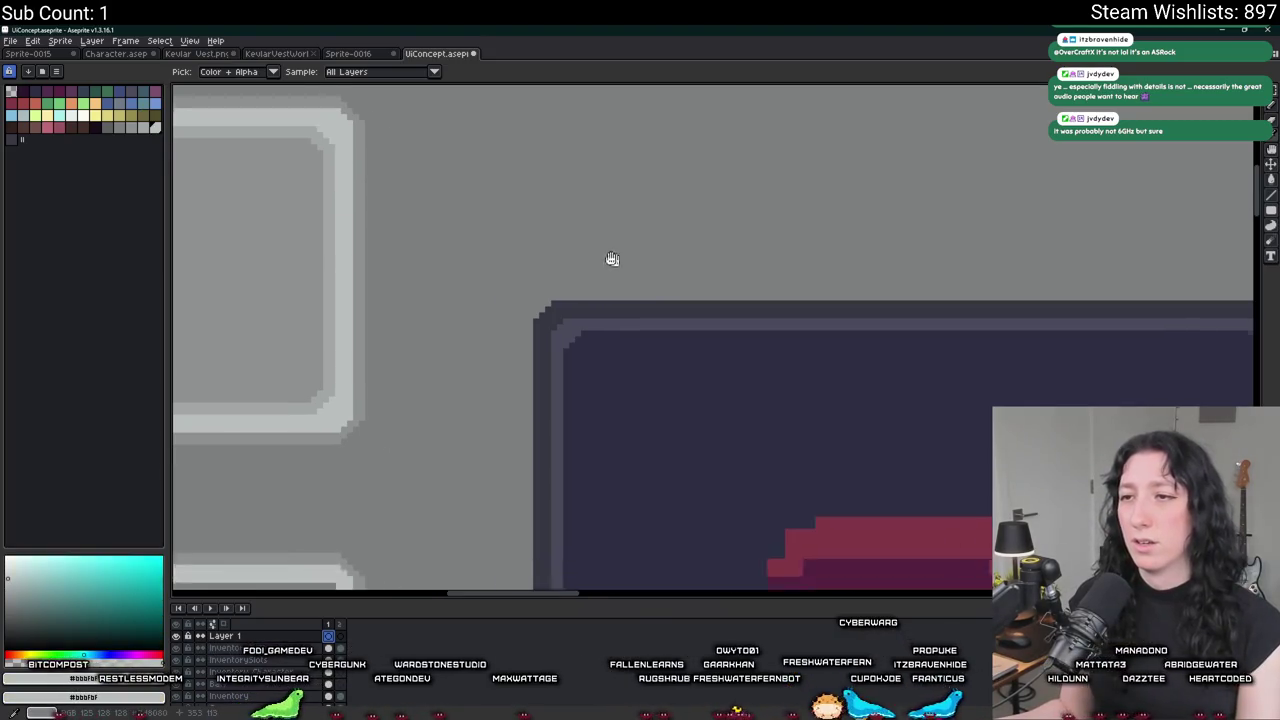
{"action": "scroll", "coordinate": [520, 300], "scroll_direction": "up", "scroll_amount": 1}
{"action": "scroll", "coordinate": [608, 300], "scroll_direction": "down", "scroll_amount": 1}
{"action": "key", "text": "m"}
{"action": "scroll", "coordinate": [600, 330], "scroll_direction": "down", "scroll_amount": 1}
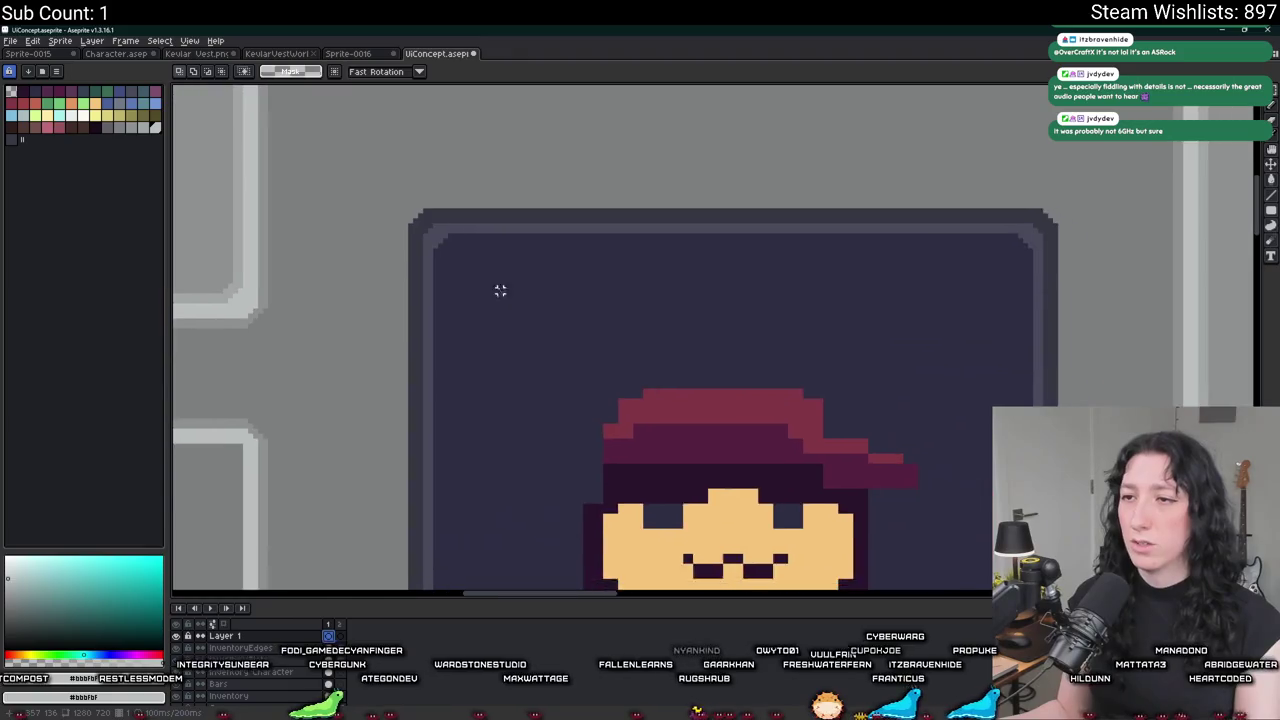
{"action": "key", "text": "b"}
{"action": "mouse_move", "coordinate": [441, 270]}
{"action": "left_mouse_down"}
{"action": "mouse_move", "coordinate": [437, 257]}
{"action": "mouse_move", "coordinate": [477, 313]}
{"action": "mouse_move", "coordinate": [531, 324]}
{"action": "mouse_move", "coordinate": [432, 183]}
{"action": "left_mouse_up"}
{"action": "scroll", "coordinate": [436, 290], "scroll_direction": "up", "scroll_amount": 1}
Mirror a copy of the outline half horizontally to close the circle.
{"action": "key", "text": "m"}
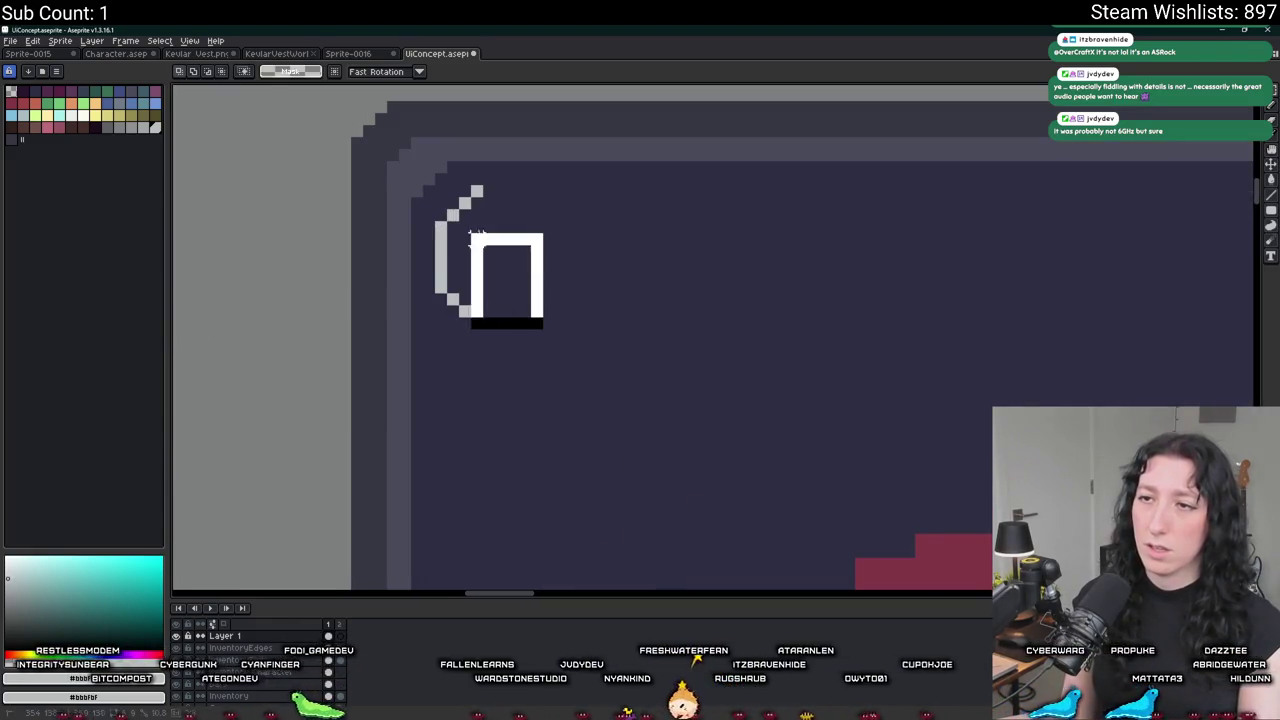
{"action": "key", "text": "ctrl+c"}
{"action": "key", "text": "ctrl+v"}
{"action": "key", "text": "shift+h"}
{"action": "mouse_move", "coordinate": [506, 234]}
{"action": "left_mouse_down"}
{"action": "mouse_move", "coordinate": [591, 251]}
{"action": "mouse_move", "coordinate": [544, 244]}
{"action": "mouse_move", "coordinate": [558, 251]}
{"action": "left_mouse_up"}
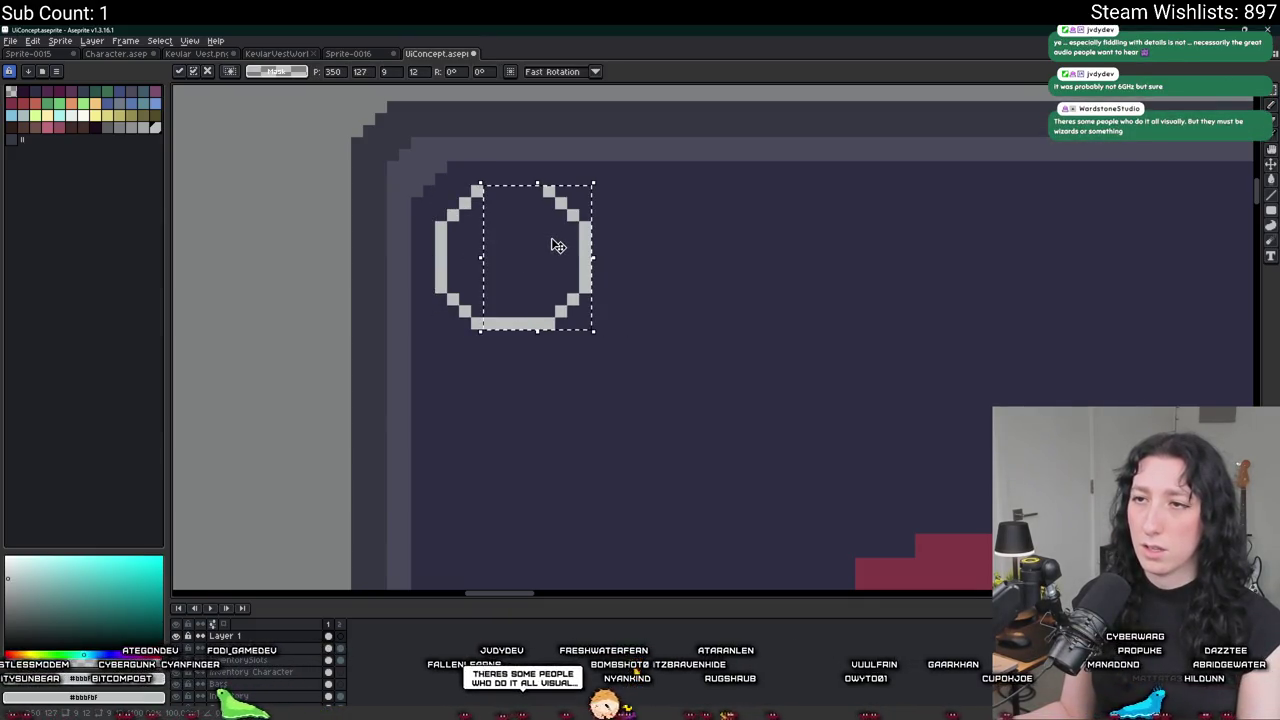
{"action": "key", "text": "Return"}
{"action": "key", "text": "ctrl+d"}
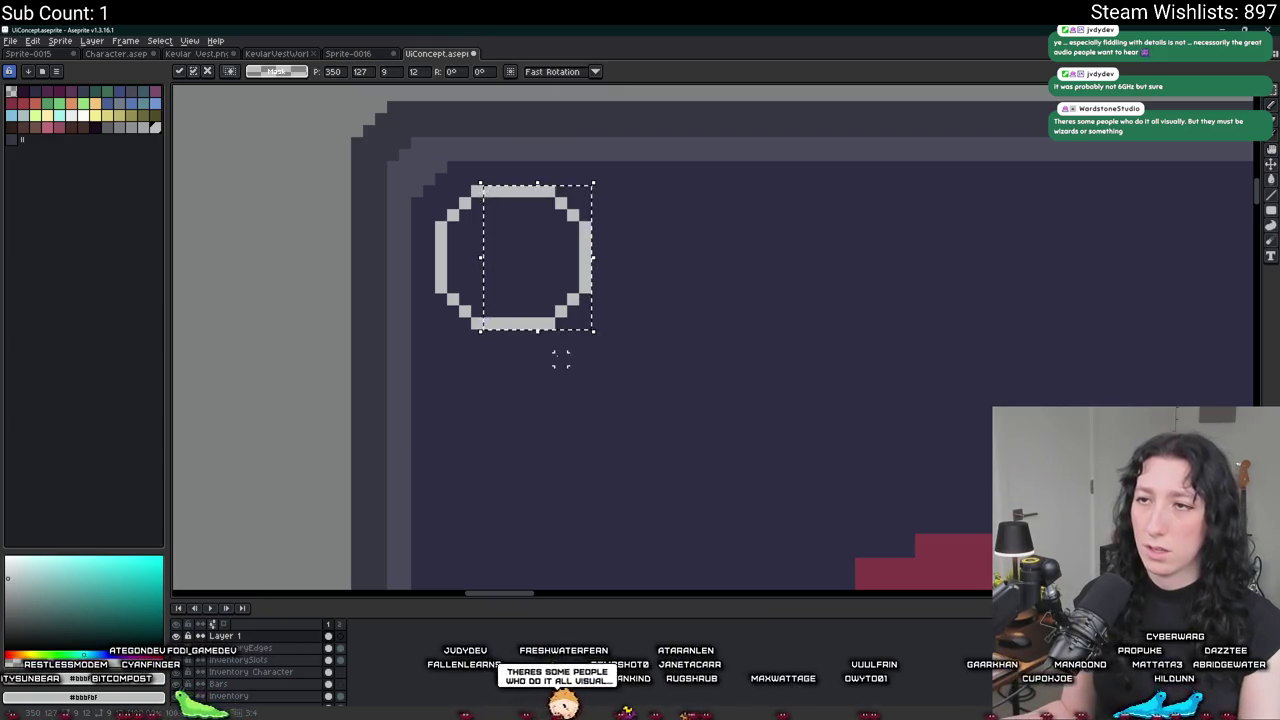
Fill the closed circle with light grey.
{"action": "key", "text": "g"}
{"action": "scroll", "coordinate": [557, 357], "scroll_direction": "down", "scroll_amount": 2}
{"action": "scroll", "coordinate": [530, 302], "scroll_direction": "up", "scroll_amount": 1}
{"action": "left_click", "coordinate": [530, 302]}
{"action": "scroll", "coordinate": [414, 251], "scroll_direction": "up", "scroll_amount": 2}
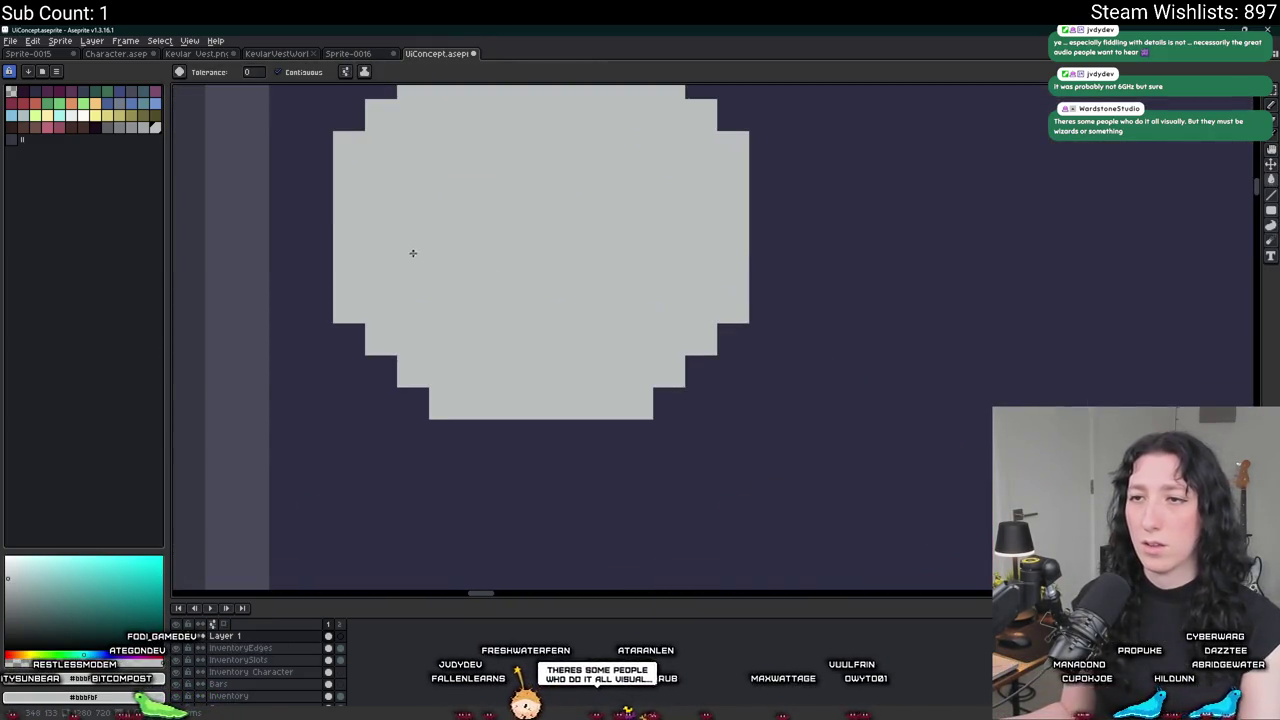
{"action": "scroll", "coordinate": [414, 251], "scroll_direction": "down", "scroll_amount": 2}
Draw a black guide bar beside the circle and select a strip along its bottom.
{"action": "key", "text": "m"}
{"action": "scroll", "coordinate": [367, 208], "scroll_direction": "up", "scroll_amount": 1}
{"action": "scroll", "coordinate": [354, 200], "scroll_direction": "up", "scroll_amount": 1}
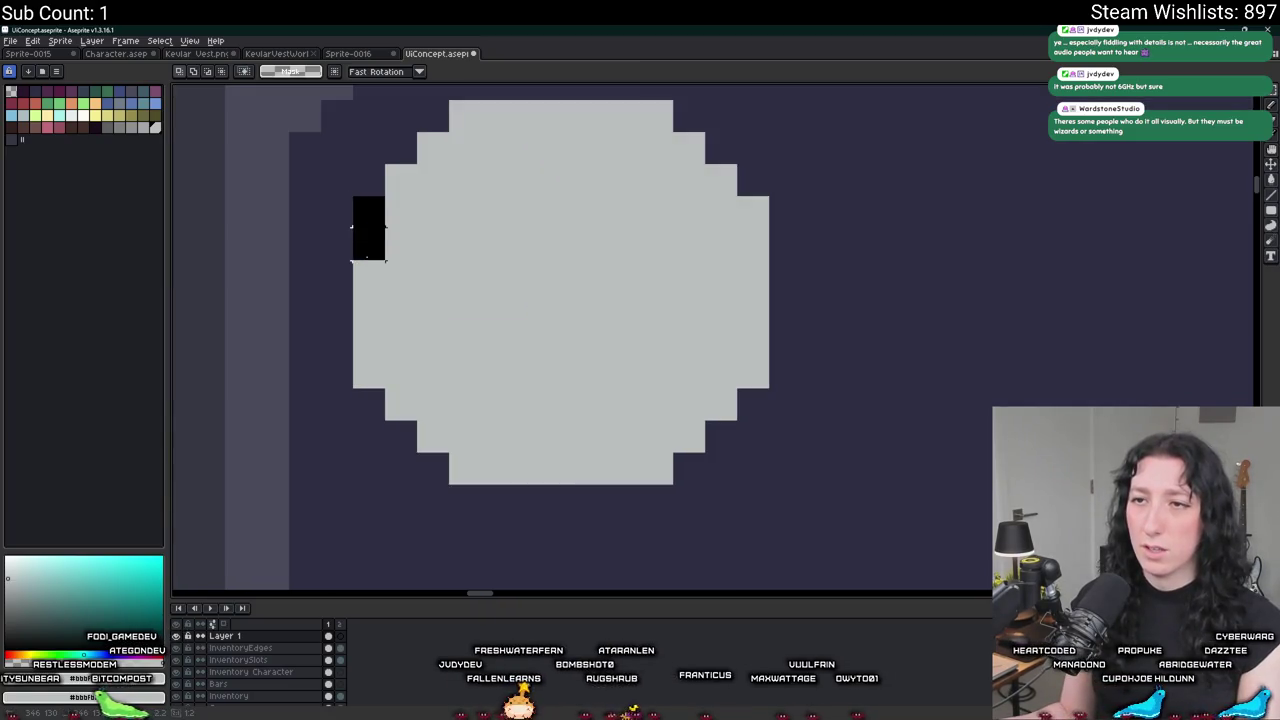
{"action": "left_click_drag", "start_coordinate": [368, 272], "coordinate": [371, 304]}
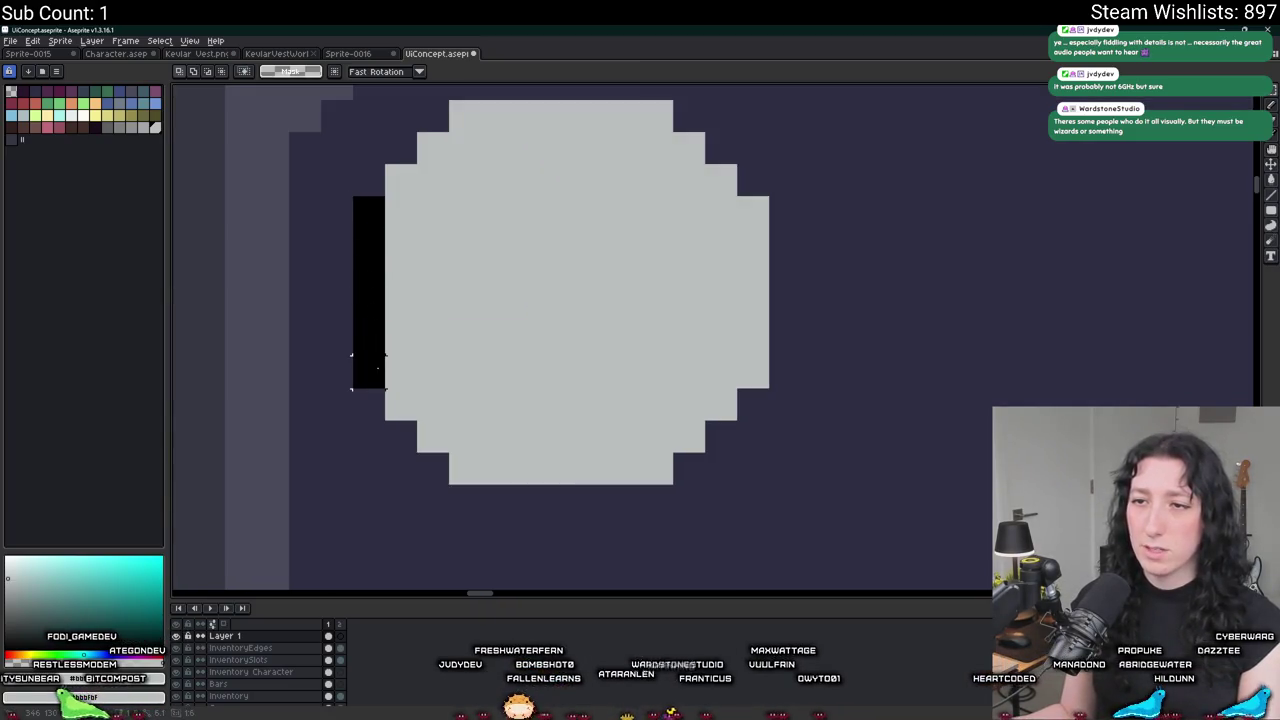
{"action": "left_click_drag", "start_coordinate": [385, 388], "coordinate": [386, 390]}
{"action": "mouse_move", "coordinate": [449, 453]}
{"action": "left_mouse_down"}
{"action": "mouse_move", "coordinate": [577, 485]}
{"action": "mouse_move", "coordinate": [641, 485]}
{"action": "left_mouse_up"}
Measure the circle's extent with a temporary rectangle and bring the circle back into view.
{"action": "left_click_drag", "start_coordinate": [833, 517], "coordinate": [603, 145]}
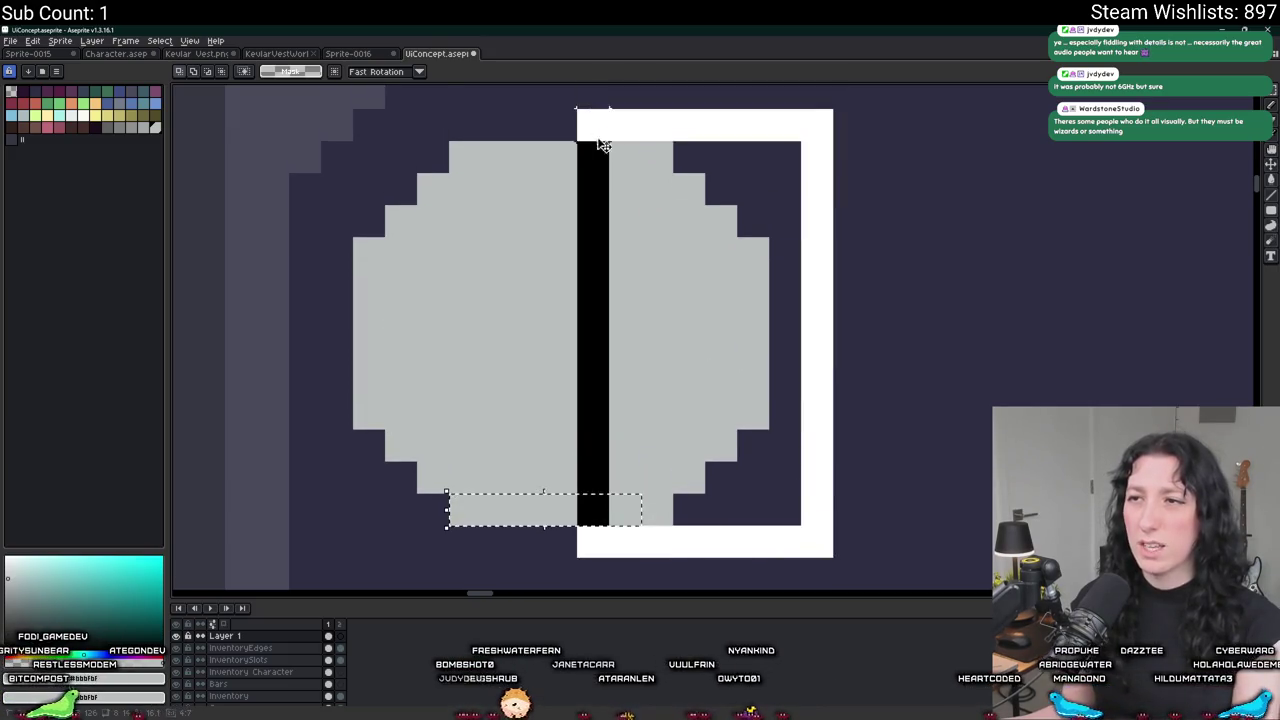
{"action": "scroll", "coordinate": [603, 145], "scroll_direction": "down", "scroll_amount": 5}
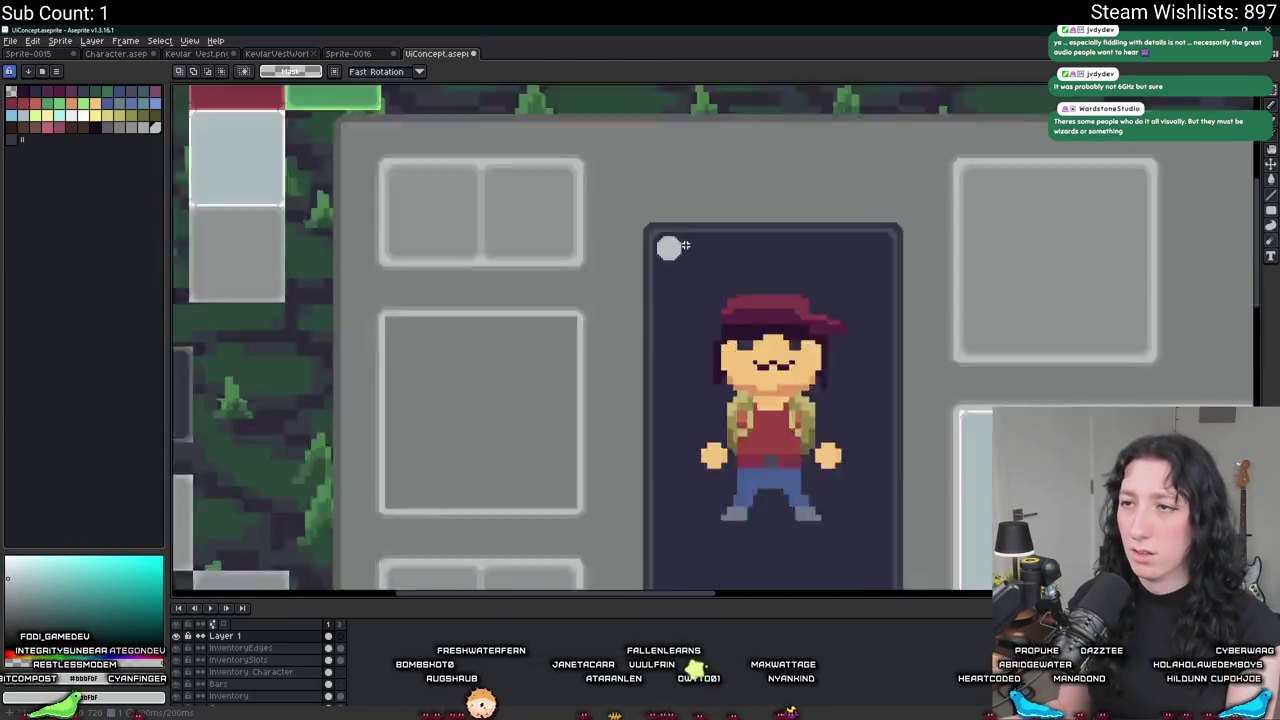
{"action": "scroll", "coordinate": [685, 245], "scroll_direction": "up", "scroll_amount": 2}
{"action": "left_click_drag", "start_coordinate": [697, 251], "coordinate": [454, 251]}
{"action": "scroll", "coordinate": [420, 246], "scroll_direction": "up", "scroll_amount": 3}
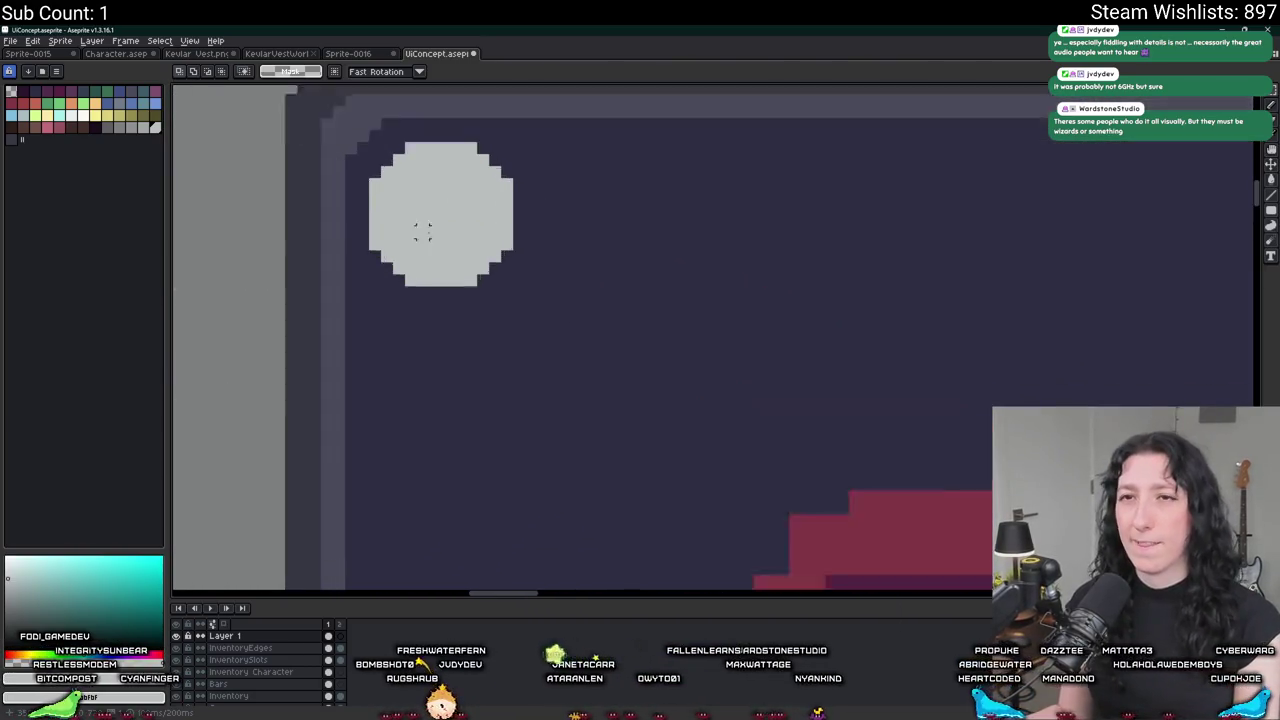
{"action": "scroll", "coordinate": [422, 230], "scroll_direction": "up", "scroll_amount": 1}
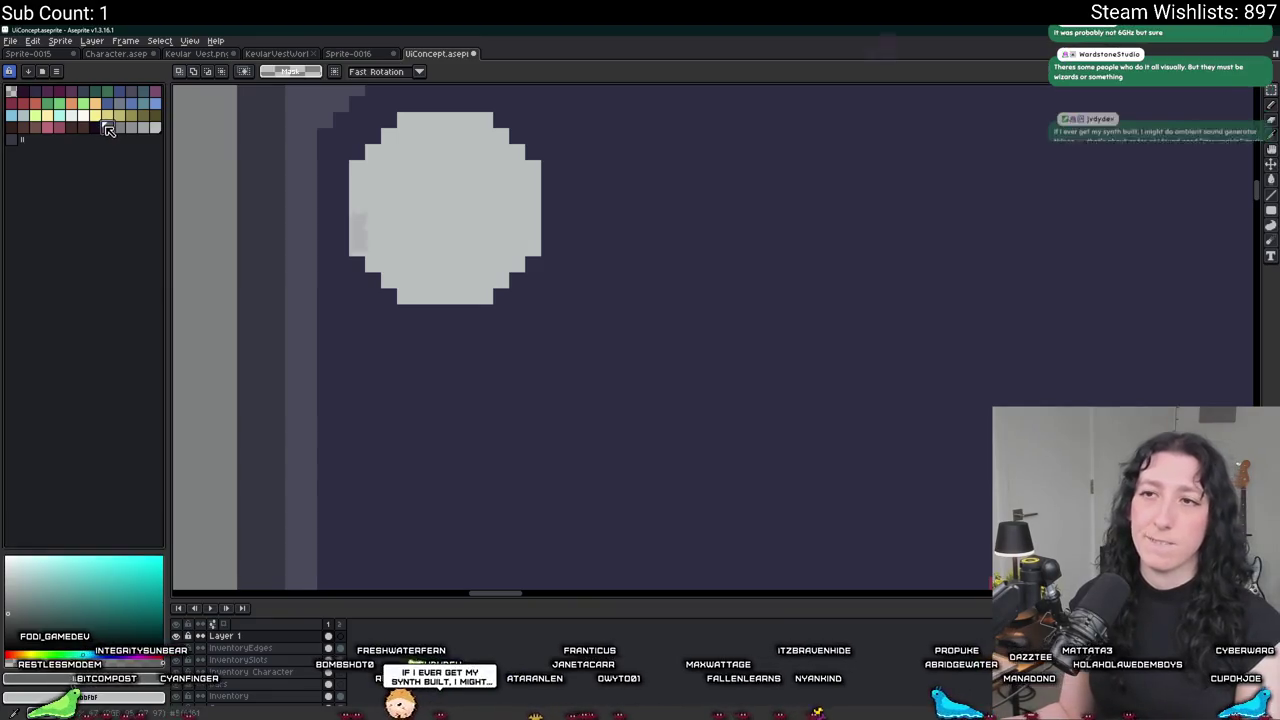
{"action": "scroll", "coordinate": [434, 234], "scroll_direction": "down", "scroll_amount": 4}
{"action": "scroll", "coordinate": [434, 234], "scroll_direction": "up", "scroll_amount": 2}
Add a grey row of pixels along the circle's top.
{"action": "key", "text": "i"}
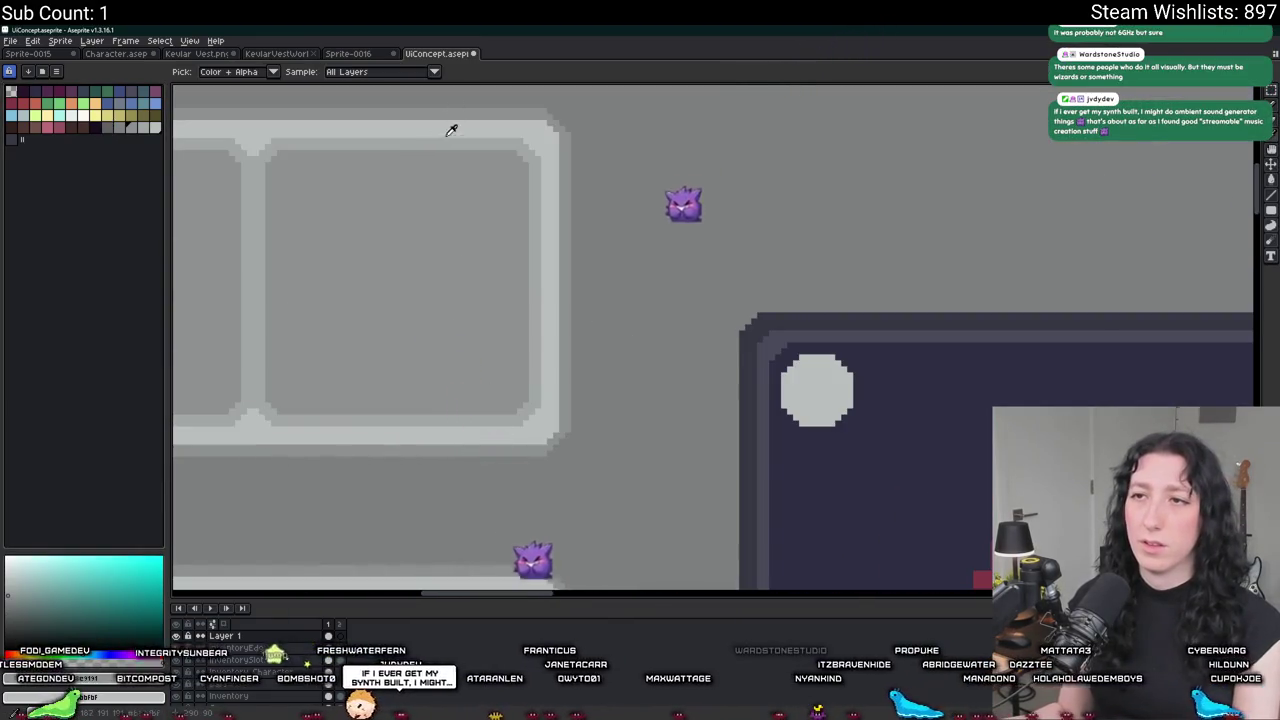
{"action": "scroll", "coordinate": [1030, 360], "scroll_direction": "up", "scroll_amount": 2}
{"action": "scroll", "coordinate": [500, 297], "scroll_direction": "up", "scroll_amount": 1}
{"action": "key", "text": "g"}
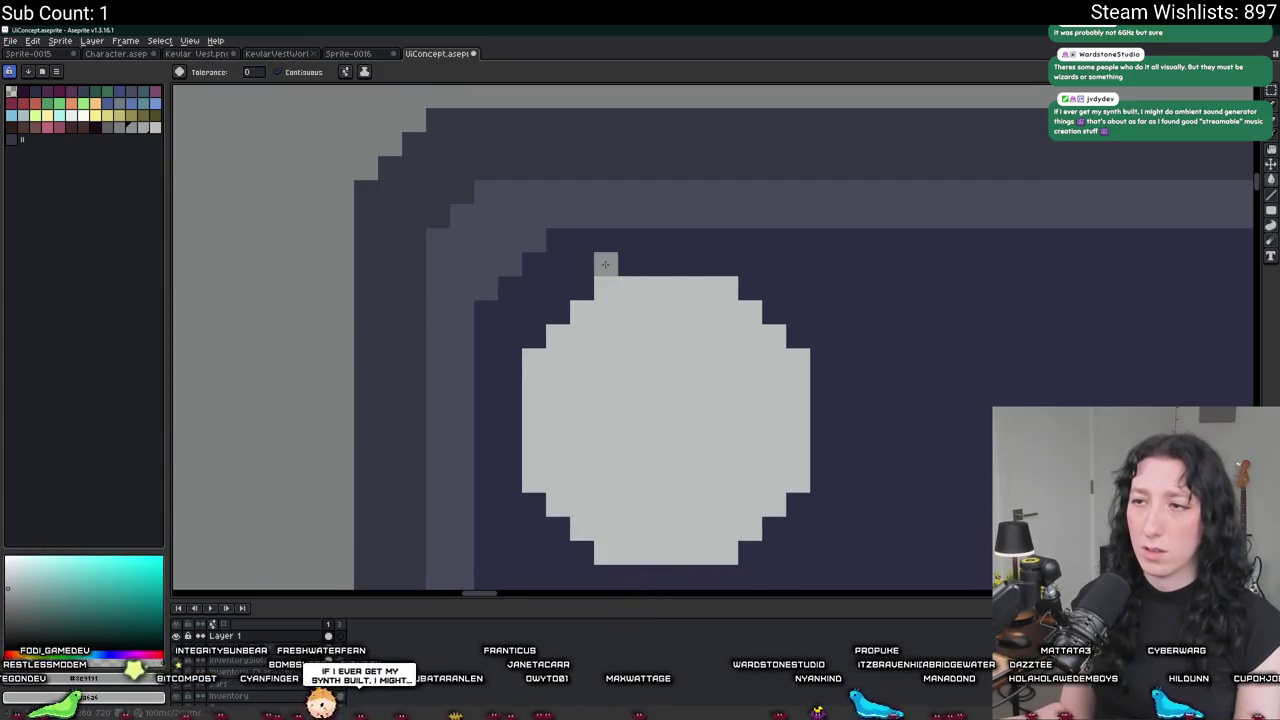
{"action": "left_click", "coordinate": [605, 264]}
{"action": "key", "text": "ctrl+z"}
{"action": "key", "text": "b"}
{"action": "mouse_move", "coordinate": [605, 264]}
{"action": "left_mouse_down"}
{"action": "mouse_move", "coordinate": [688, 264]}
{"action": "mouse_move", "coordinate": [788, 320]}
{"action": "mouse_move", "coordinate": [814, 349]}
{"action": "mouse_move", "coordinate": [822, 494]}
{"action": "mouse_move", "coordinate": [726, 577]}
{"action": "mouse_move", "coordinate": [600, 577]}
{"action": "mouse_move", "coordinate": [510, 472]}
{"action": "mouse_move", "coordinate": [510, 360]}
{"action": "mouse_move", "coordinate": [533, 338]}
{"action": "left_mouse_up"}
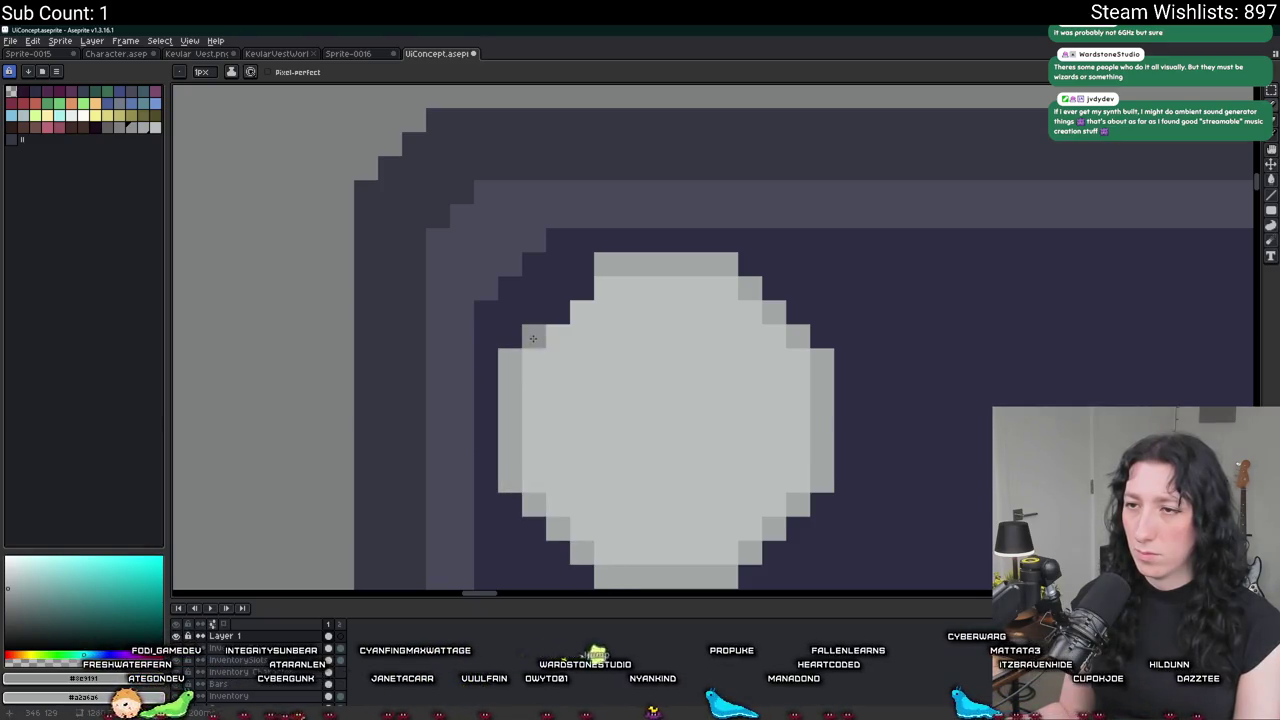
Pick the circle colour and repaint the circle's lower-left edge pixels light grey.
{"action": "scroll", "coordinate": [573, 286], "scroll_direction": "down", "scroll_amount": 4}
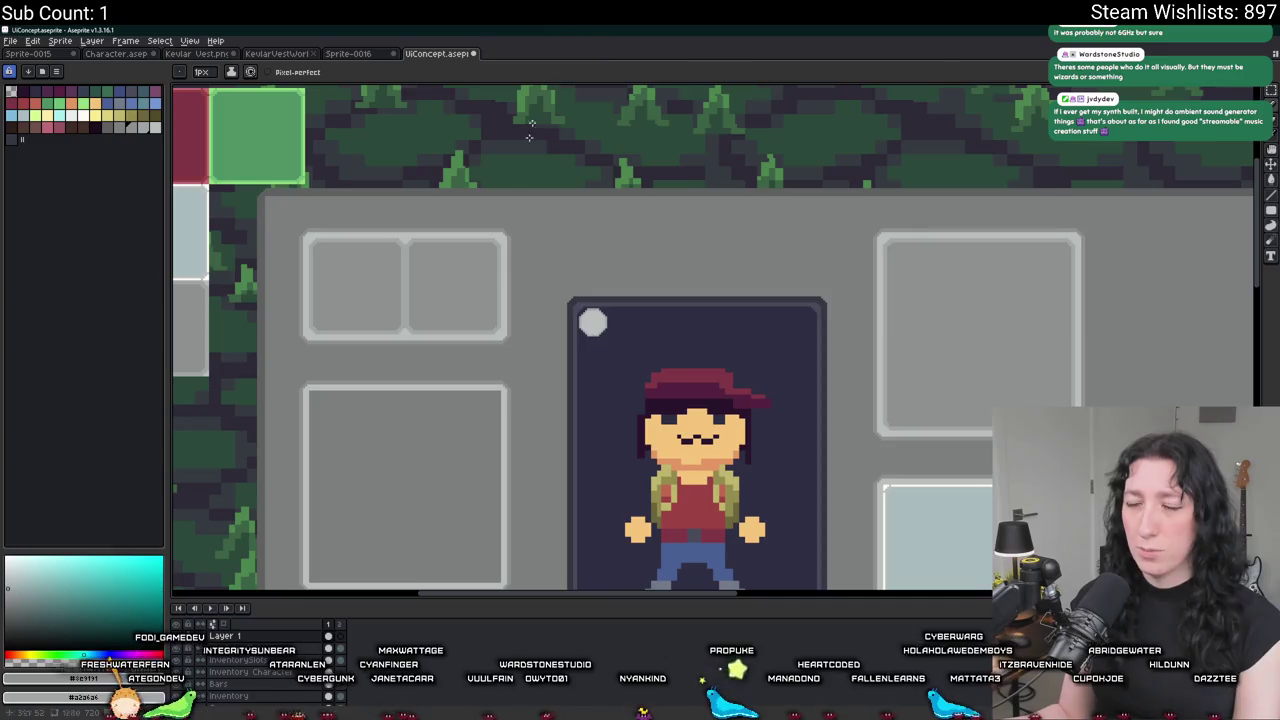
{"action": "scroll", "coordinate": [530, 130], "scroll_direction": "down", "scroll_amount": 2}
{"action": "scroll", "coordinate": [580, 115], "scroll_direction": "up", "scroll_amount": 1}
{"action": "scroll", "coordinate": [600, 108], "scroll_direction": "up", "scroll_amount": 2}
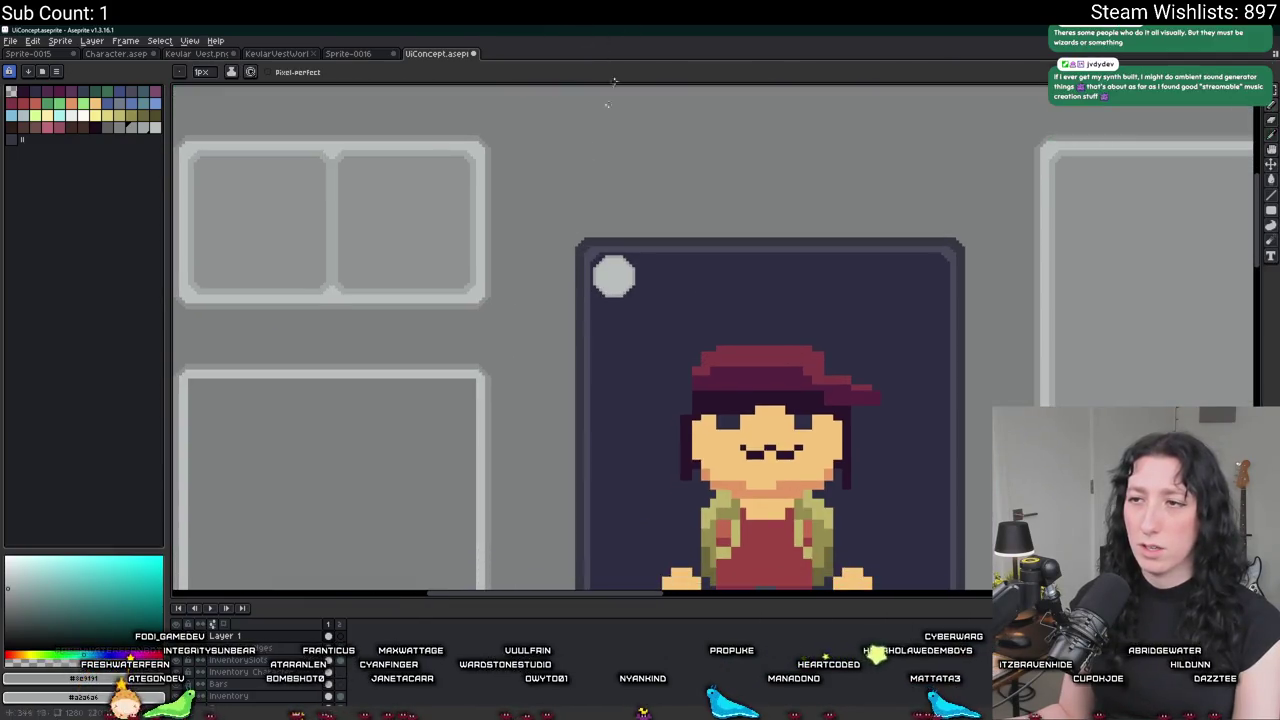
{"action": "scroll", "coordinate": [612, 100], "scroll_direction": "down", "scroll_amount": 3}
{"action": "scroll", "coordinate": [610, 223], "scroll_direction": "up", "scroll_amount": 3}
{"action": "scroll", "coordinate": [586, 209], "scroll_direction": "up", "scroll_amount": 3}
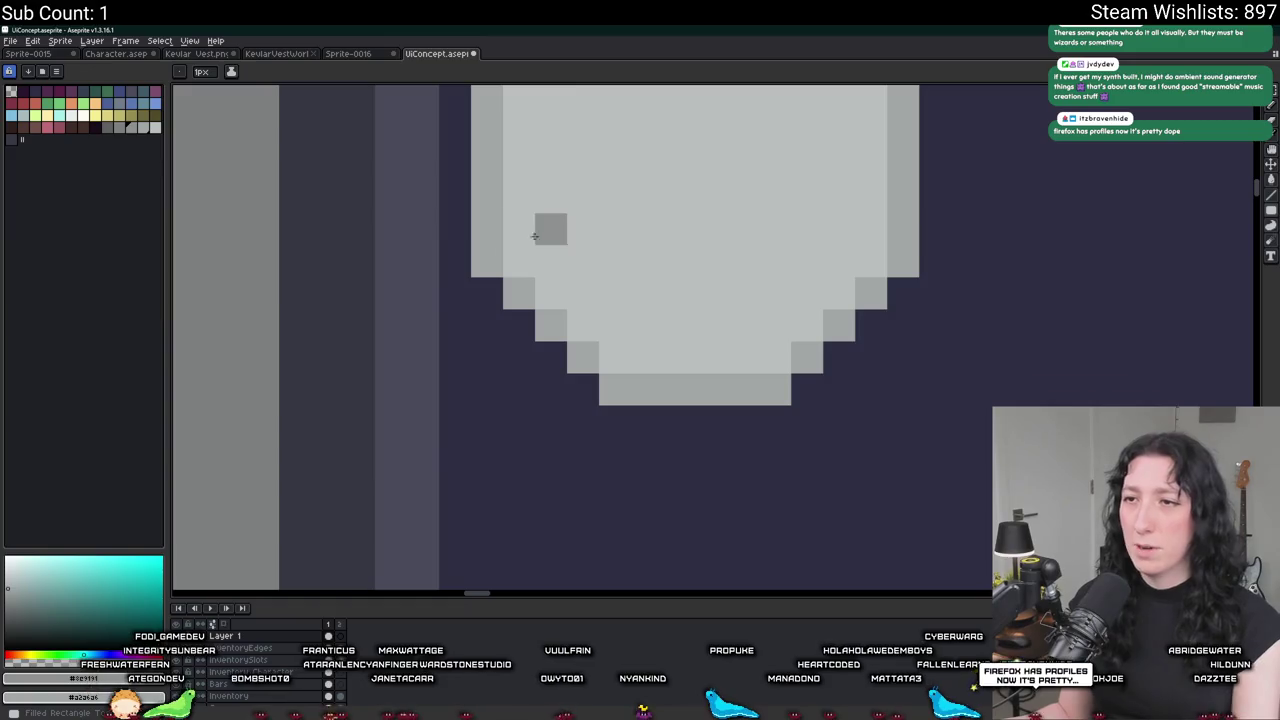
{"action": "key", "text": "i"}
{"action": "scroll", "coordinate": [524, 257], "scroll_direction": "up", "scroll_amount": 1}
{"action": "key", "text": "b"}
{"action": "left_click_drag", "start_coordinate": [514, 283], "coordinate": [474, 314]}
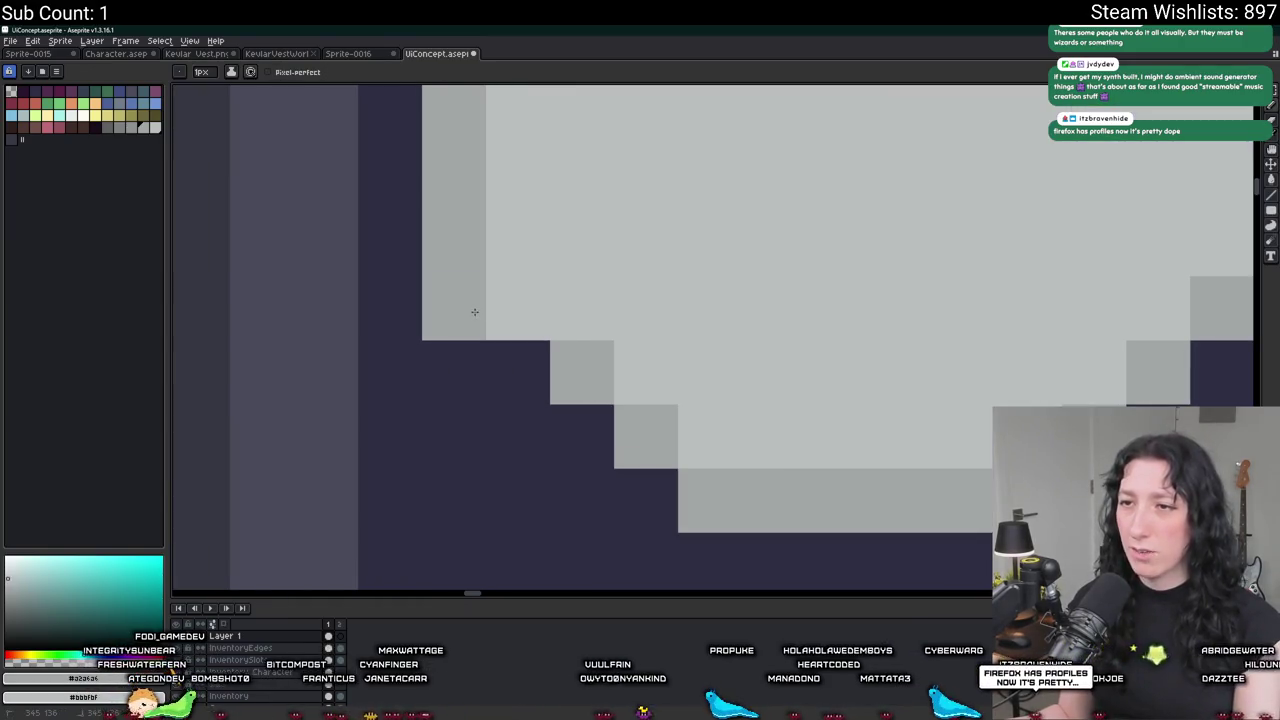
{"action": "left_click_drag", "start_coordinate": [660, 423], "coordinate": [649, 484]}
{"action": "left_click", "coordinate": [582, 437]}
{"action": "left_click_drag", "start_coordinate": [518, 373], "coordinate": [583, 371]}
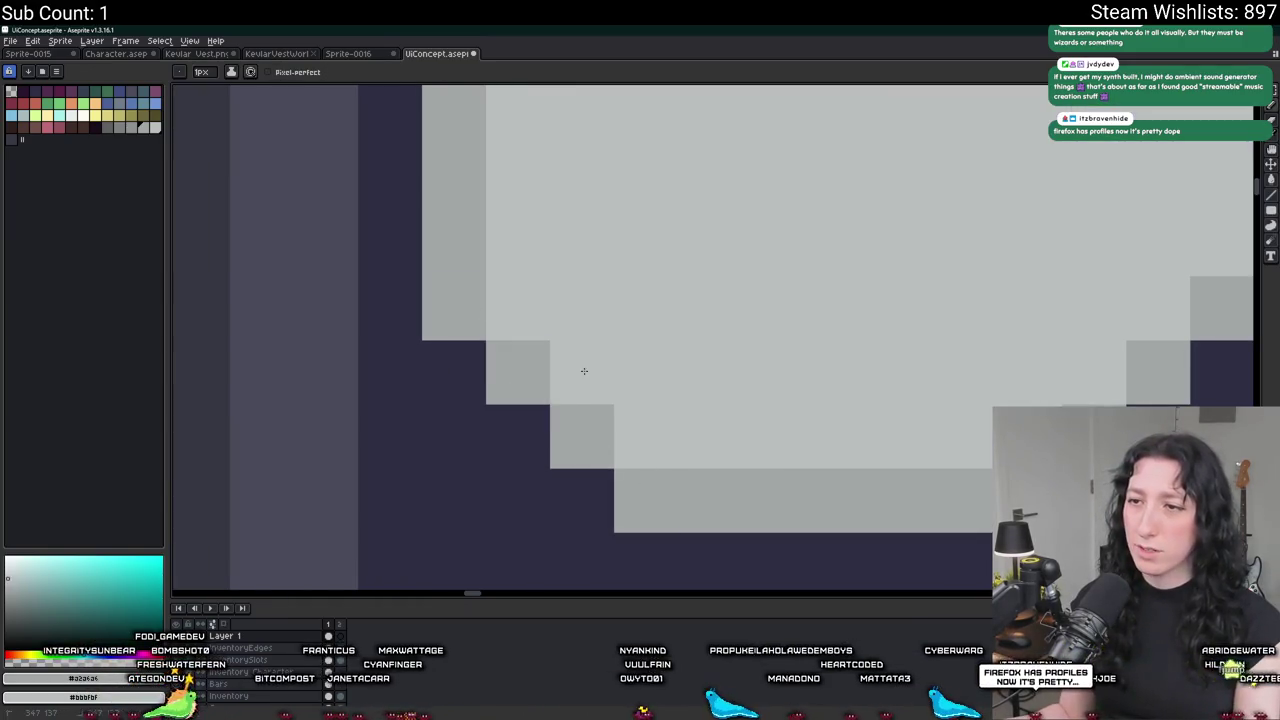
Touch up the circle's lower-right edge pixels with light and dark grey.
{"action": "scroll", "coordinate": [650, 380], "scroll_direction": "down", "scroll_amount": 3}
{"action": "scroll", "coordinate": [720, 380], "scroll_direction": "up", "scroll_amount": 2}
{"action": "left_click_drag", "start_coordinate": [733, 390], "coordinate": [760, 388]}
{"action": "left_click_drag", "start_coordinate": [700, 448], "coordinate": [730, 448]}
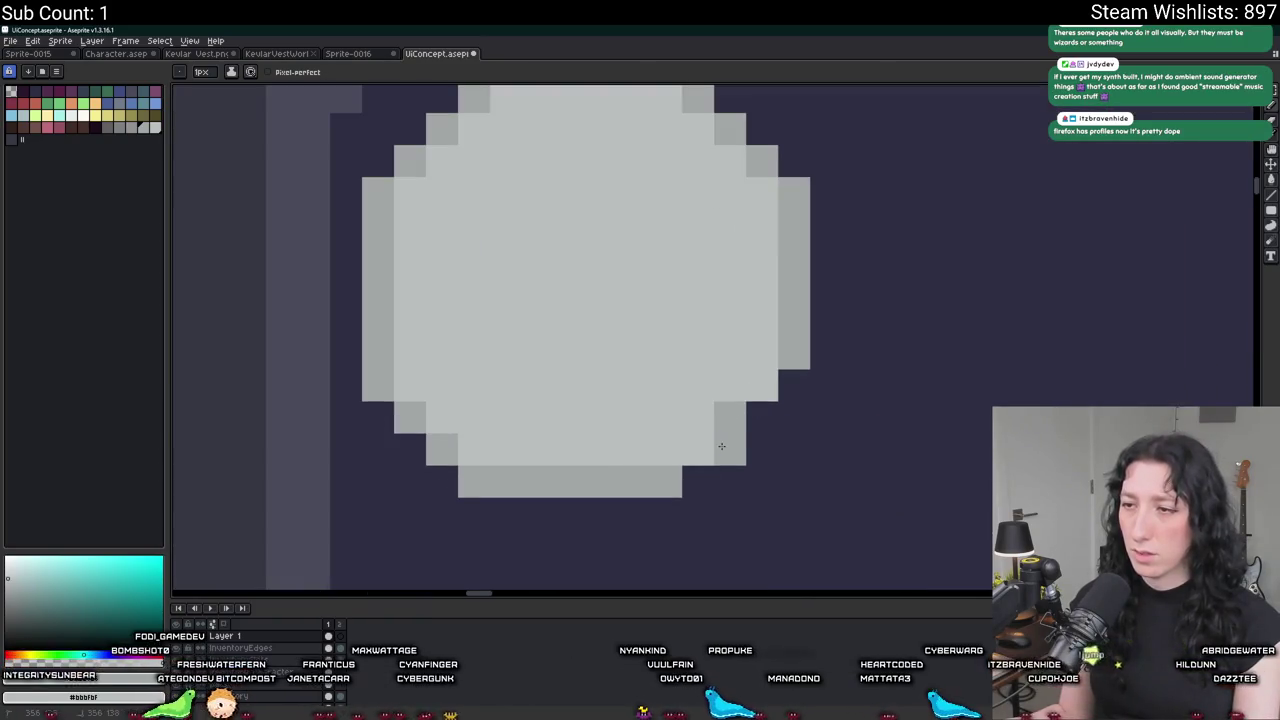
{"action": "left_click", "coordinate": [706, 474]}
{"action": "right_click", "coordinate": [794, 385]}
{"action": "left_click", "coordinate": [730, 417]}
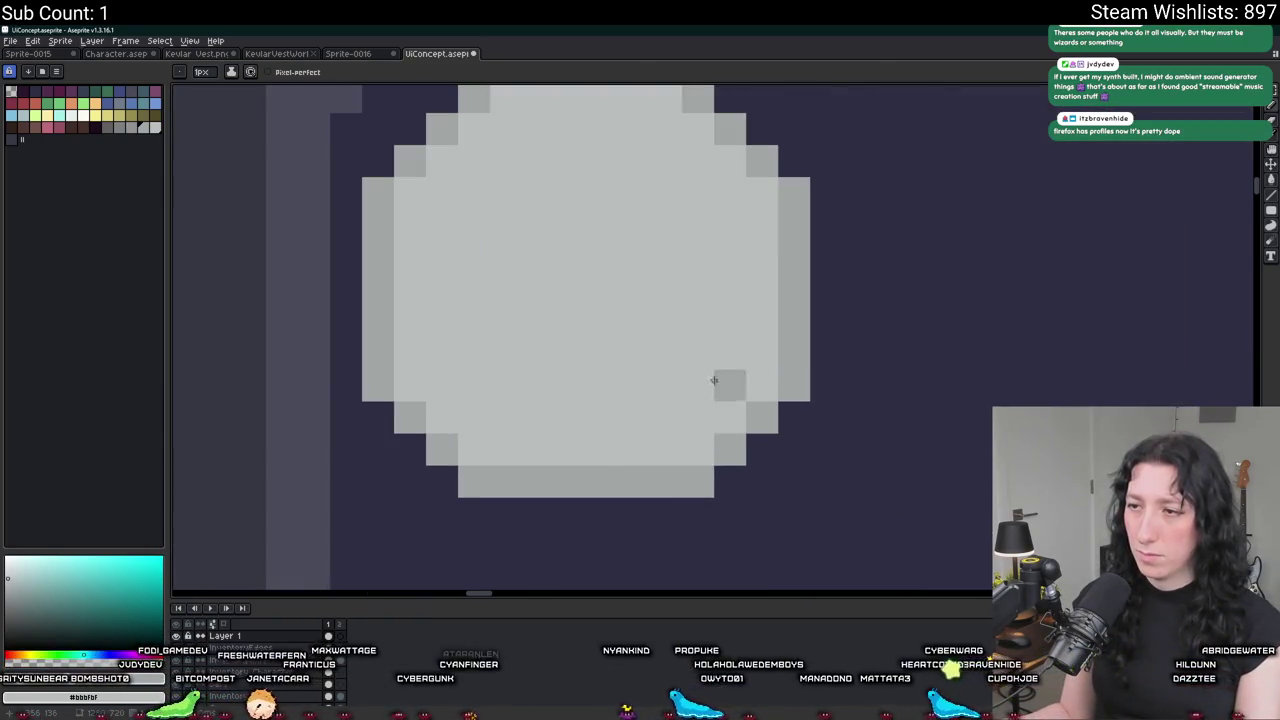
{"action": "scroll", "coordinate": [770, 370], "scroll_direction": "down", "scroll_amount": 1}
{"action": "scroll", "coordinate": [753, 260], "scroll_direction": "up", "scroll_amount": 1}
Adjust the circle's upper-right edge pixels, keeping them light grey.
{"action": "right_click", "coordinate": [716, 236]}
{"action": "right_click", "coordinate": [684, 204]}
{"action": "right_click", "coordinate": [780, 300]}
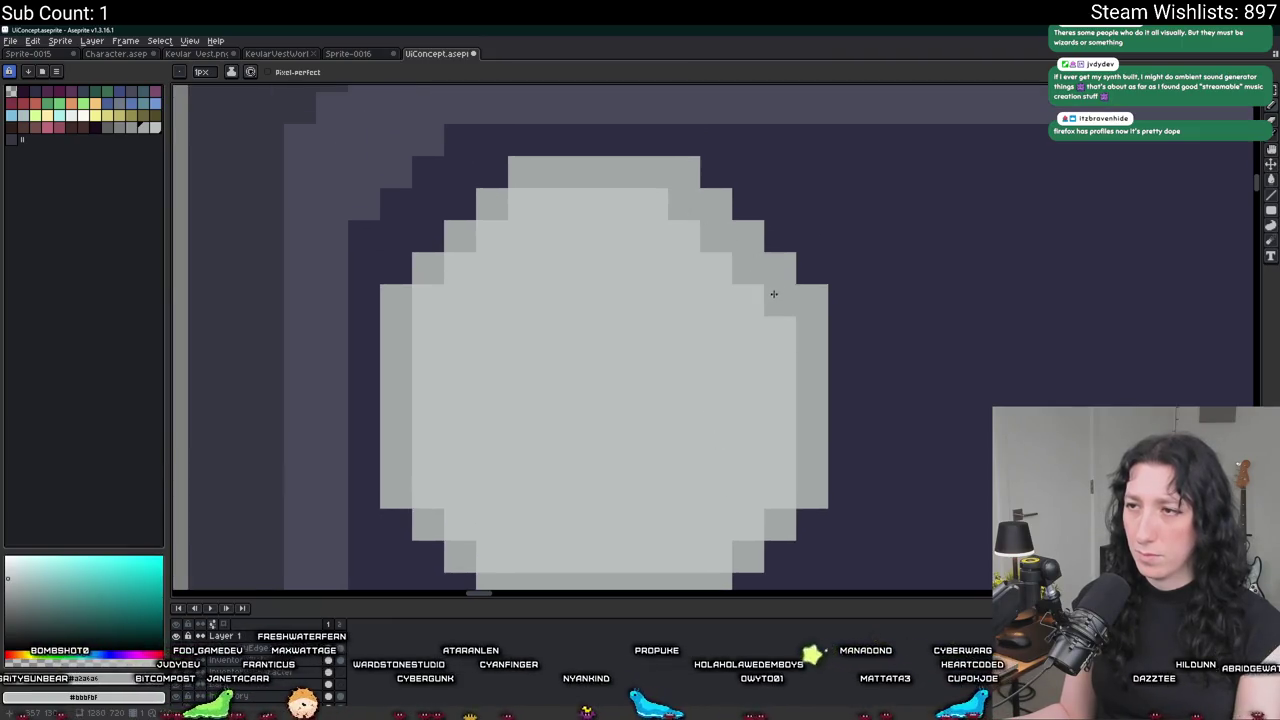
{"action": "key", "text": "ctrl+z"}
{"action": "key", "text": "ctrl+z"}
{"action": "key", "text": "ctrl+z"}
{"action": "key", "text": "ctrl+z"}
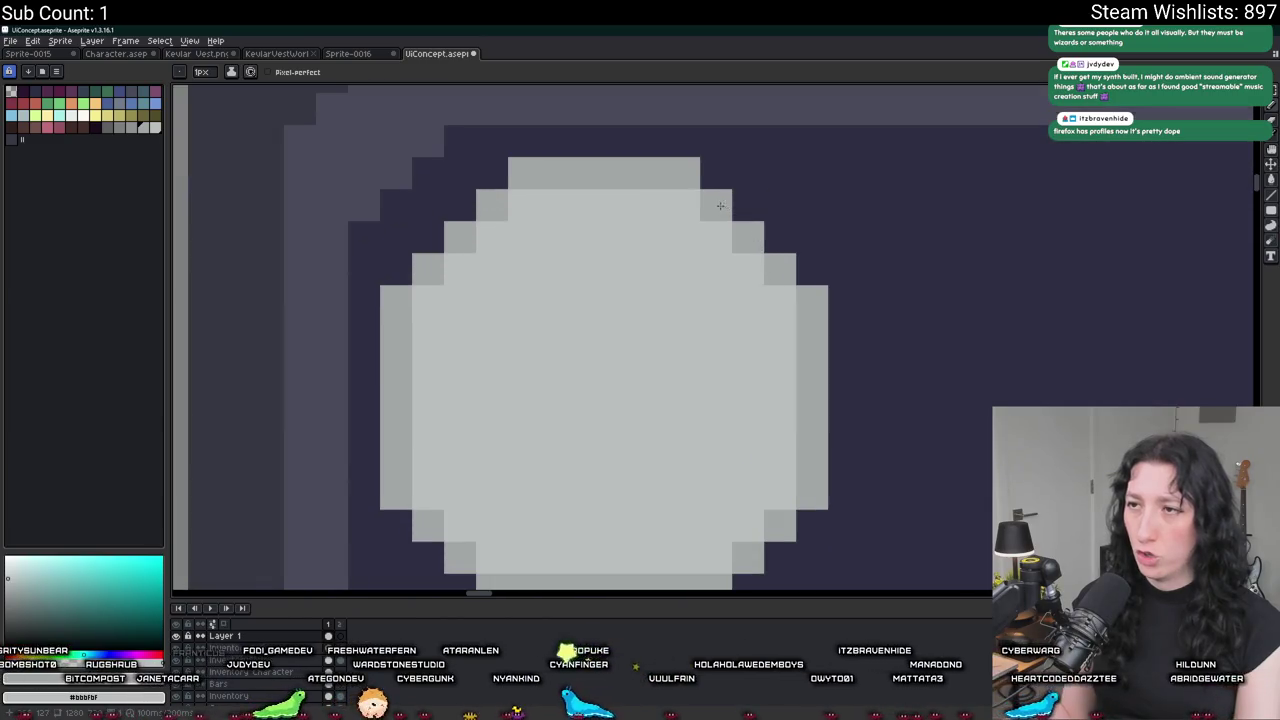
{"action": "left_click", "coordinate": [727, 215]}
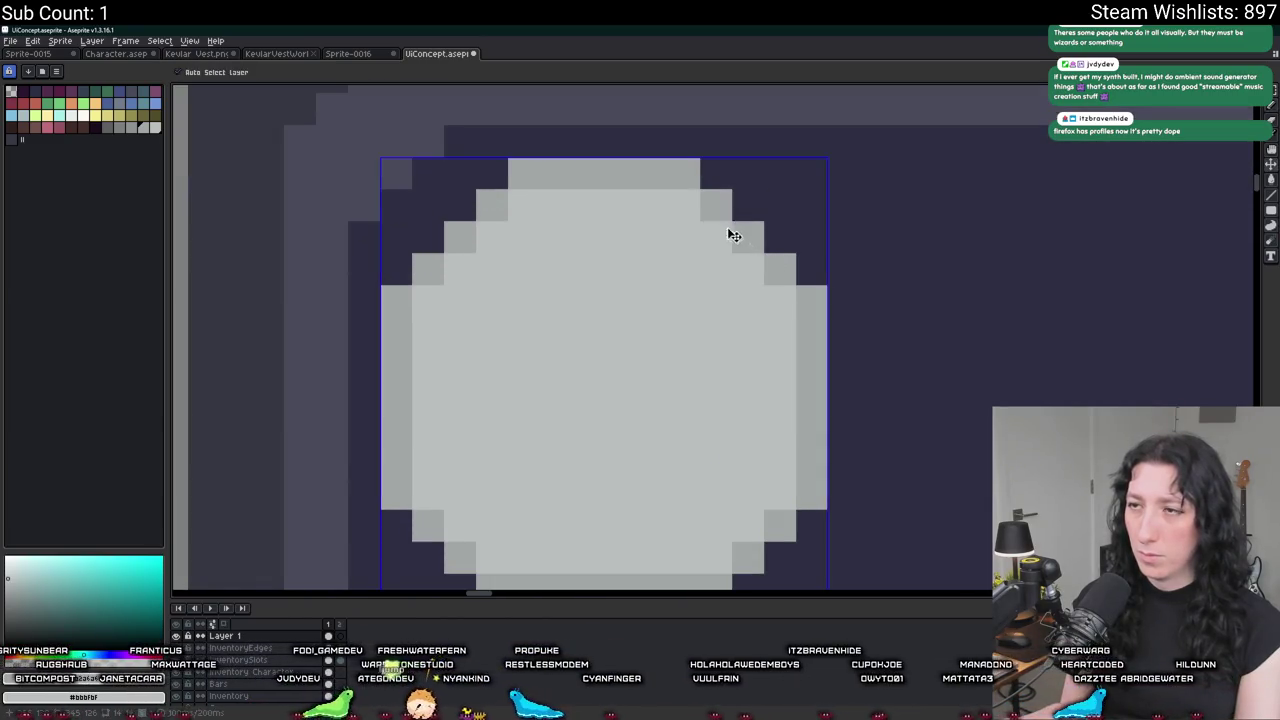
{"action": "scroll", "coordinate": [710, 250], "scroll_direction": "down", "scroll_amount": 1}
{"action": "scroll", "coordinate": [714, 300], "scroll_direction": "down", "scroll_amount": 1}
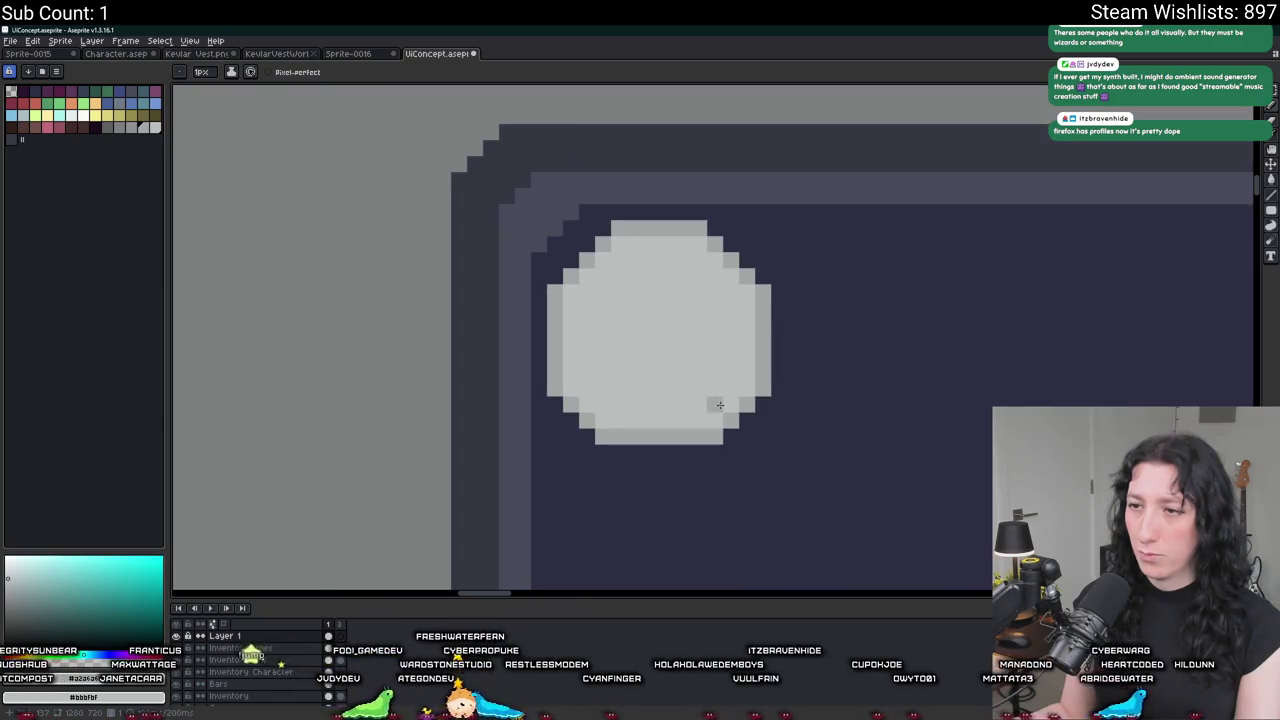
Replace the circle's upper half with a vertically flipped copy of its bottom half.
{"action": "key", "text": "m"}
{"action": "left_click_drag", "start_coordinate": [762, 338], "coordinate": [582, 222]}
{"action": "key", "text": "Delete"}
{"action": "mouse_move", "coordinate": [805, 462]}
{"action": "left_mouse_down"}
{"action": "mouse_move", "coordinate": [548, 334]}
{"action": "mouse_move", "coordinate": [588, 253]}
{"action": "left_mouse_up"}
{"action": "key", "text": "ctrl+c"}
{"action": "key", "text": "ctrl+v"}
{"action": "key", "text": "shift+v"}
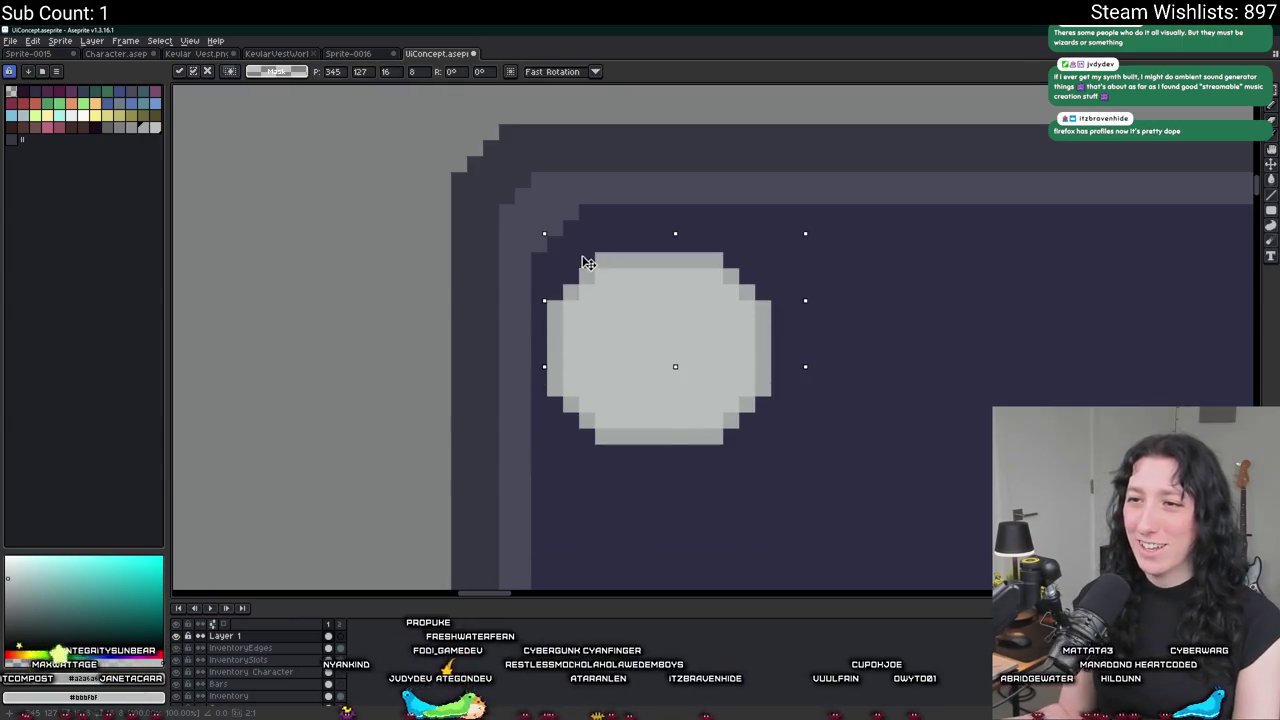
{"action": "key", "text": "Return"}
Shift the lower half down one pixel and fill the gap row with light grey.
{"action": "left_click_drag", "start_coordinate": [752, 282], "coordinate": [772, 398]}
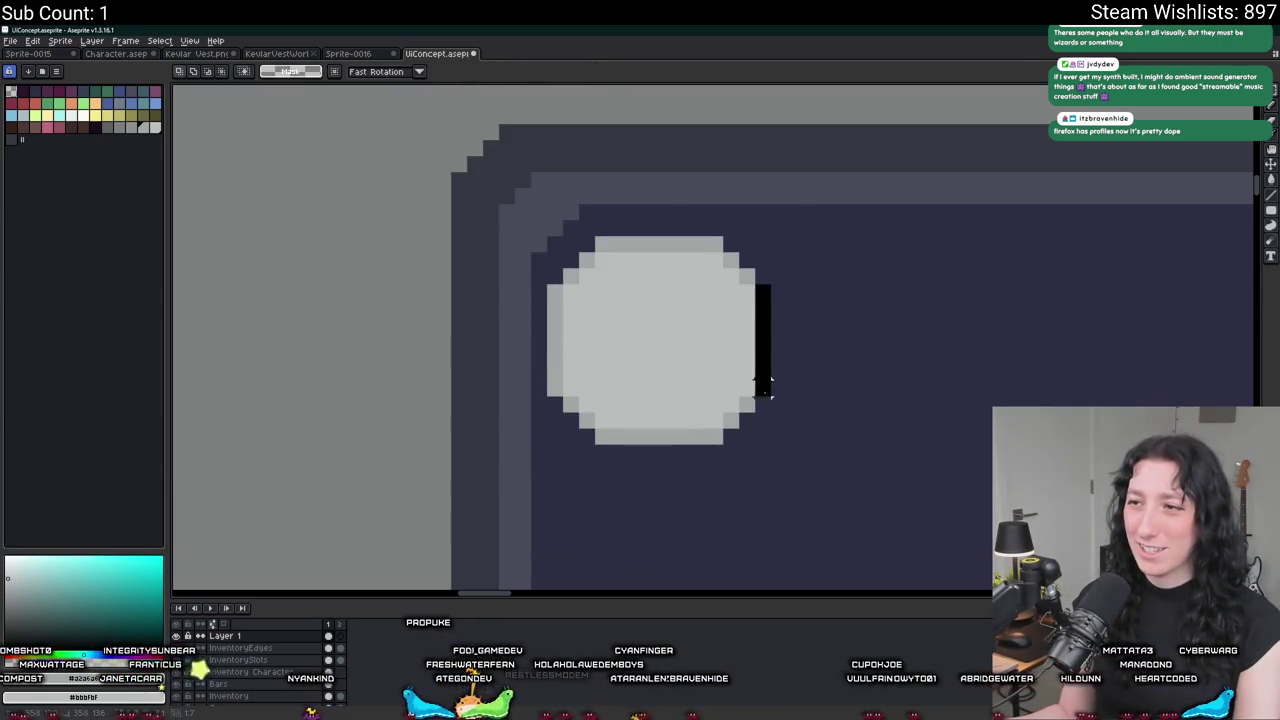
{"action": "scroll", "coordinate": [665, 435], "scroll_direction": "up", "scroll_amount": 2}
{"action": "left_click_drag", "start_coordinate": [528, 425], "coordinate": [756, 430]}
{"action": "key", "text": "ctrl+d"}
{"action": "scroll", "coordinate": [900, 441], "scroll_direction": "down", "scroll_amount": 2}
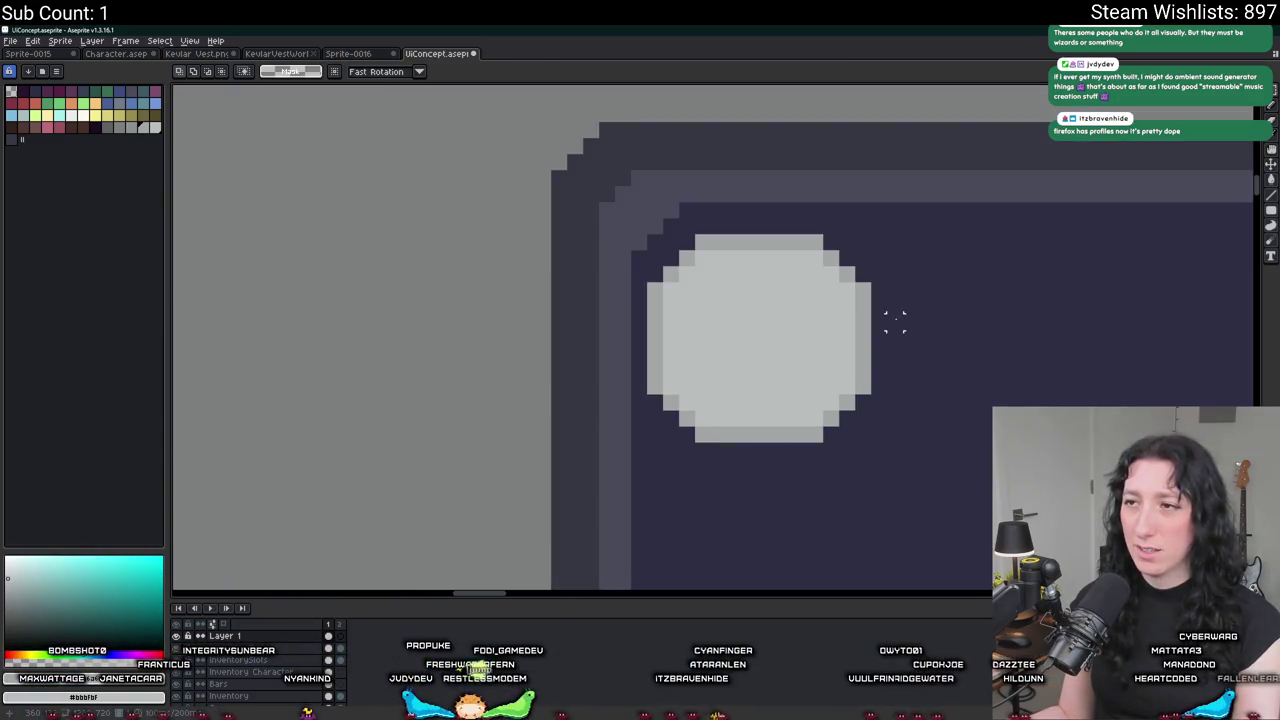
{"action": "mouse_move", "coordinate": [910, 450]}
{"action": "left_mouse_down"}
{"action": "mouse_move", "coordinate": [640, 337]}
{"action": "mouse_move", "coordinate": [860, 325]}
{"action": "left_mouse_up"}
{"action": "key", "text": "Down"}
{"action": "key", "text": "ctrl+d"}
{"action": "key", "text": "f"}
{"action": "key", "text": "ctrl+d"}
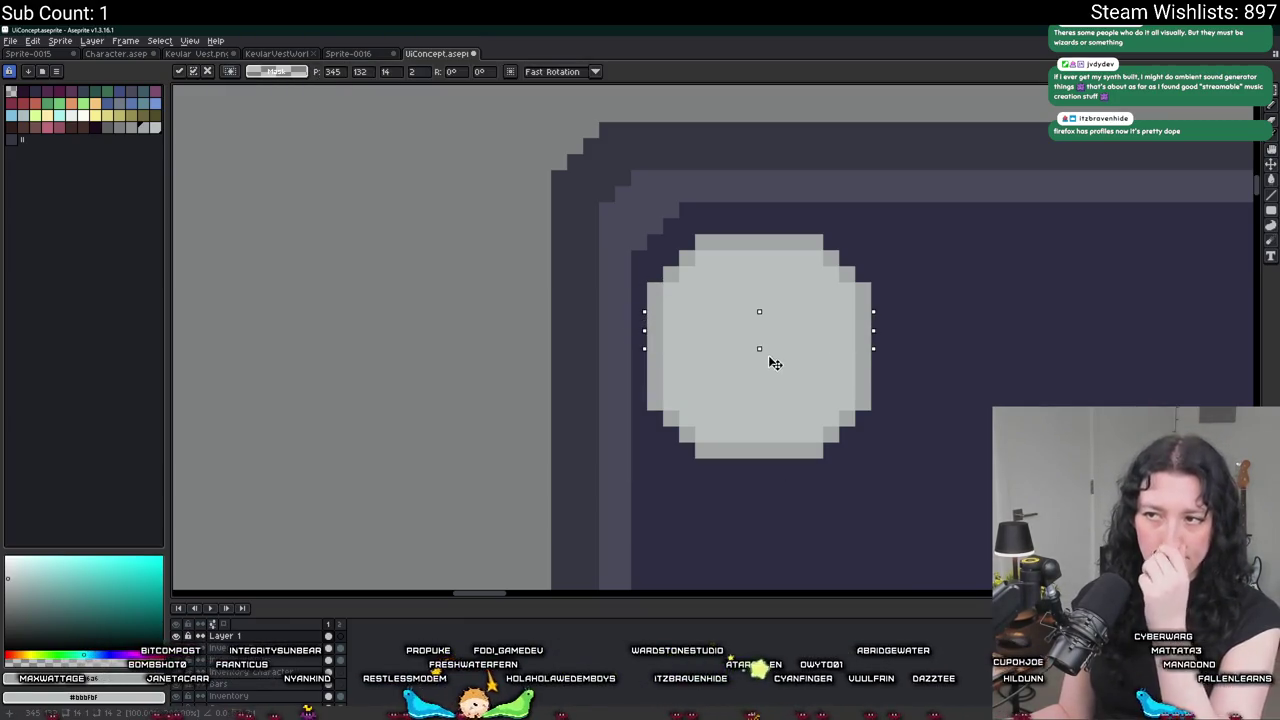
Pan around the mockup to review the finished badge on the character card.
{"action": "scroll", "coordinate": [943, 320], "scroll_direction": "down", "scroll_amount": 2}
{"action": "left_click_drag", "start_coordinate": [914, 329], "coordinate": [686, 320]}
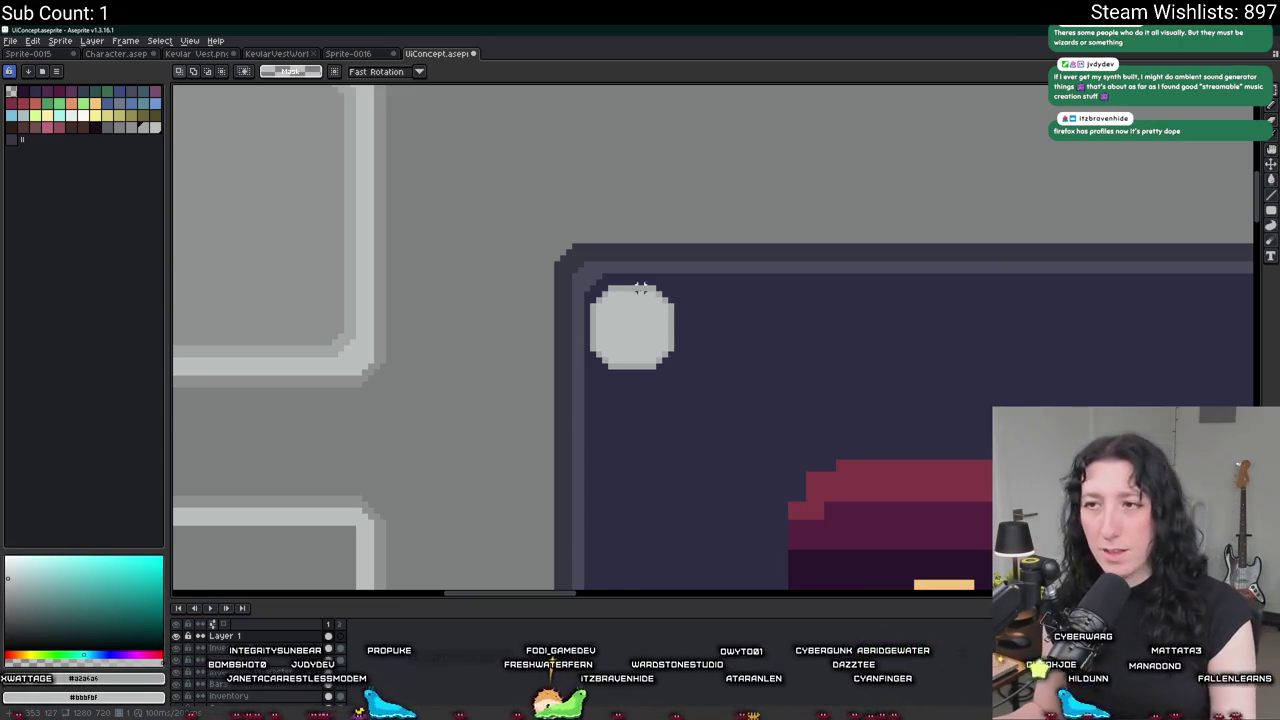
{"action": "scroll", "coordinate": [610, 280], "scroll_direction": "up", "scroll_amount": 2}
{"action": "scroll", "coordinate": [855, 525], "scroll_direction": "down", "scroll_amount": 2}
{"action": "left_click_drag", "start_coordinate": [733, 448], "coordinate": [520, 317]}
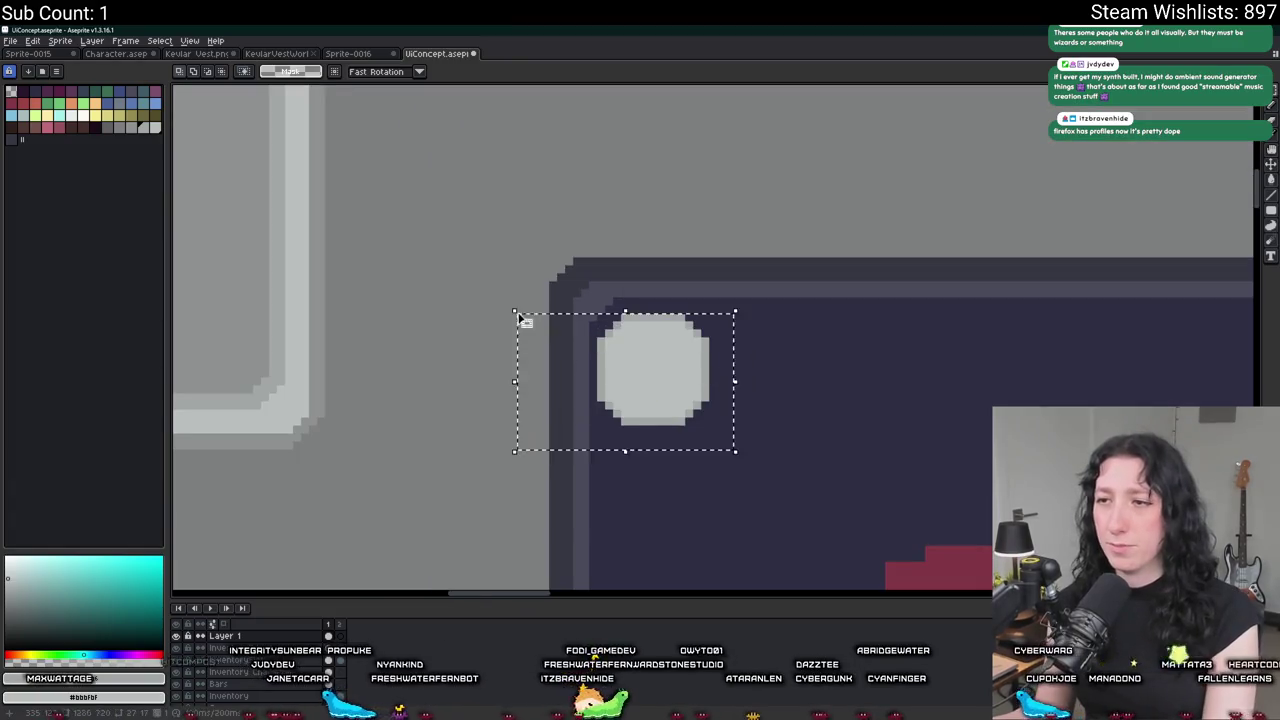
{"action": "key", "text": "ctrl+d"}
{"action": "scroll", "coordinate": [800, 280], "scroll_direction": "down", "scroll_amount": 2}
{"action": "left_click_drag", "start_coordinate": [810, 295], "coordinate": [738, 296]}
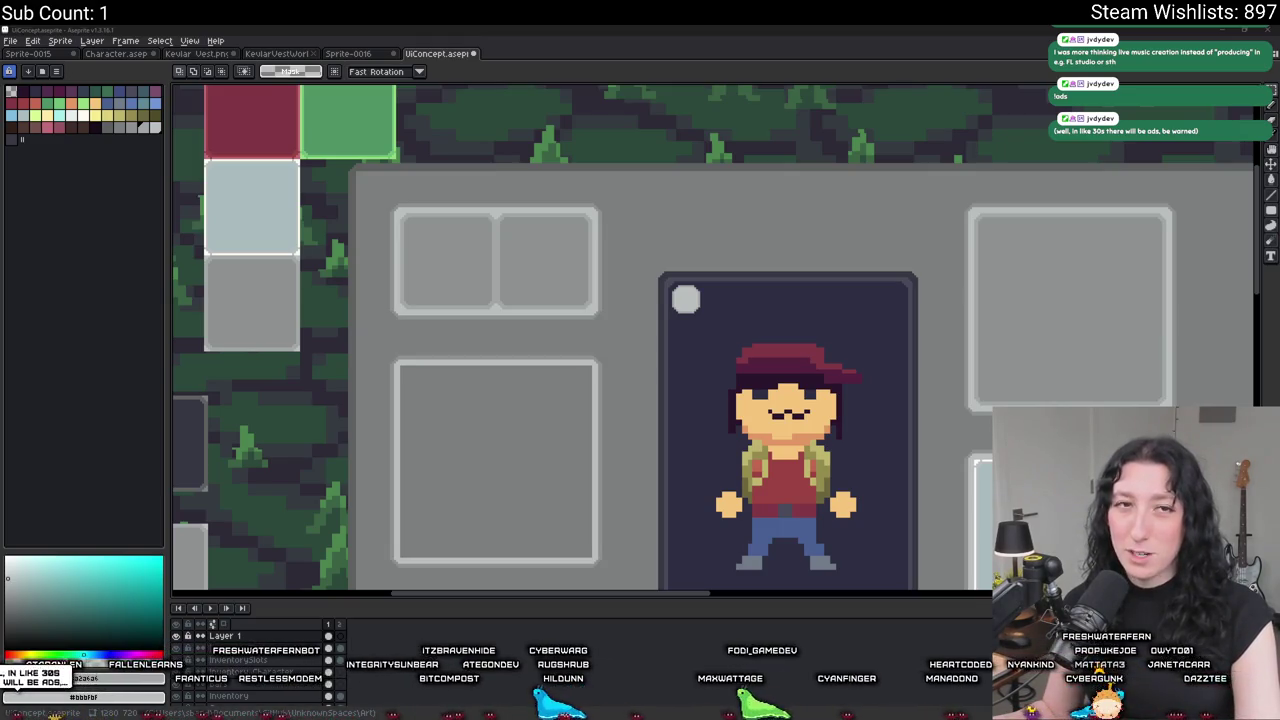
Launch FL Studio from the system app search.
{"action": "key", "text": "super"}
{"action": "type", "text": "fl Studio 2025"}
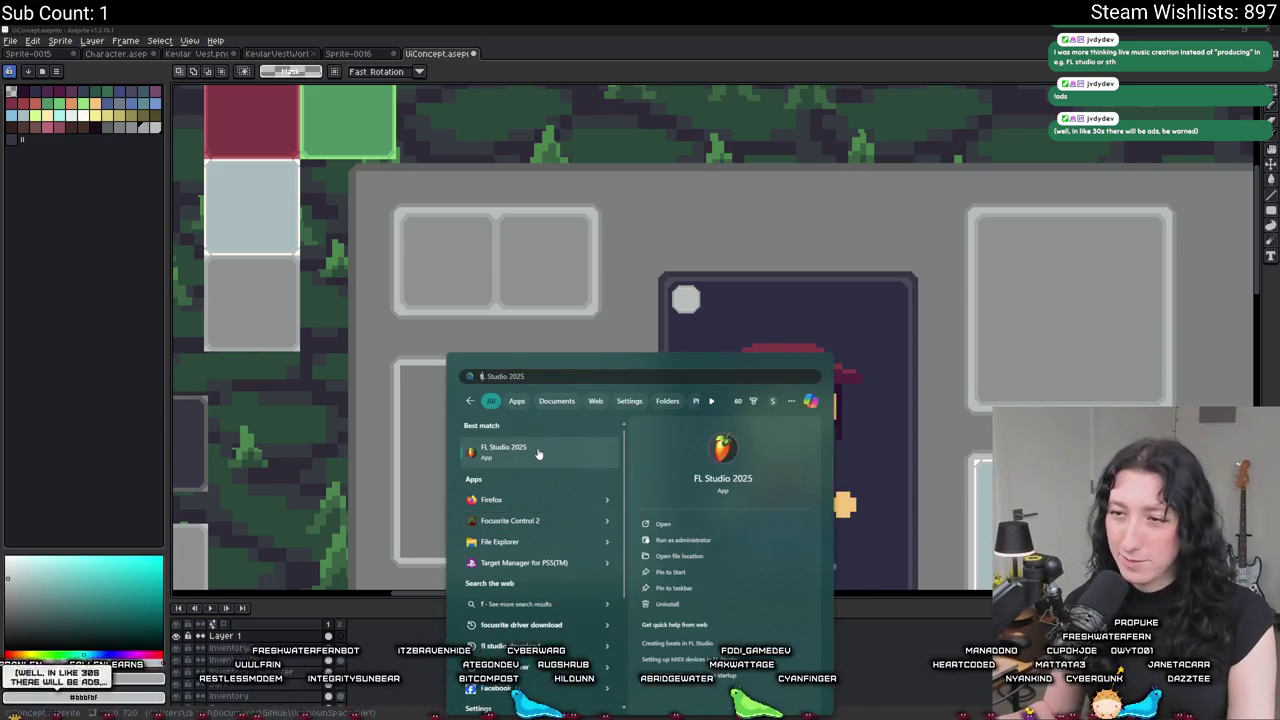
{"action": "key", "text": "Return"}
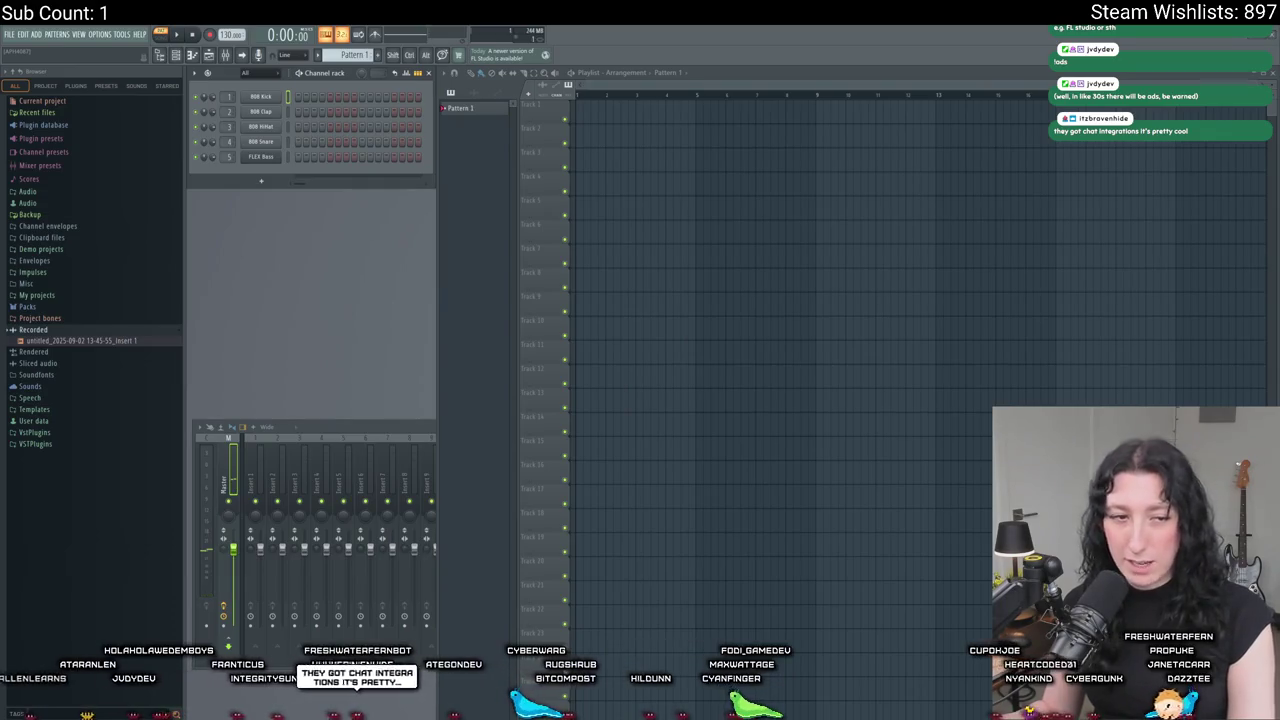
Add the Harmor synth as a new generator channel by searching 'harmor'.
{"action": "left_click", "coordinate": [37, 34]}
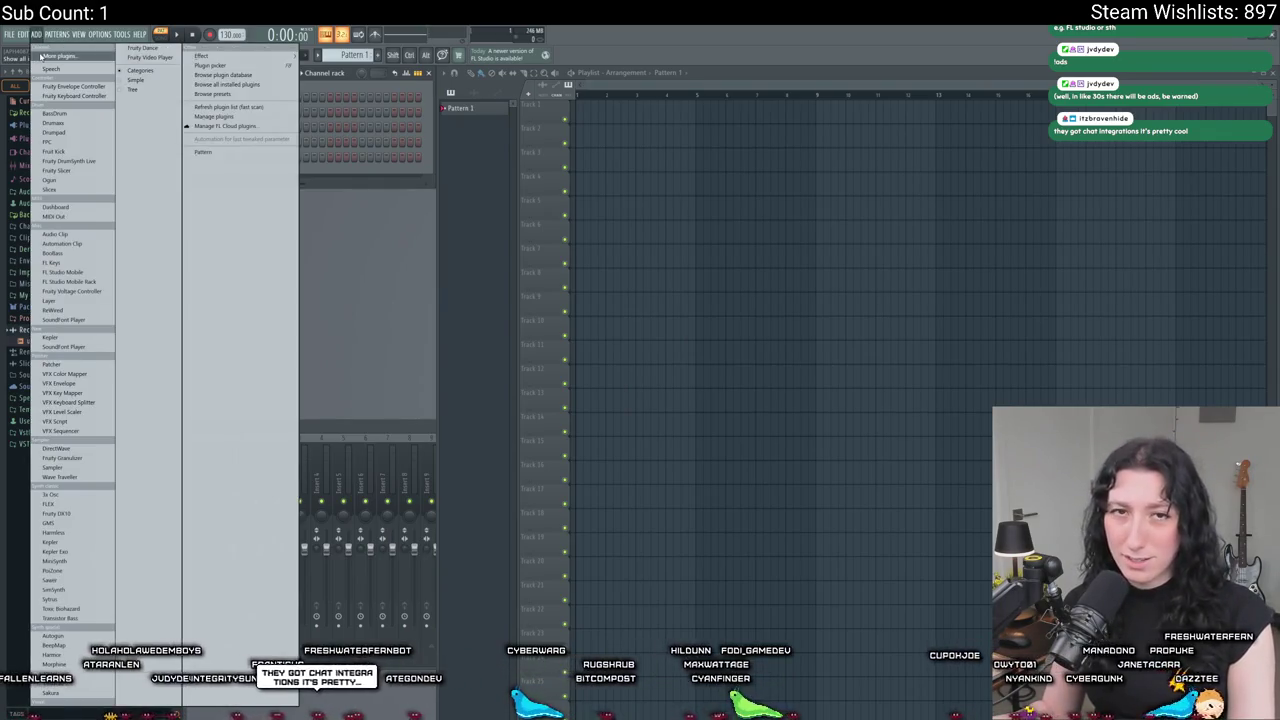
{"action": "left_click", "coordinate": [40, 56]}
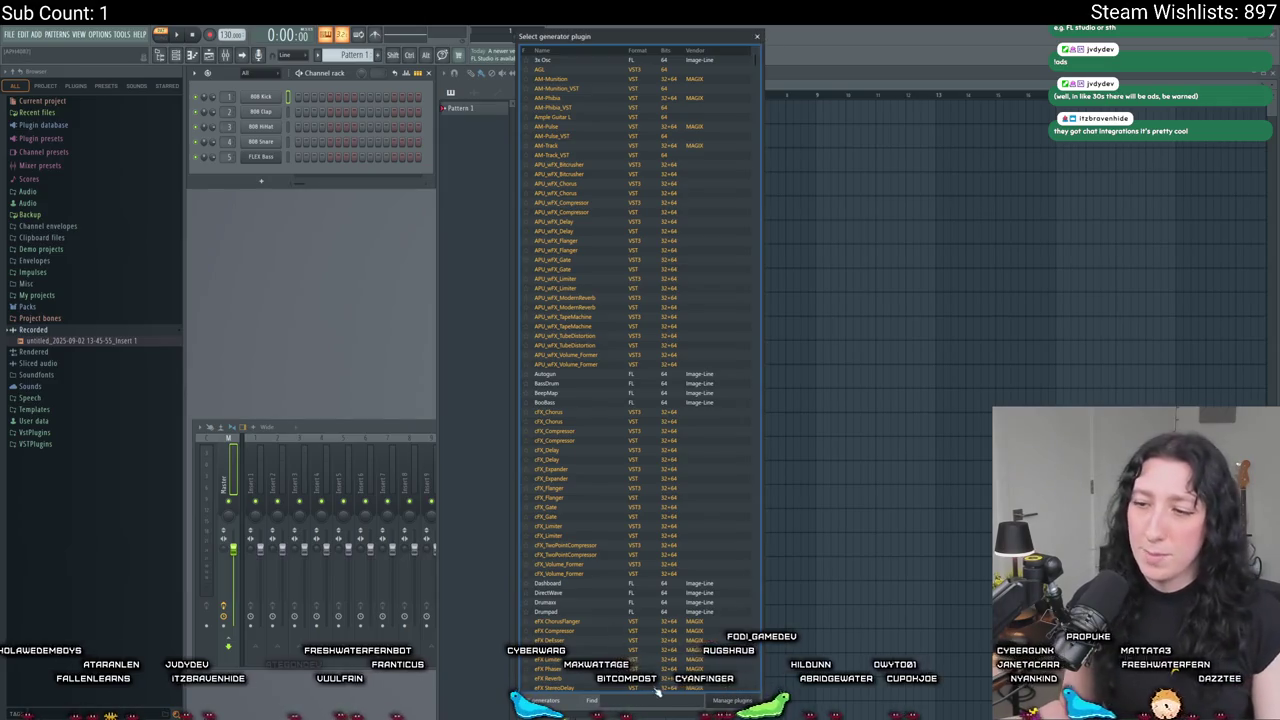
{"action": "type", "text": "harmor"}
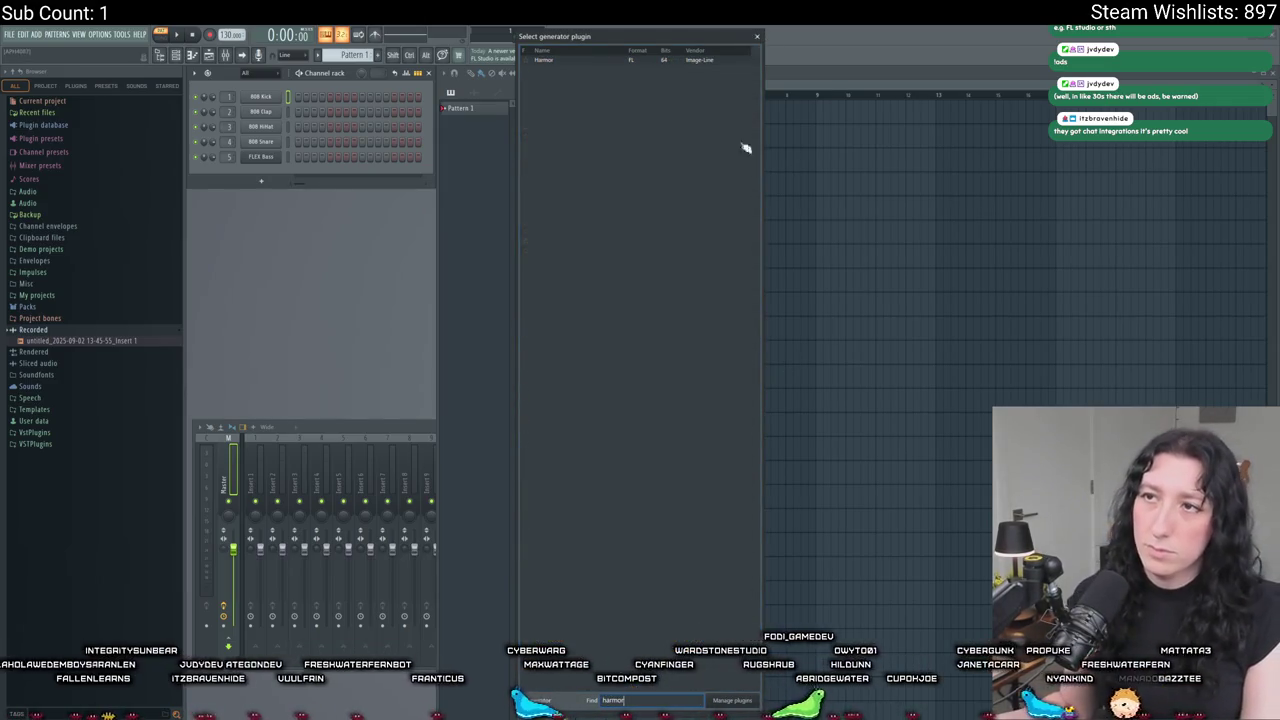
{"action": "key", "text": "Return"}
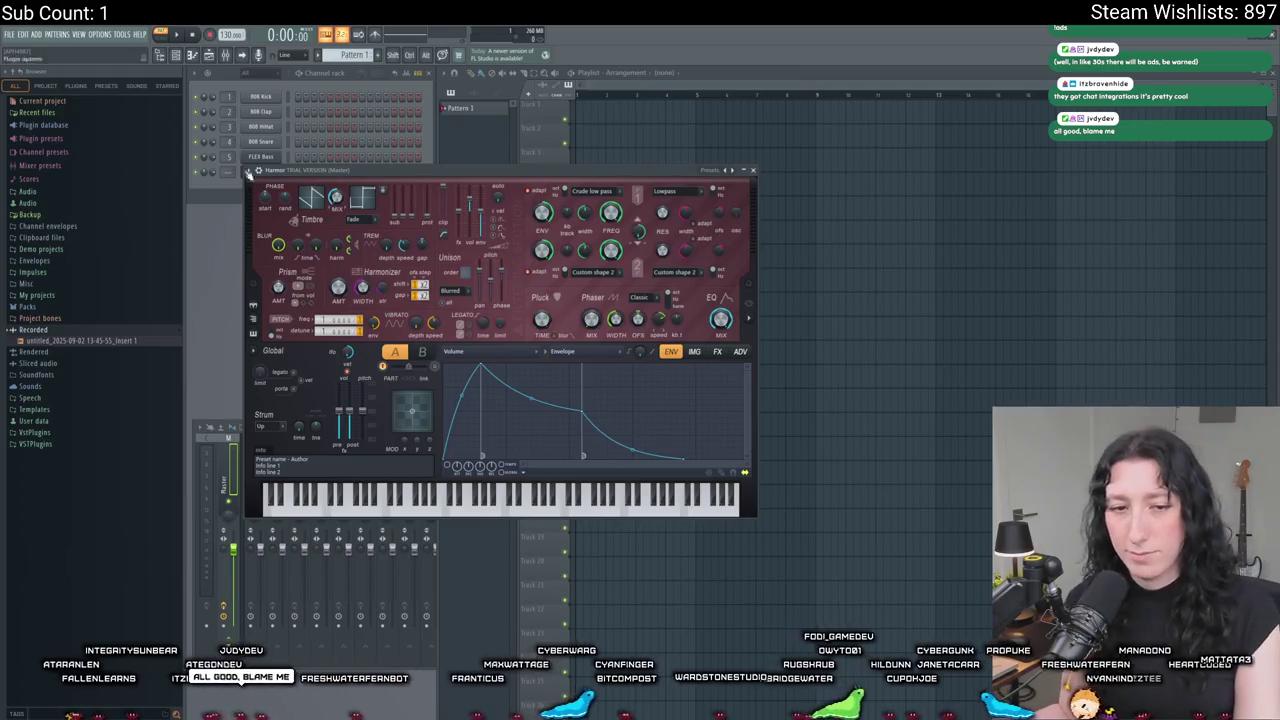
Load Harmor's 'Above the treeline' preset and briefly view its piano roll.
{"action": "left_click", "coordinate": [249, 171]}
{"action": "mouse_move", "coordinate": [262, 198]}
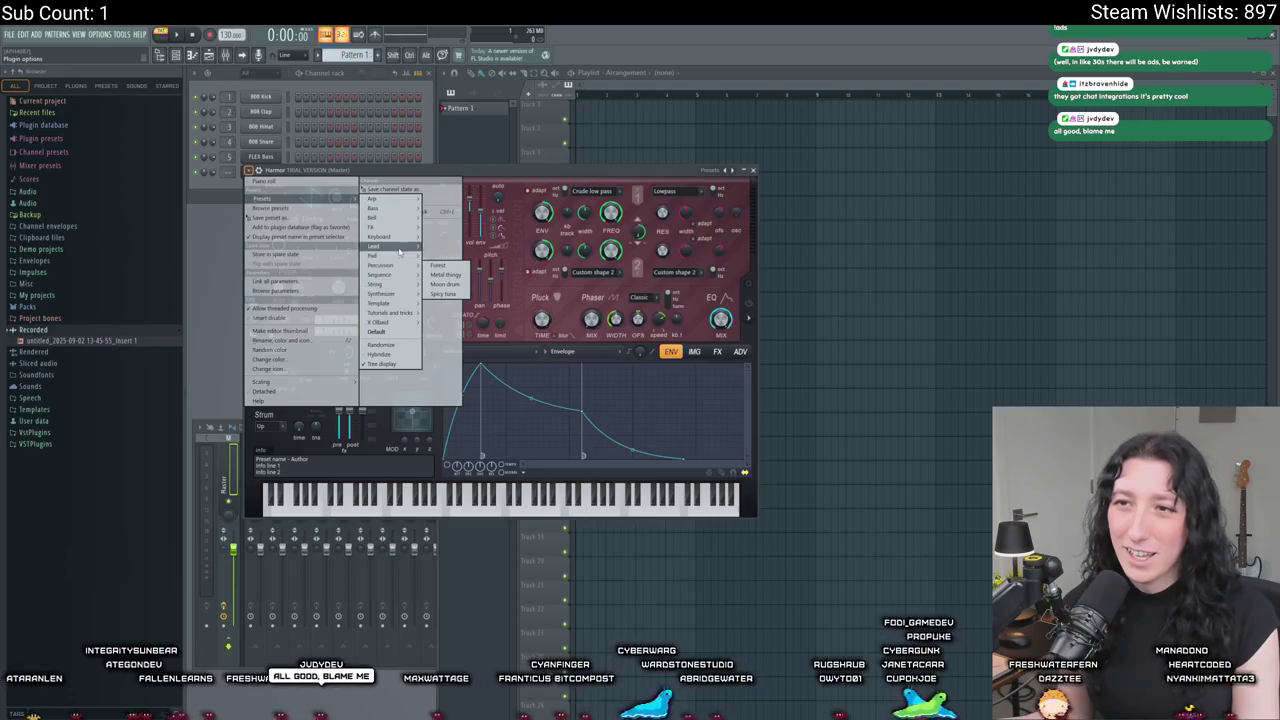
{"action": "mouse_move", "coordinate": [375, 256]}
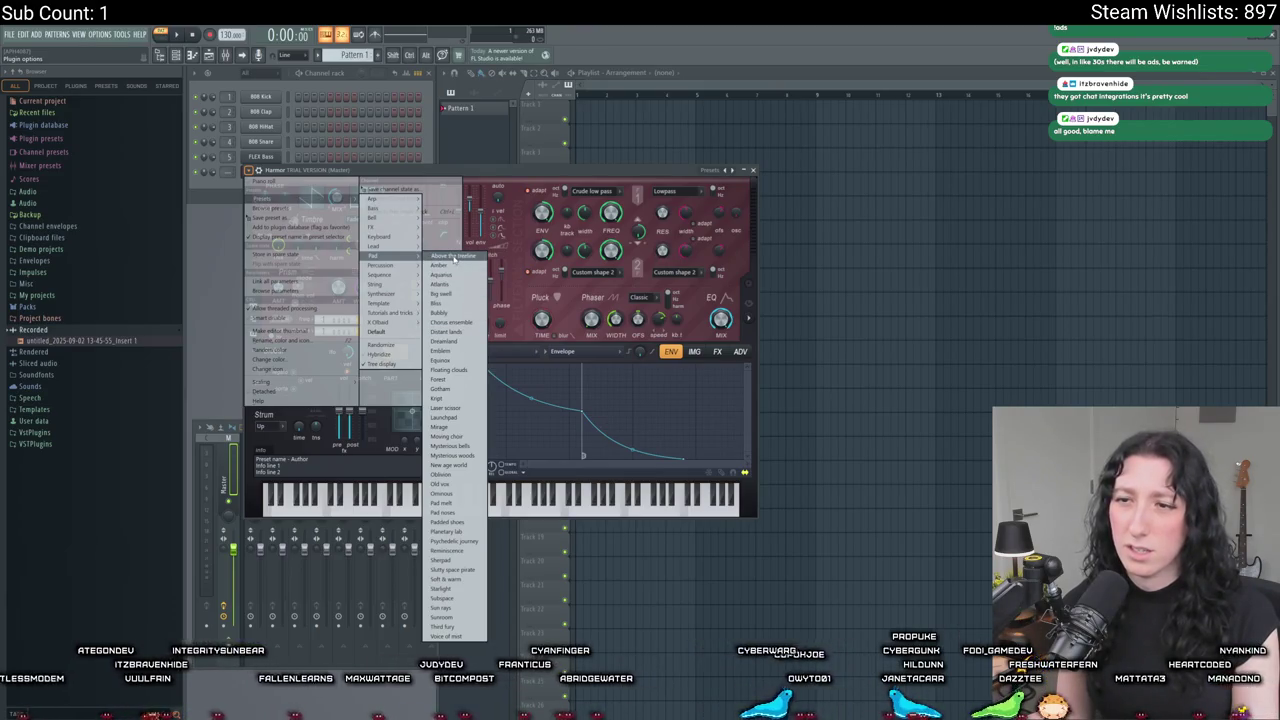
{"action": "left_click", "coordinate": [453, 257]}
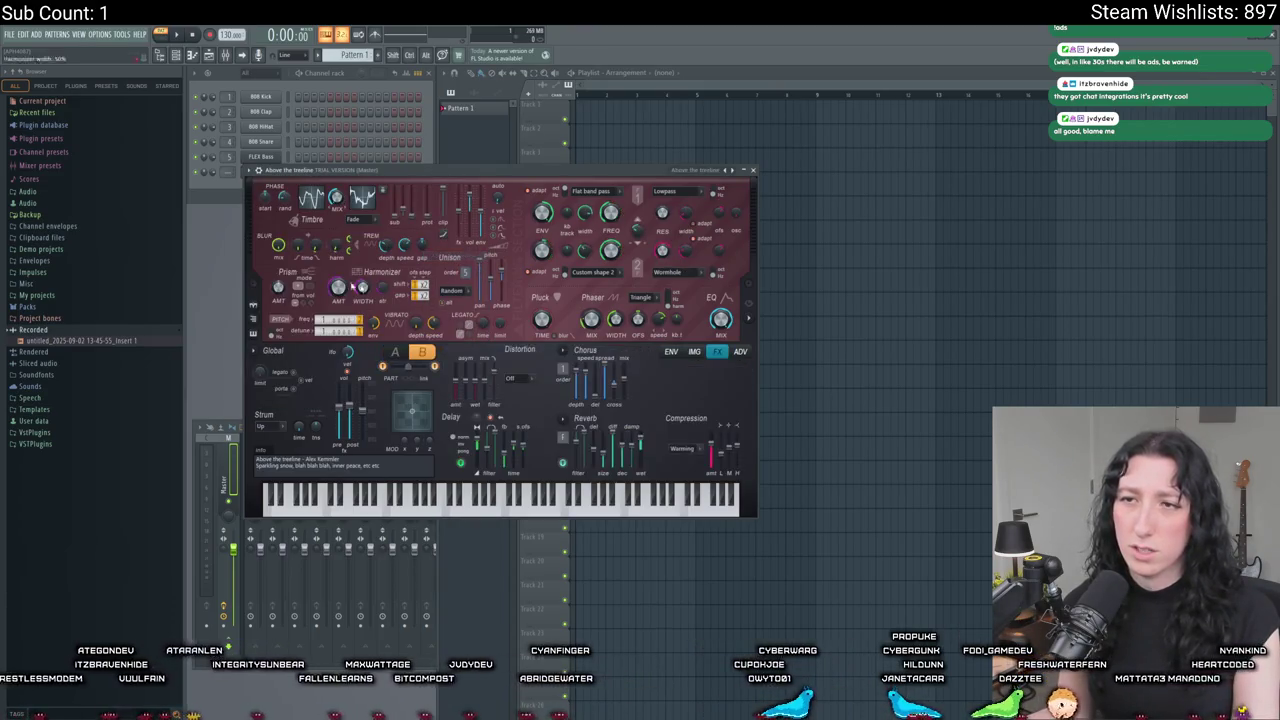
{"action": "right_click", "coordinate": [280, 170]}
{"action": "left_click", "coordinate": [310, 178]}
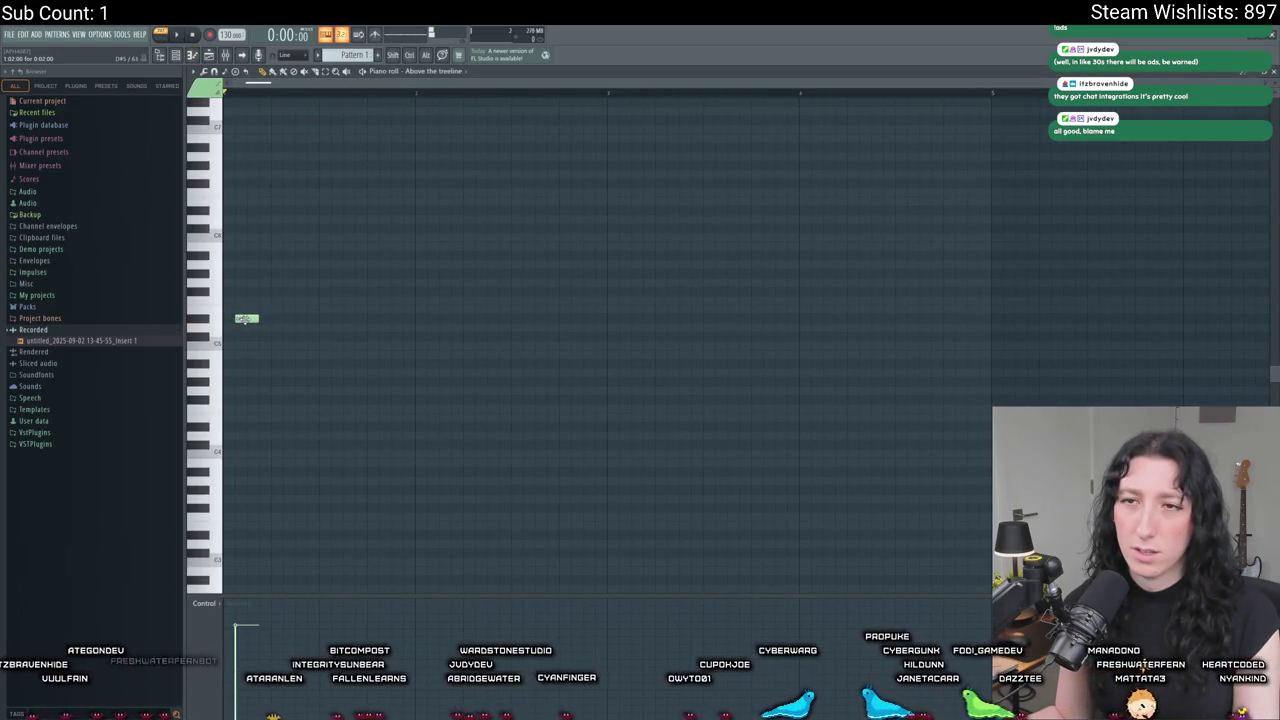
{"action": "key", "text": "F7"}
Load the 'Soft & warm' preset, show its piano roll, and delete the C5 note.
{"action": "left_click", "coordinate": [487, 167]}
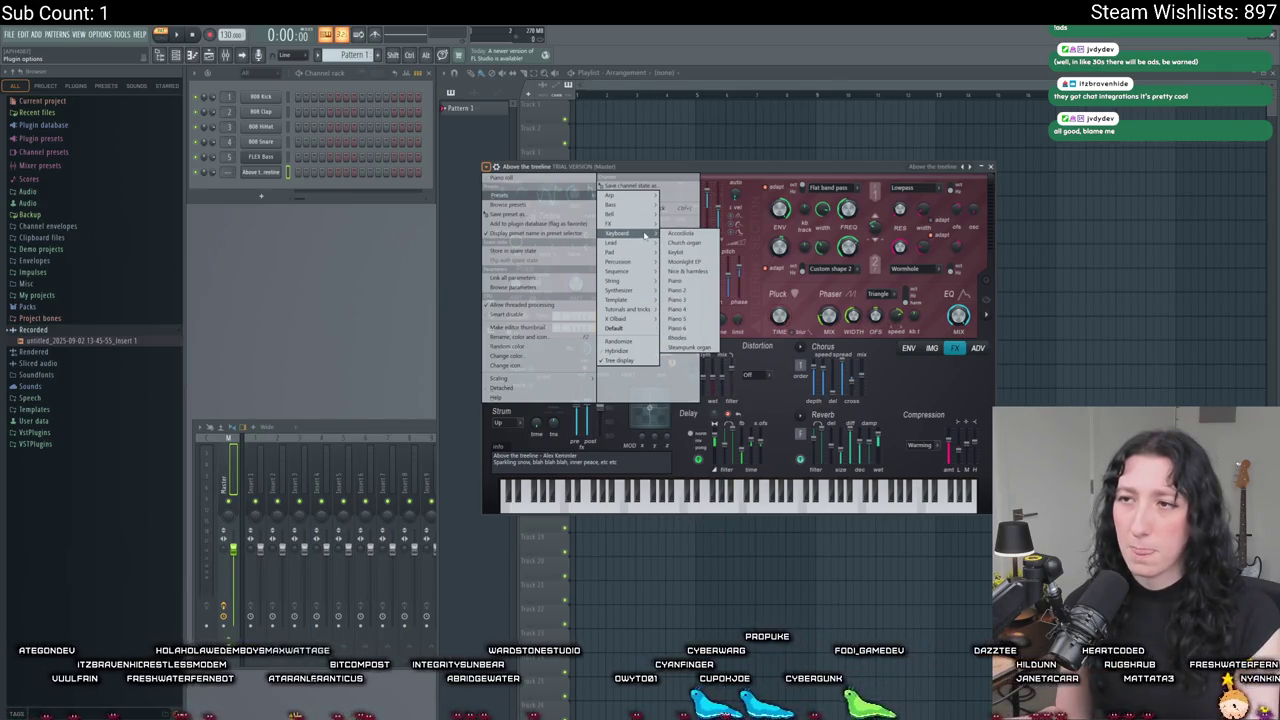
{"action": "mouse_move", "coordinate": [612, 251]}
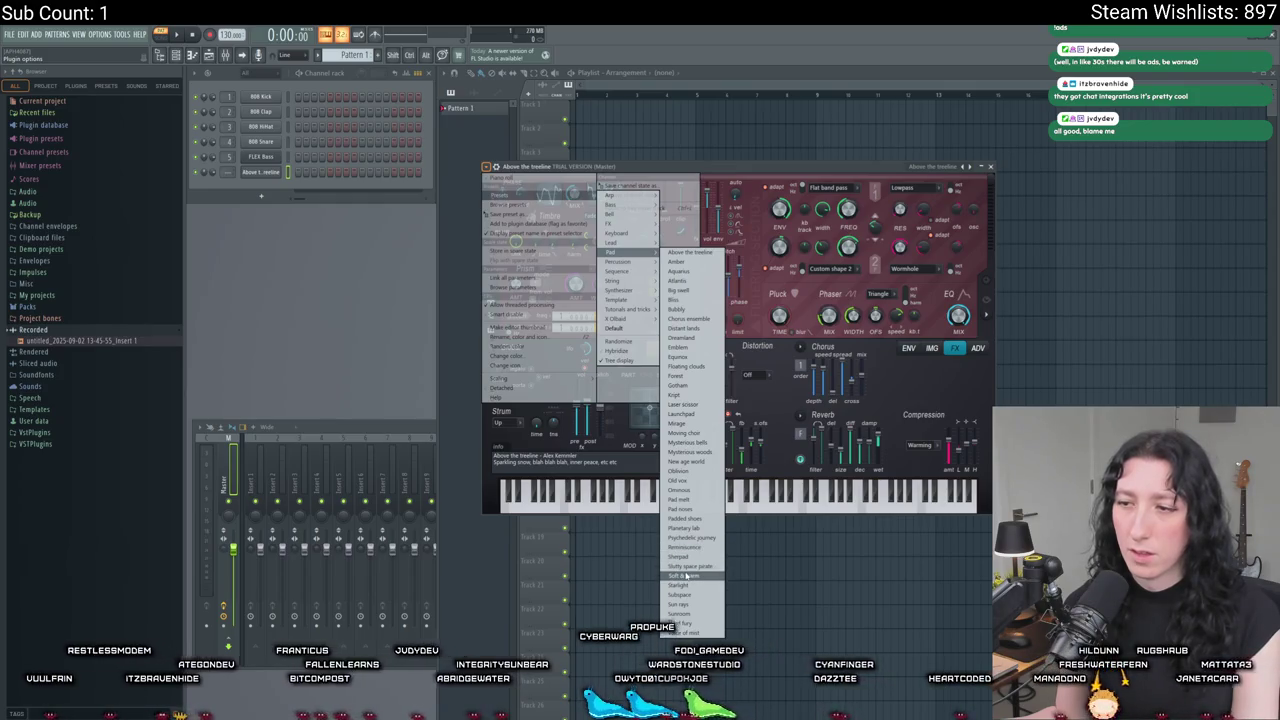
{"action": "left_click", "coordinate": [685, 576]}
{"action": "right_click", "coordinate": [282, 165]}
{"action": "left_click", "coordinate": [310, 172]}
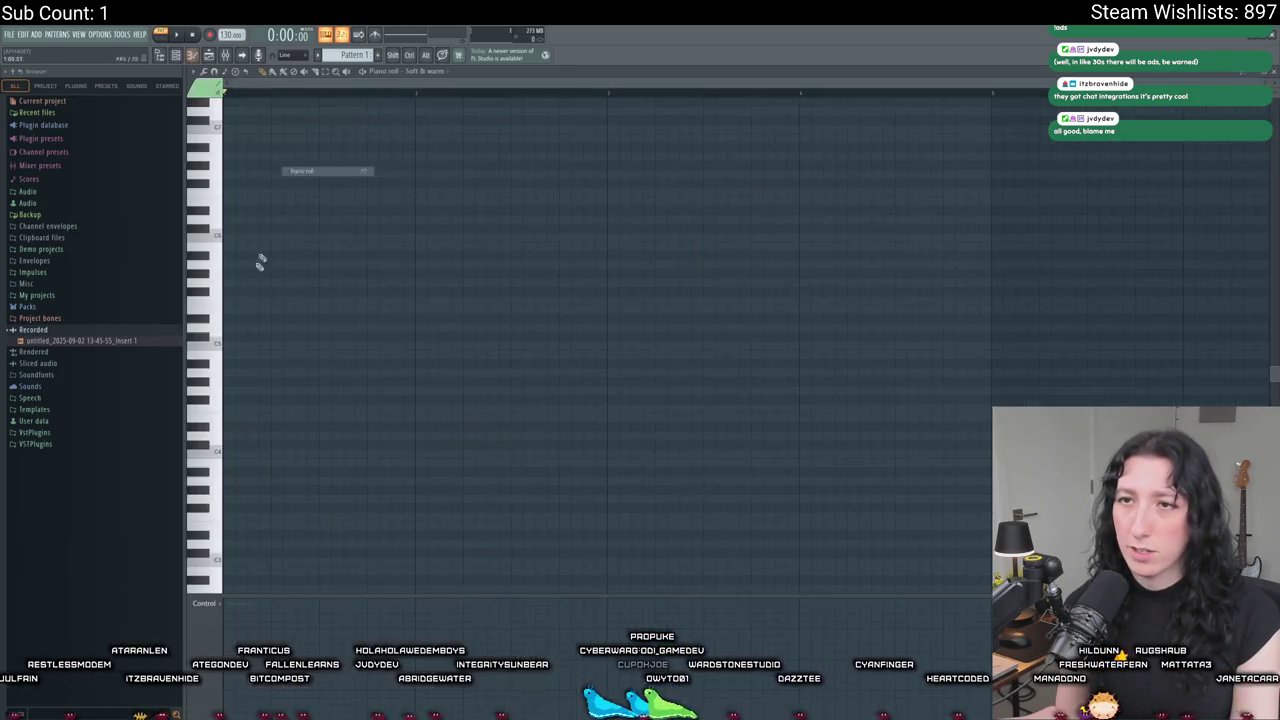
{"action": "right_click", "coordinate": [246, 372]}
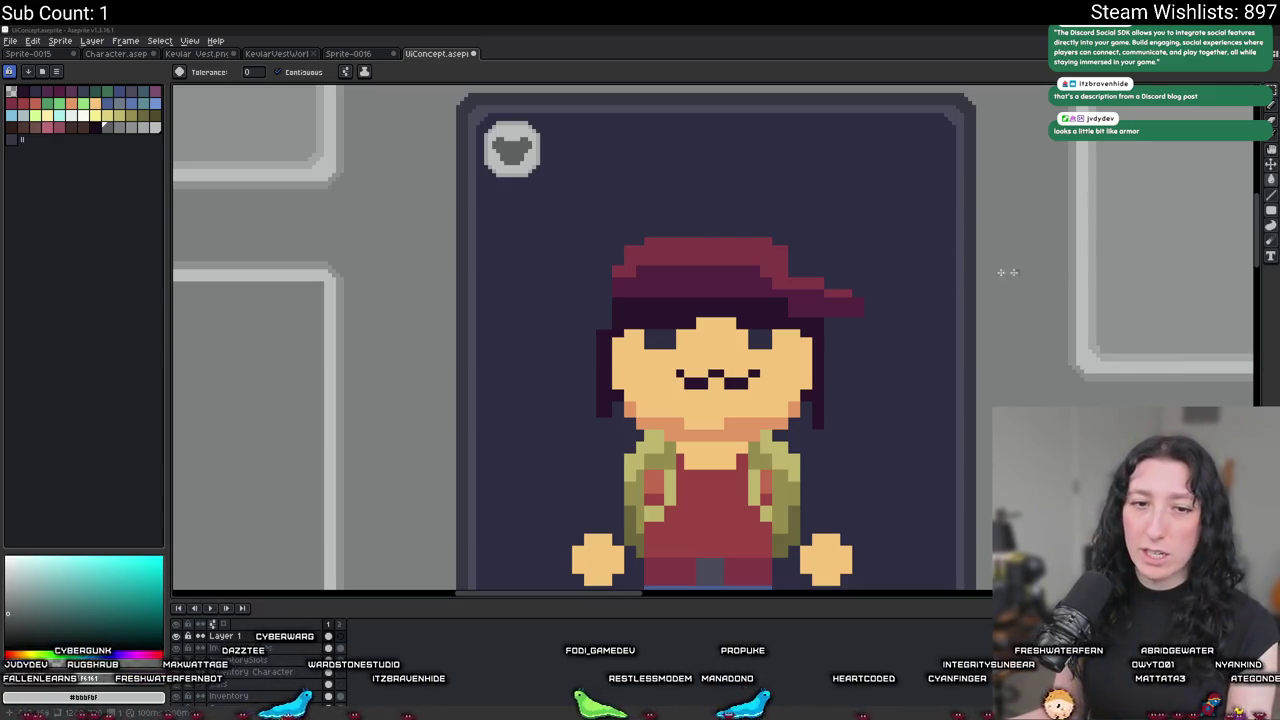
Zoom into the badge and fill the heart with the badge's light grey.
{"action": "scroll", "coordinate": [569, 174], "scroll_direction": "up", "scroll_amount": 3}
{"action": "scroll", "coordinate": [409, 126], "scroll_direction": "up", "scroll_amount": 2}
{"action": "scroll", "coordinate": [443, 311], "scroll_direction": "up", "scroll_amount": 2}
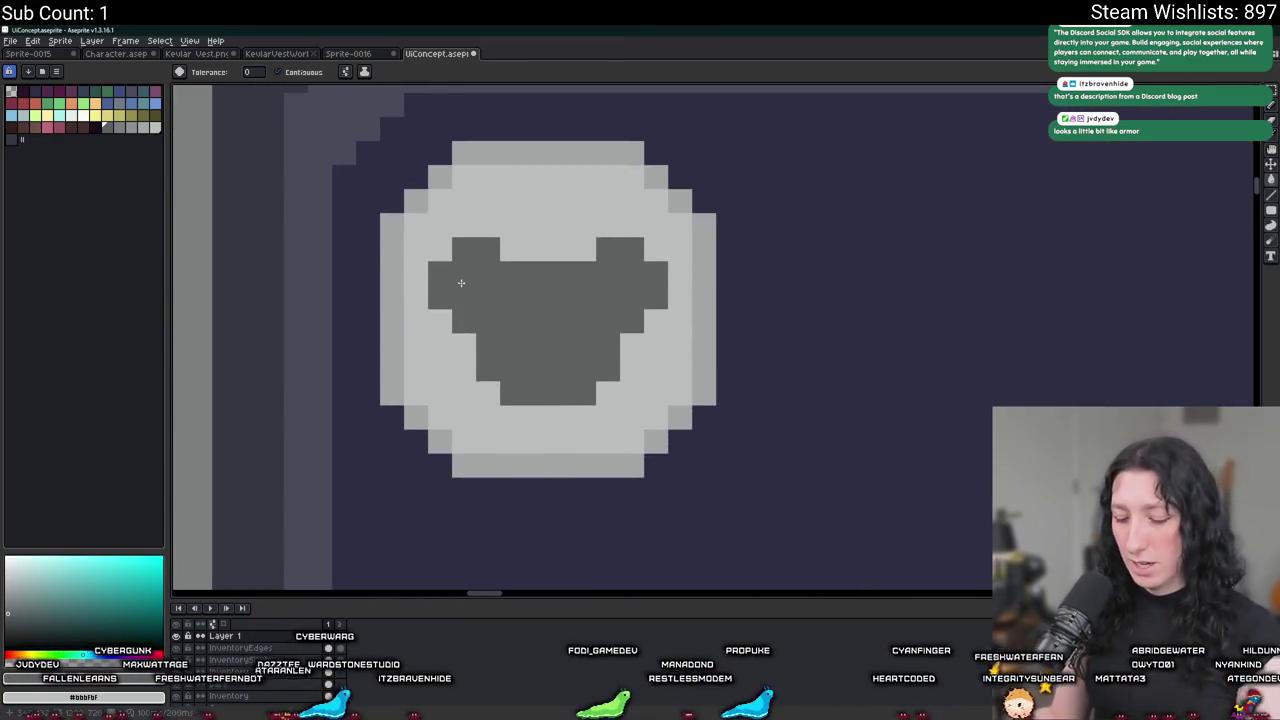
{"action": "scroll", "coordinate": [434, 343], "scroll_direction": "down", "scroll_amount": 3}
{"action": "scroll", "coordinate": [409, 375], "scroll_direction": "up", "scroll_amount": 2}
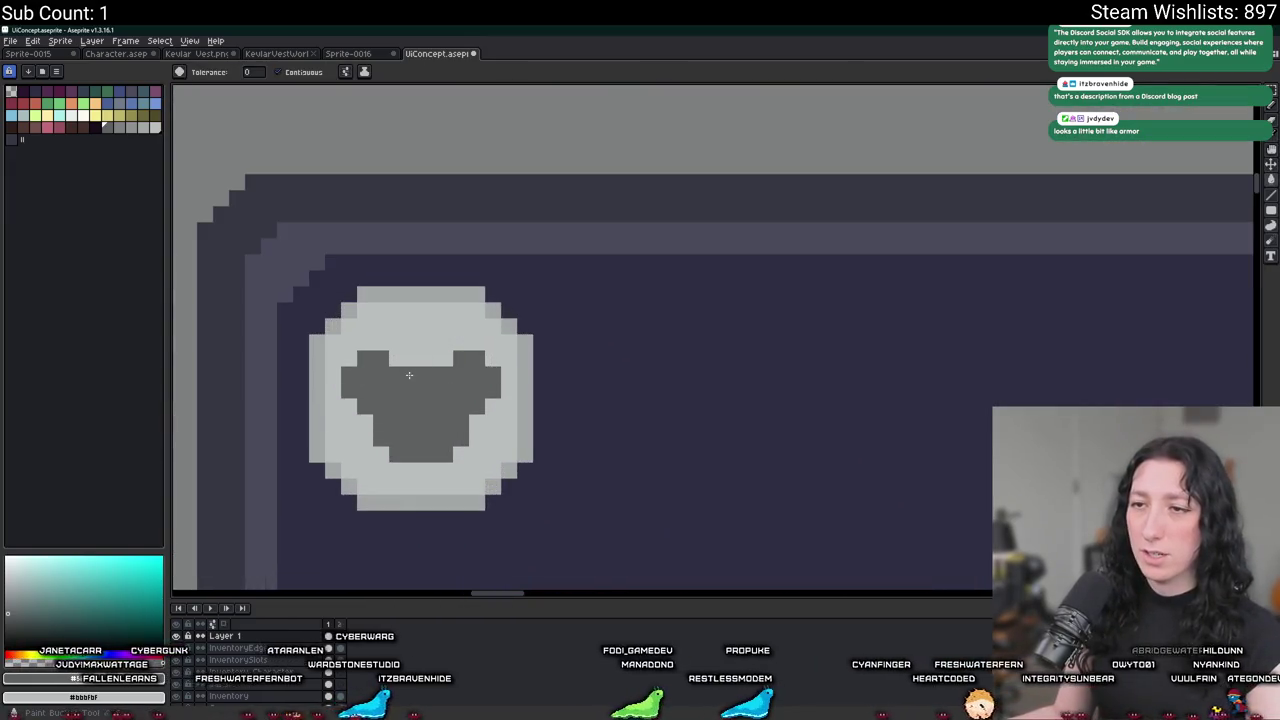
{"action": "left_click", "coordinate": [409, 375]}
Pencil an elongated outline on the badge and fill it dark grey.
{"action": "scroll", "coordinate": [426, 305], "scroll_direction": "up", "scroll_amount": 2}
{"action": "key", "text": "b"}
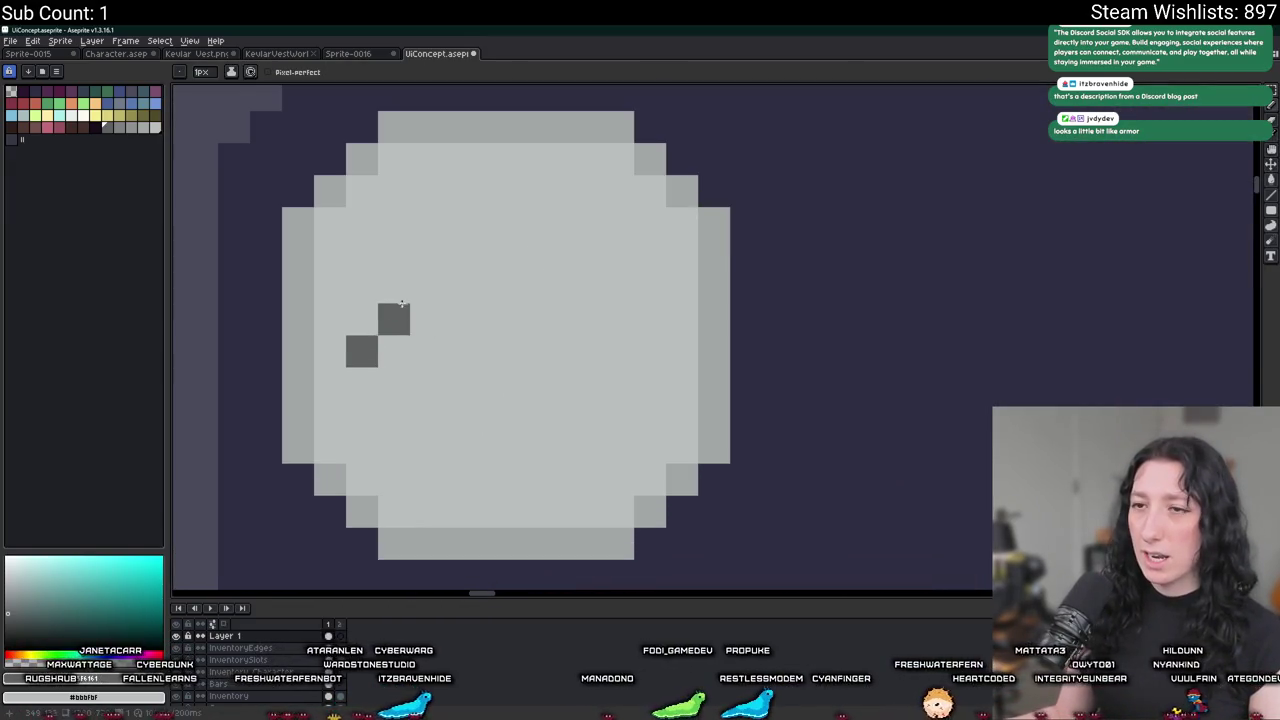
{"action": "left_click_drag", "start_coordinate": [404, 316], "coordinate": [531, 291]}
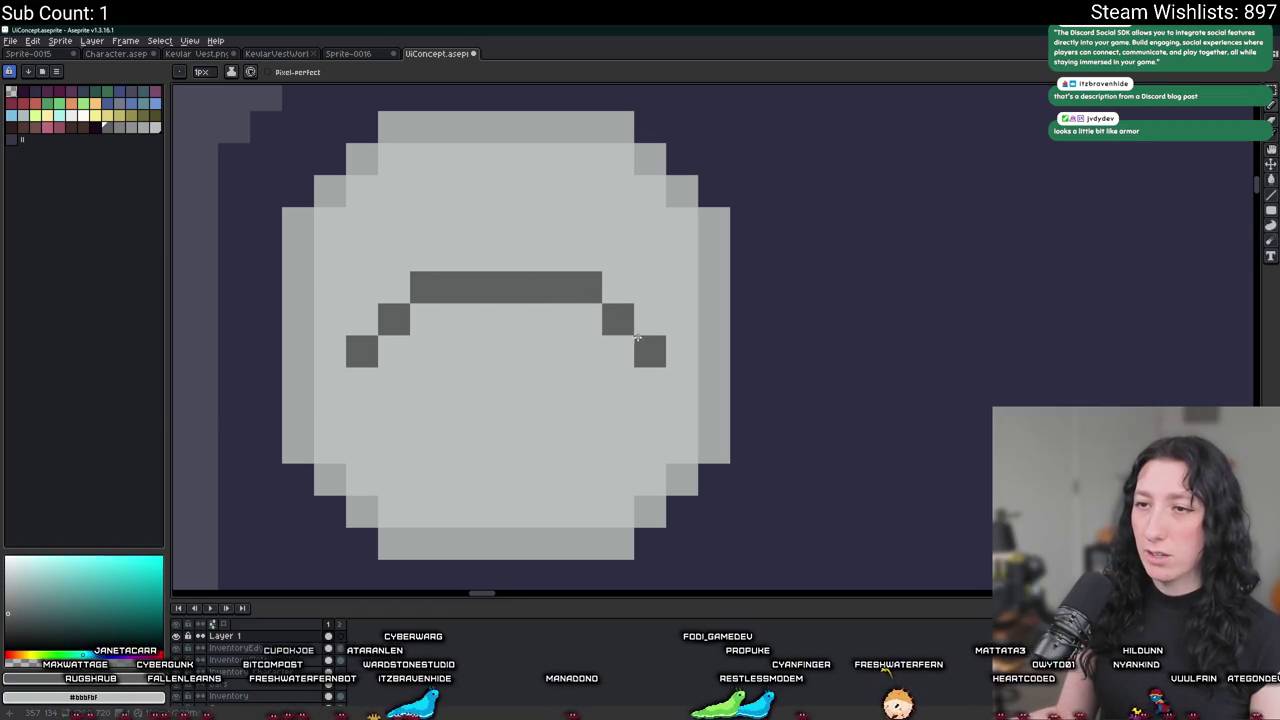
{"action": "left_click_drag", "start_coordinate": [590, 411], "coordinate": [370, 362]}
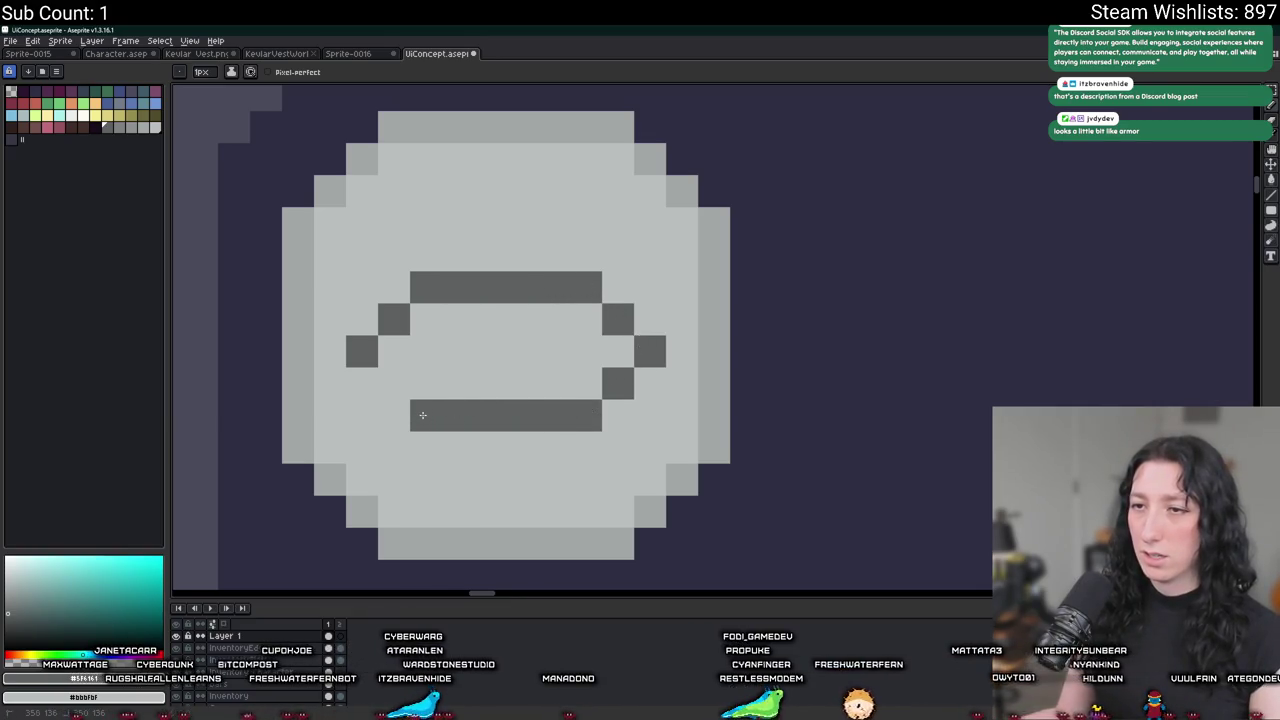
{"action": "key", "text": "g"}
{"action": "left_click", "coordinate": [466, 369]}
Paint light-grey highlight pixels inside the dark shape.
{"action": "scroll", "coordinate": [466, 369], "scroll_direction": "down", "scroll_amount": 3}
{"action": "scroll", "coordinate": [460, 380], "scroll_direction": "up", "scroll_amount": 2}
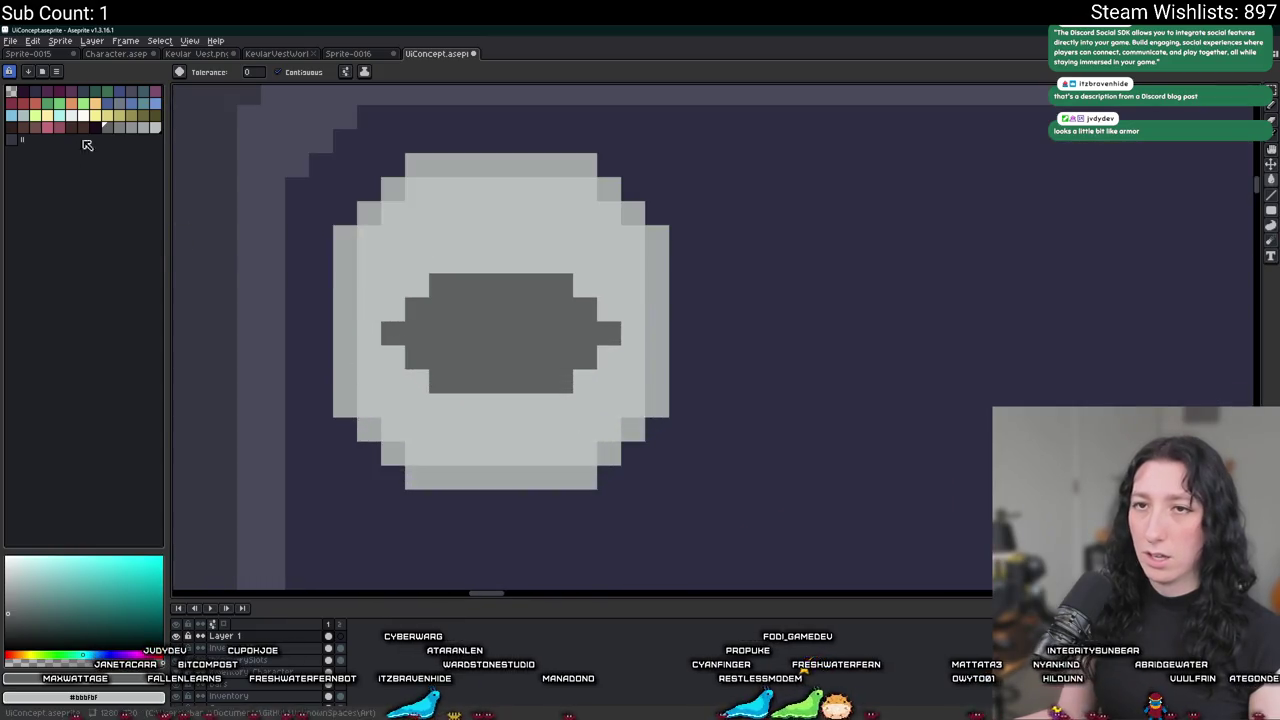
{"action": "left_click", "coordinate": [126, 129]}
{"action": "key", "text": "b"}
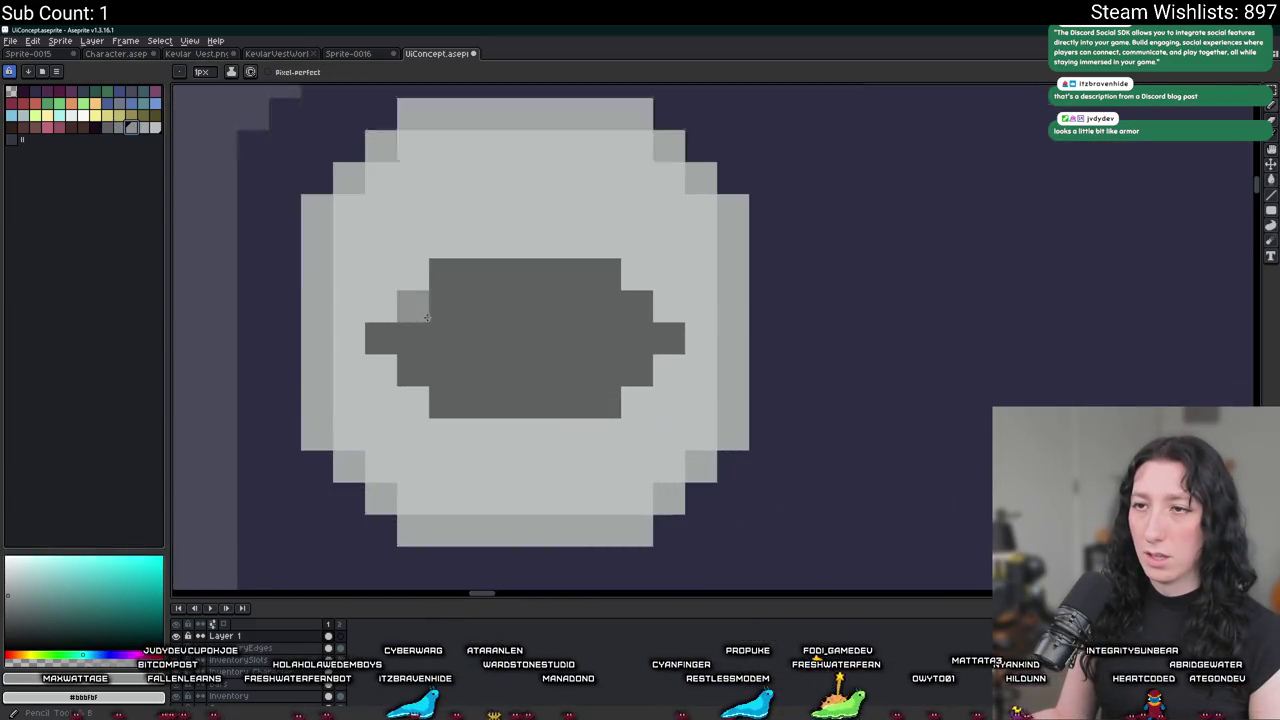
{"action": "scroll", "coordinate": [463, 330], "scroll_direction": "up", "scroll_amount": 3}
{"action": "left_click_drag", "start_coordinate": [463, 358], "coordinate": [463, 294]}
{"action": "mouse_move", "coordinate": [714, 293]}
{"action": "left_mouse_down"}
{"action": "mouse_move", "coordinate": [480, 286]}
{"action": "mouse_move", "coordinate": [534, 357]}
{"action": "mouse_move", "coordinate": [777, 346]}
{"action": "mouse_move", "coordinate": [462, 357]}
{"action": "mouse_move", "coordinate": [457, 394]}
{"action": "mouse_move", "coordinate": [791, 403]}
{"action": "left_mouse_up"}
Zoom in and out around the badge and return to the Pencil tool.
{"action": "scroll", "coordinate": [791, 403], "scroll_direction": "down", "scroll_amount": 3}
{"action": "scroll", "coordinate": [830, 440], "scroll_direction": "down", "scroll_amount": 2}
{"action": "scroll", "coordinate": [580, 360], "scroll_direction": "up", "scroll_amount": 2}
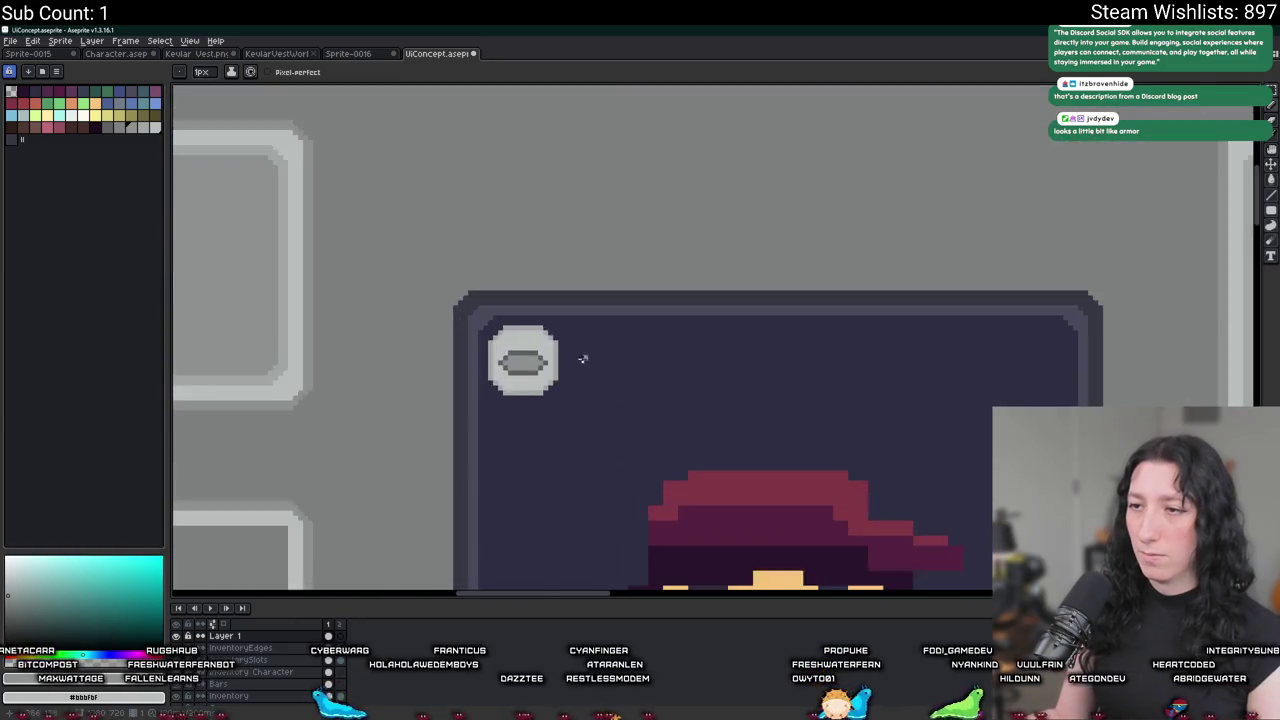
{"action": "scroll", "coordinate": [520, 355], "scroll_direction": "up", "scroll_amount": 3}
{"action": "scroll", "coordinate": [433, 382], "scroll_direction": "down", "scroll_amount": 2}
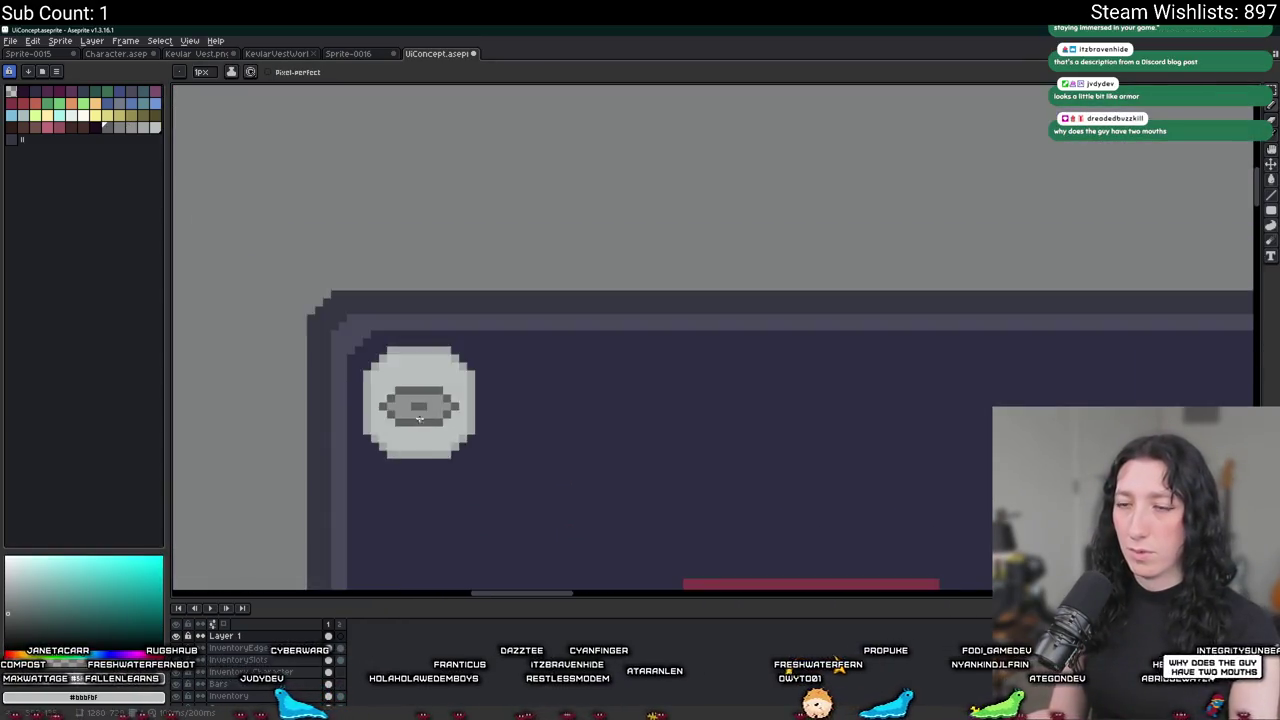
{"action": "scroll", "coordinate": [450, 395], "scroll_direction": "down", "scroll_amount": 2}
{"action": "scroll", "coordinate": [465, 405], "scroll_direction": "down", "scroll_amount": 1}
{"action": "scroll", "coordinate": [471, 410], "scroll_direction": "down", "scroll_amount": 1}
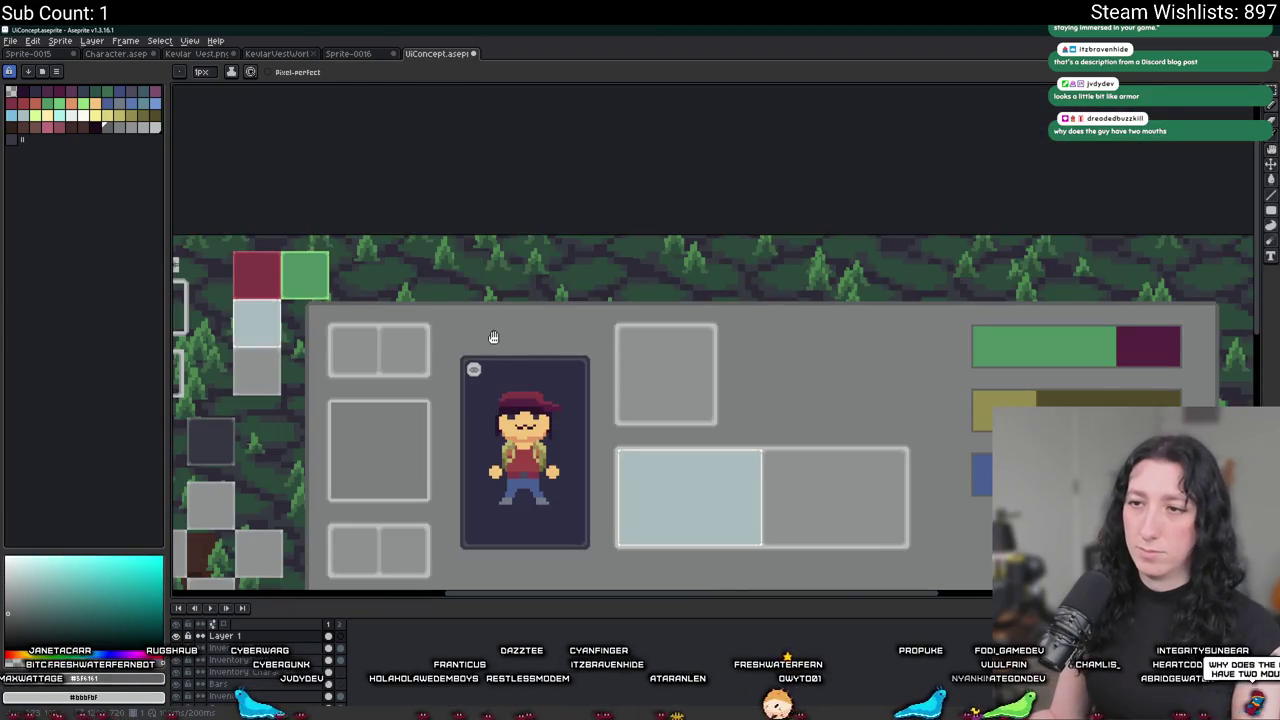
{"action": "scroll", "coordinate": [480, 360], "scroll_direction": "up", "scroll_amount": 3}
{"action": "scroll", "coordinate": [452, 412], "scroll_direction": "down", "scroll_amount": 2}
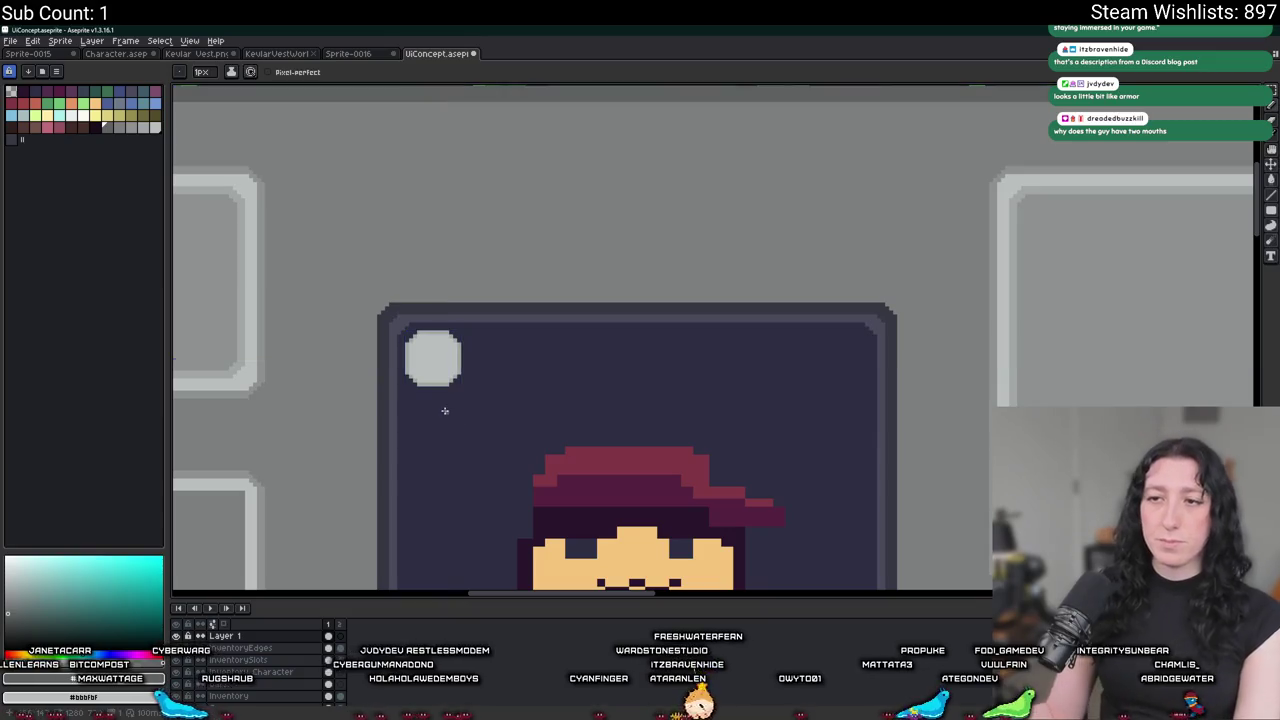
{"action": "scroll", "coordinate": [452, 418], "scroll_direction": "down", "scroll_amount": 2}
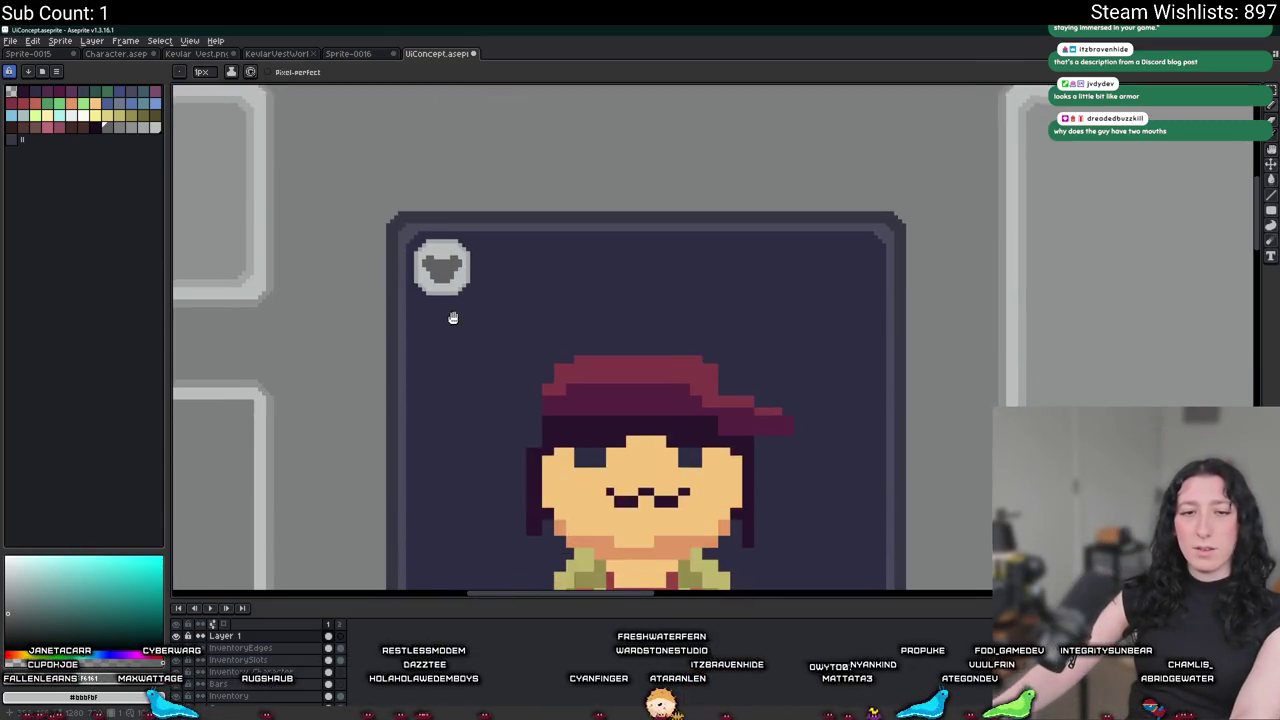
{"action": "key", "text": "b"}
{"action": "scroll", "coordinate": [720, 433], "scroll_direction": "up", "scroll_amount": 1}
{"action": "scroll", "coordinate": [720, 433], "scroll_direction": "down", "scroll_amount": 2}
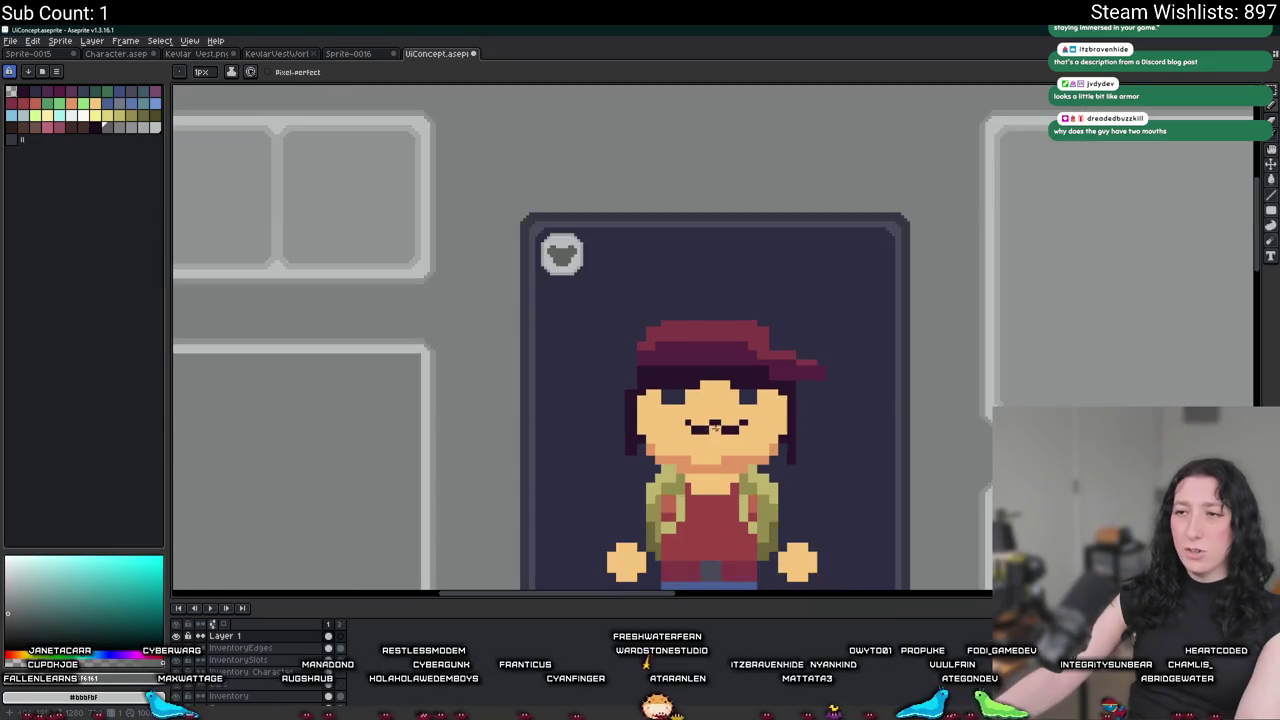
{"action": "scroll", "coordinate": [700, 420], "scroll_direction": "up", "scroll_amount": 2}
{"action": "scroll", "coordinate": [650, 350], "scroll_direction": "up", "scroll_amount": 1}
{"action": "scroll", "coordinate": [570, 271], "scroll_direction": "down", "scroll_amount": 3}
{"action": "scroll", "coordinate": [544, 405], "scroll_direction": "up", "scroll_amount": 2}
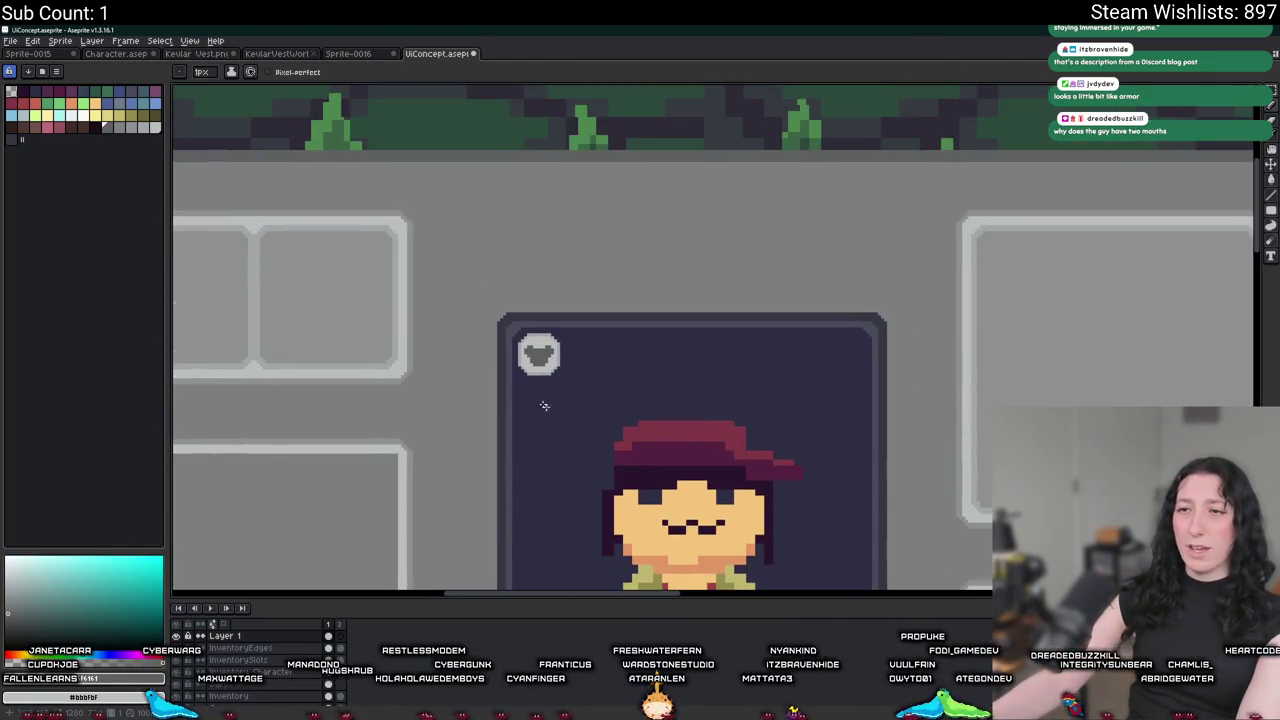
{"action": "scroll", "coordinate": [525, 355], "scroll_direction": "up", "scroll_amount": 2}
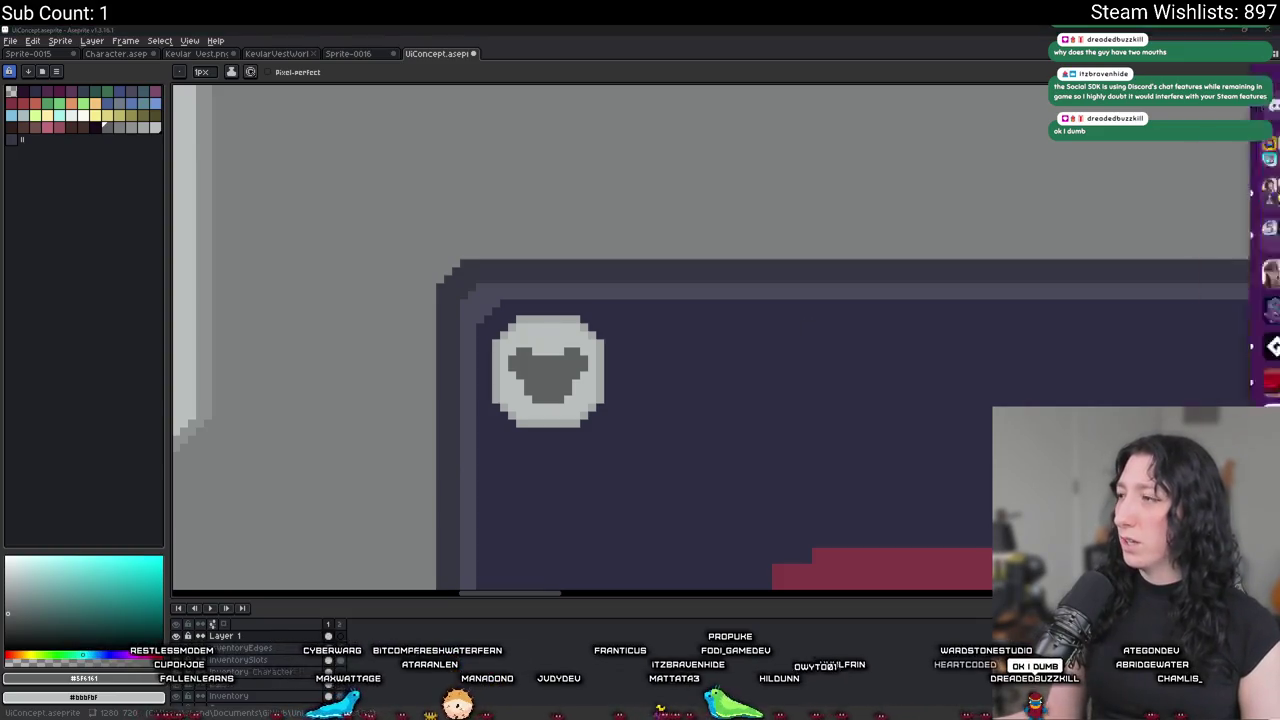
Switch to Discord's general channel and scroll up the view.
{"action": "key", "text": "alt+Tab"}
{"action": "scroll", "coordinate": [125, 520], "scroll_direction": "up", "scroll_amount": 3}
{"action": "scroll", "coordinate": [140, 510], "scroll_direction": "up", "scroll_amount": 4}
Join the General (18+) voice channel, disconnect, and return to Aseprite.
{"action": "scroll", "coordinate": [153, 503], "scroll_direction": "up", "scroll_amount": 2}
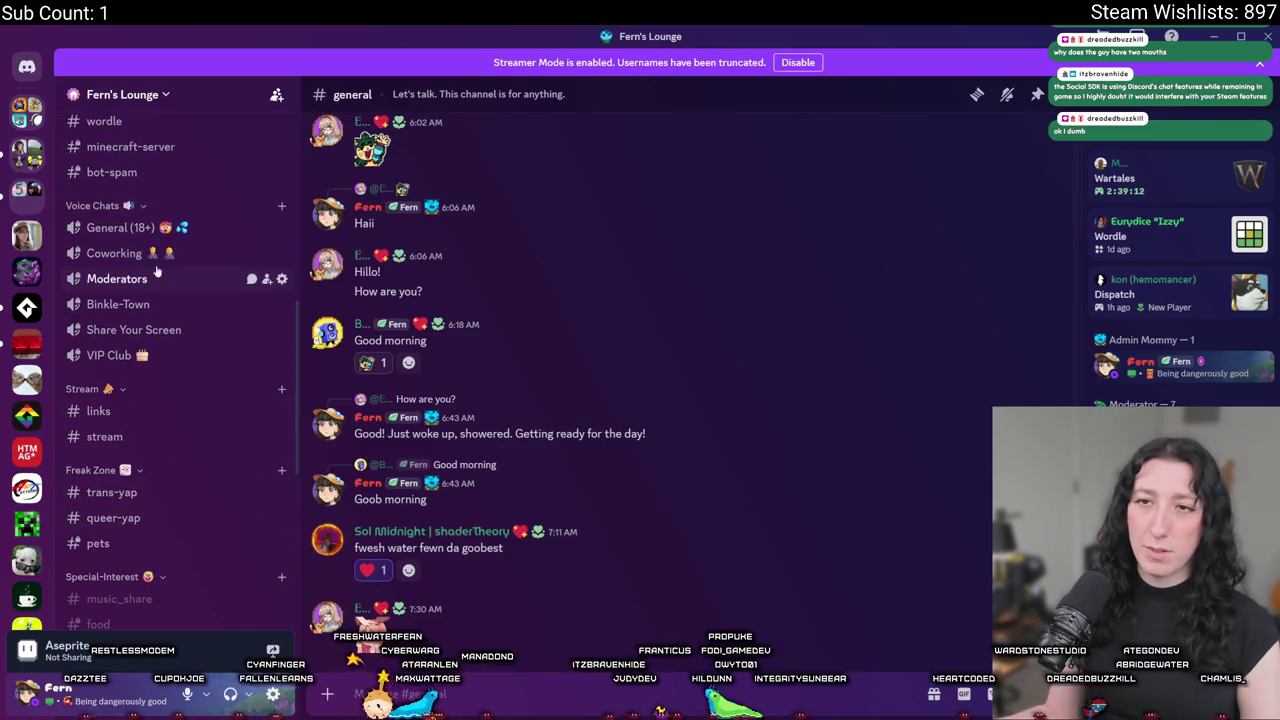
{"action": "scroll", "coordinate": [120, 278], "scroll_direction": "up", "scroll_amount": 2}
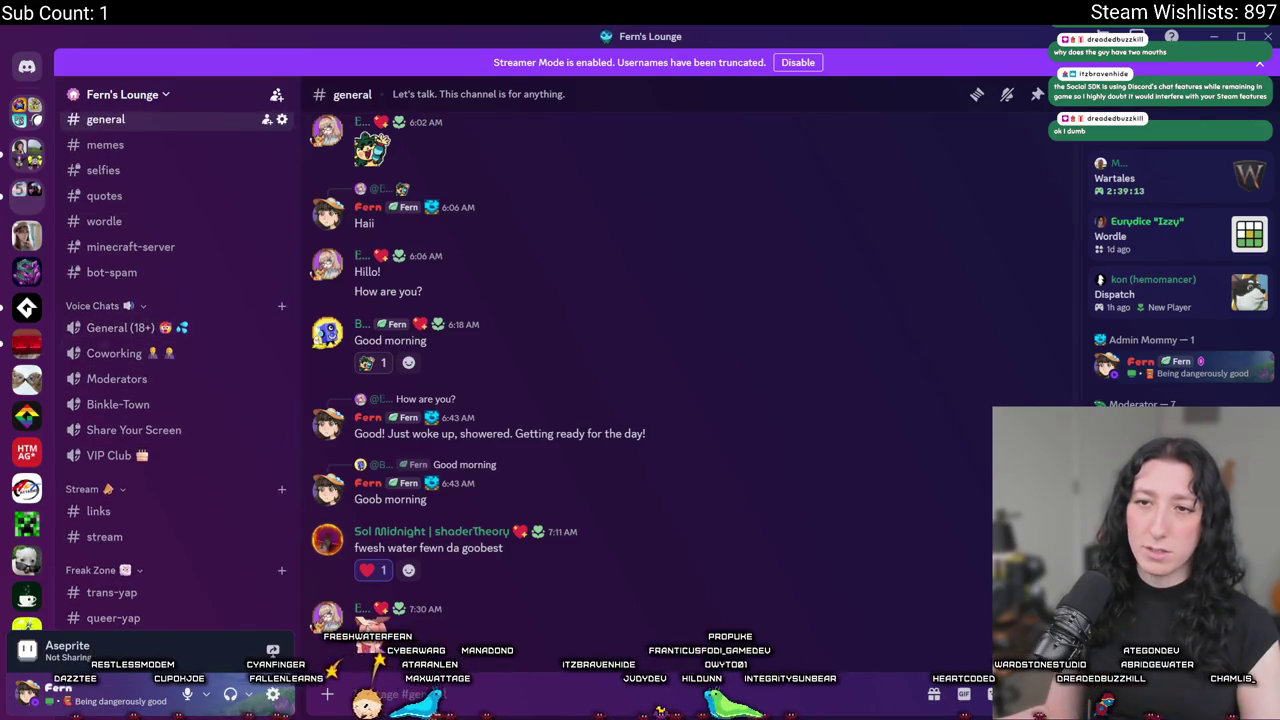
{"action": "left_click", "coordinate": [133, 331]}
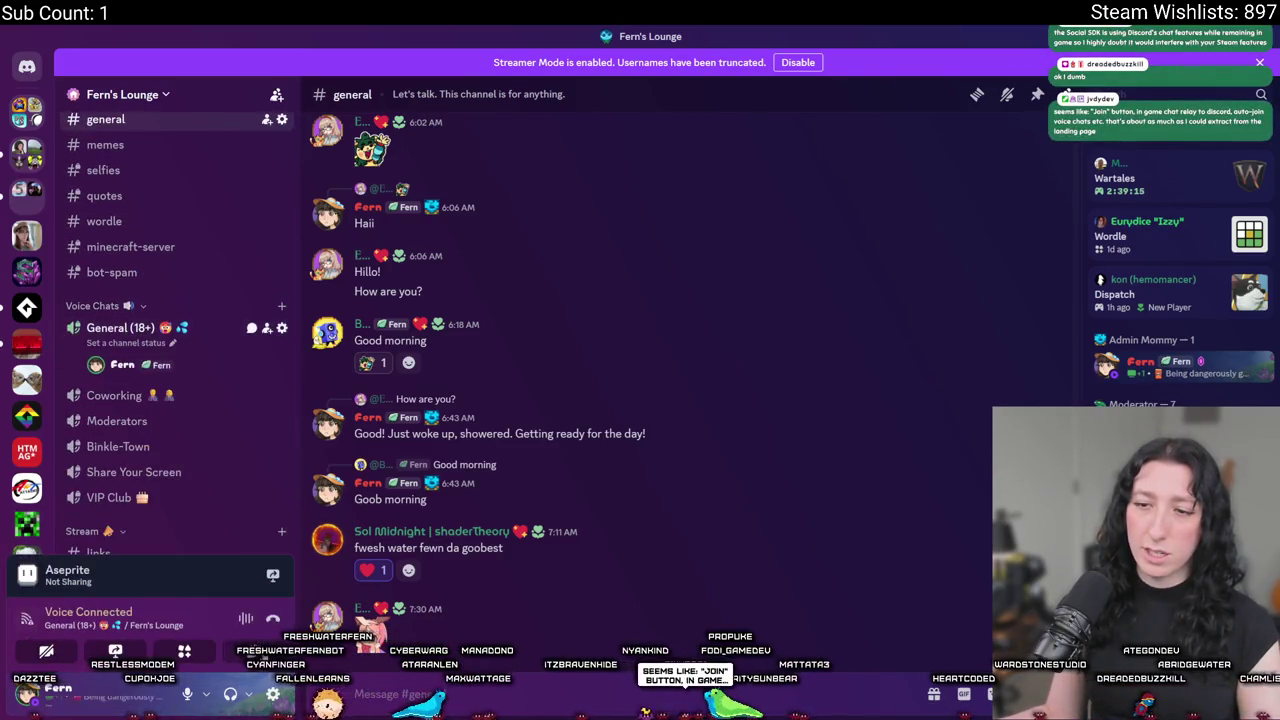
{"action": "left_click", "coordinate": [271, 620]}
{"action": "key", "text": "alt+F4"}
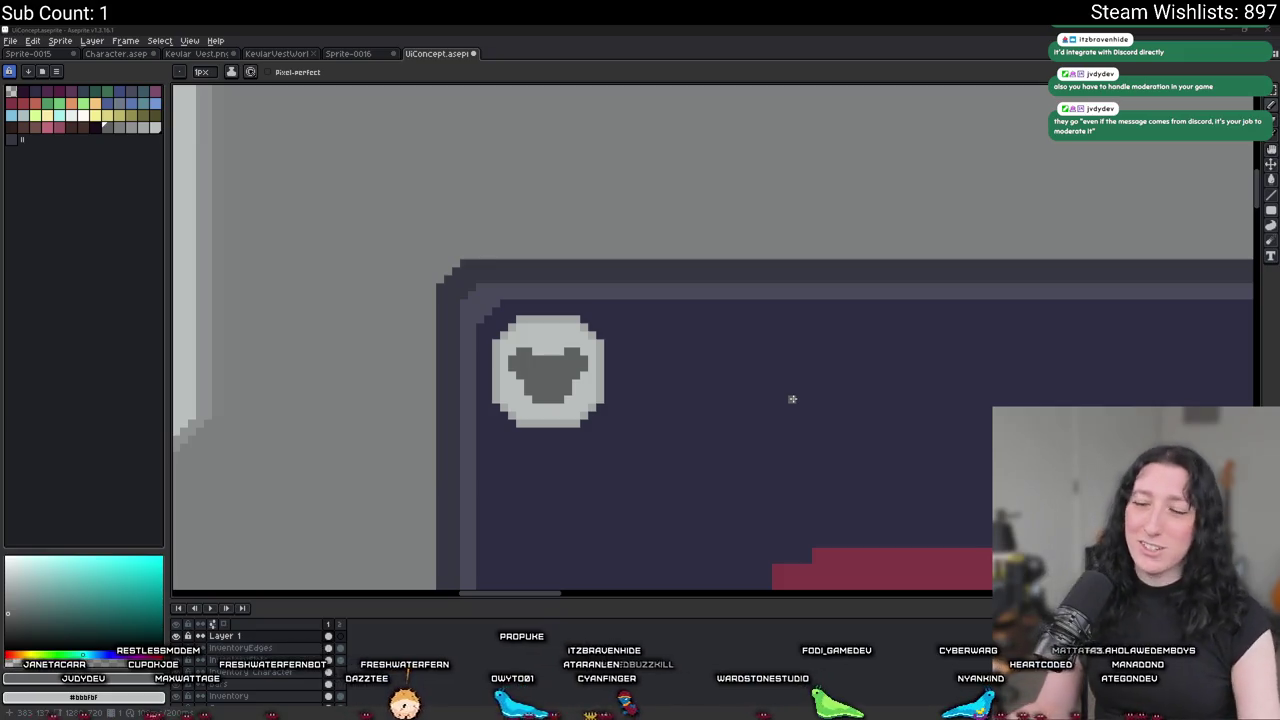
Fill the dark heart light grey, leaving a plain circle badge.
{"action": "scroll", "coordinate": [511, 369], "scroll_direction": "up", "scroll_amount": 2}
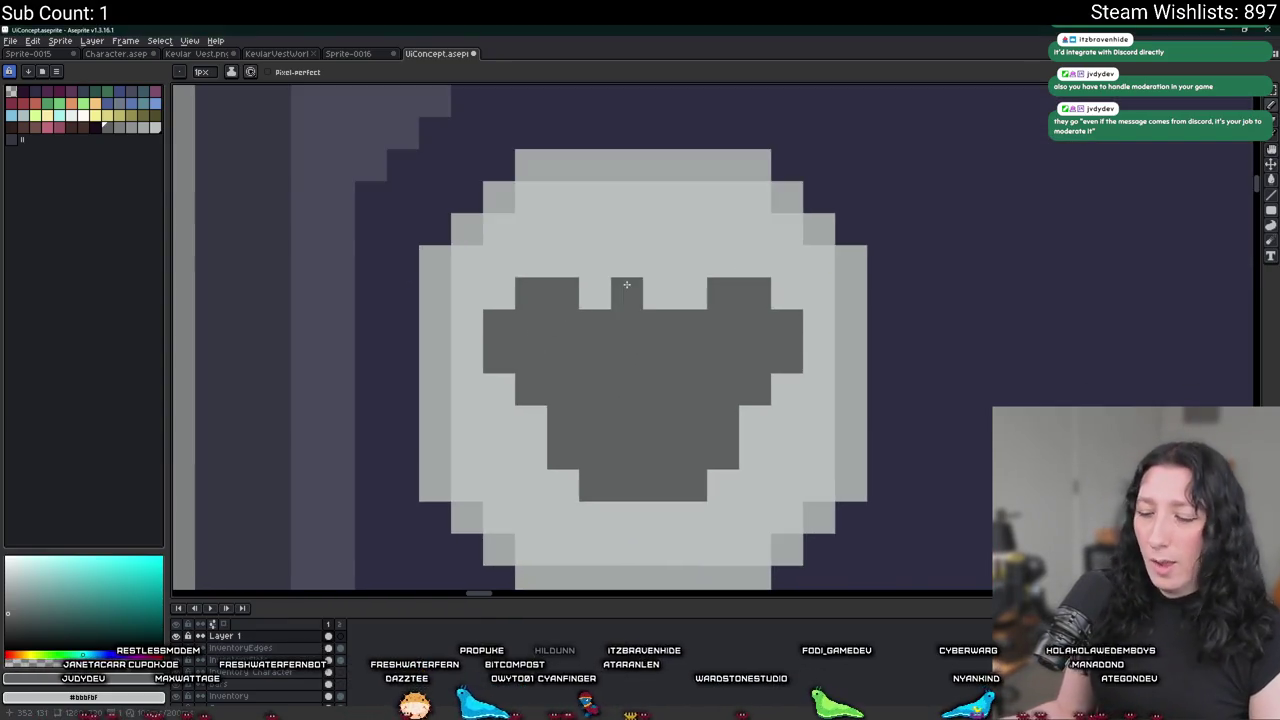
{"action": "left_click", "coordinate": [627, 284]}
{"action": "key", "text": "i"}
{"action": "left_click_drag", "start_coordinate": [674, 279], "coordinate": [486, 314]}
{"action": "key", "text": "g"}
{"action": "left_click", "coordinate": [577, 371]}
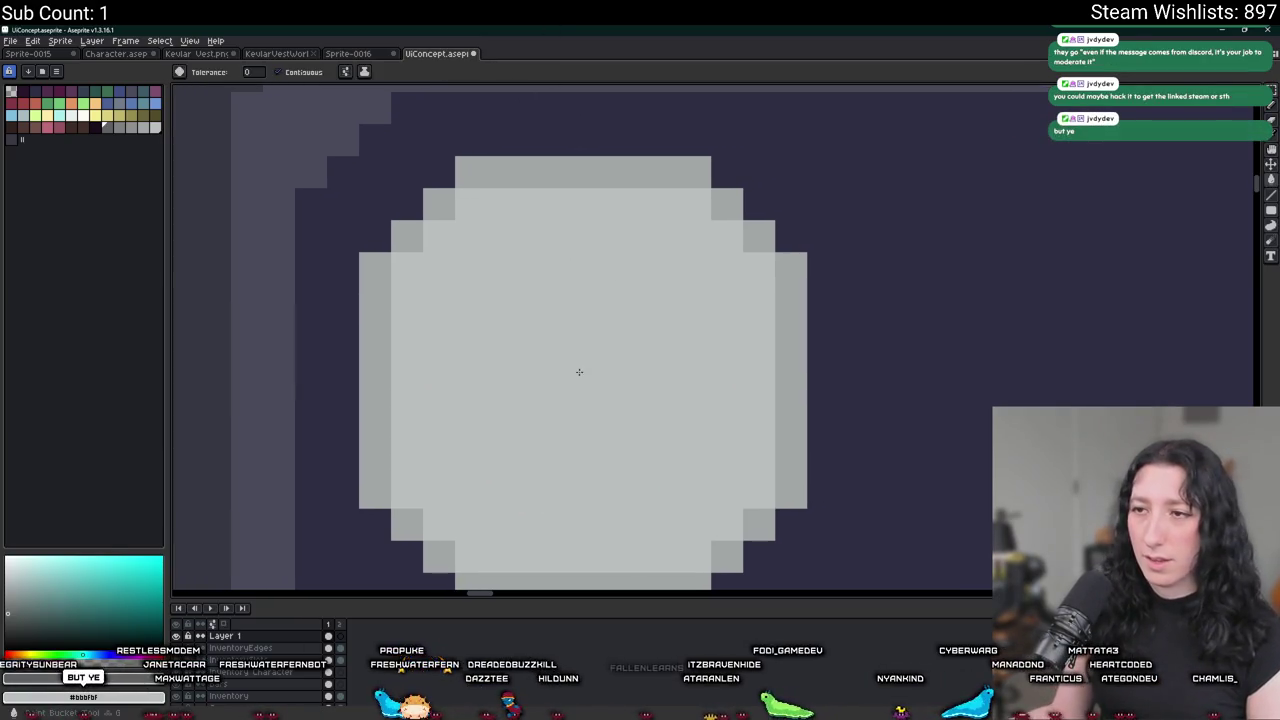
Sketch a dark pixel line inside the circle, then undo it.
{"action": "key", "text": "b"}
{"action": "left_click_drag", "start_coordinate": [562, 357], "coordinate": [562, 324]}
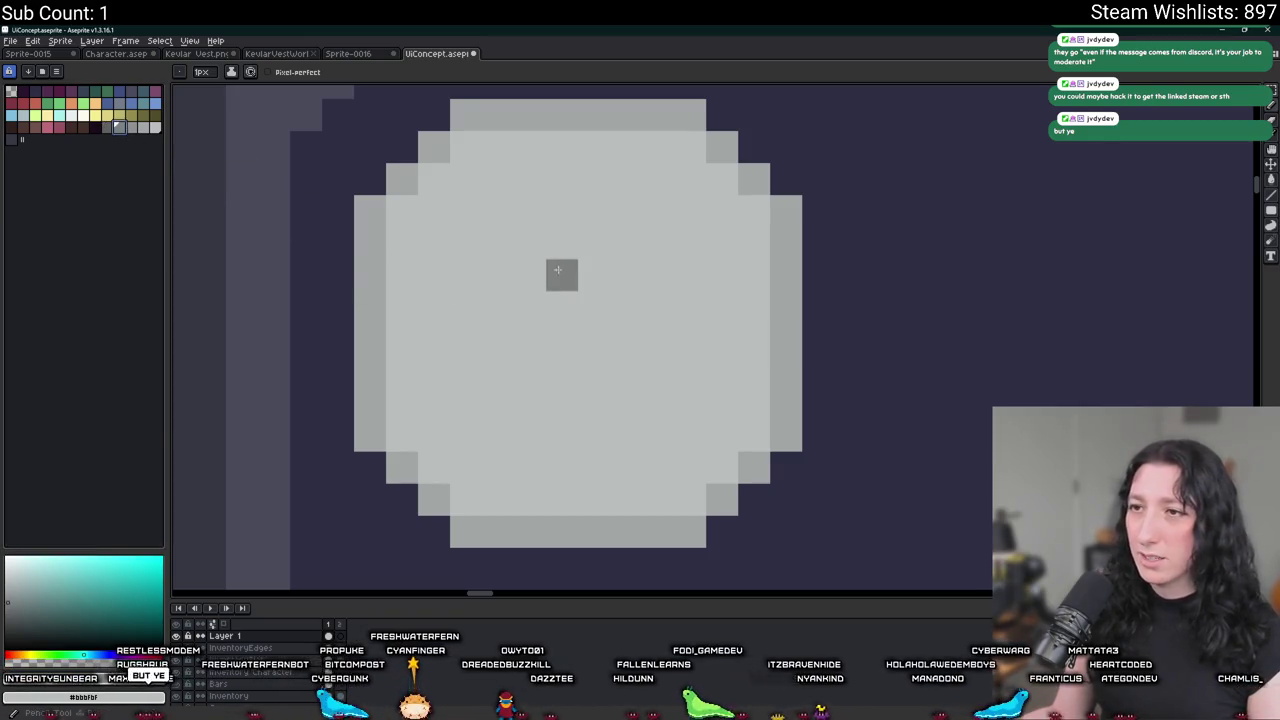
{"action": "mouse_move", "coordinate": [505, 458]}
{"action": "left_mouse_down"}
{"action": "mouse_move", "coordinate": [590, 368]}
{"action": "mouse_move", "coordinate": [598, 383]}
{"action": "left_mouse_up"}
{"action": "key", "text": "ctrl+z"}
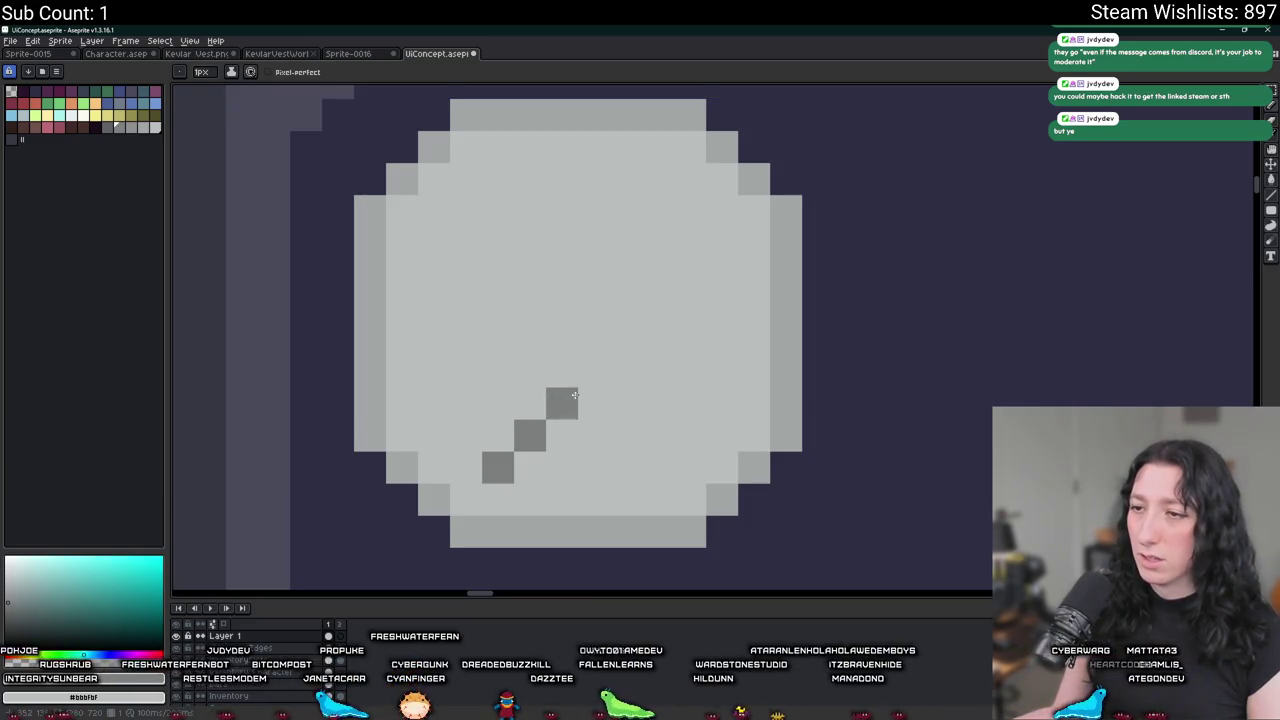
{"action": "scroll", "coordinate": [572, 378], "scroll_direction": "down", "scroll_amount": 4}
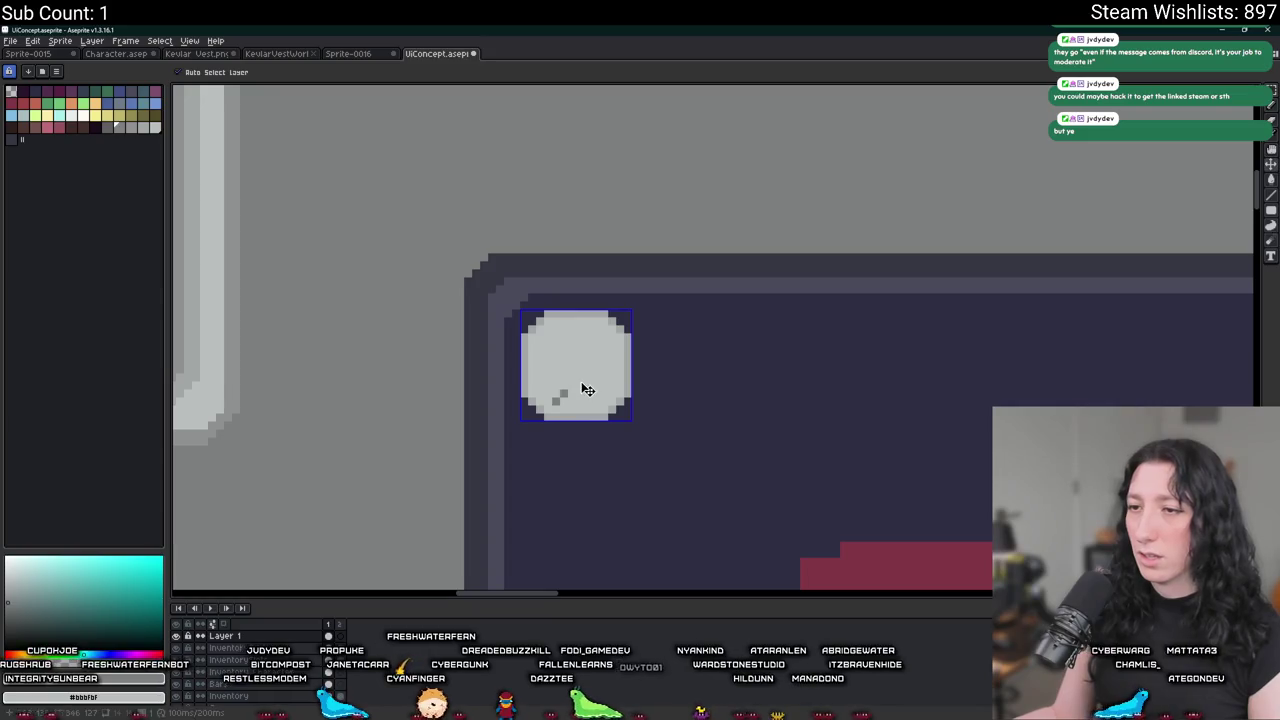
{"action": "key", "text": "ctrl+z"}
{"action": "key", "text": "ctrl+z"}
{"action": "scroll", "coordinate": [575, 440], "scroll_direction": "up", "scroll_amount": 2}
{"action": "scroll", "coordinate": [537, 302], "scroll_direction": "up", "scroll_amount": 1}
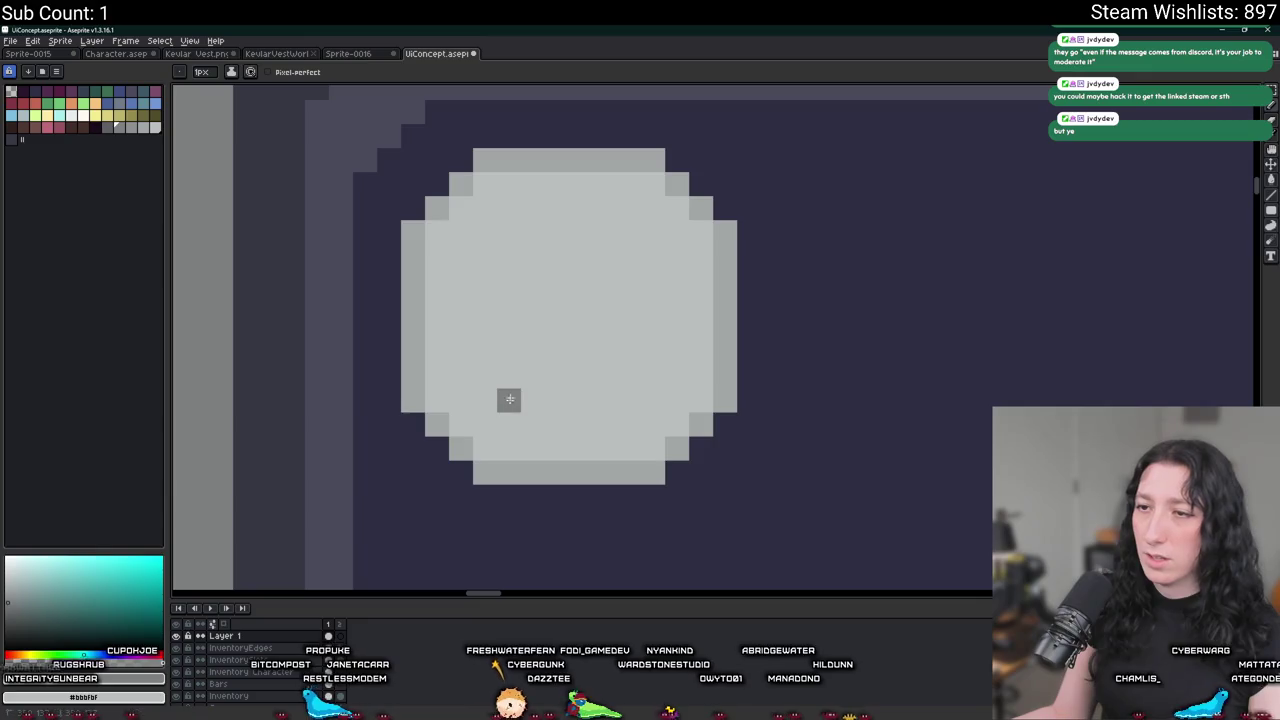
Pencil a hamburger-menu icon's edges and middle line inside the circle.
{"action": "mouse_move", "coordinate": [519, 232]}
{"action": "left_mouse_down"}
{"action": "mouse_move", "coordinate": [630, 232]}
{"action": "mouse_move", "coordinate": [631, 362]}
{"action": "left_mouse_up"}
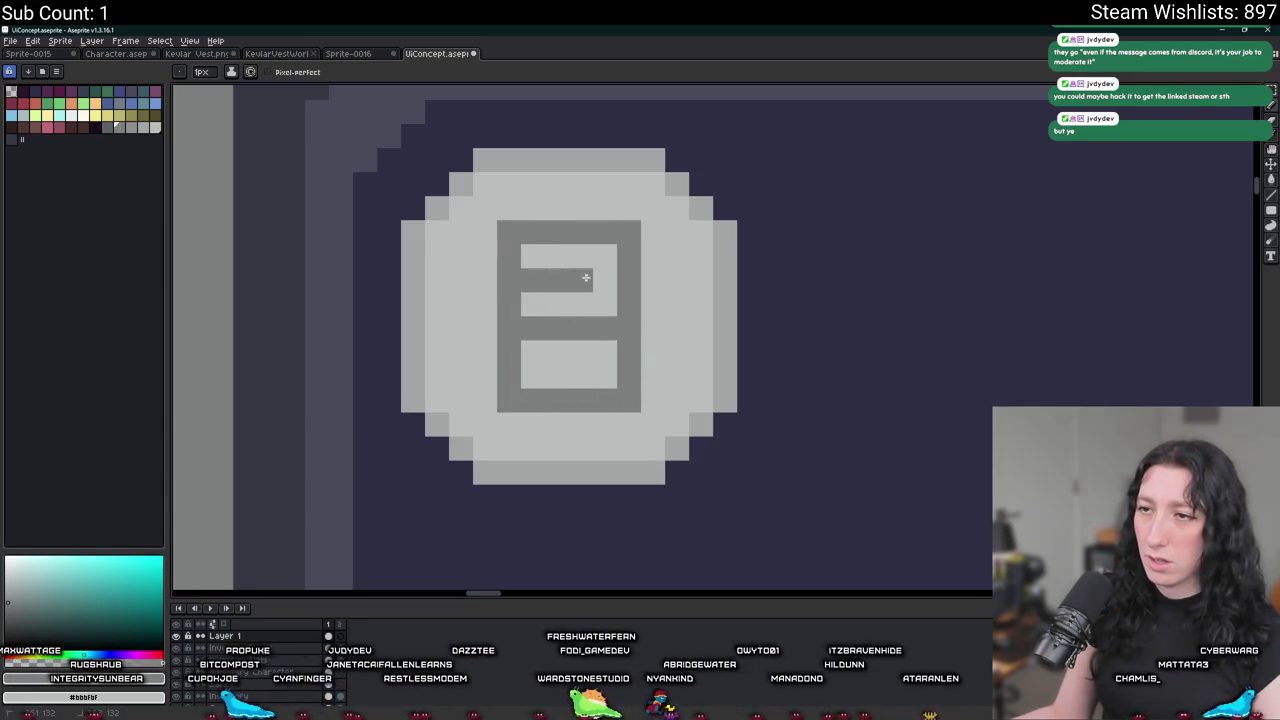
{"action": "left_click_drag", "start_coordinate": [586, 277], "coordinate": [606, 280]}
{"action": "scroll", "coordinate": [590, 280], "scroll_direction": "down", "scroll_amount": 3}
{"action": "scroll", "coordinate": [588, 290], "scroll_direction": "down", "scroll_amount": 1}
{"action": "scroll", "coordinate": [588, 295], "scroll_direction": "down", "scroll_amount": 1}
{"action": "scroll", "coordinate": [586, 303], "scroll_direction": "up", "scroll_amount": 3}
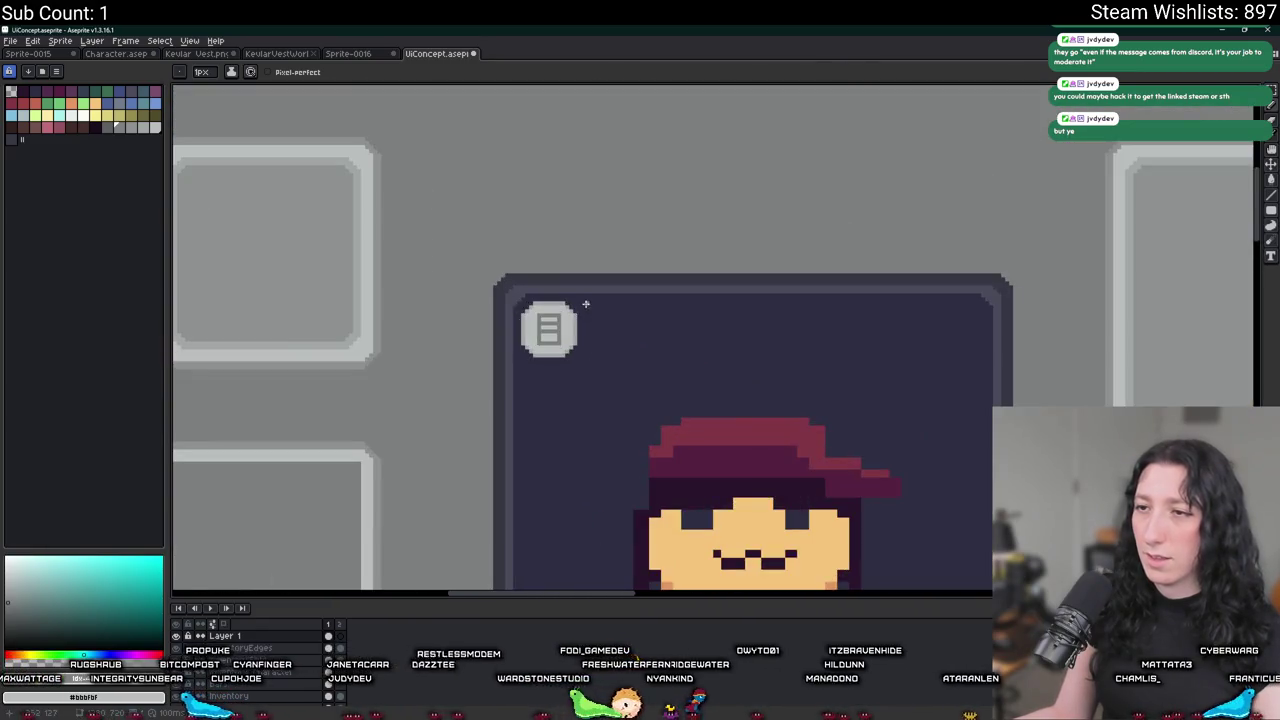
Paint over the menu lines in light grey to clear the circle.
{"action": "left_click_drag", "start_coordinate": [538, 316], "coordinate": [560, 344]}
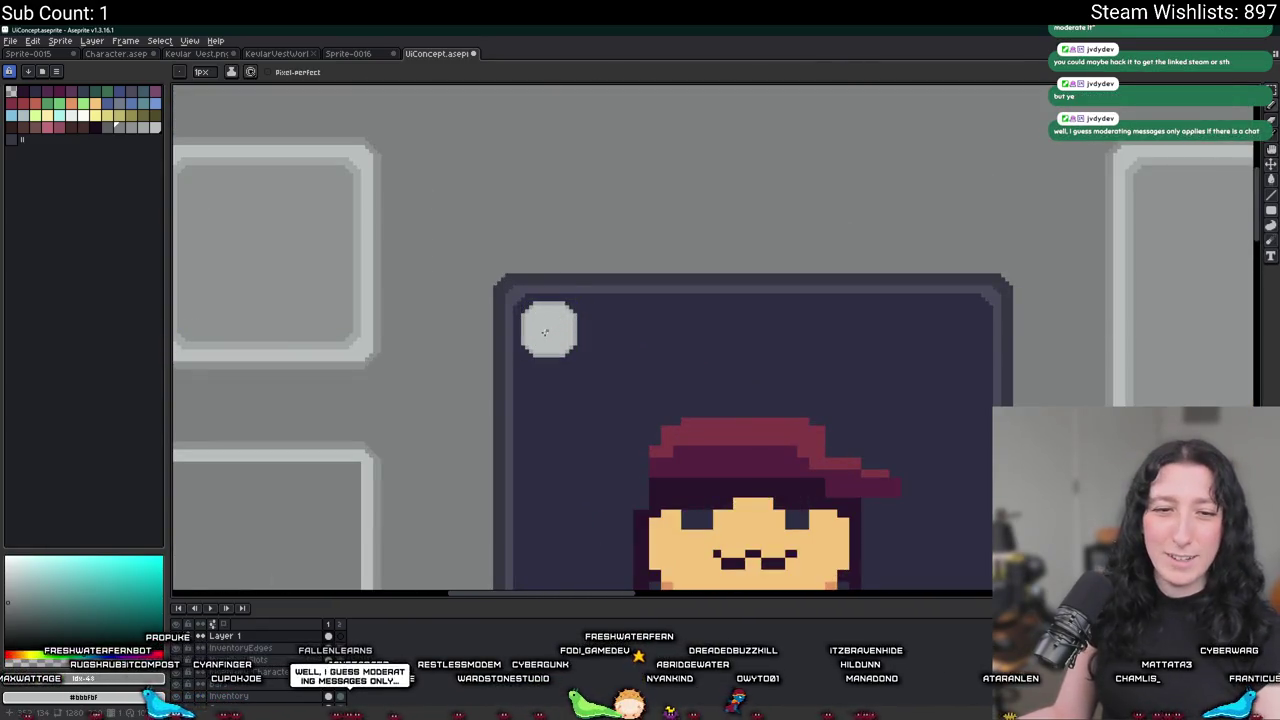
{"action": "scroll", "coordinate": [517, 363], "scroll_direction": "up", "scroll_amount": 2}
{"action": "left_click_drag", "start_coordinate": [520, 363], "coordinate": [366, 240]}
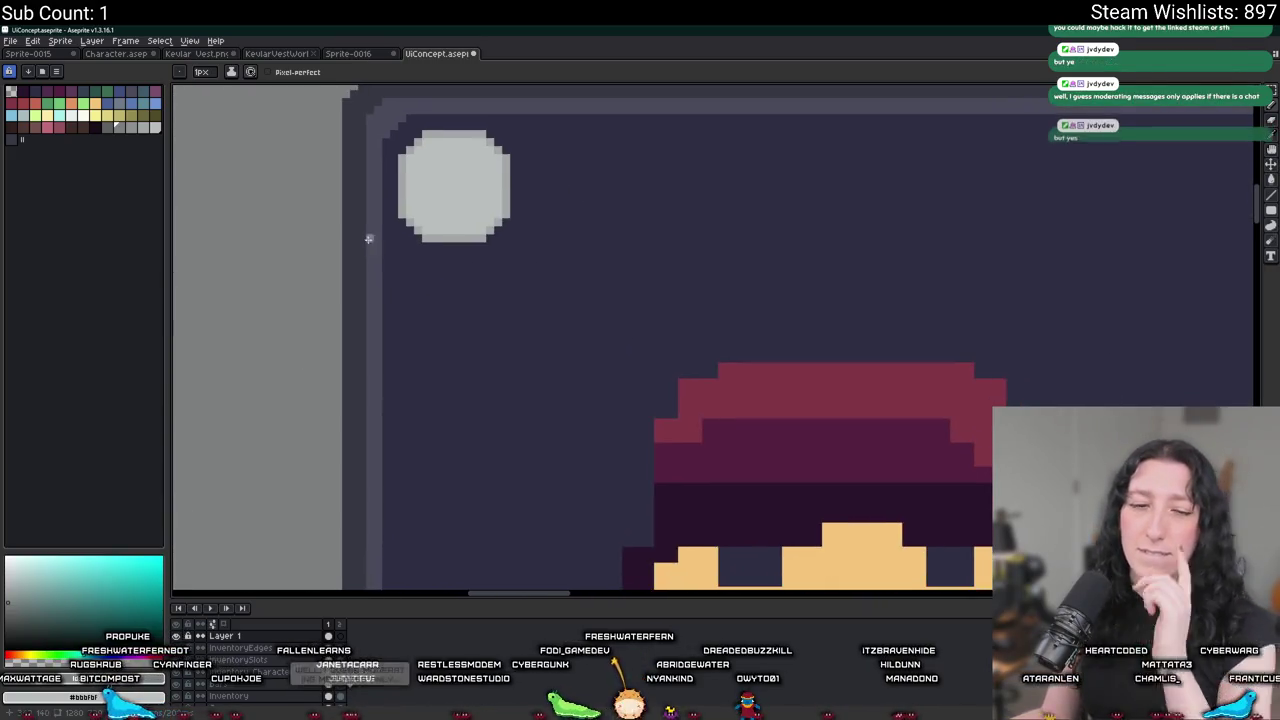
{"action": "scroll", "coordinate": [763, 343], "scroll_direction": "up", "scroll_amount": 2}
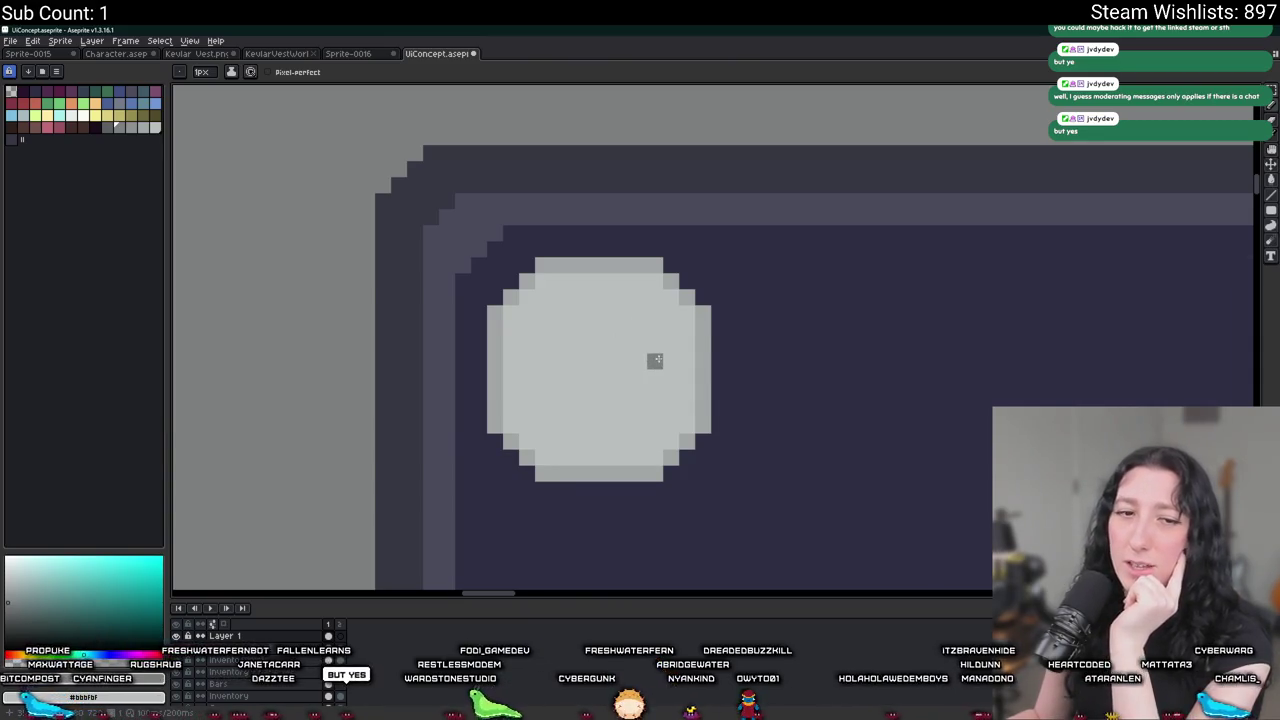
Draw a dark diagonal sword blade across the circle and thicken it.
{"action": "scroll", "coordinate": [657, 359], "scroll_direction": "down", "scroll_amount": 2}
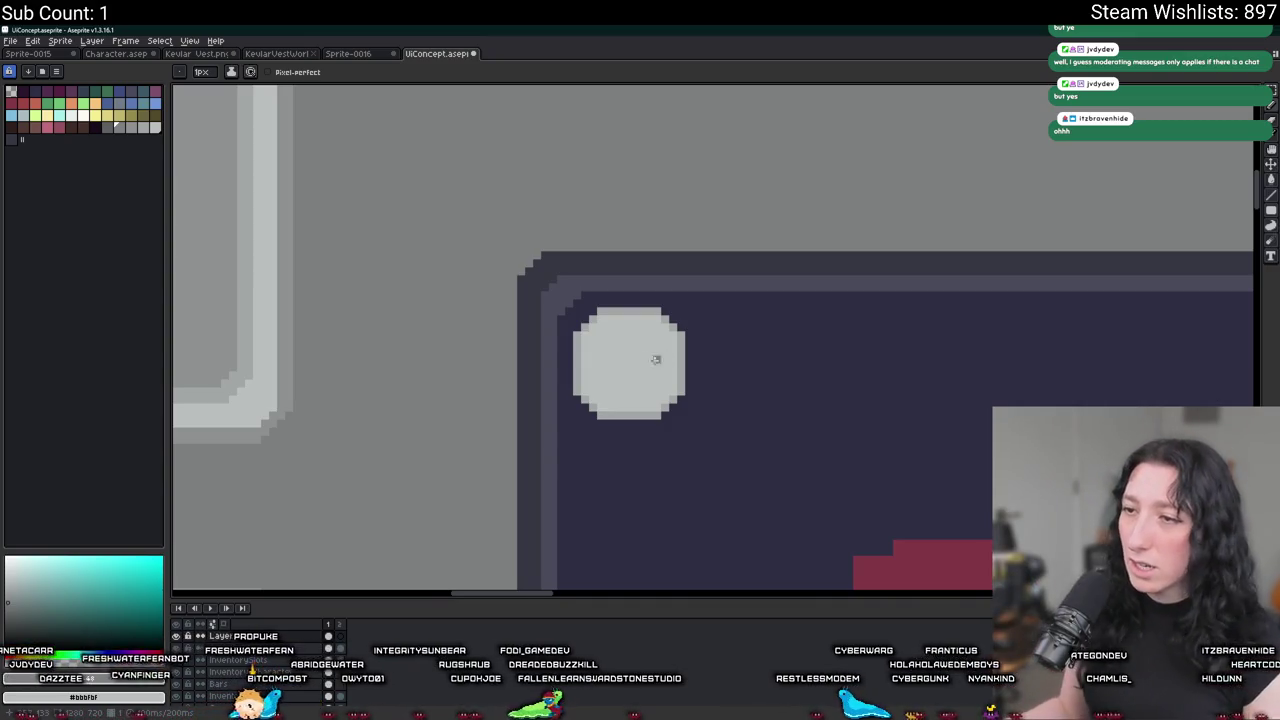
{"action": "scroll", "coordinate": [657, 359], "scroll_direction": "up", "scroll_amount": 3}
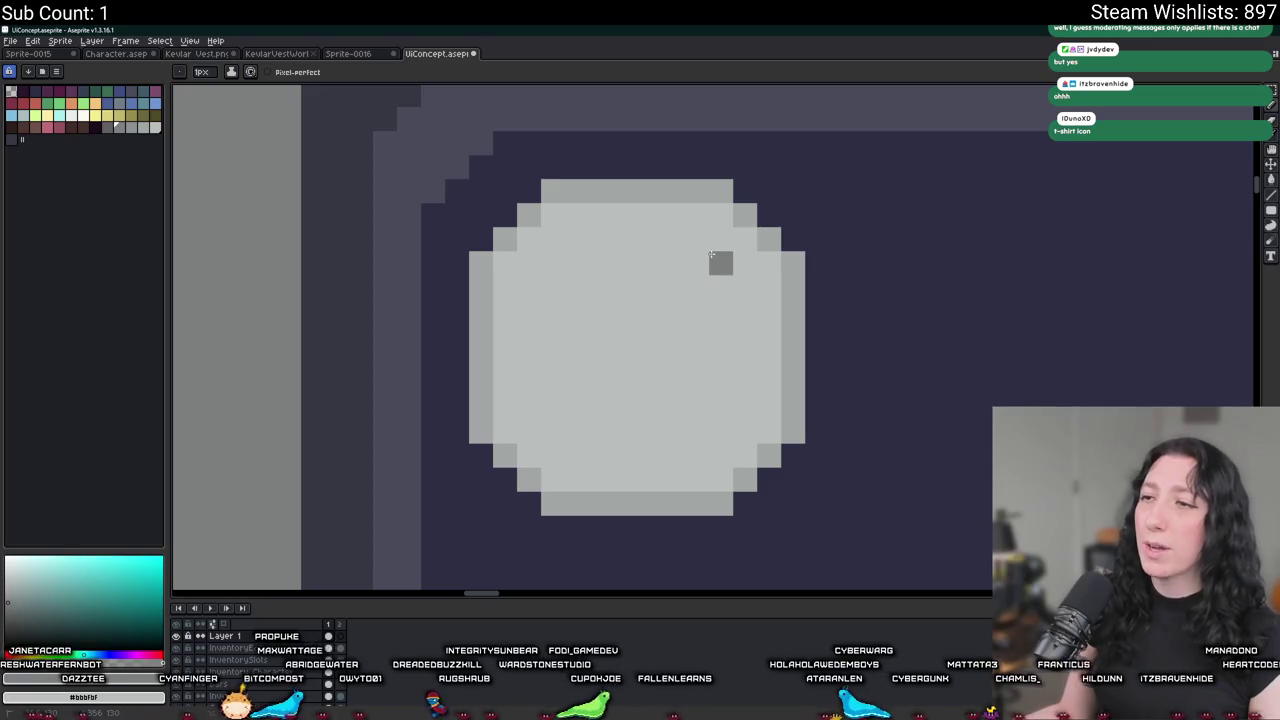
{"action": "left_click_drag", "start_coordinate": [711, 256], "coordinate": [649, 327]}
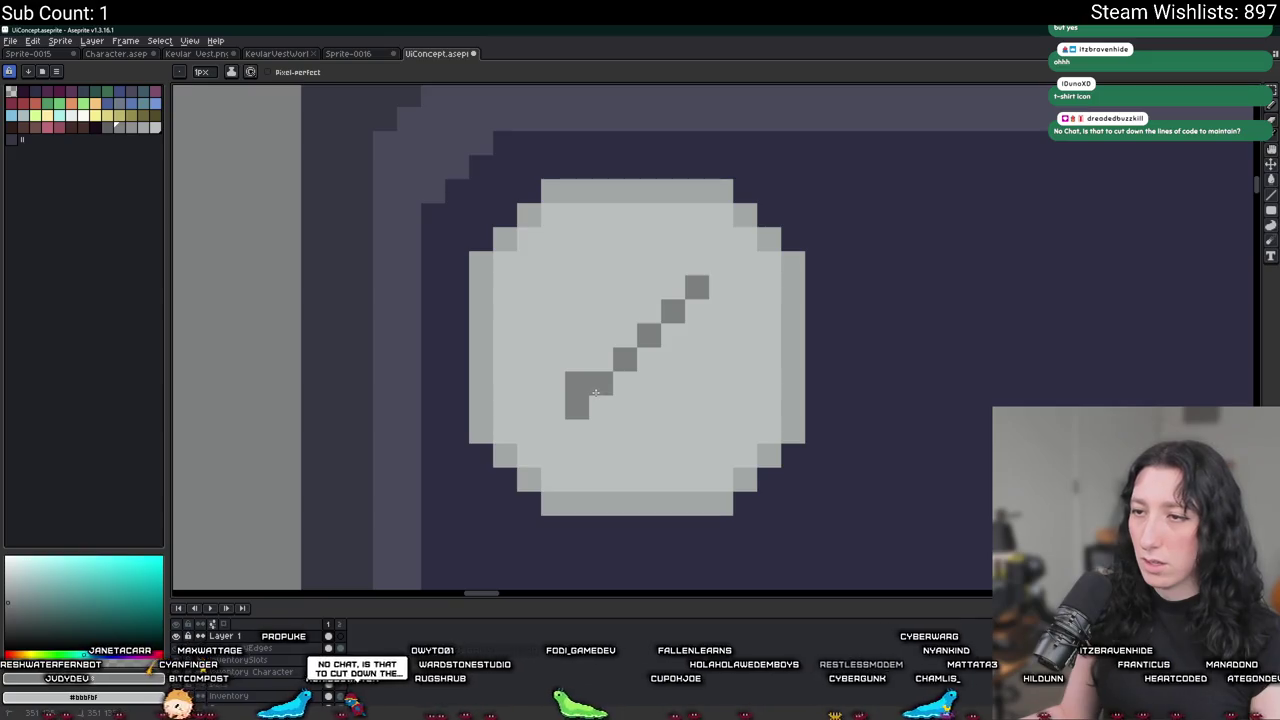
{"action": "left_click_drag", "start_coordinate": [576, 400], "coordinate": [700, 314]}
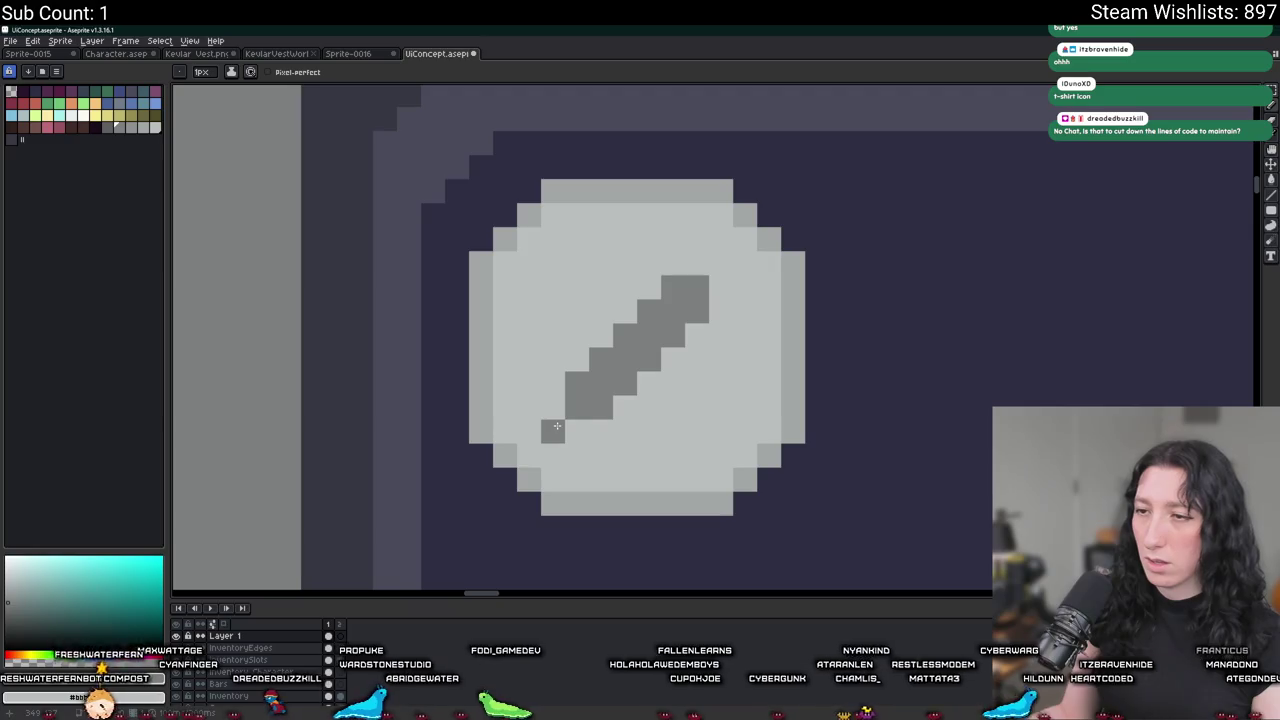
Widen the sword blade toward its upper-right end.
{"action": "scroll", "coordinate": [577, 426], "scroll_direction": "down", "scroll_amount": 3}
{"action": "scroll", "coordinate": [588, 430], "scroll_direction": "down", "scroll_amount": 2}
{"action": "key", "text": "v"}
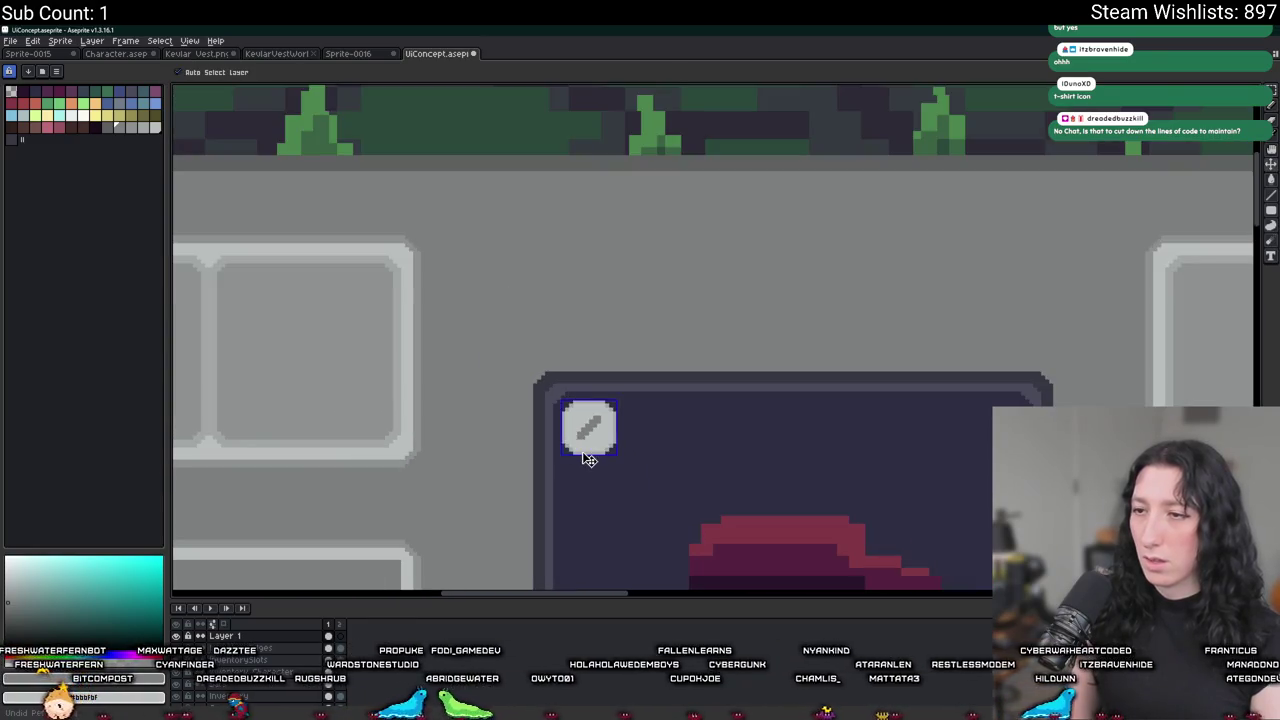
{"action": "scroll", "coordinate": [589, 459], "scroll_direction": "down", "scroll_amount": 1}
{"action": "scroll", "coordinate": [595, 430], "scroll_direction": "up", "scroll_amount": 1}
{"action": "scroll", "coordinate": [605, 390], "scroll_direction": "up", "scroll_amount": 1}
{"action": "scroll", "coordinate": [620, 330], "scroll_direction": "up", "scroll_amount": 3}
{"action": "key", "text": "b"}
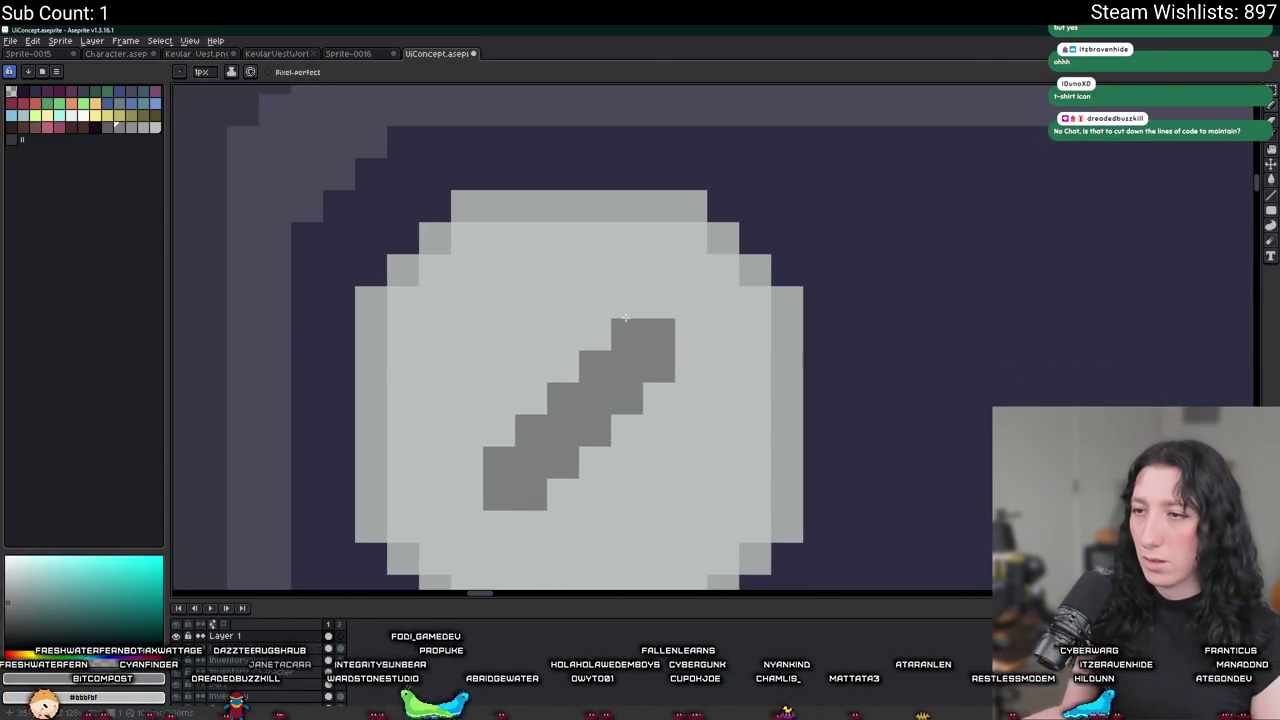
{"action": "left_click_drag", "start_coordinate": [633, 297], "coordinate": [680, 342]}
Magic Wand-select the sword's dark pixels, then deselect.
{"action": "scroll", "coordinate": [670, 427], "scroll_direction": "down", "scroll_amount": 1}
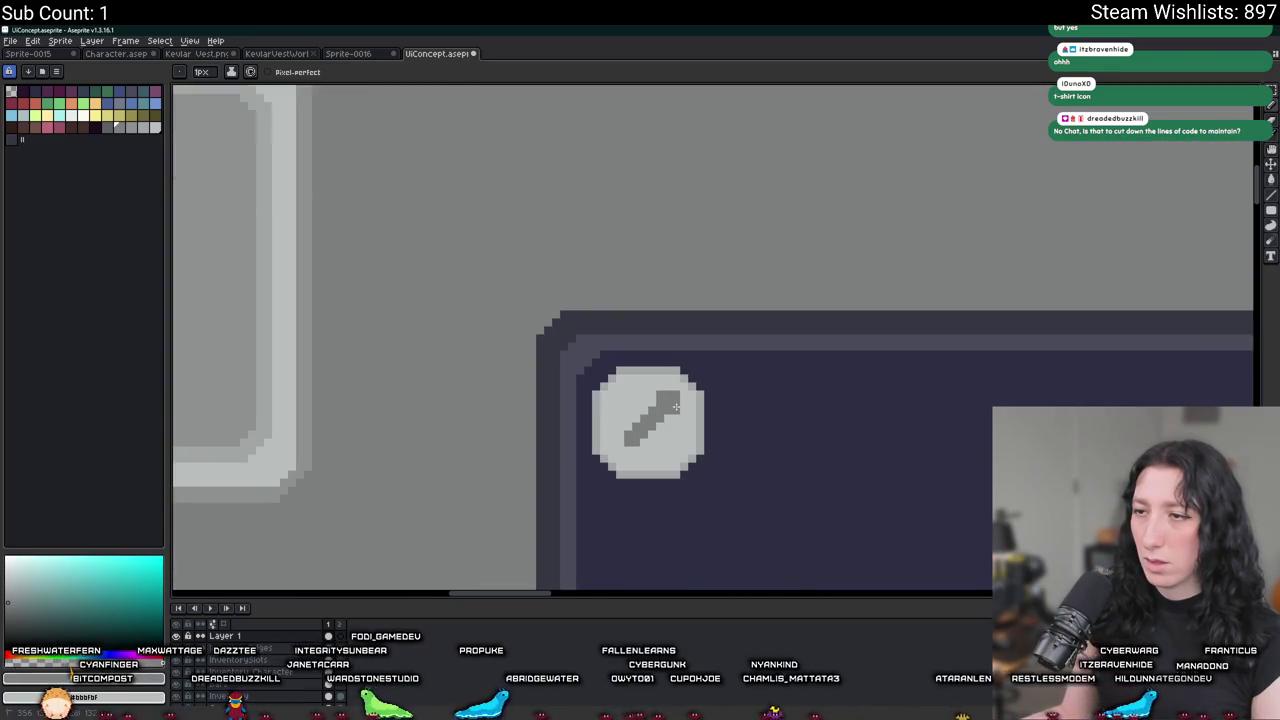
{"action": "scroll", "coordinate": [668, 435], "scroll_direction": "down", "scroll_amount": 1}
{"action": "scroll", "coordinate": [666, 445], "scroll_direction": "down", "scroll_amount": 1}
{"action": "scroll", "coordinate": [665, 460], "scroll_direction": "down", "scroll_amount": 1}
{"action": "scroll", "coordinate": [665, 455], "scroll_direction": "up", "scroll_amount": 2}
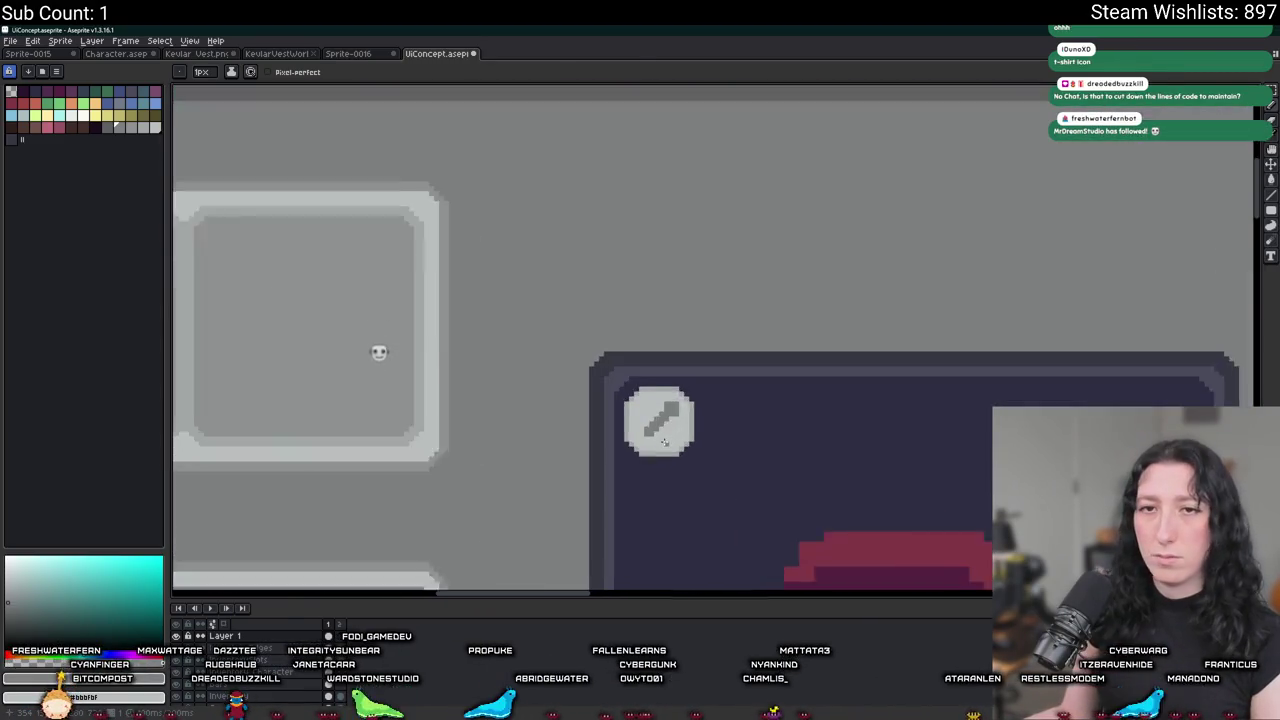
{"action": "scroll", "coordinate": [665, 452], "scroll_direction": "up", "scroll_amount": 2}
{"action": "scroll", "coordinate": [665, 450], "scroll_direction": "up", "scroll_amount": 1}
{"action": "key", "text": "w"}
{"action": "left_click", "coordinate": [655, 402]}
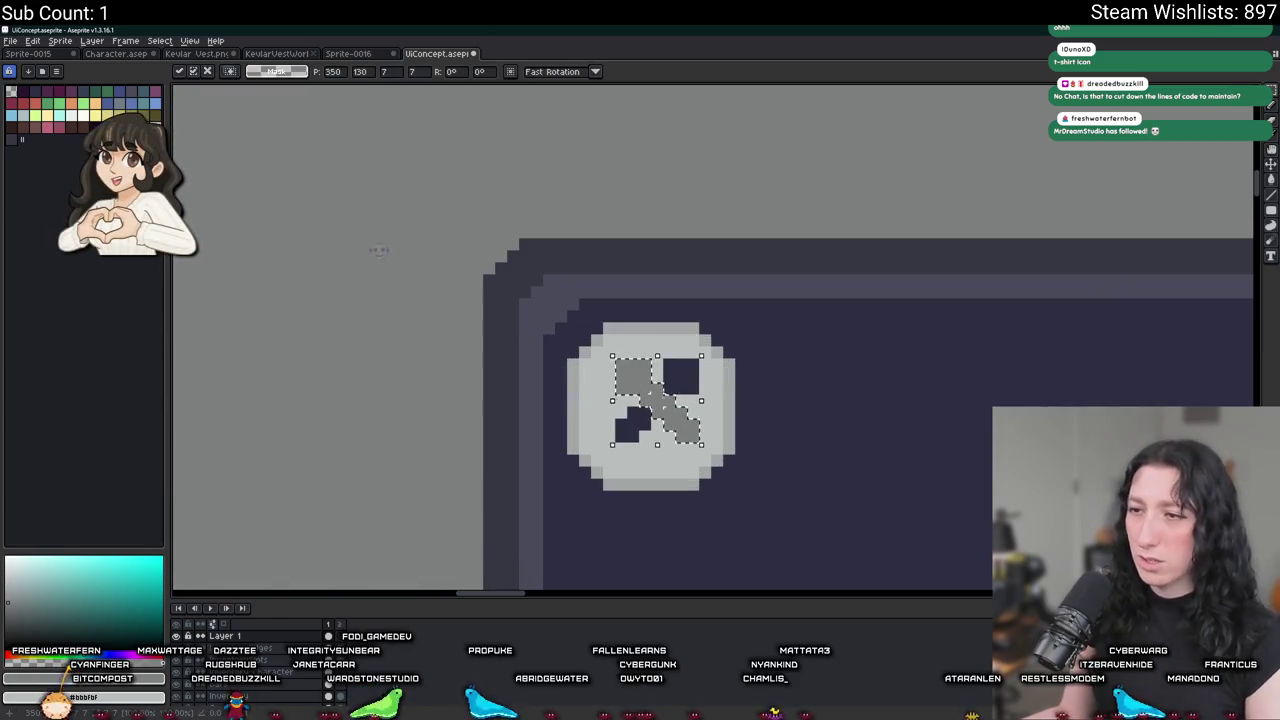
{"action": "key", "text": "ctrl+d"}
{"action": "key", "text": "b"}
Bucket-fill a stray dark pixel light grey and zoom around to inspect the sword.
{"action": "scroll", "coordinate": [679, 417], "scroll_direction": "up", "scroll_amount": 1}
{"action": "key", "text": "g"}
{"action": "left_click", "coordinate": [722, 380]}
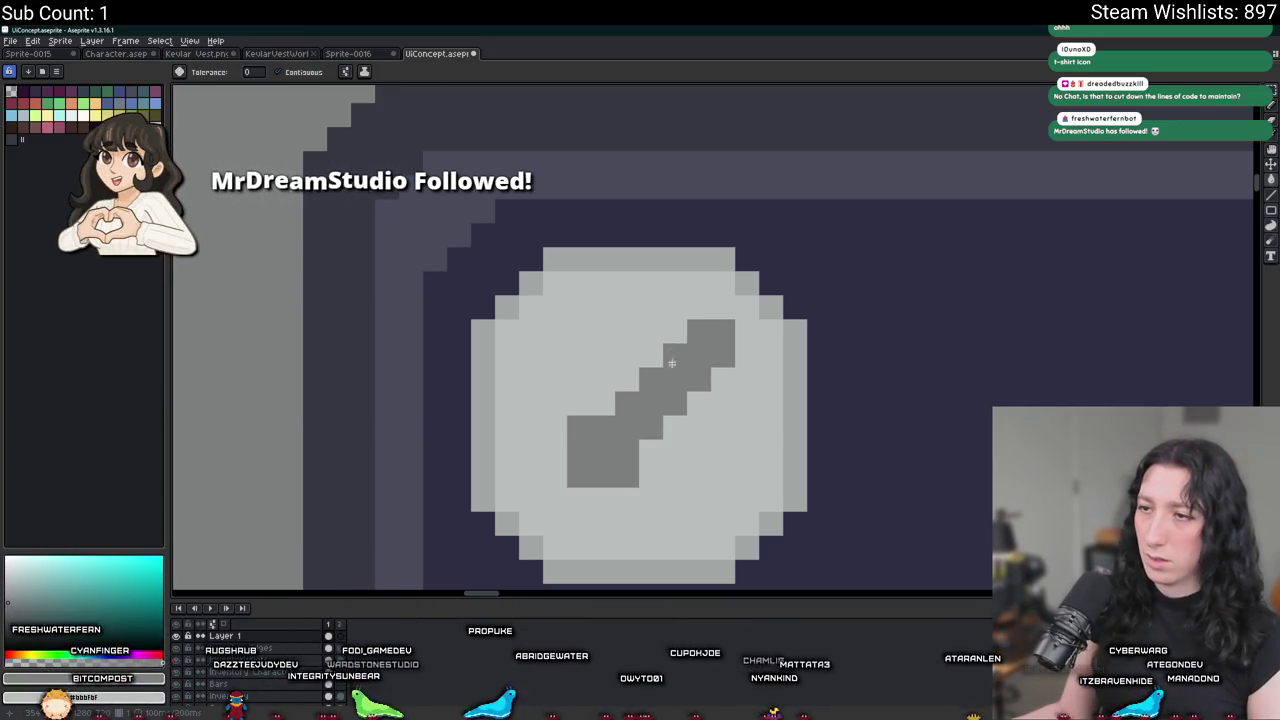
{"action": "scroll", "coordinate": [694, 354], "scroll_direction": "down", "scroll_amount": 4}
{"action": "scroll", "coordinate": [650, 354], "scroll_direction": "down", "scroll_amount": 3}
{"action": "scroll", "coordinate": [598, 352], "scroll_direction": "up", "scroll_amount": 2}
{"action": "scroll", "coordinate": [598, 352], "scroll_direction": "up", "scroll_amount": 3}
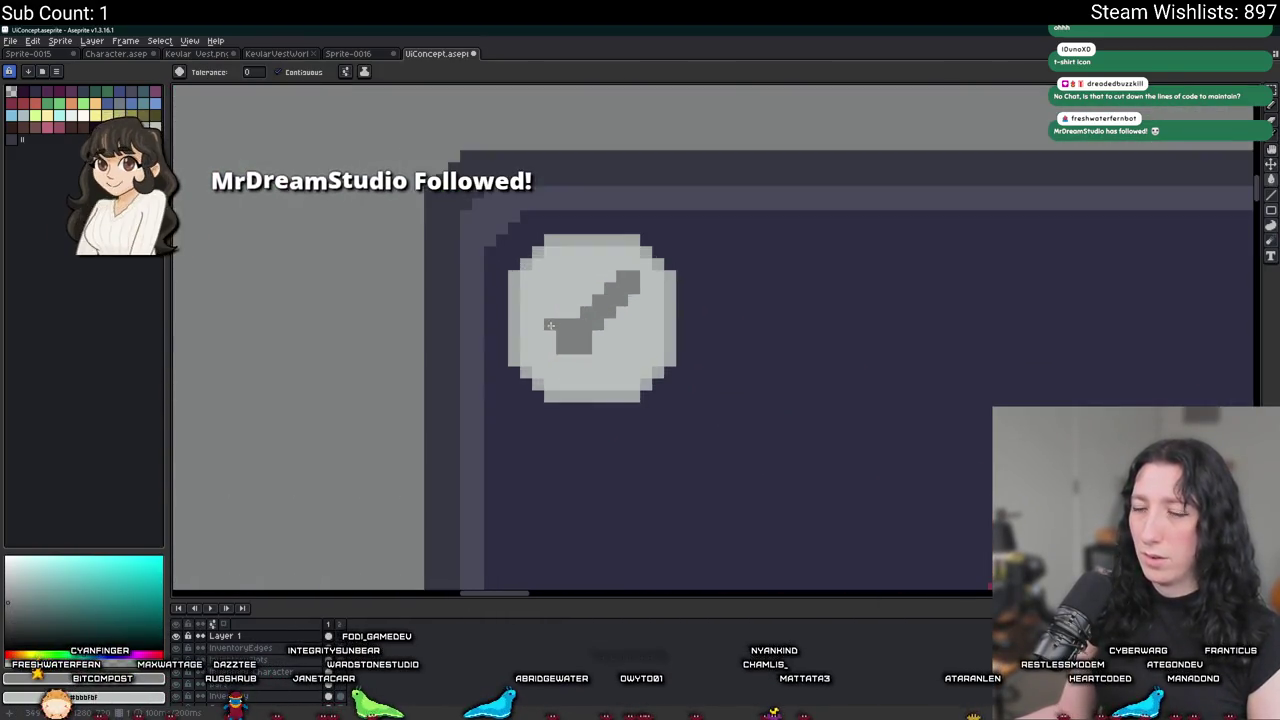
{"action": "scroll", "coordinate": [575, 335], "scroll_direction": "up", "scroll_amount": 2}
{"action": "key", "text": "b"}
{"action": "scroll", "coordinate": [590, 400], "scroll_direction": "down", "scroll_amount": 3}
{"action": "scroll", "coordinate": [590, 401], "scroll_direction": "down", "scroll_amount": 3}
{"action": "scroll", "coordinate": [583, 380], "scroll_direction": "up", "scroll_amount": 1}
{"action": "scroll", "coordinate": [529, 366], "scroll_direction": "up", "scroll_amount": 3}
{"action": "scroll", "coordinate": [627, 269], "scroll_direction": "down", "scroll_amount": 1}
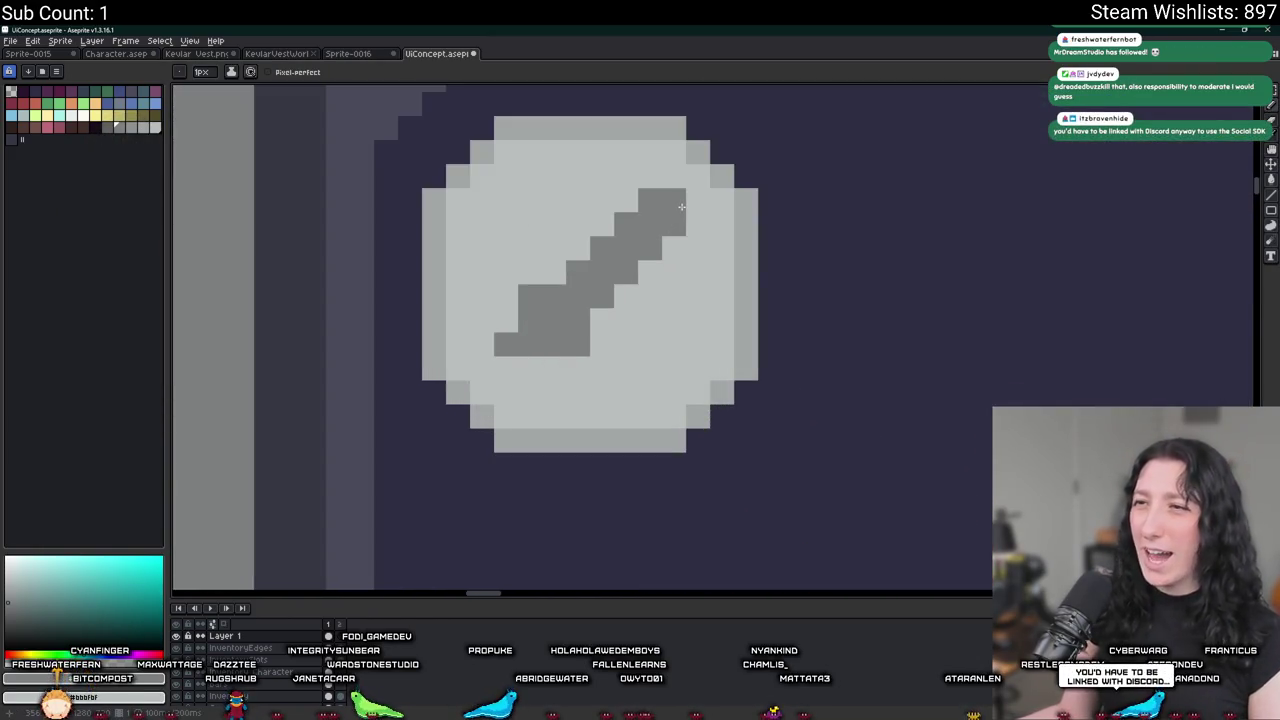
{"action": "scroll", "coordinate": [681, 206], "scroll_direction": "down", "scroll_amount": 1}
{"action": "scroll", "coordinate": [660, 240], "scroll_direction": "down", "scroll_amount": 1}
{"action": "scroll", "coordinate": [645, 278], "scroll_direction": "down", "scroll_amount": 1}
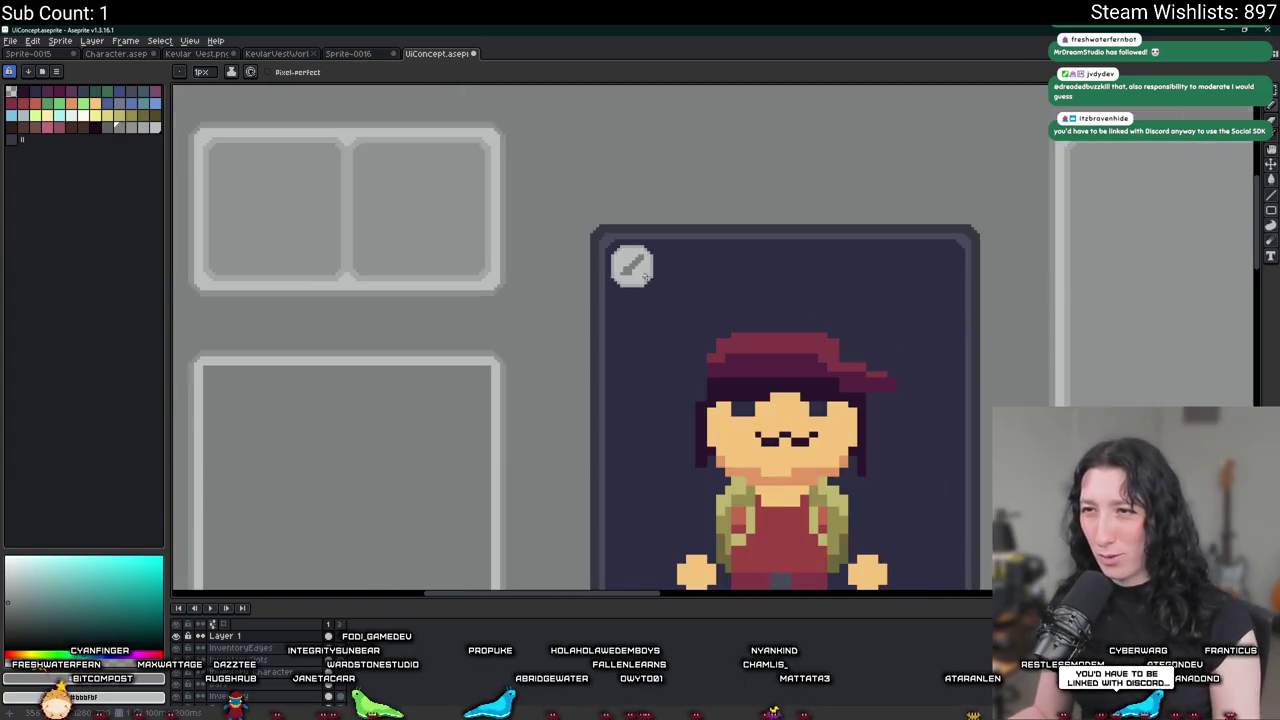
{"action": "scroll", "coordinate": [630, 268], "scroll_direction": "up", "scroll_amount": 3}
{"action": "scroll", "coordinate": [606, 248], "scroll_direction": "up", "scroll_amount": 1}
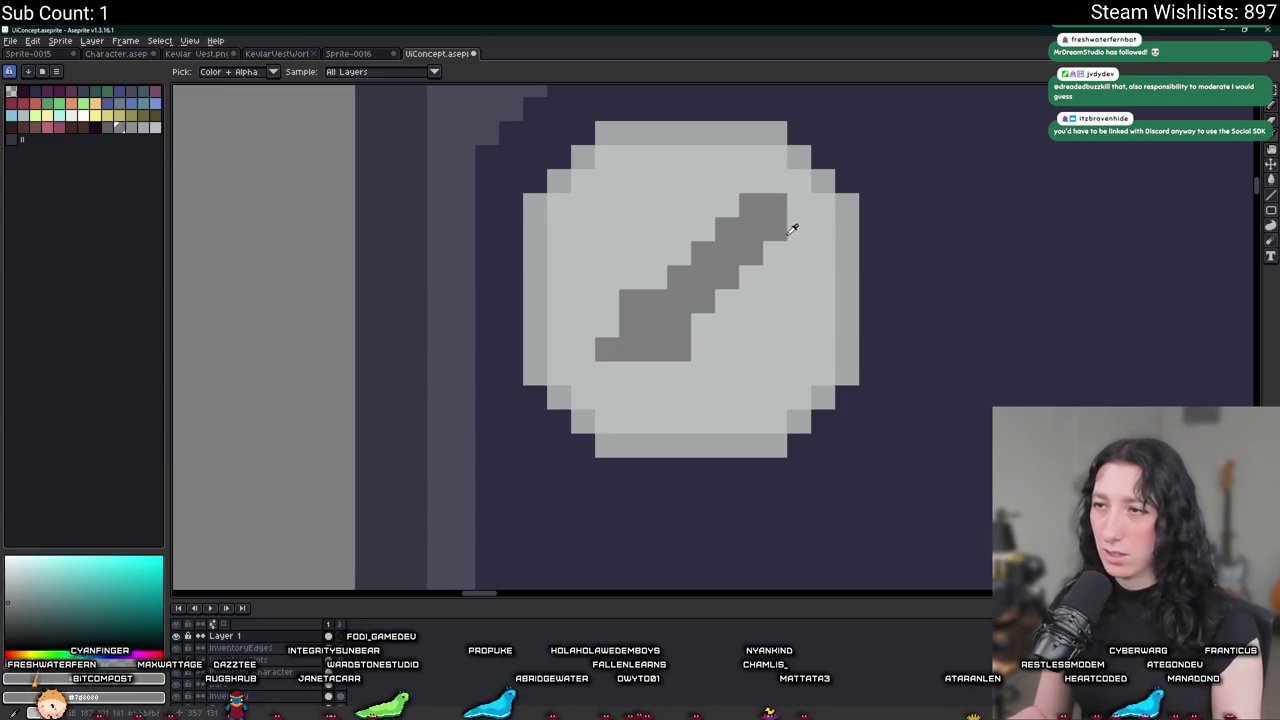
Paint three light grey blade pixels to reshape the sword, then undo that stroke.
{"action": "mouse_move", "coordinate": [775, 254]}
{"action": "left_mouse_down"}
{"action": "mouse_move", "coordinate": [775, 205]}
{"action": "mouse_move", "coordinate": [645, 178]}
{"action": "left_mouse_up"}
{"action": "scroll", "coordinate": [753, 199], "scroll_direction": "down", "scroll_amount": 3}
{"action": "scroll", "coordinate": [645, 178], "scroll_direction": "down", "scroll_amount": 1}
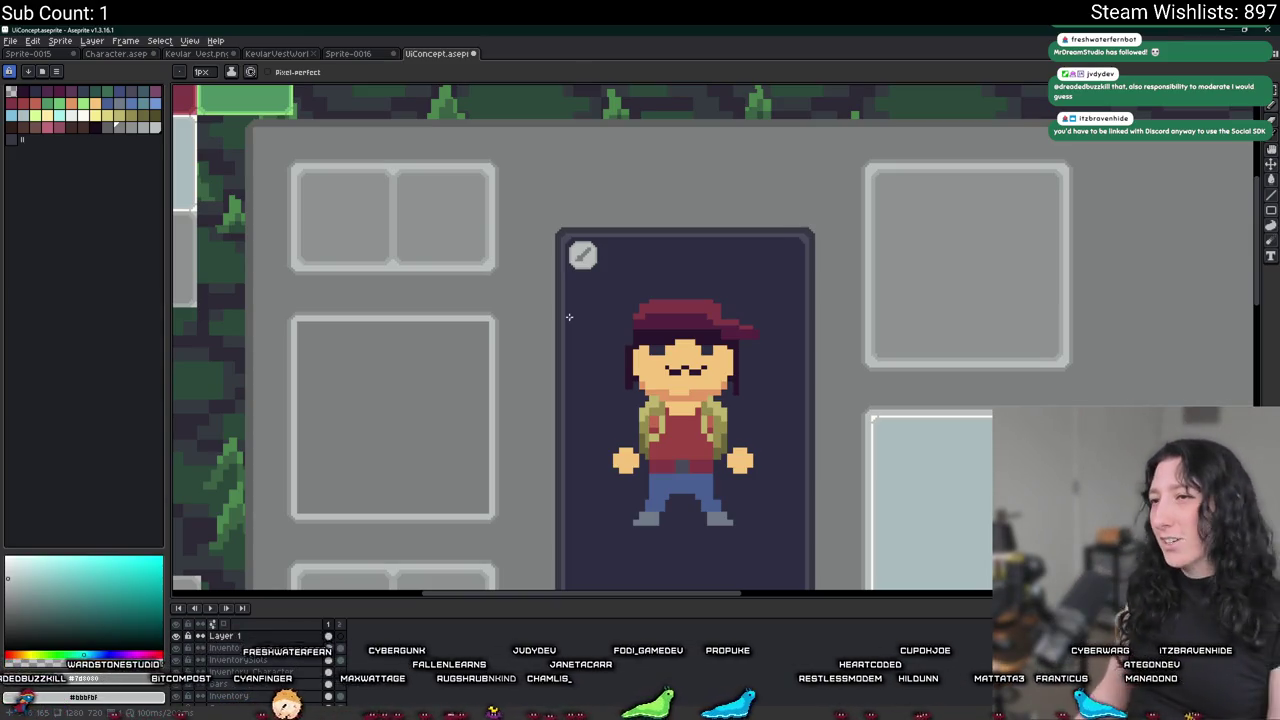
{"action": "scroll", "coordinate": [594, 271], "scroll_direction": "up", "scroll_amount": 2}
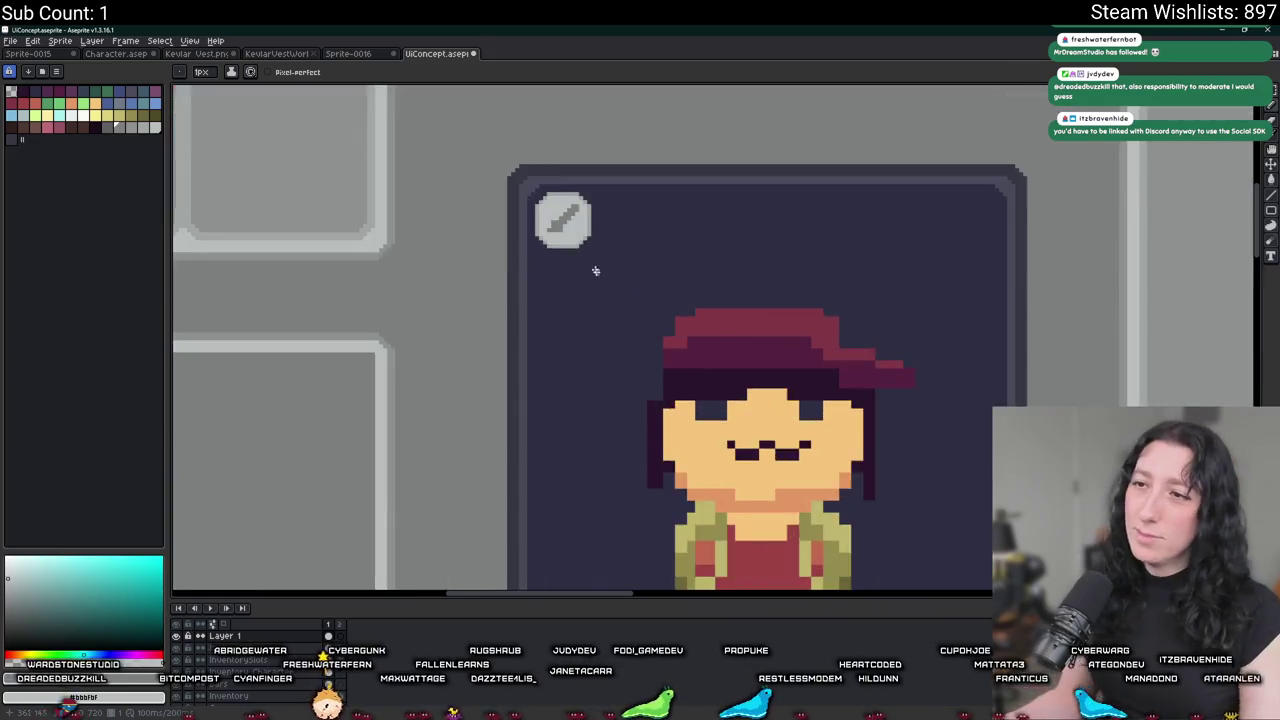
{"action": "scroll", "coordinate": [457, 246], "scroll_direction": "up", "scroll_amount": 2}
{"action": "scroll", "coordinate": [448, 237], "scroll_direction": "up", "scroll_amount": 1}
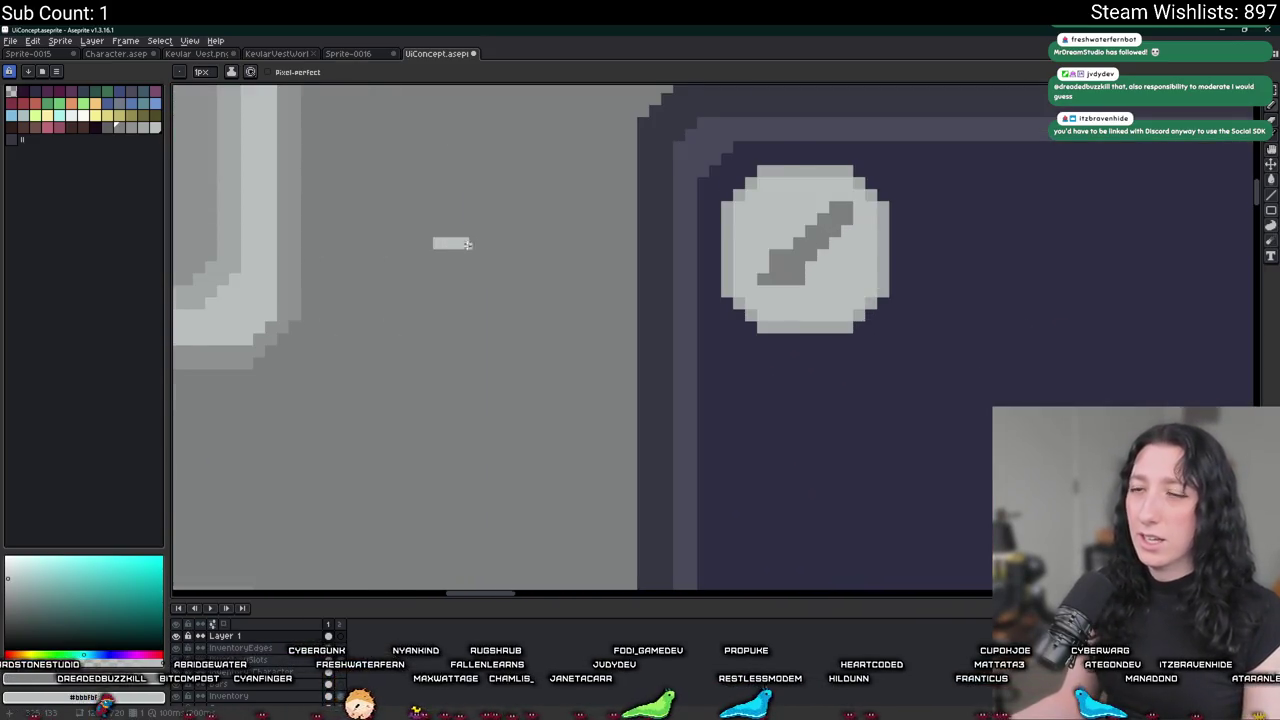
{"action": "scroll", "coordinate": [467, 244], "scroll_direction": "up", "scroll_amount": 2}
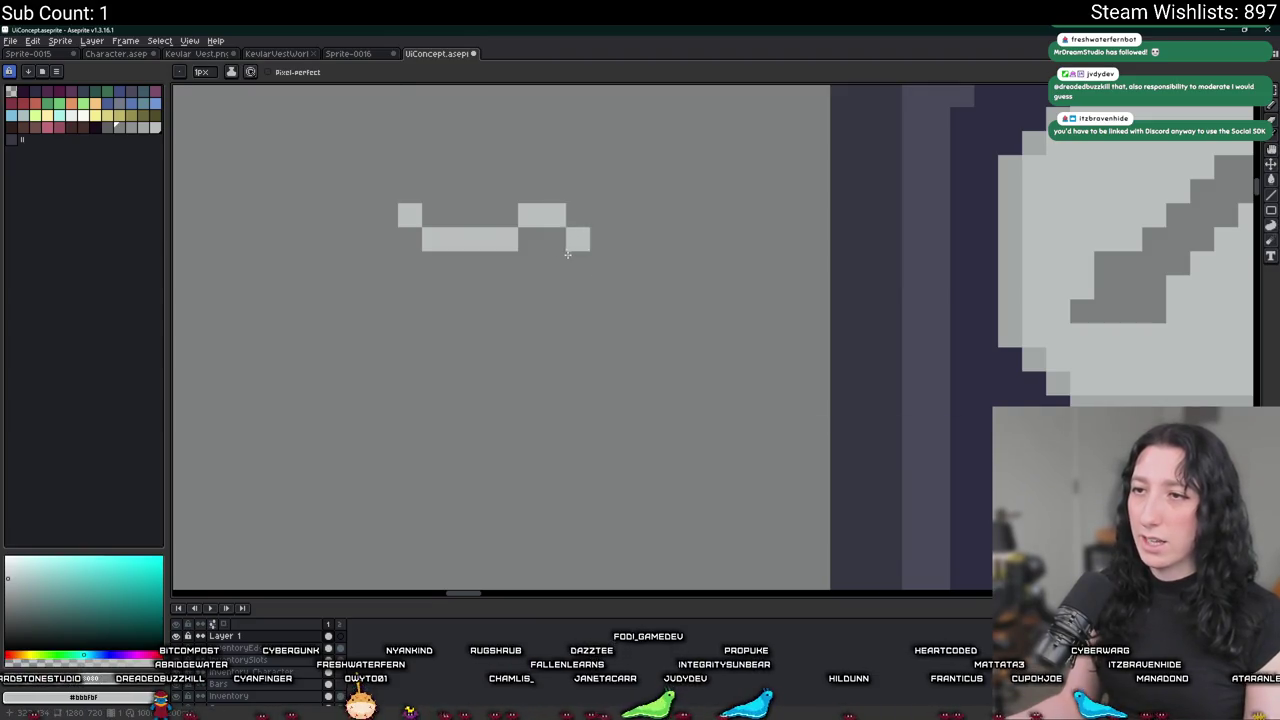
{"action": "key", "text": "ctrl+z"}
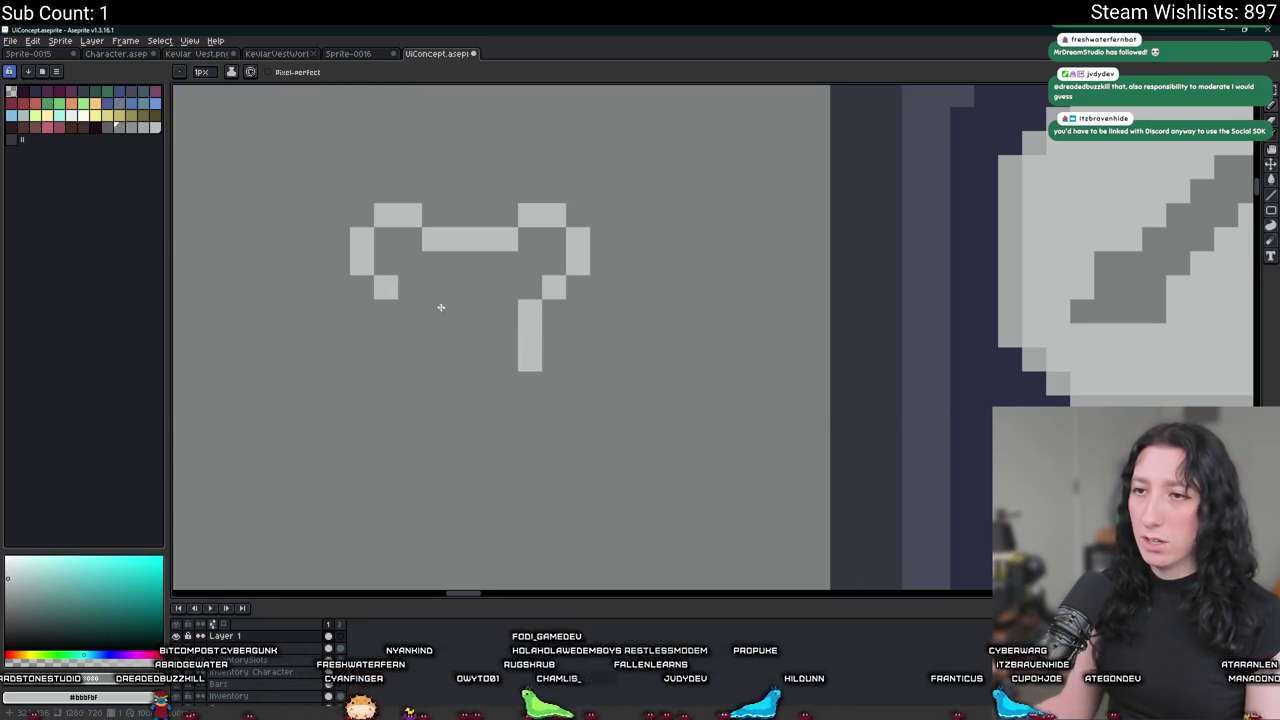
Draw the shirt outline's bottom edge and bucket-fill the shirt light grey.
{"action": "left_click_drag", "start_coordinate": [420, 365], "coordinate": [528, 362]}
{"action": "key", "text": "g"}
{"action": "left_click", "coordinate": [486, 343]}
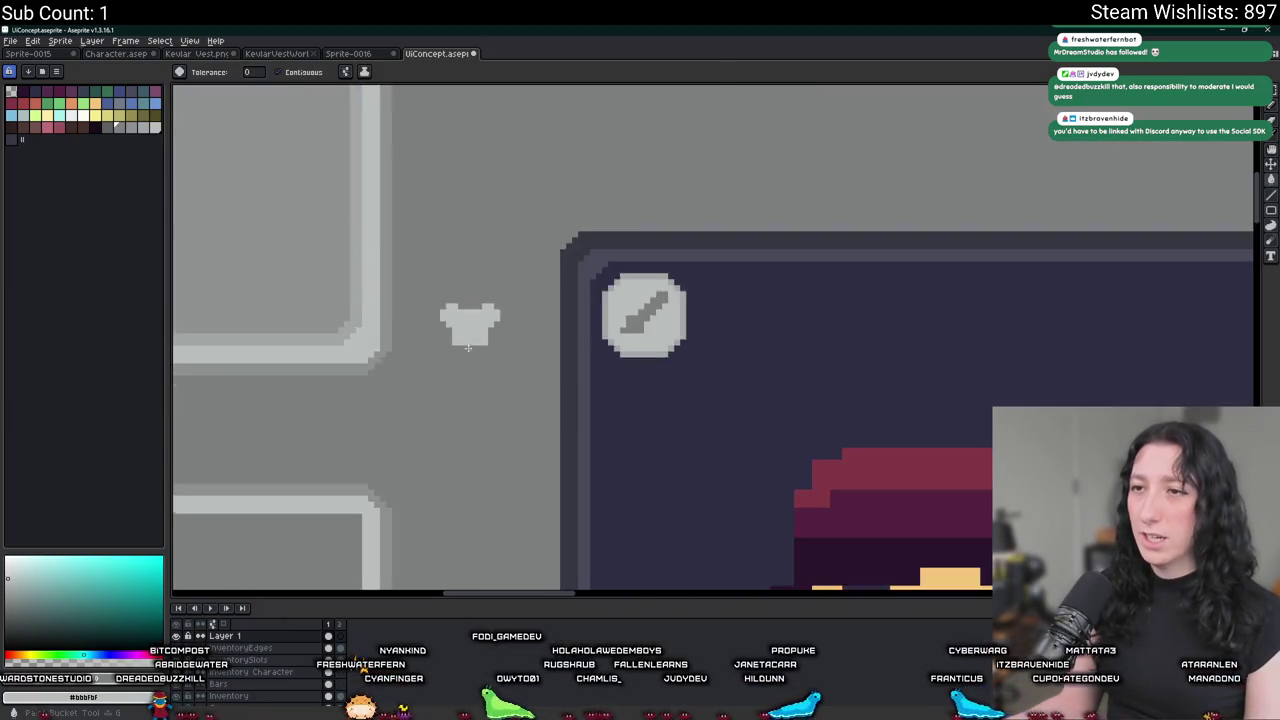
{"action": "scroll", "coordinate": [466, 330], "scroll_direction": "down", "scroll_amount": 3}
{"action": "scroll", "coordinate": [460, 333], "scroll_direction": "up", "scroll_amount": 1}
{"action": "scroll", "coordinate": [459, 333], "scroll_direction": "down", "scroll_amount": 2}
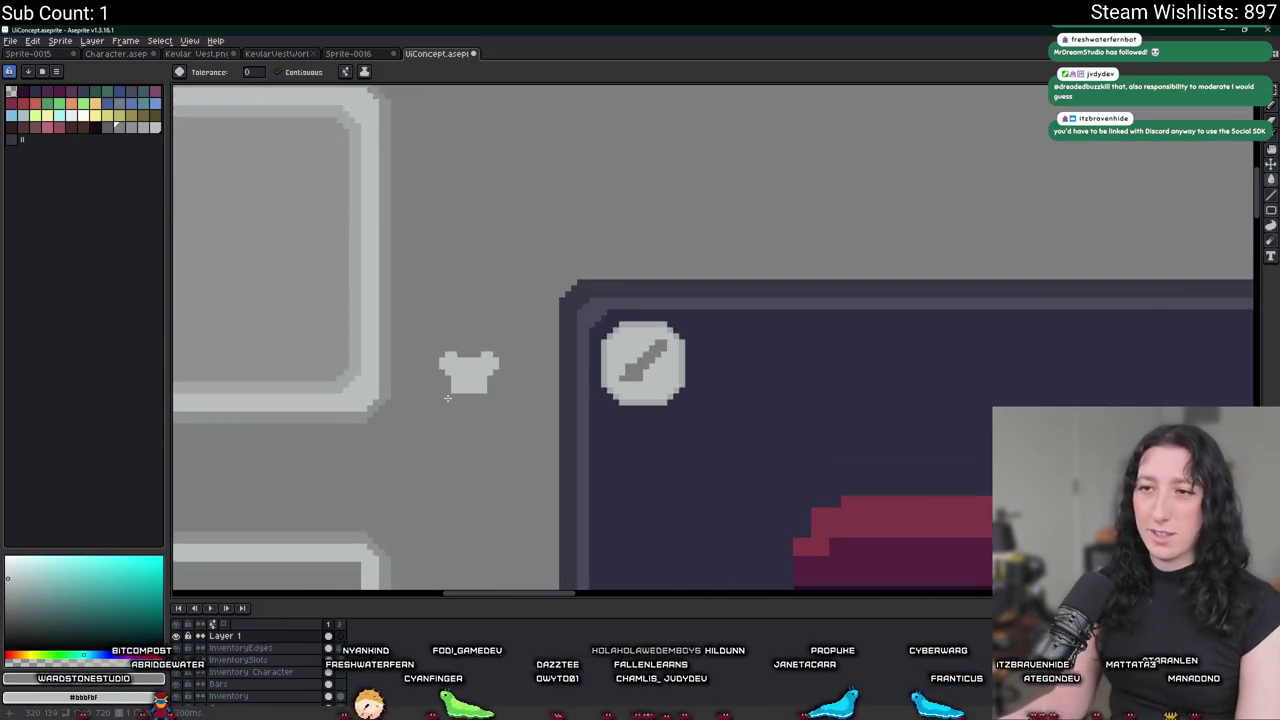
{"action": "scroll", "coordinate": [457, 382], "scroll_direction": "down", "scroll_amount": 1}
Magic-wand select and delete a colour region, then return to the Pencil tool.
{"action": "key", "text": "w"}
{"action": "left_click", "coordinate": [455, 388]}
{"action": "key", "text": "Delete"}
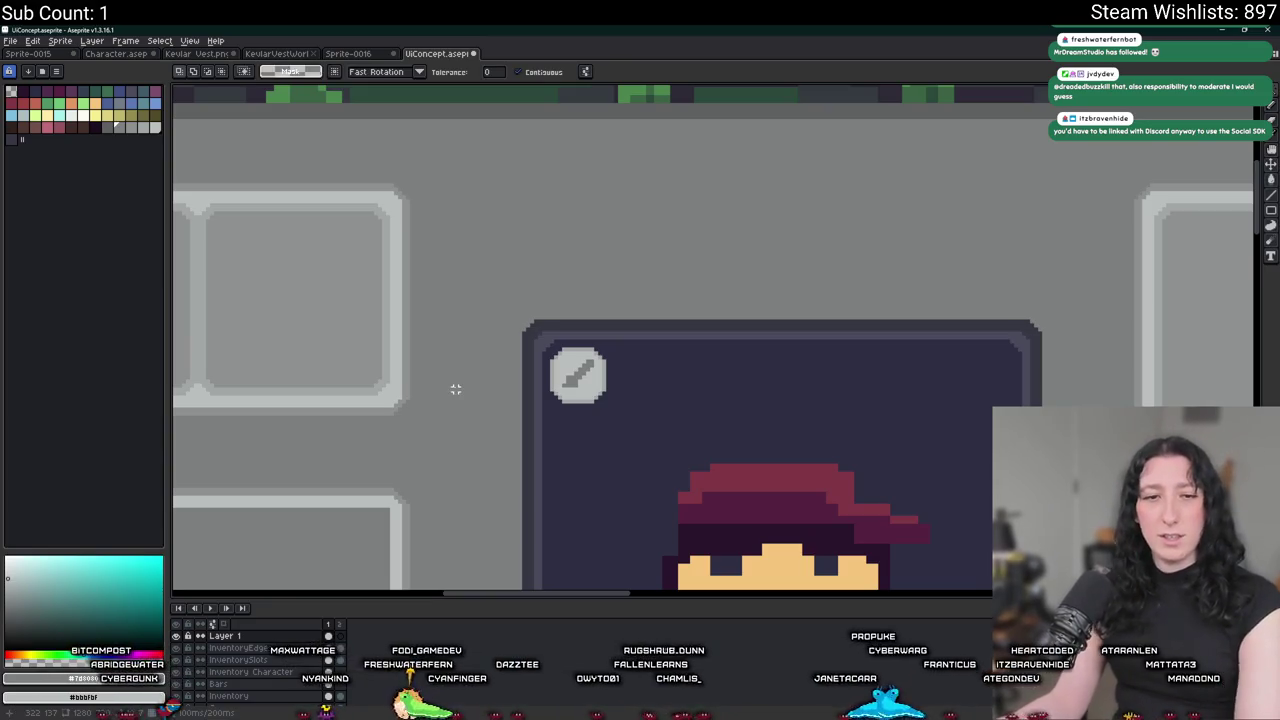
{"action": "key", "text": "b"}
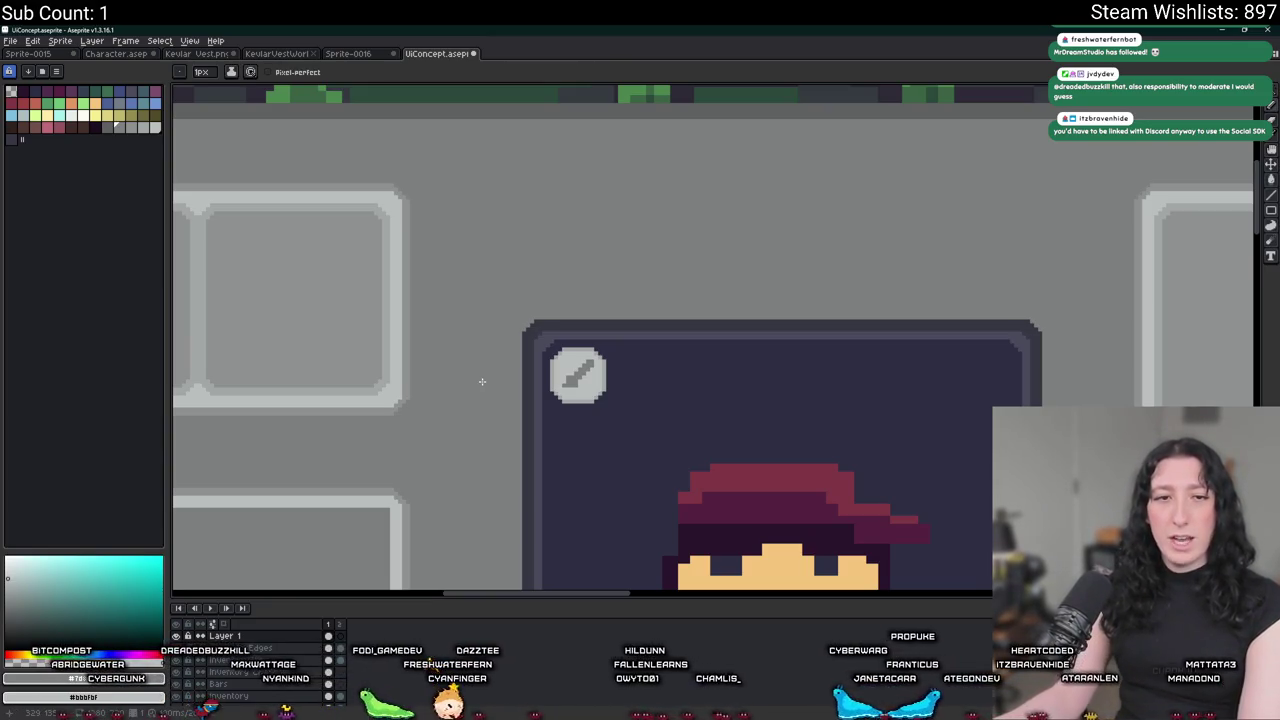
{"action": "left_click_drag", "start_coordinate": [479, 390], "coordinate": [429, 358]}
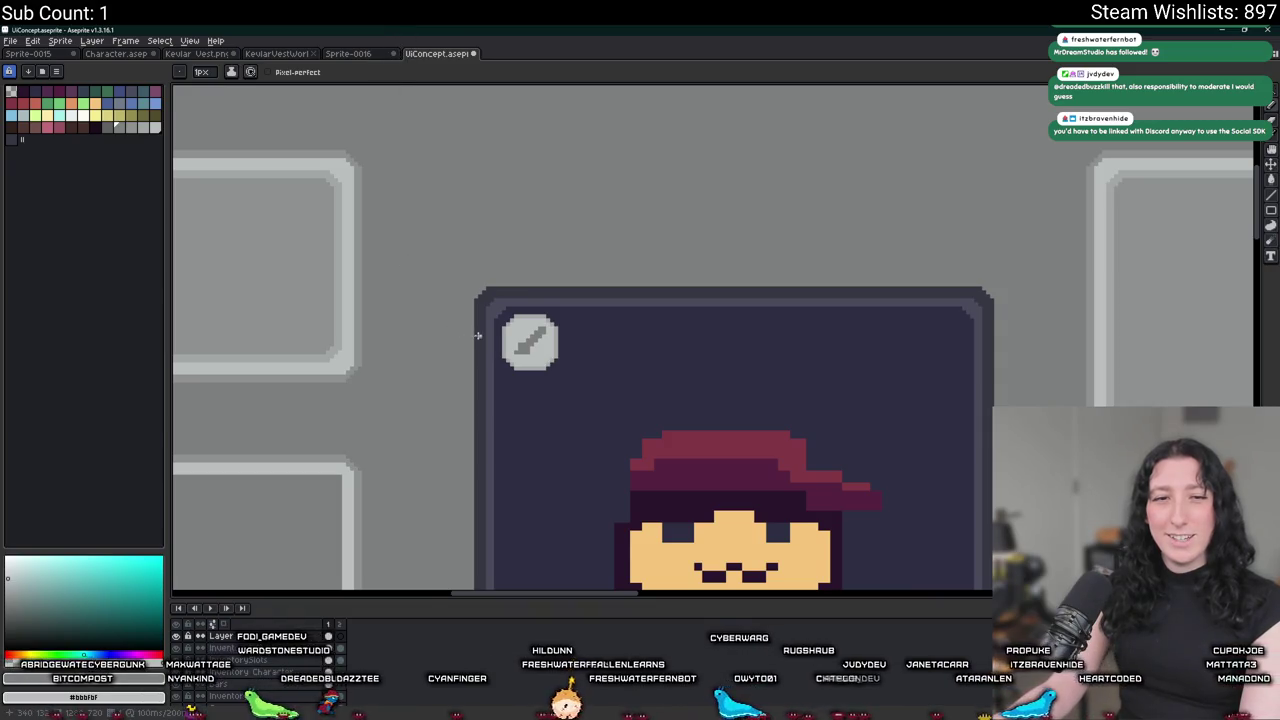
{"action": "left_click_drag", "start_coordinate": [478, 335], "coordinate": [439, 313]}
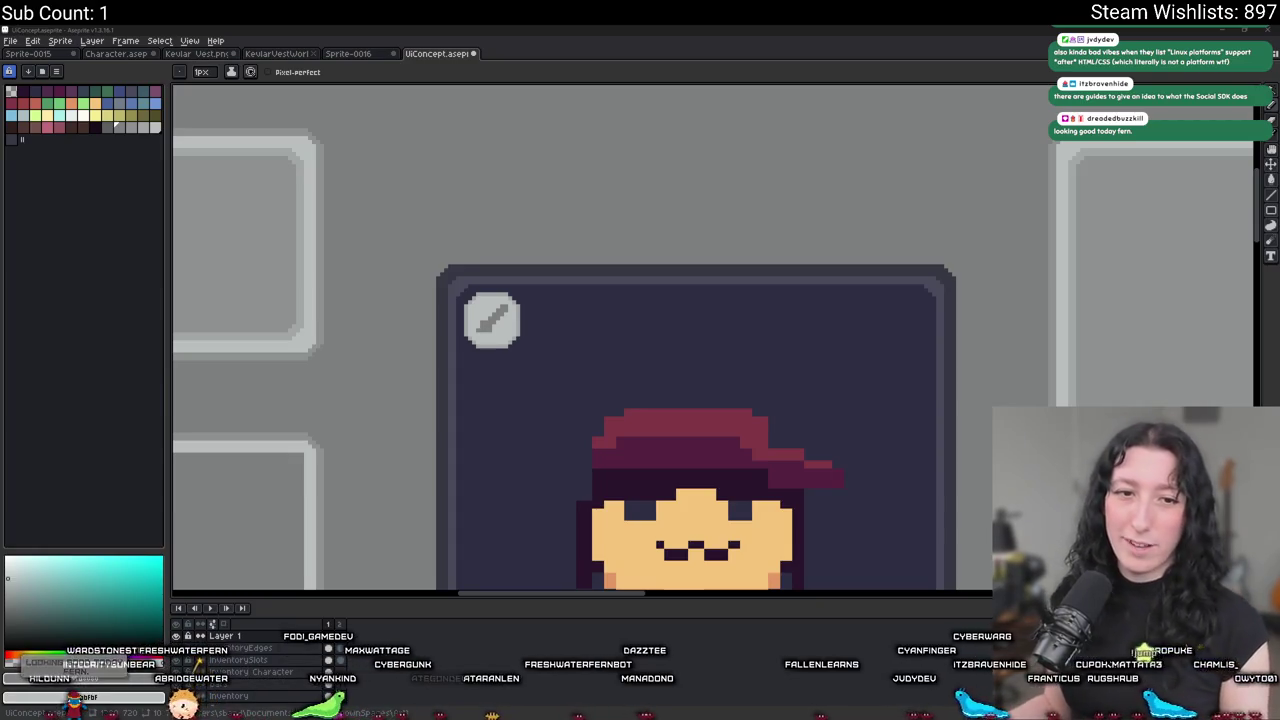
{"action": "scroll", "coordinate": [362, 262], "scroll_direction": "down", "scroll_amount": 2}
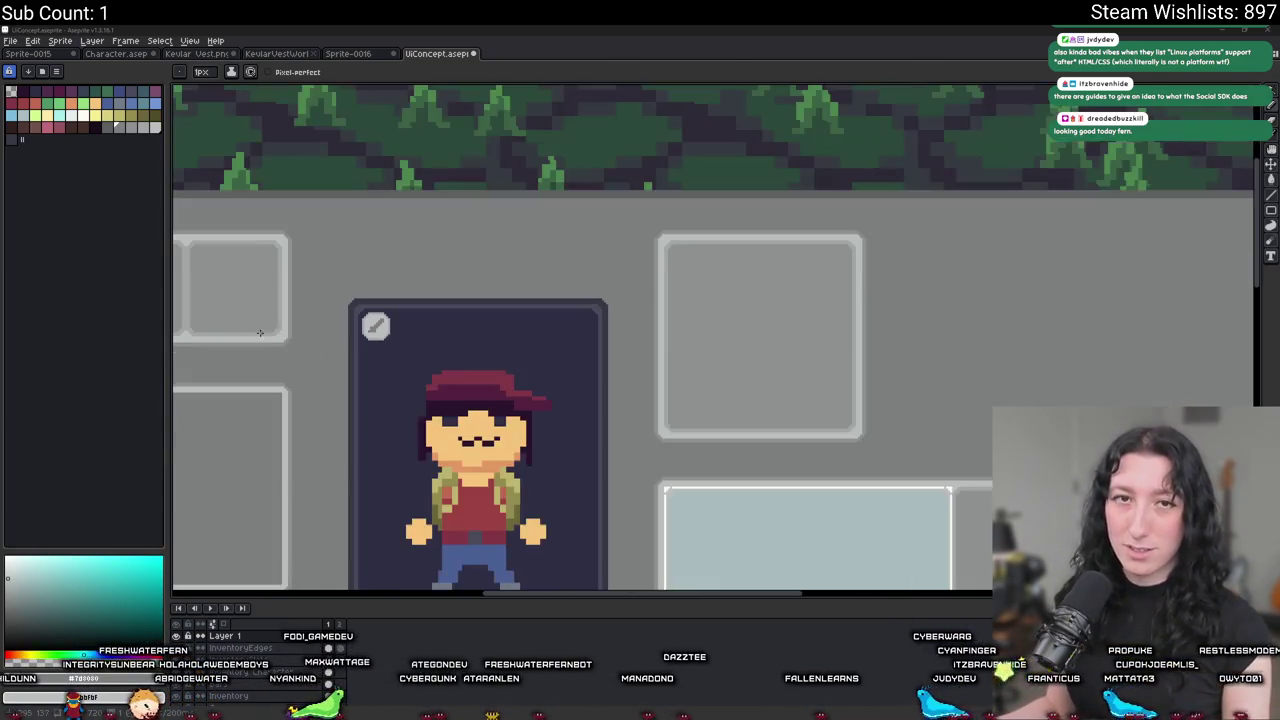
Paint and bucket-fill the sword blade brown.
{"action": "scroll", "coordinate": [385, 244], "scroll_direction": "up", "scroll_amount": 1}
{"action": "scroll", "coordinate": [410, 226], "scroll_direction": "up", "scroll_amount": 2}
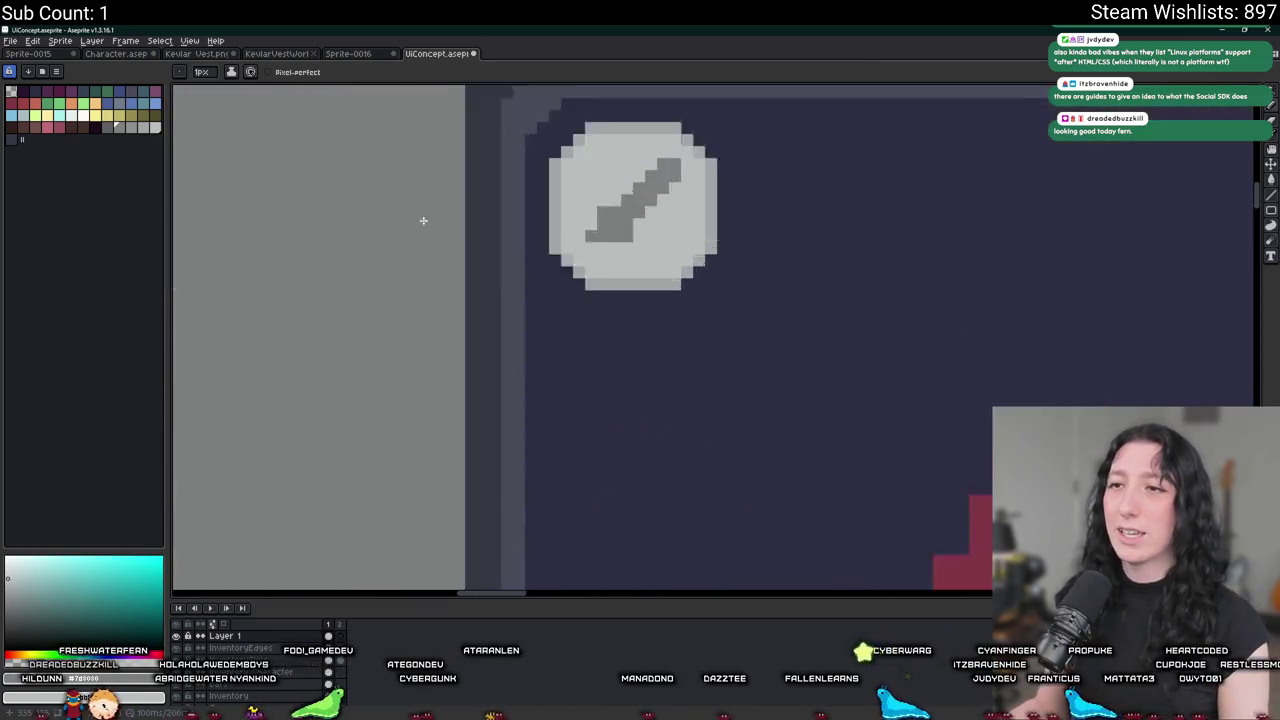
{"action": "scroll", "coordinate": [600, 270], "scroll_direction": "up", "scroll_amount": 2}
{"action": "scroll", "coordinate": [500, 320], "scroll_direction": "up", "scroll_amount": 1}
{"action": "scroll", "coordinate": [313, 338], "scroll_direction": "down", "scroll_amount": 3}
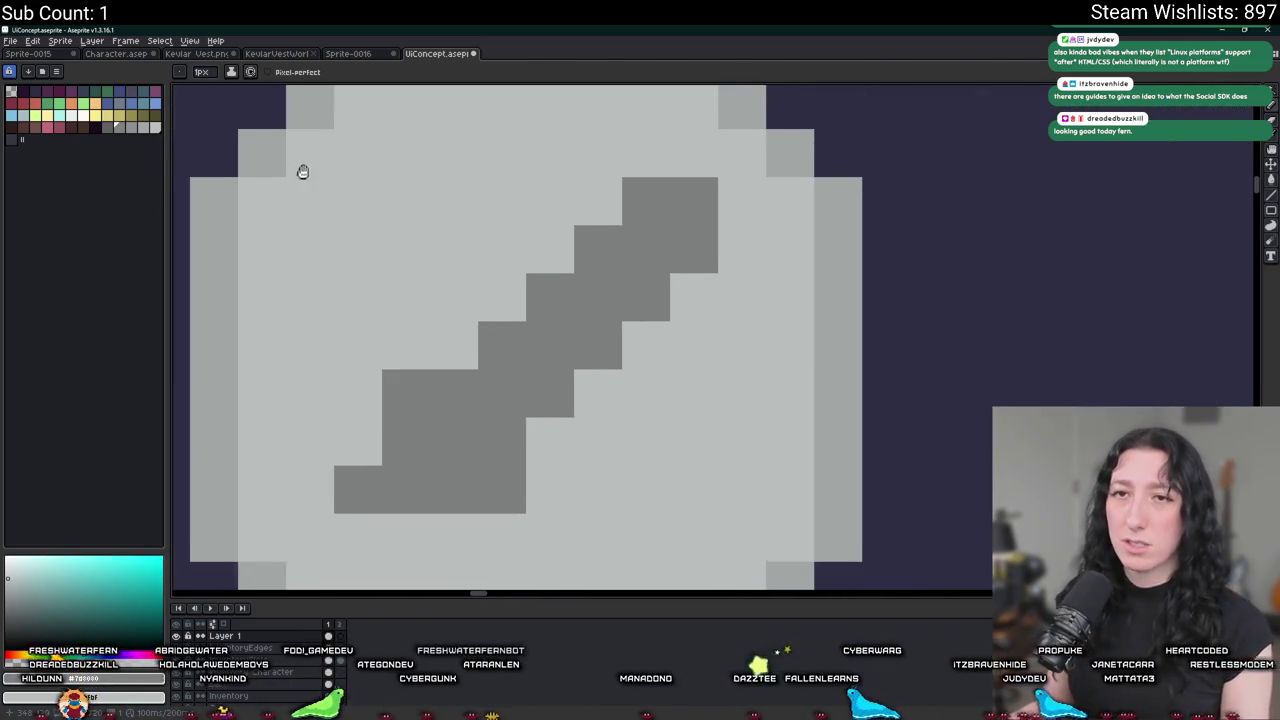
{"action": "left_click", "coordinate": [37, 130]}
{"action": "left_click", "coordinate": [492, 332]}
{"action": "left_click_drag", "start_coordinate": [540, 380], "coordinate": [540, 332]}
{"action": "key", "text": "g"}
{"action": "left_click", "coordinate": [590, 237]}
{"action": "scroll", "coordinate": [509, 334], "scroll_direction": "down", "scroll_amount": 3}
{"action": "scroll", "coordinate": [508, 334], "scroll_direction": "up", "scroll_amount": 3}
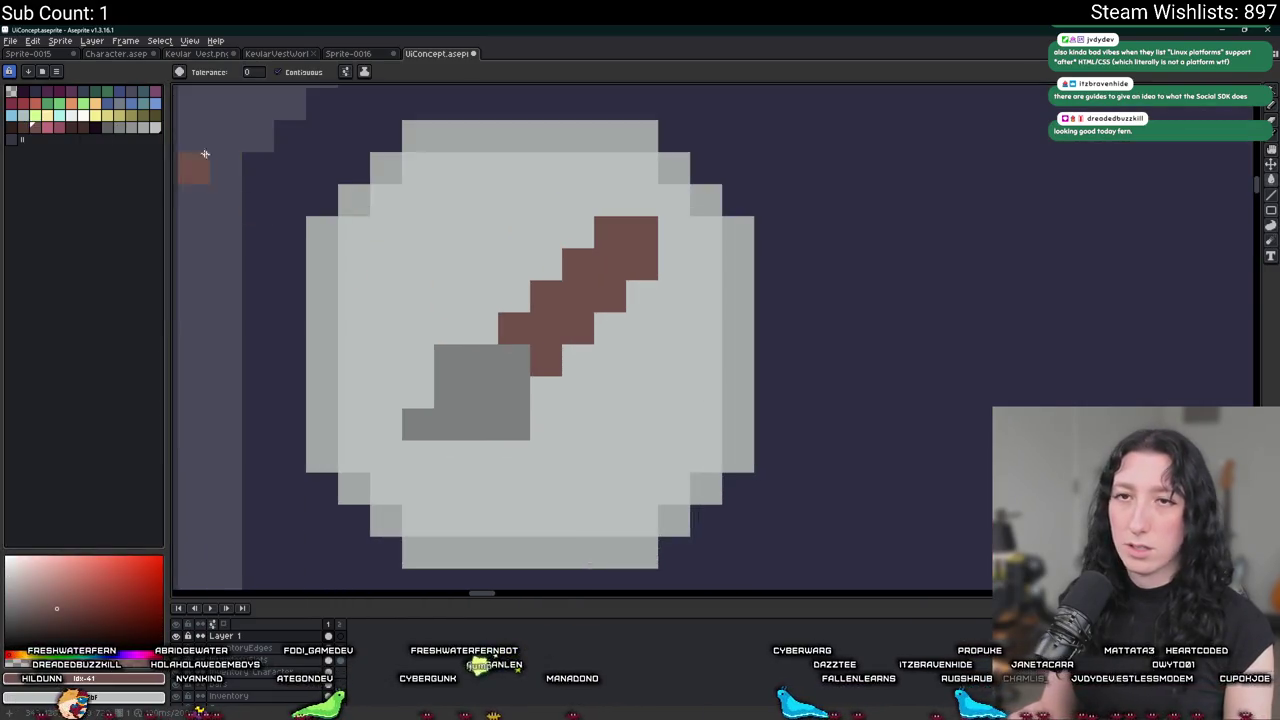
Try dark brown handle fills, undo them, and fill the sword handle dark purple.
{"action": "left_click", "coordinate": [27, 131]}
{"action": "left_click", "coordinate": [457, 405]}
{"action": "scroll", "coordinate": [445, 390], "scroll_direction": "down", "scroll_amount": 3}
{"action": "left_click", "coordinate": [97, 128]}
{"action": "scroll", "coordinate": [454, 403], "scroll_direction": "up", "scroll_amount": 3}
{"action": "key", "text": "ctrl+z"}
{"action": "left_click", "coordinate": [22, 128]}
{"action": "left_click", "coordinate": [517, 403]}
{"action": "scroll", "coordinate": [510, 410], "scroll_direction": "down", "scroll_amount": 3}
{"action": "scroll", "coordinate": [501, 417], "scroll_direction": "up", "scroll_amount": 1}
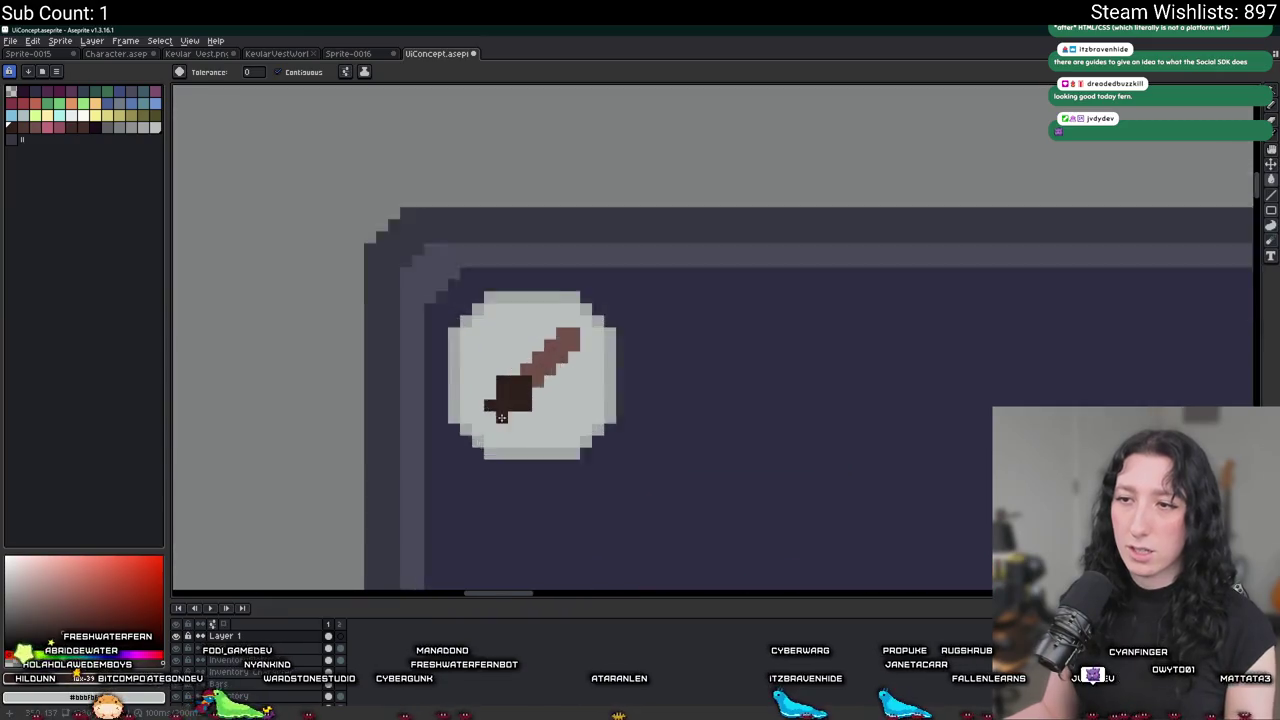
{"action": "key", "text": "ctrl+z"}
{"action": "scroll", "coordinate": [501, 417], "scroll_direction": "up", "scroll_amount": 3}
{"action": "left_click", "coordinate": [549, 317]}
{"action": "scroll", "coordinate": [549, 318], "scroll_direction": "down", "scroll_amount": 3}
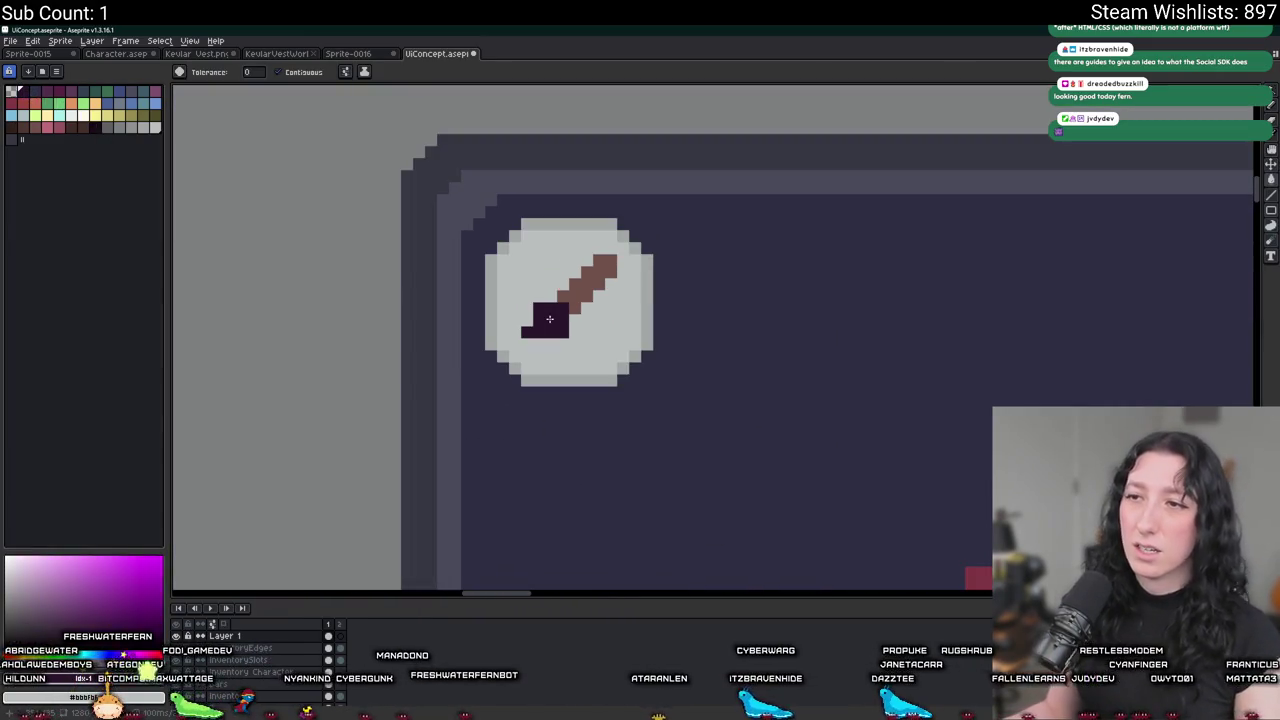
Pencil two lighter purple pommel pixels beside the sword handle.
{"action": "key", "text": "b"}
{"action": "scroll", "coordinate": [440, 280], "scroll_direction": "up", "scroll_amount": 2}
{"action": "left_click", "coordinate": [689, 418]}
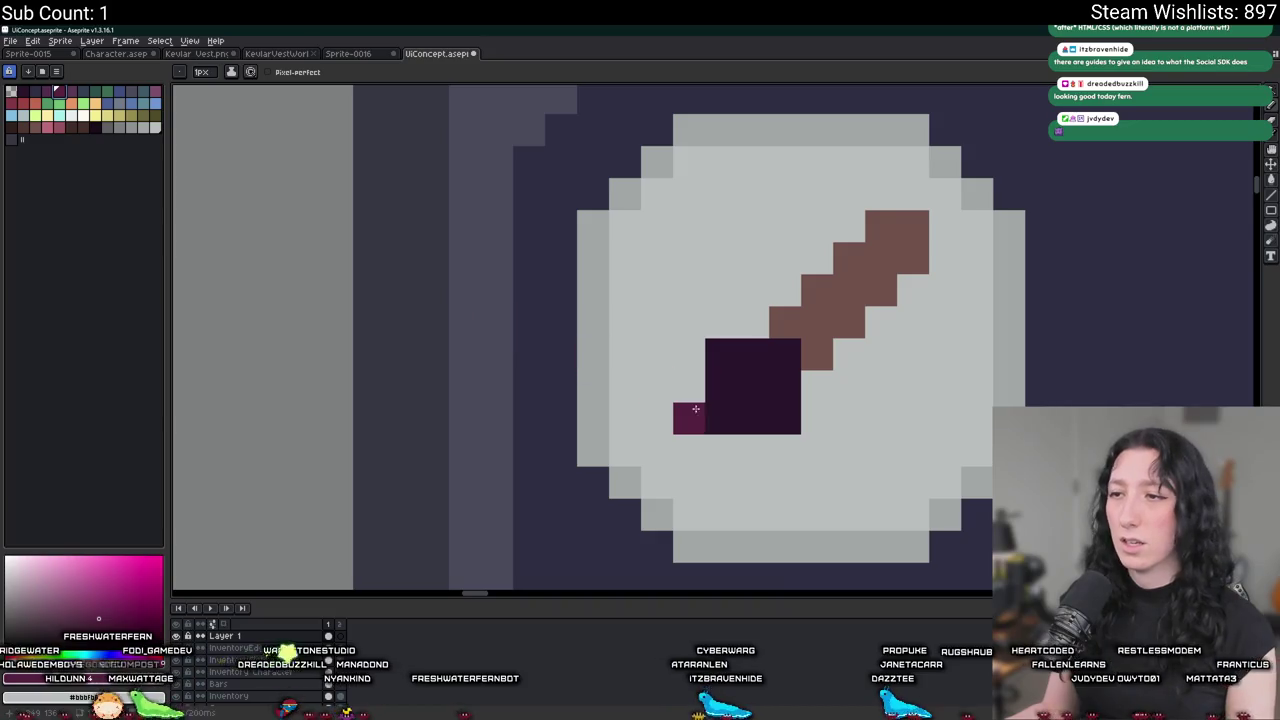
{"action": "left_click", "coordinate": [721, 418]}
{"action": "scroll", "coordinate": [765, 389], "scroll_direction": "down", "scroll_amount": 3}
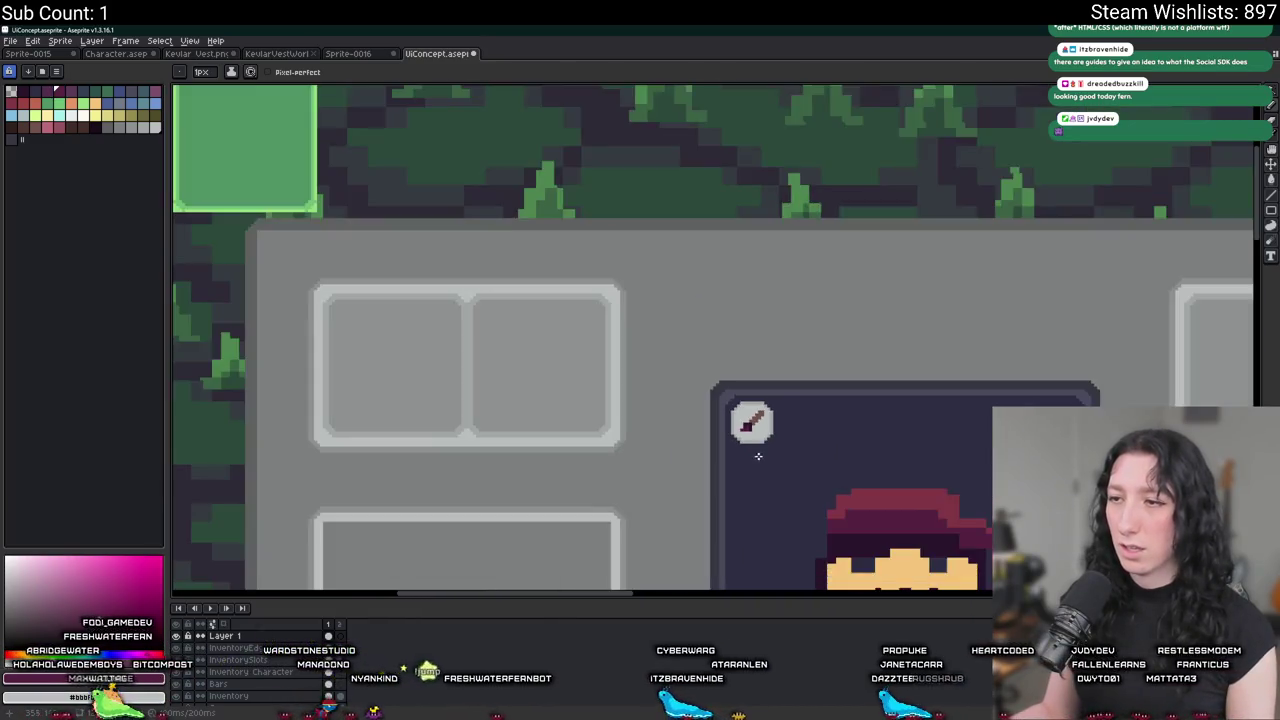
{"action": "scroll", "coordinate": [443, 286], "scroll_direction": "up", "scroll_amount": 2}
{"action": "scroll", "coordinate": [400, 294], "scroll_direction": "up", "scroll_amount": 1}
{"action": "scroll", "coordinate": [402, 297], "scroll_direction": "down", "scroll_amount": 1}
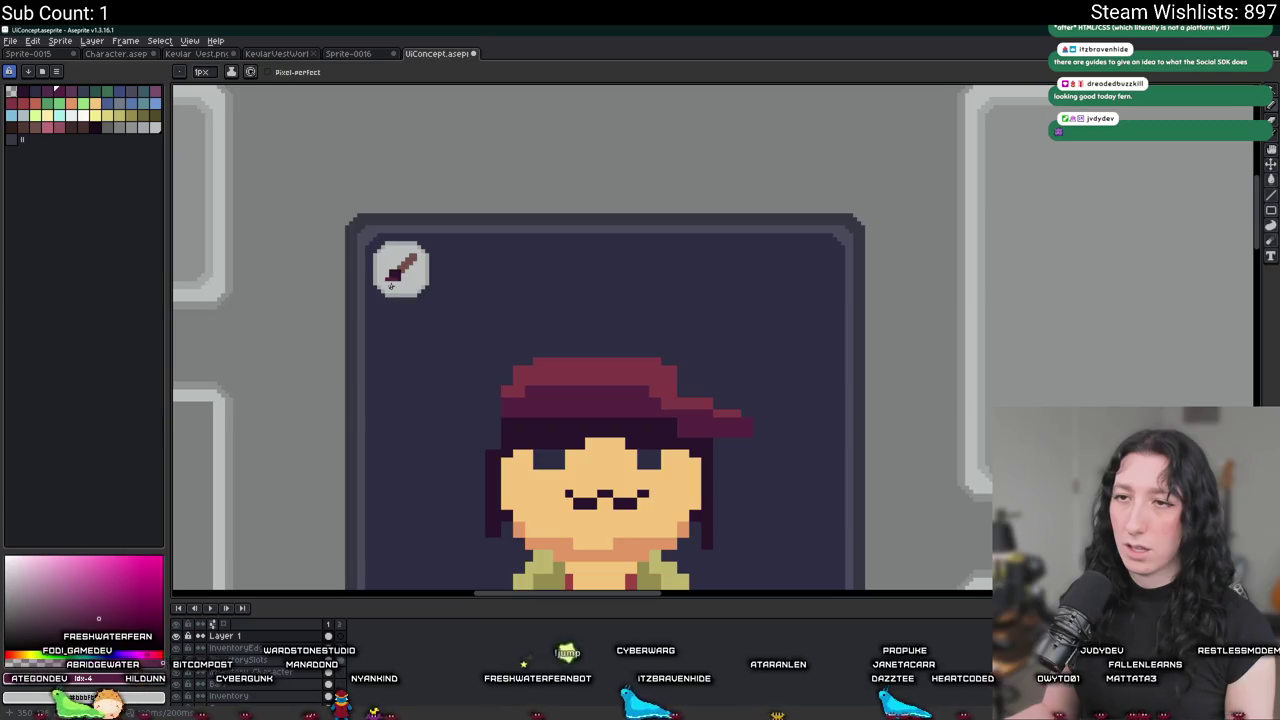
{"action": "scroll", "coordinate": [391, 285], "scroll_direction": "up", "scroll_amount": 2}
{"action": "scroll", "coordinate": [391, 285], "scroll_direction": "up", "scroll_amount": 2}
{"action": "scroll", "coordinate": [420, 340], "scroll_direction": "down", "scroll_amount": 4}
{"action": "scroll", "coordinate": [425, 358], "scroll_direction": "down", "scroll_amount": 1}
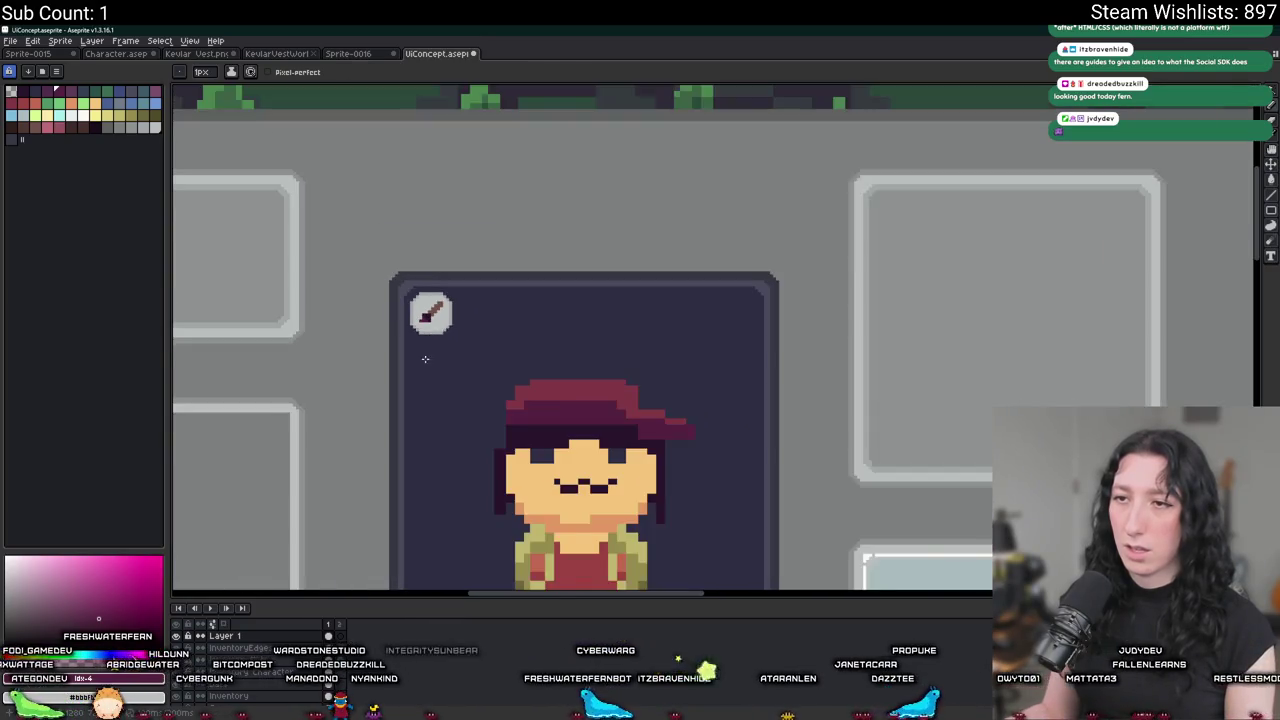
Pan and zoom the canvas to centre the character card and sword badge.
{"action": "left_click_drag", "start_coordinate": [425, 358], "coordinate": [586, 300]}
{"action": "scroll", "coordinate": [595, 255], "scroll_direction": "up", "scroll_amount": 1}
{"action": "key", "text": "m"}
{"action": "scroll", "coordinate": [610, 230], "scroll_direction": "up", "scroll_amount": 1}
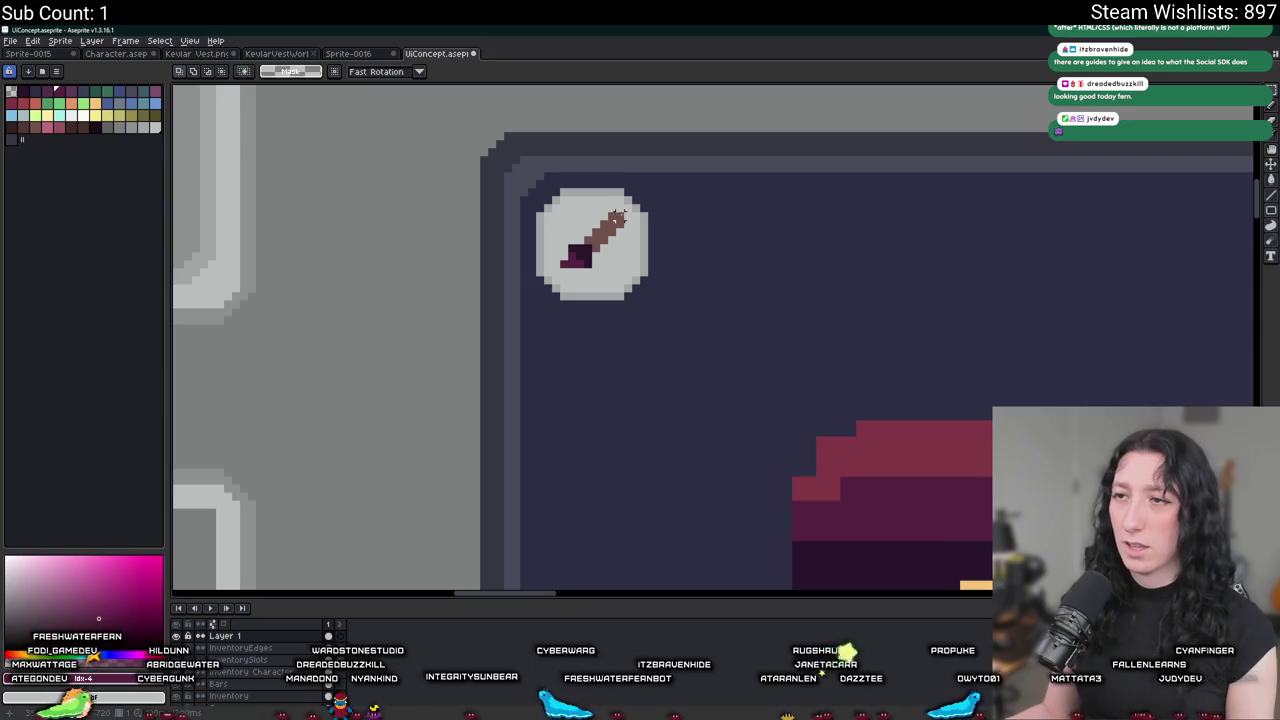
{"action": "scroll", "coordinate": [680, 280], "scroll_direction": "down", "scroll_amount": 2}
{"action": "scroll", "coordinate": [700, 300], "scroll_direction": "down", "scroll_amount": 2}
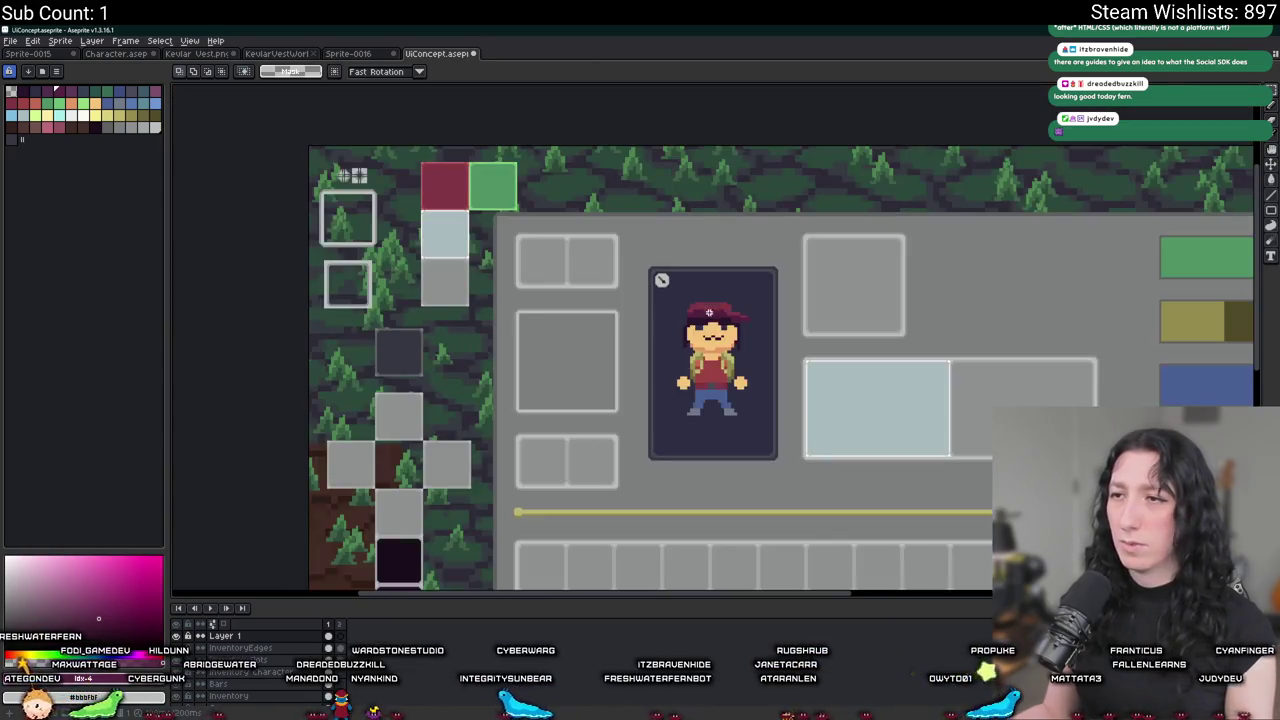
{"action": "left_click_drag", "start_coordinate": [709, 313], "coordinate": [600, 222]}
{"action": "scroll", "coordinate": [600, 222], "scroll_direction": "up", "scroll_amount": 2}
{"action": "scroll", "coordinate": [520, 273], "scroll_direction": "down", "scroll_amount": 1}
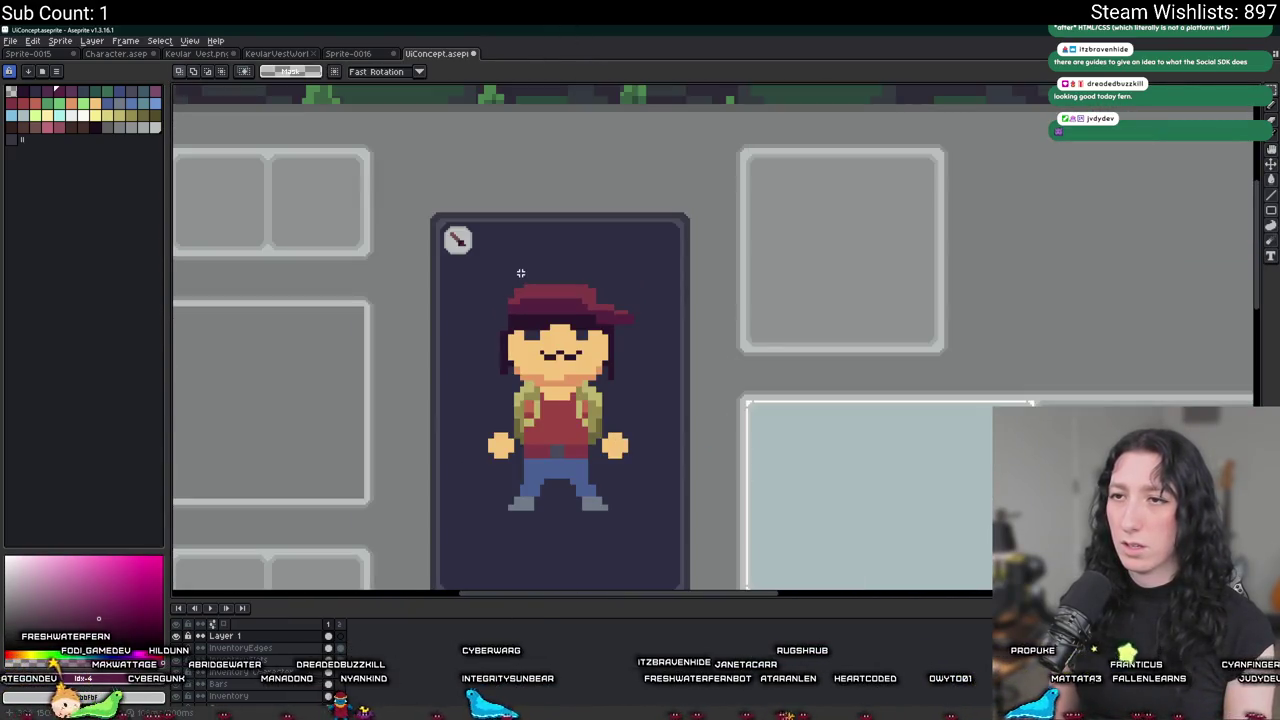
{"action": "scroll", "coordinate": [478, 264], "scroll_direction": "down", "scroll_amount": 2}
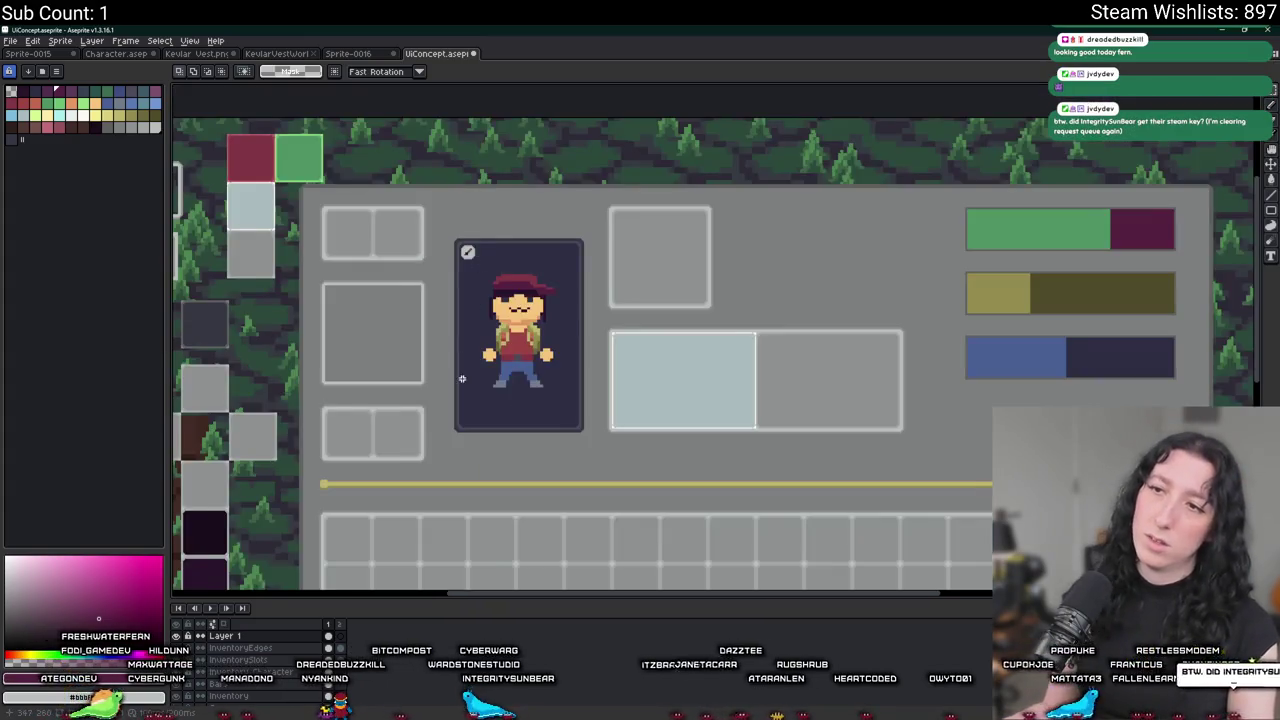
{"action": "scroll", "coordinate": [400, 350], "scroll_direction": "up", "scroll_amount": 1}
{"action": "scroll", "coordinate": [507, 189], "scroll_direction": "up", "scroll_amount": 1}
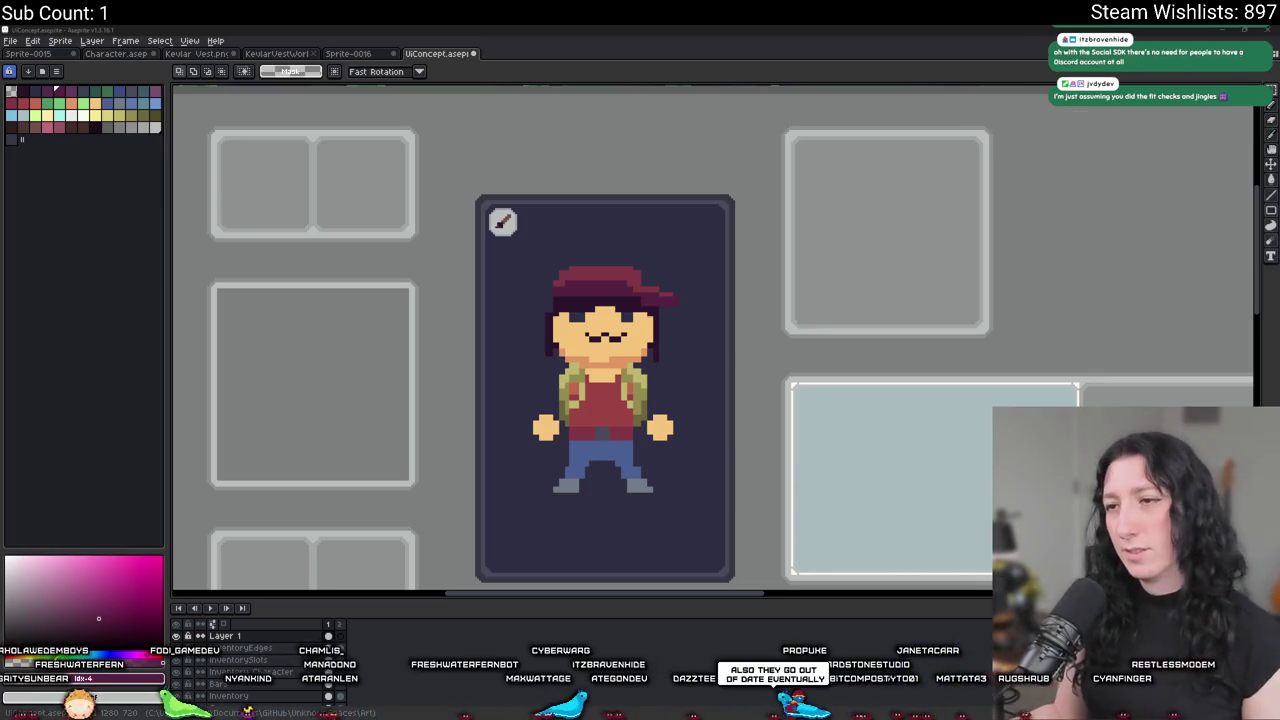
{"action": "scroll", "coordinate": [654, 210], "scroll_direction": "down", "scroll_amount": 3}
{"action": "scroll", "coordinate": [654, 210], "scroll_direction": "up", "scroll_amount": 1}
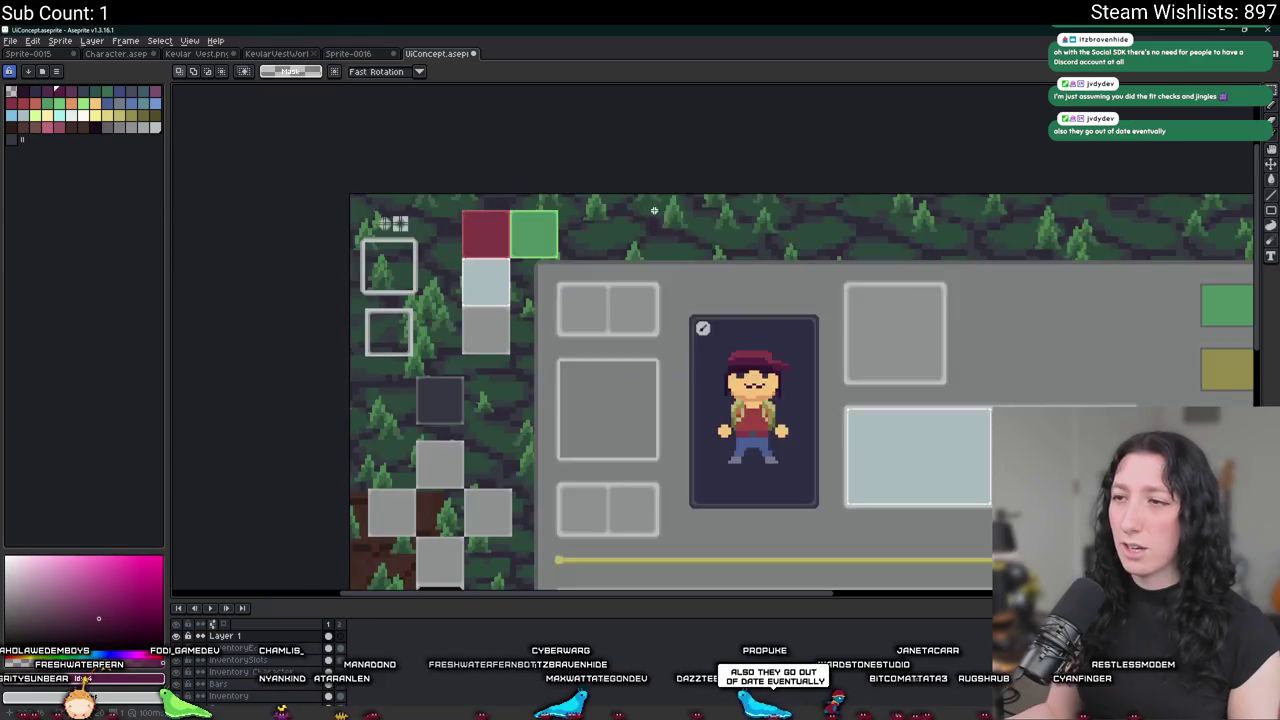
{"action": "left_click_drag", "start_coordinate": [713, 274], "coordinate": [561, 237]}
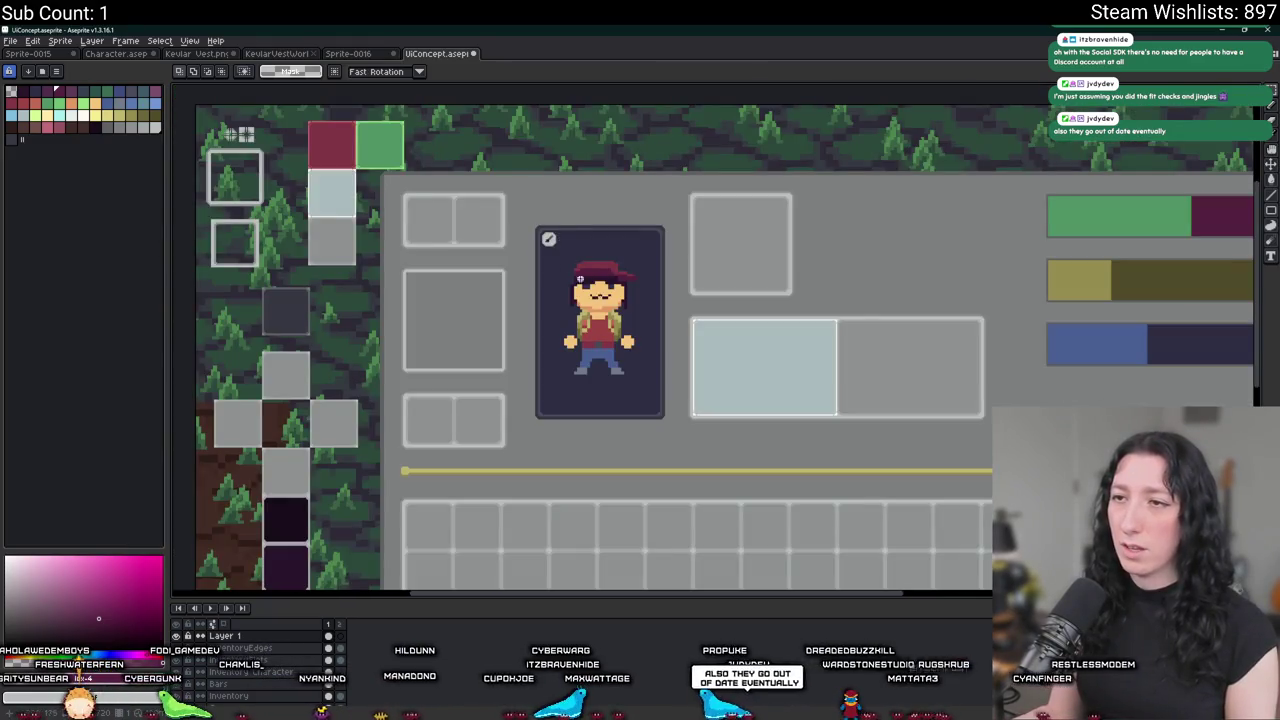
{"action": "scroll", "coordinate": [560, 245], "scroll_direction": "up", "scroll_amount": 3}
{"action": "scroll", "coordinate": [555, 215], "scroll_direction": "up", "scroll_amount": 2}
{"action": "scroll", "coordinate": [552, 190], "scroll_direction": "up", "scroll_amount": 2}
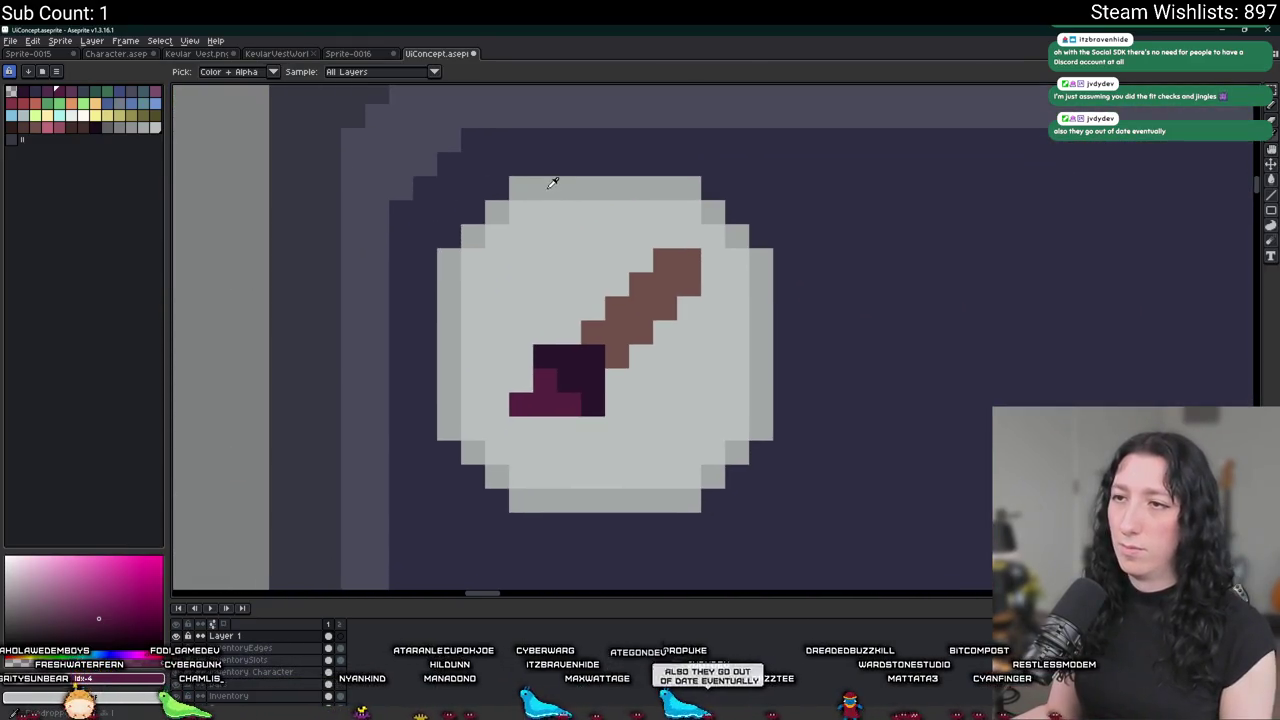
Pencil light grey along the badge circle's edges, undo stray pixels, and add a top pixel.
{"action": "scroll", "coordinate": [552, 183], "scroll_direction": "down", "scroll_amount": 2}
{"action": "scroll", "coordinate": [552, 183], "scroll_direction": "down", "scroll_amount": 1}
{"action": "scroll", "coordinate": [552, 183], "scroll_direction": "down", "scroll_amount": 1}
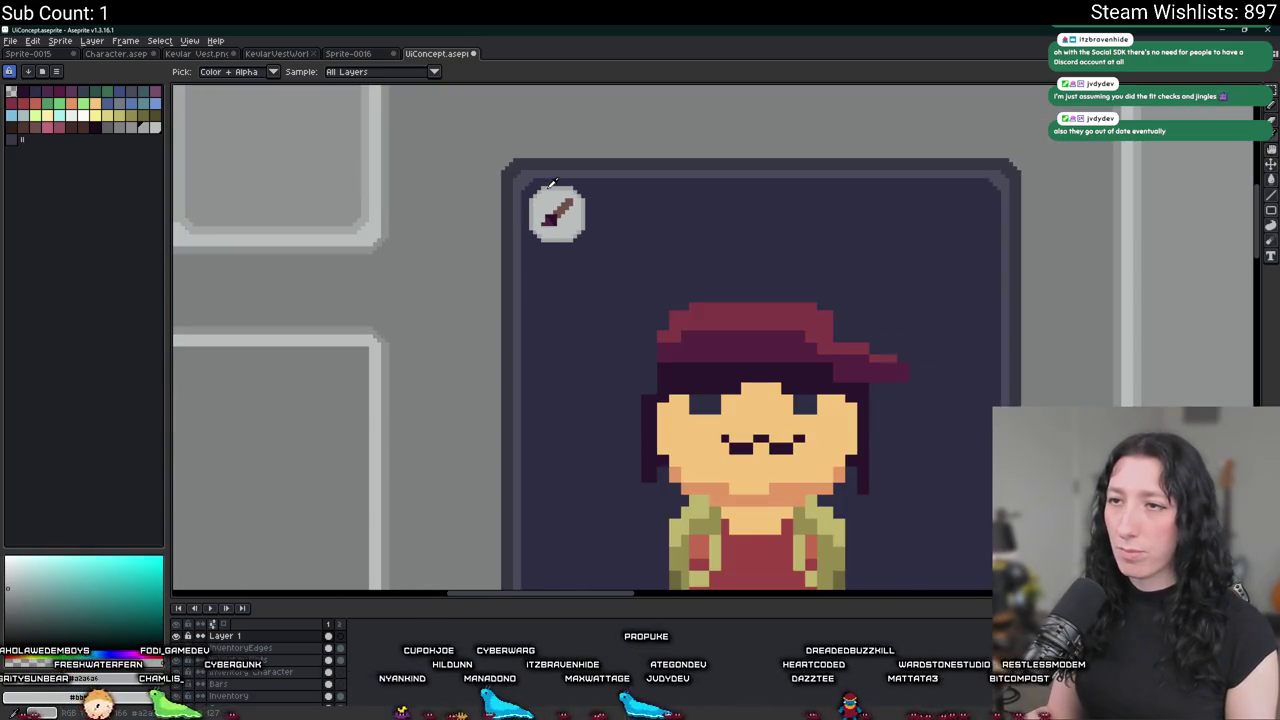
{"action": "scroll", "coordinate": [552, 183], "scroll_direction": "up", "scroll_amount": 2}
{"action": "scroll", "coordinate": [529, 206], "scroll_direction": "up", "scroll_amount": 2}
{"action": "key", "text": "b"}
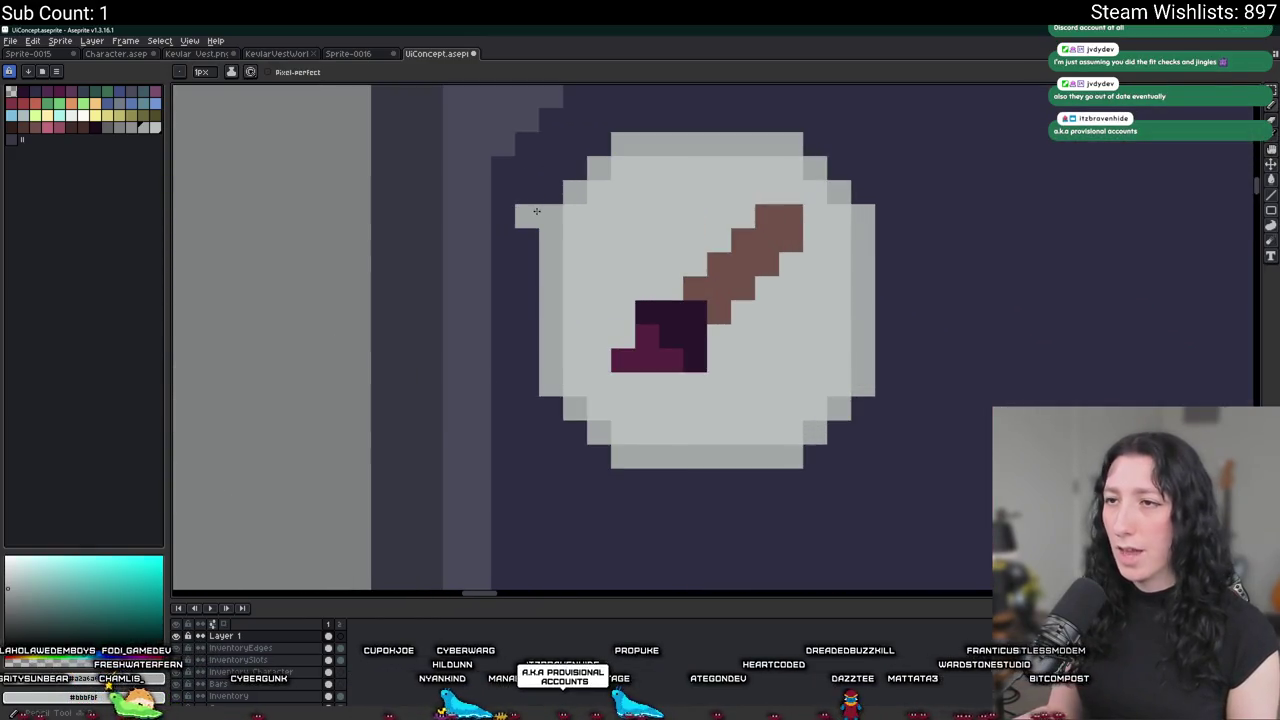
{"action": "left_click_drag", "start_coordinate": [527, 236], "coordinate": [524, 396]}
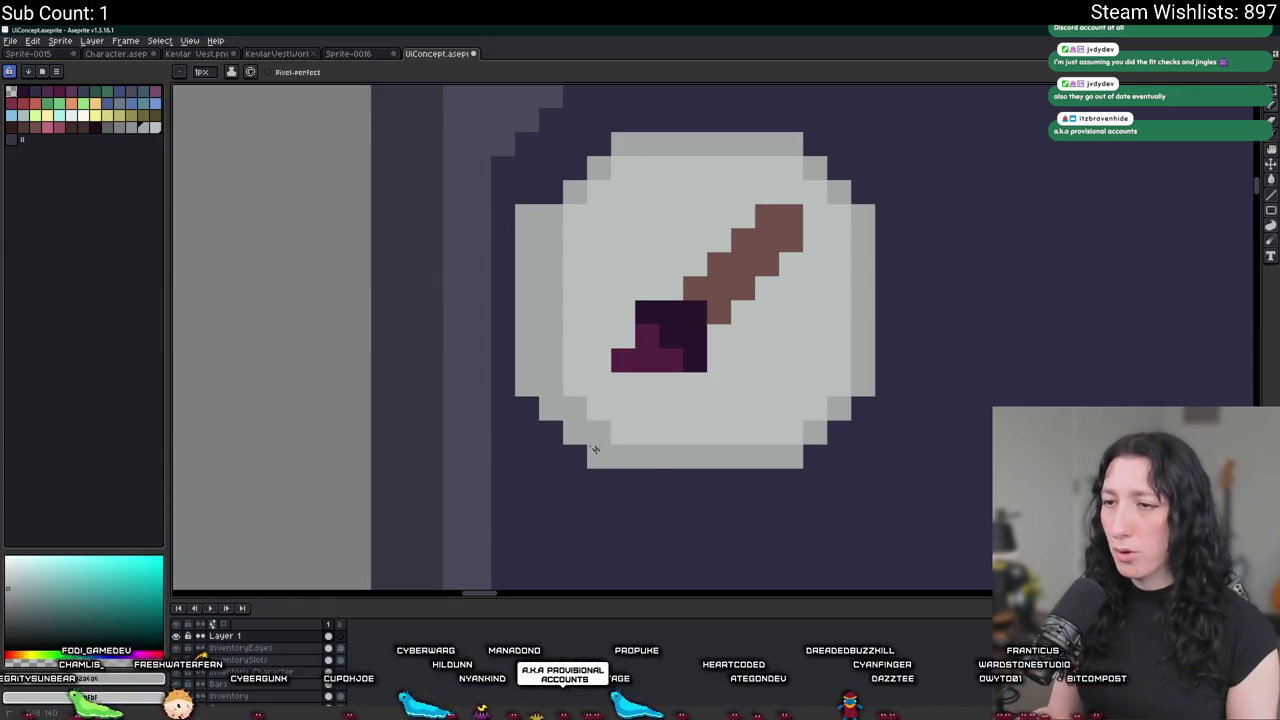
{"action": "mouse_move", "coordinate": [804, 467]}
{"action": "left_mouse_down"}
{"action": "mouse_move", "coordinate": [883, 380]}
{"action": "mouse_move", "coordinate": [889, 211]}
{"action": "left_mouse_up"}
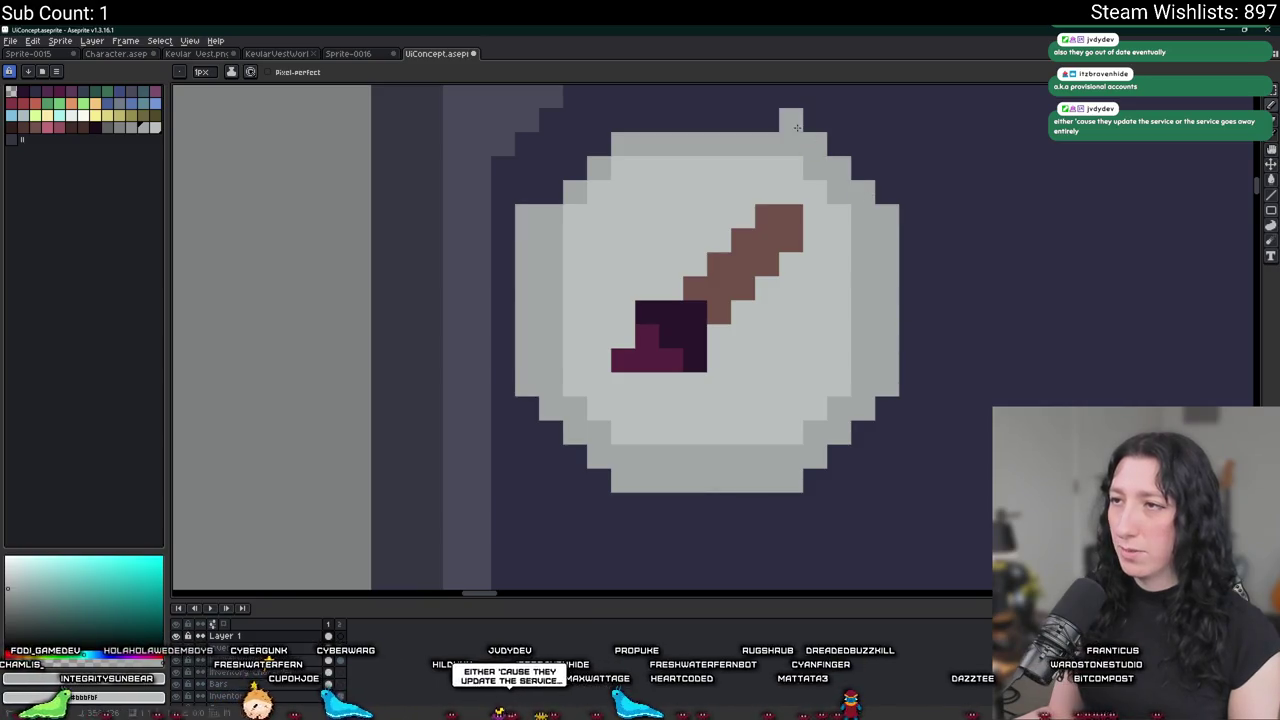
{"action": "key", "text": "ctrl+z"}
{"action": "left_click", "coordinate": [620, 118]}
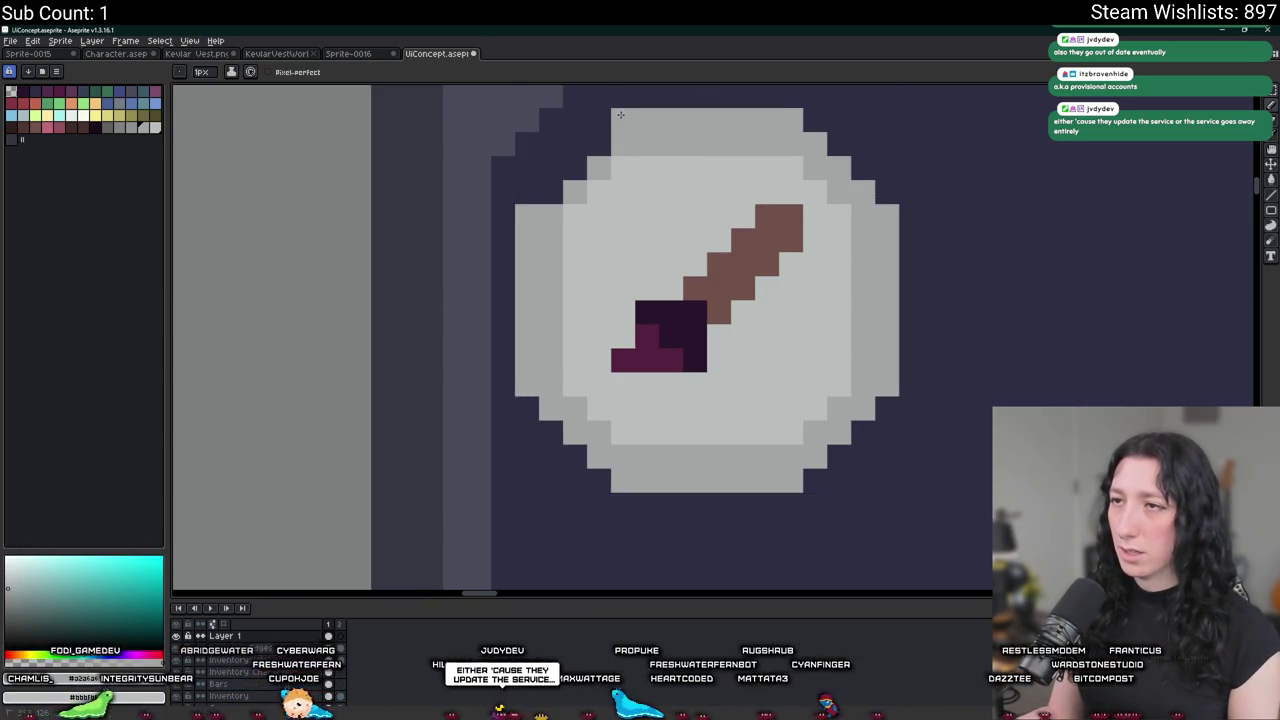
Paint lighter highlight strips along the badge's bottom and right ring.
{"action": "scroll", "coordinate": [592, 254], "scroll_direction": "down", "scroll_amount": 5}
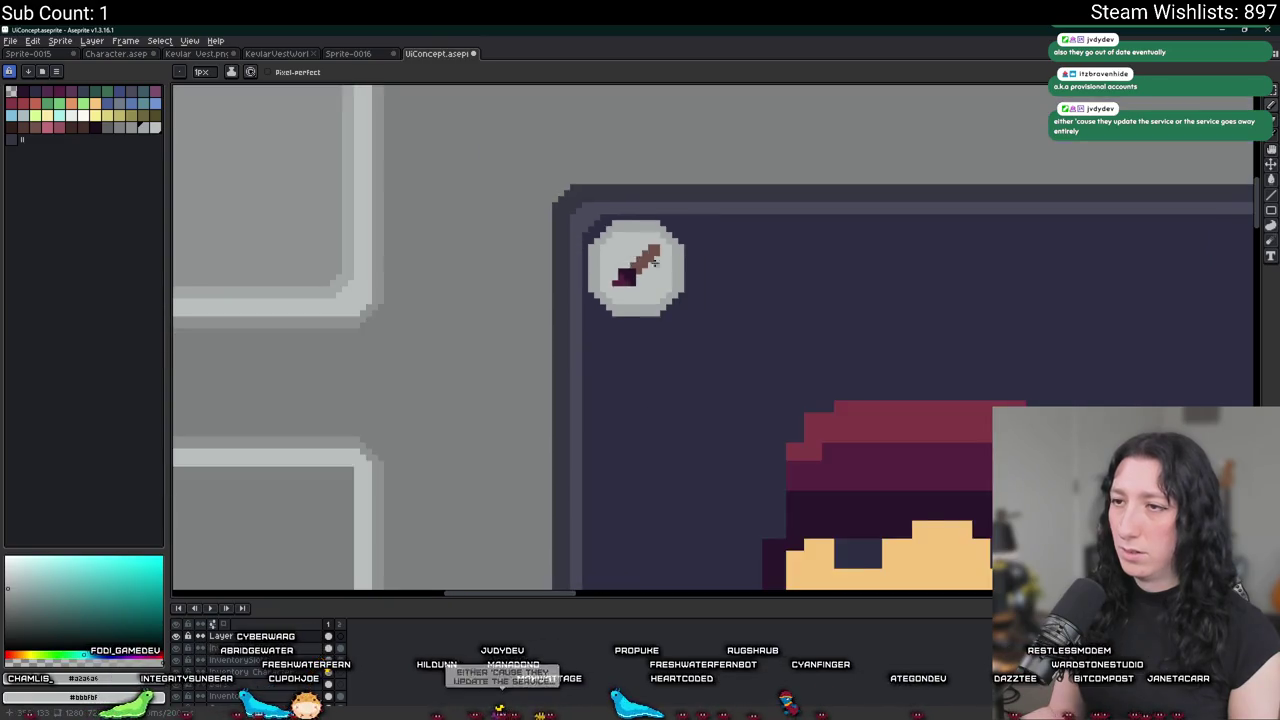
{"action": "scroll", "coordinate": [663, 251], "scroll_direction": "down", "scroll_amount": 1}
{"action": "scroll", "coordinate": [711, 266], "scroll_direction": "down", "scroll_amount": 1}
{"action": "scroll", "coordinate": [531, 214], "scroll_direction": "down", "scroll_amount": 1}
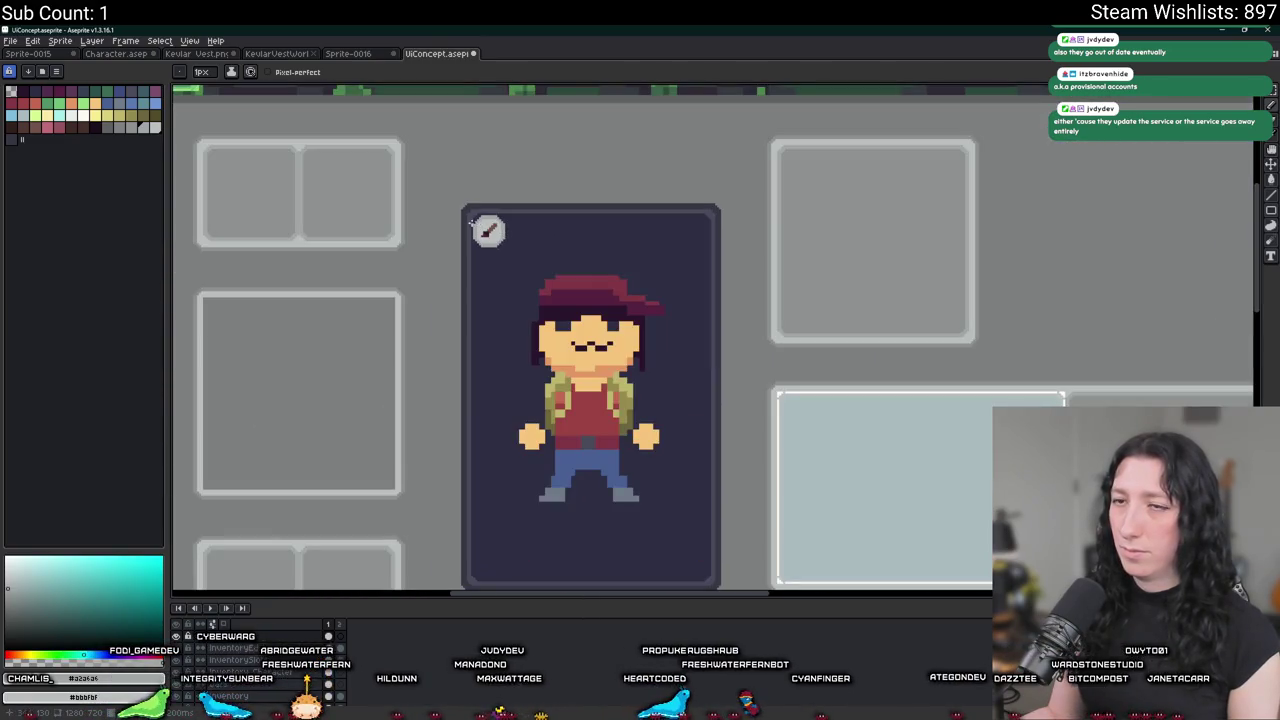
{"action": "scroll", "coordinate": [472, 222], "scroll_direction": "up", "scroll_amount": 2}
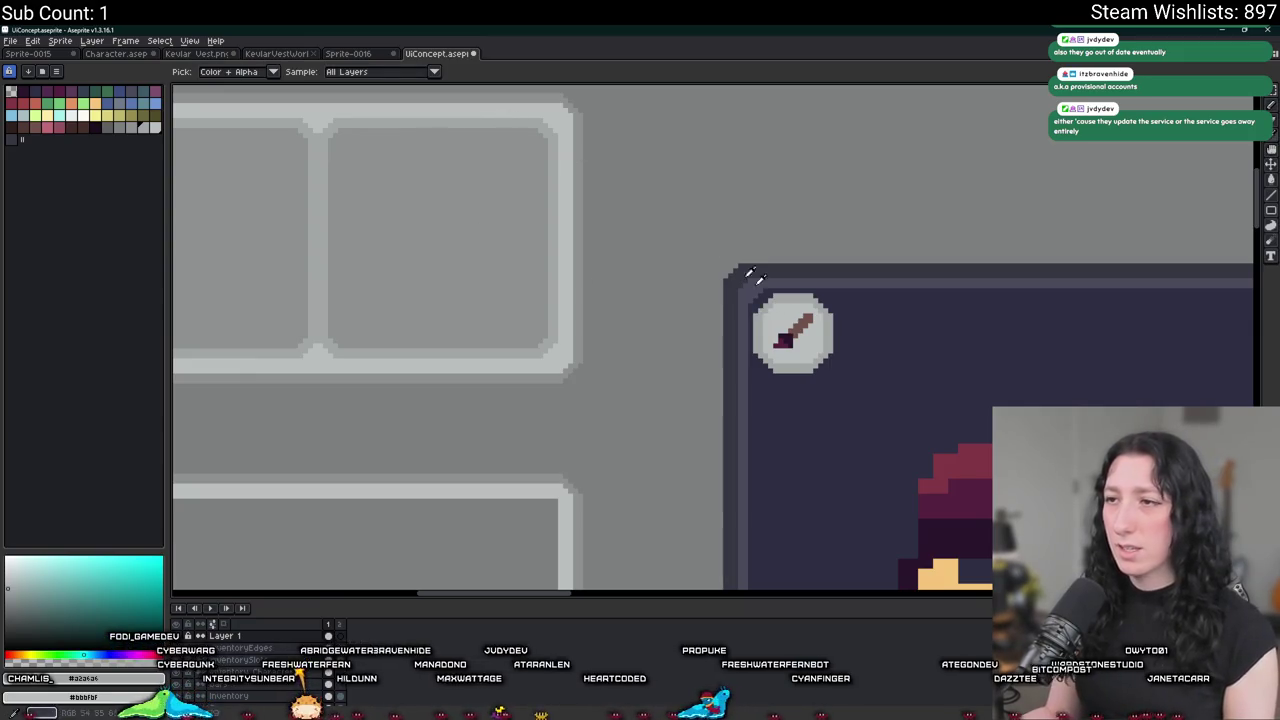
{"action": "scroll", "coordinate": [760, 288], "scroll_direction": "up", "scroll_amount": 2}
{"action": "scroll", "coordinate": [720, 268], "scroll_direction": "down", "scroll_amount": 2}
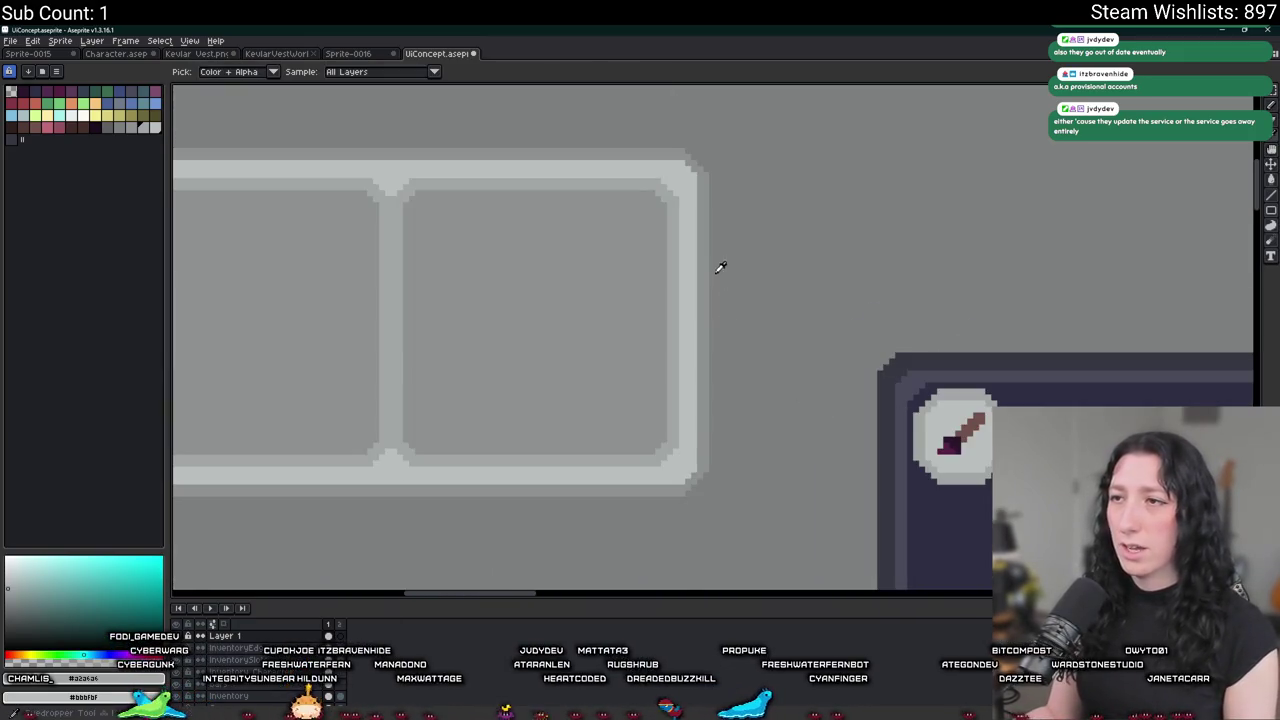
{"action": "scroll", "coordinate": [714, 301], "scroll_direction": "up", "scroll_amount": 3}
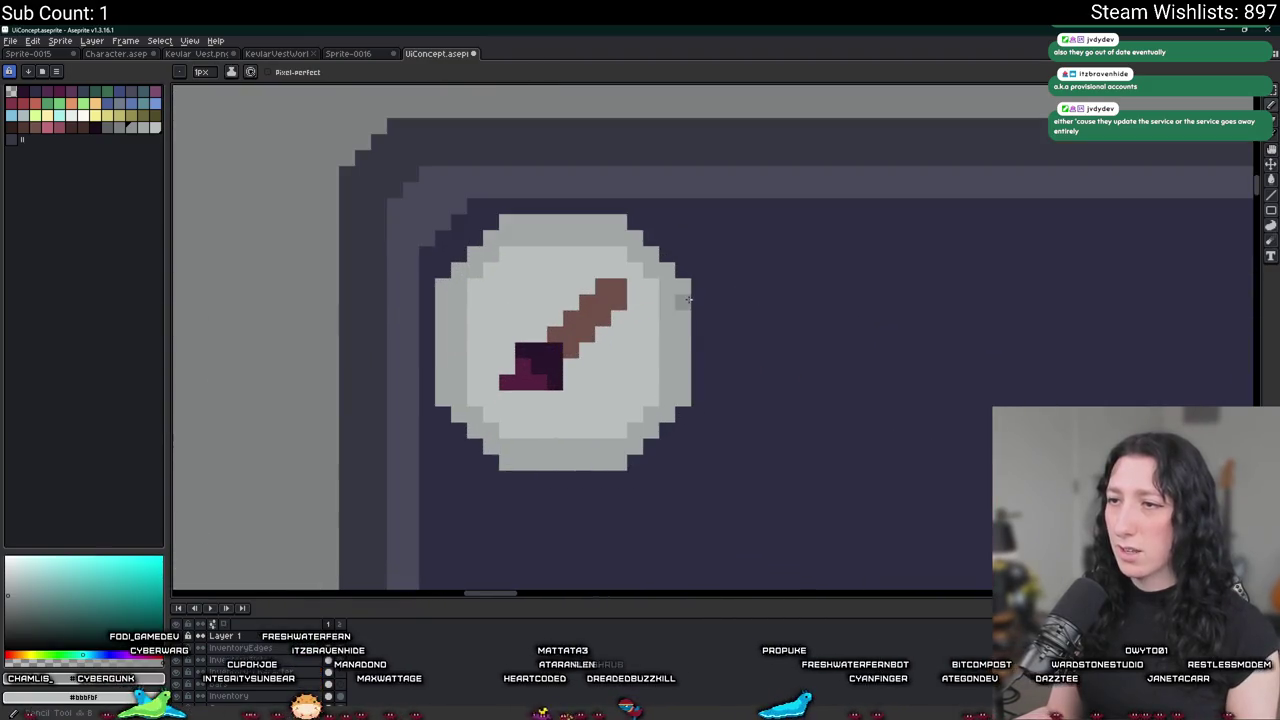
{"action": "scroll", "coordinate": [687, 299], "scroll_direction": "down", "scroll_amount": 1}
{"action": "scroll", "coordinate": [838, 400], "scroll_direction": "down", "scroll_amount": 1}
{"action": "scroll", "coordinate": [838, 400], "scroll_direction": "down", "scroll_amount": 1}
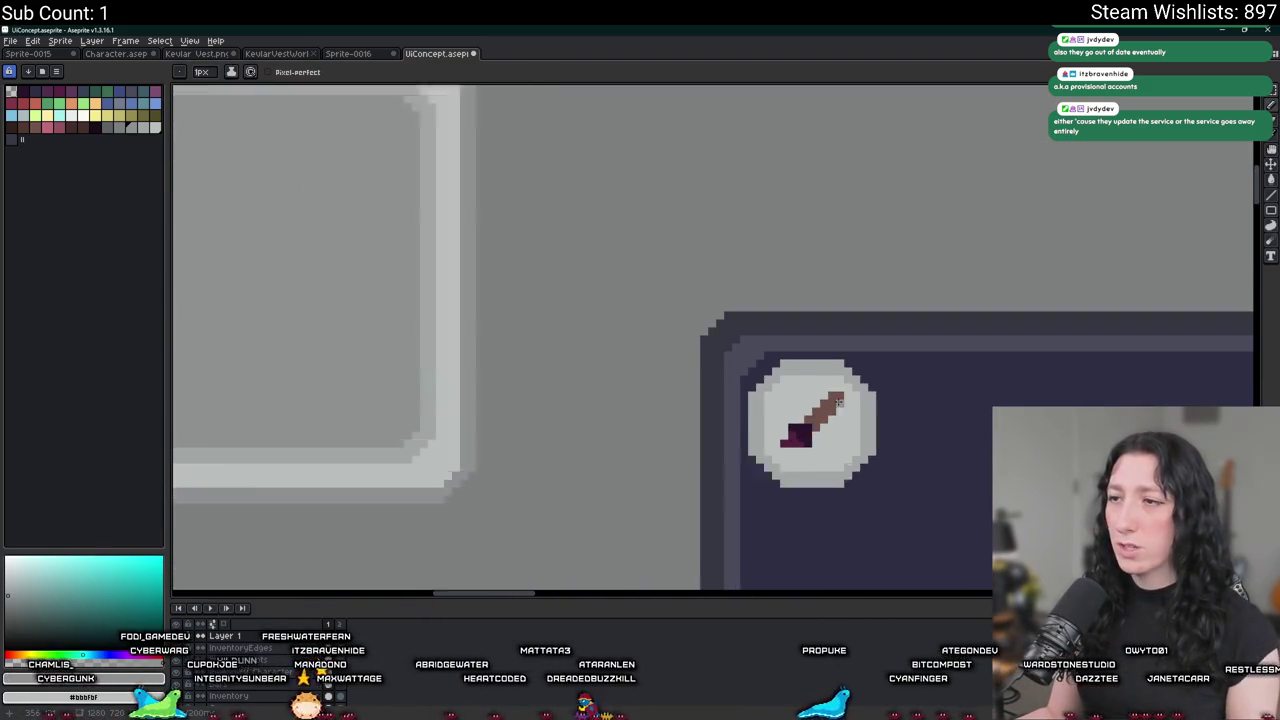
{"action": "scroll", "coordinate": [800, 410], "scroll_direction": "up", "scroll_amount": 2}
{"action": "scroll", "coordinate": [784, 388], "scroll_direction": "down", "scroll_amount": 2}
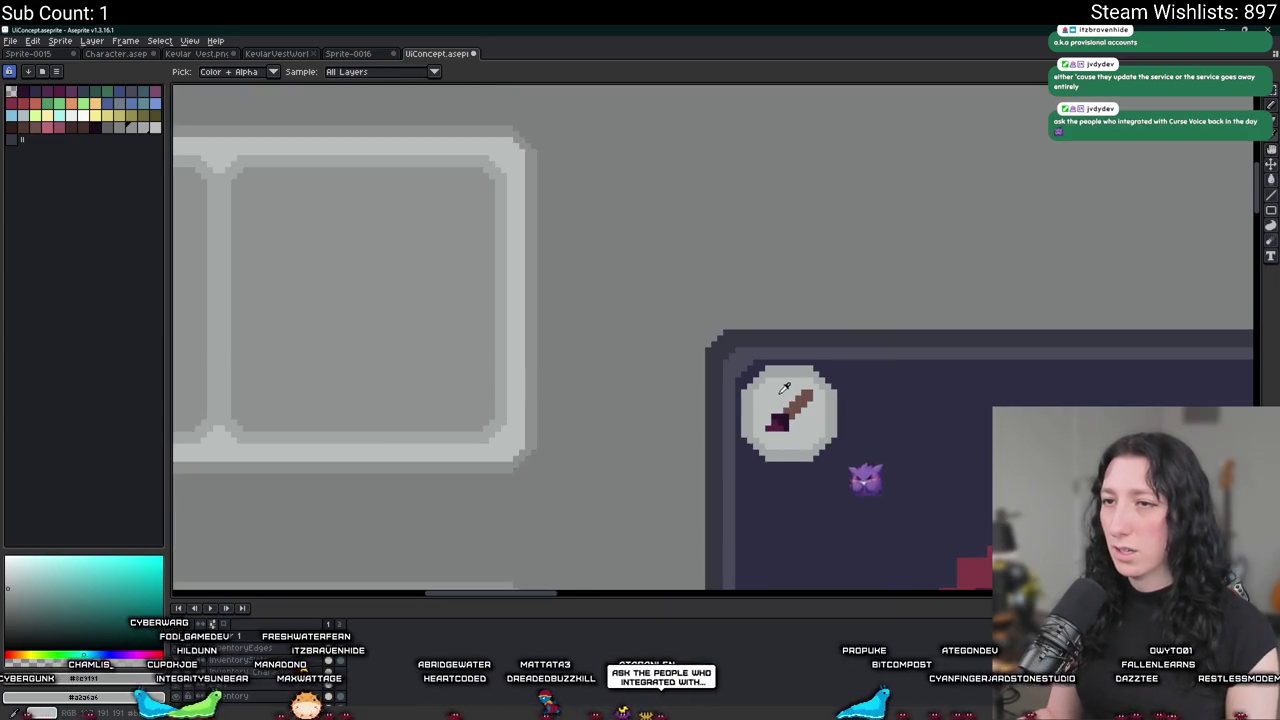
{"action": "scroll", "coordinate": [795, 375], "scroll_direction": "up", "scroll_amount": 1}
{"action": "scroll", "coordinate": [805, 340], "scroll_direction": "up", "scroll_amount": 1}
{"action": "scroll", "coordinate": [808, 335], "scroll_direction": "down", "scroll_amount": 2}
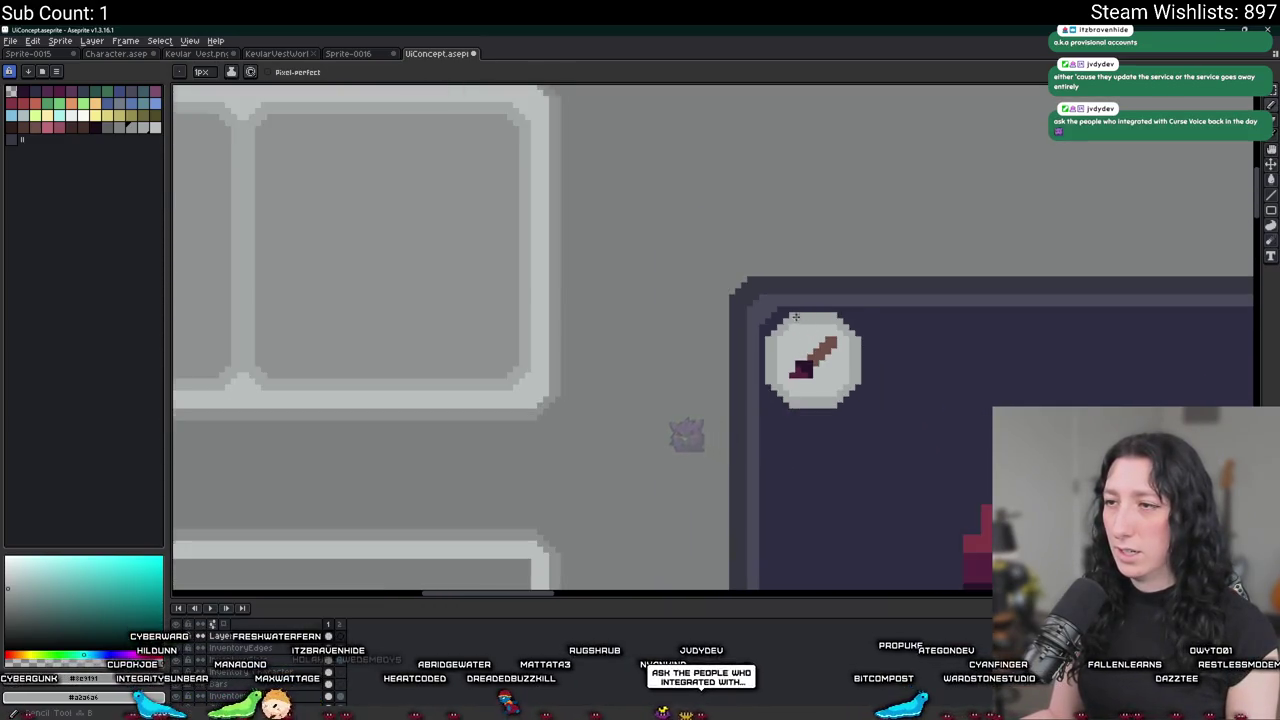
{"action": "scroll", "coordinate": [805, 345], "scroll_direction": "up", "scroll_amount": 1}
{"action": "scroll", "coordinate": [800, 350], "scroll_direction": "down", "scroll_amount": 1}
{"action": "scroll", "coordinate": [790, 355], "scroll_direction": "down", "scroll_amount": 1}
{"action": "scroll", "coordinate": [786, 360], "scroll_direction": "up", "scroll_amount": 1}
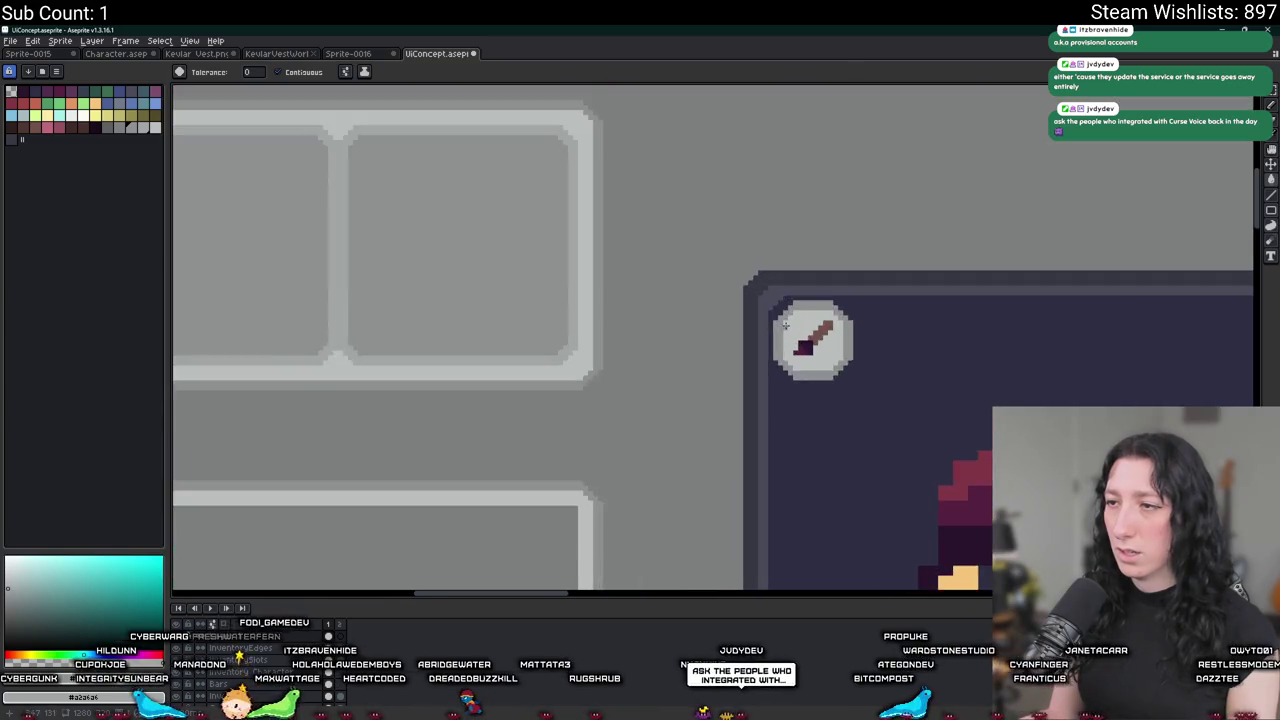
{"action": "scroll", "coordinate": [780, 380], "scroll_direction": "up", "scroll_amount": 2}
{"action": "scroll", "coordinate": [775, 398], "scroll_direction": "up", "scroll_amount": 2}
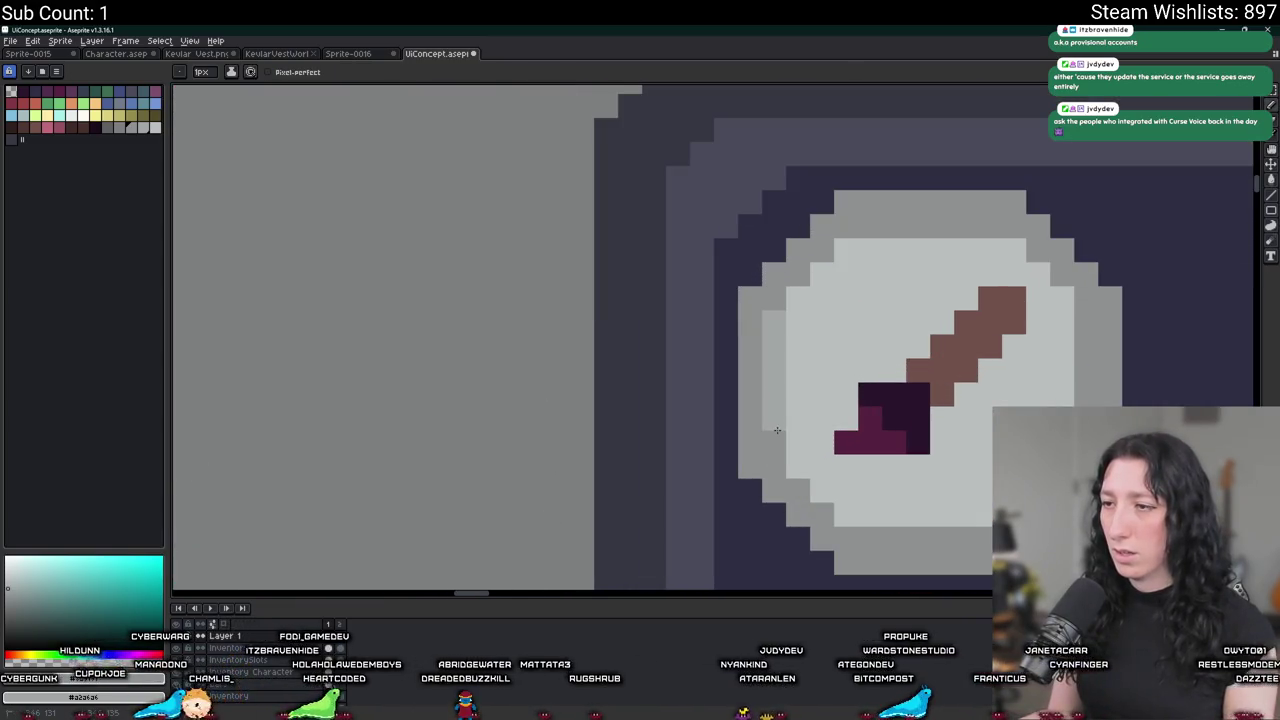
{"action": "left_click_drag", "start_coordinate": [777, 430], "coordinate": [600, 392]}
{"action": "mouse_move", "coordinate": [714, 499]}
{"action": "left_mouse_down"}
{"action": "mouse_move", "coordinate": [759, 501]}
{"action": "mouse_move", "coordinate": [690, 498]}
{"action": "left_mouse_up"}
{"action": "left_click", "coordinate": [762, 475]}
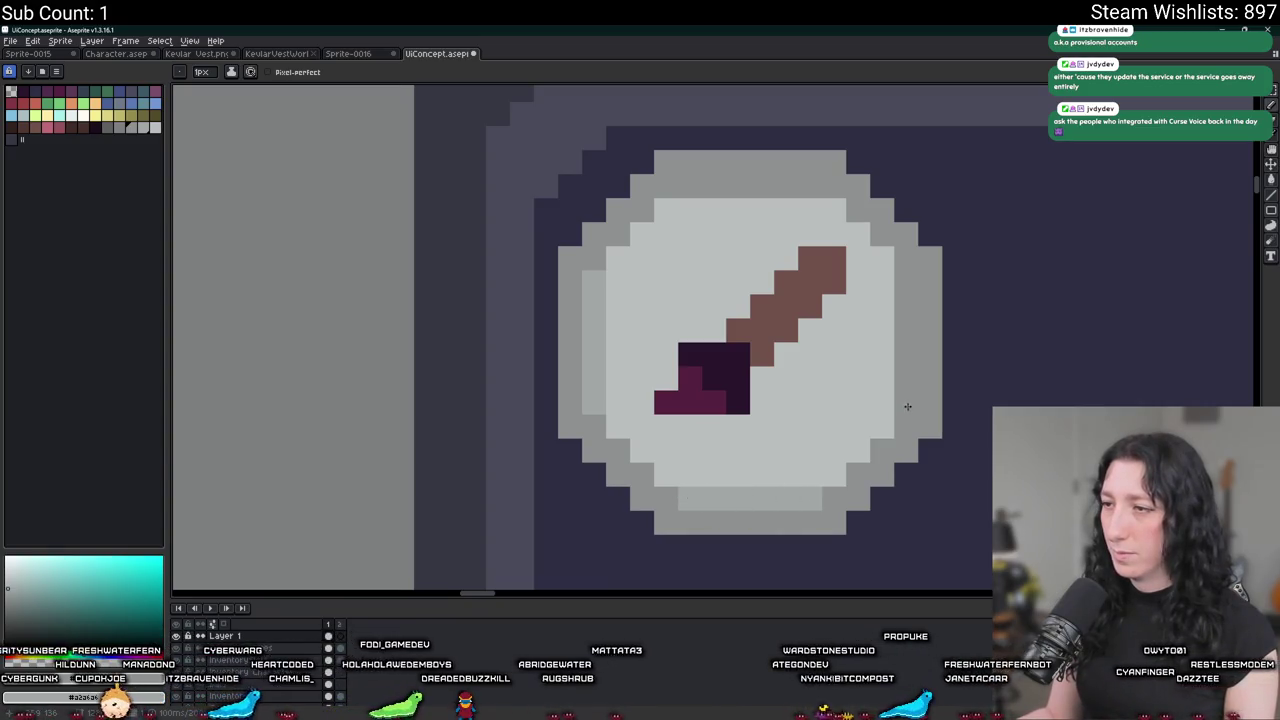
{"action": "left_click_drag", "start_coordinate": [907, 406], "coordinate": [903, 307]}
Paint a light strip along the badge's top ring.
{"action": "left_click_drag", "start_coordinate": [676, 182], "coordinate": [790, 186]}
{"action": "scroll", "coordinate": [676, 260], "scroll_direction": "down", "scroll_amount": 3}
{"action": "scroll", "coordinate": [675, 320], "scroll_direction": "down", "scroll_amount": 2}
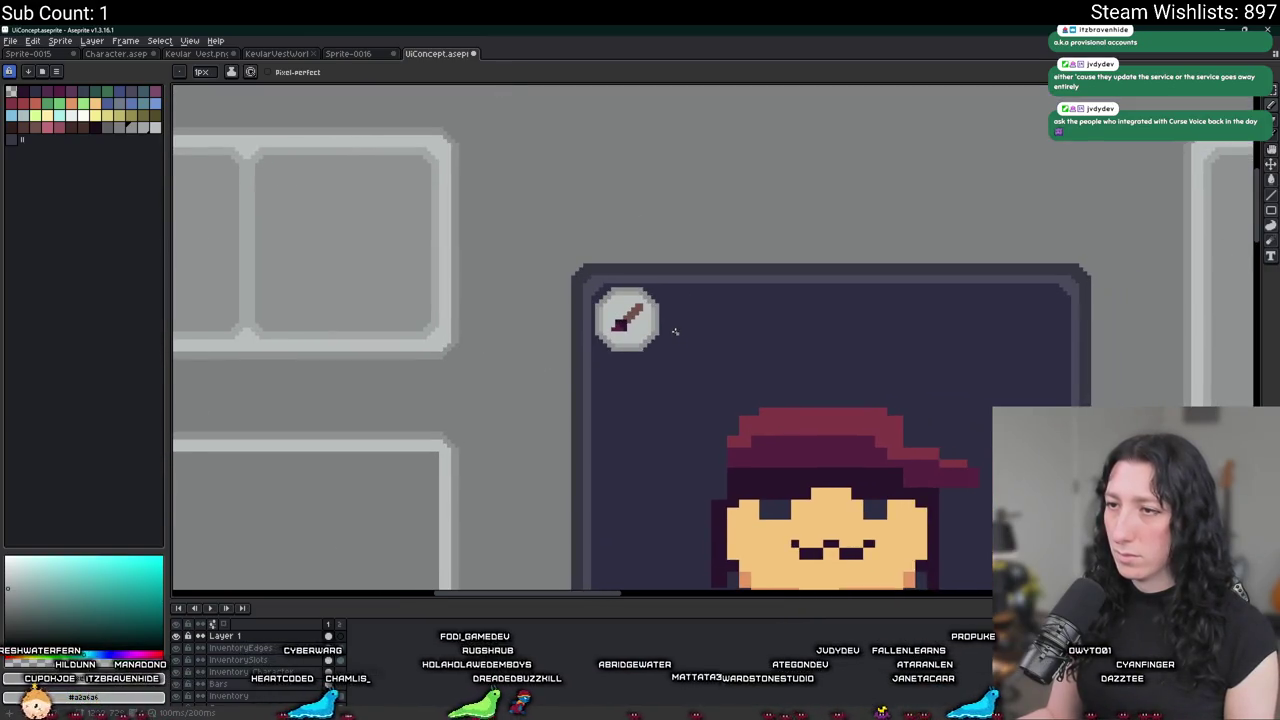
{"action": "scroll", "coordinate": [648, 338], "scroll_direction": "up", "scroll_amount": 2}
{"action": "key", "text": "m"}
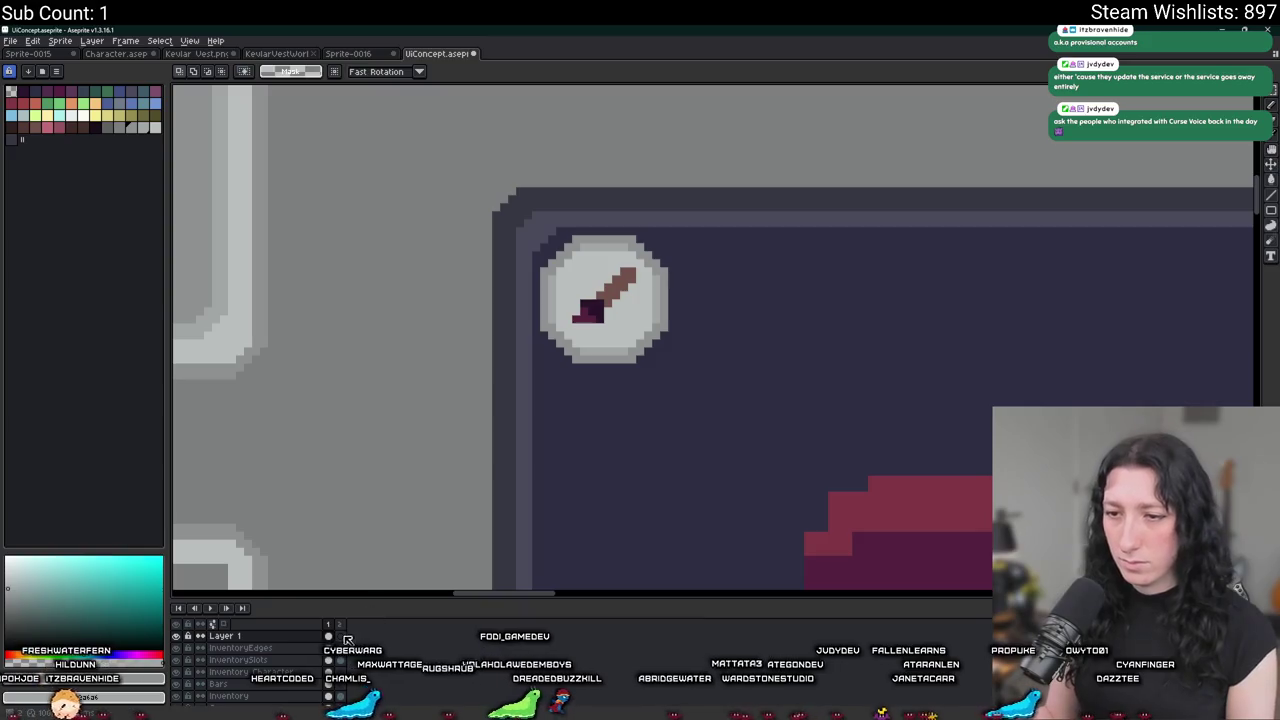
On frame 2, hide the card and slot layers, leaving only the sword badge layer visible.
{"action": "left_click", "coordinate": [341, 637]}
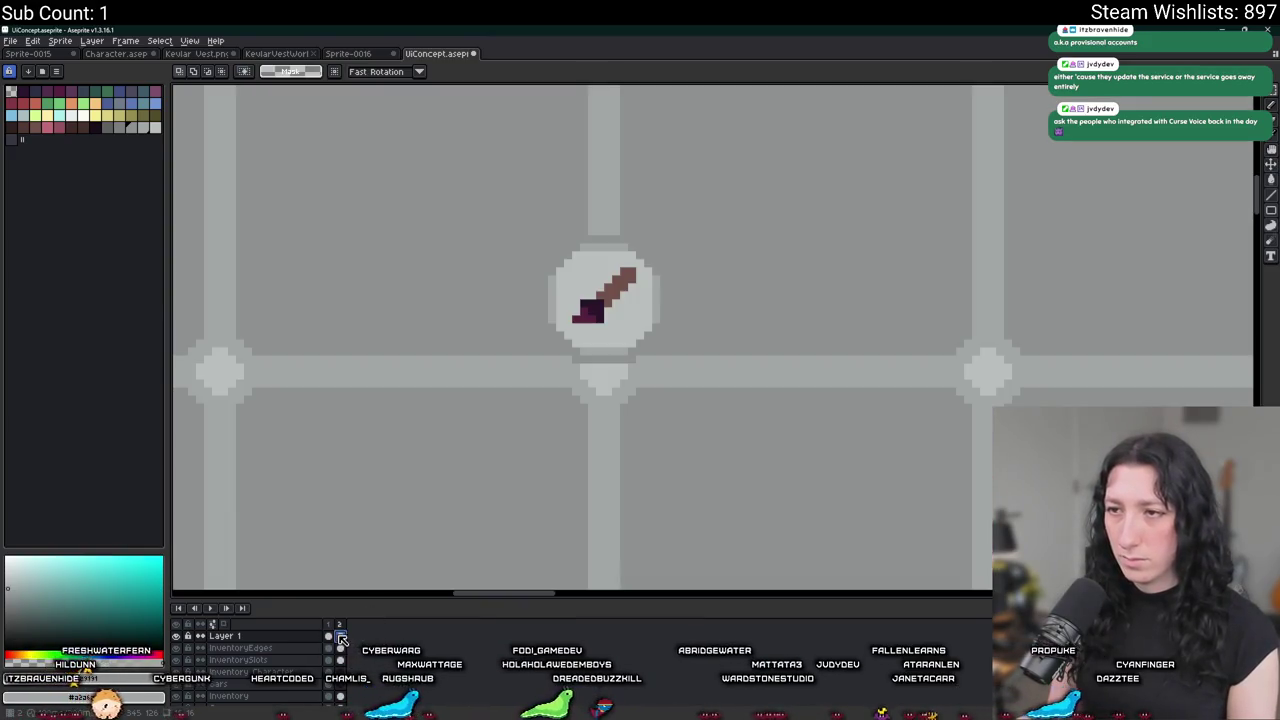
{"action": "left_click", "coordinate": [182, 636]}
{"action": "left_click", "coordinate": [182, 633]}
{"action": "left_click", "coordinate": [182, 630]}
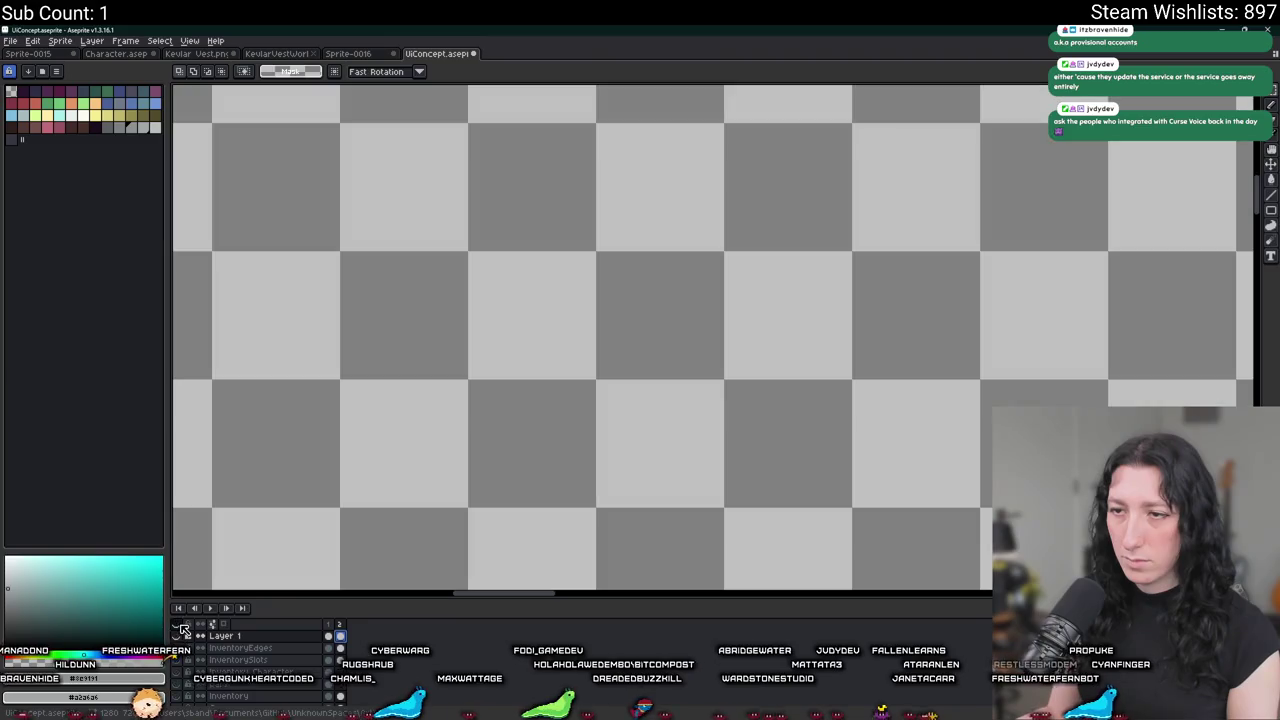
{"action": "left_click", "coordinate": [182, 636]}
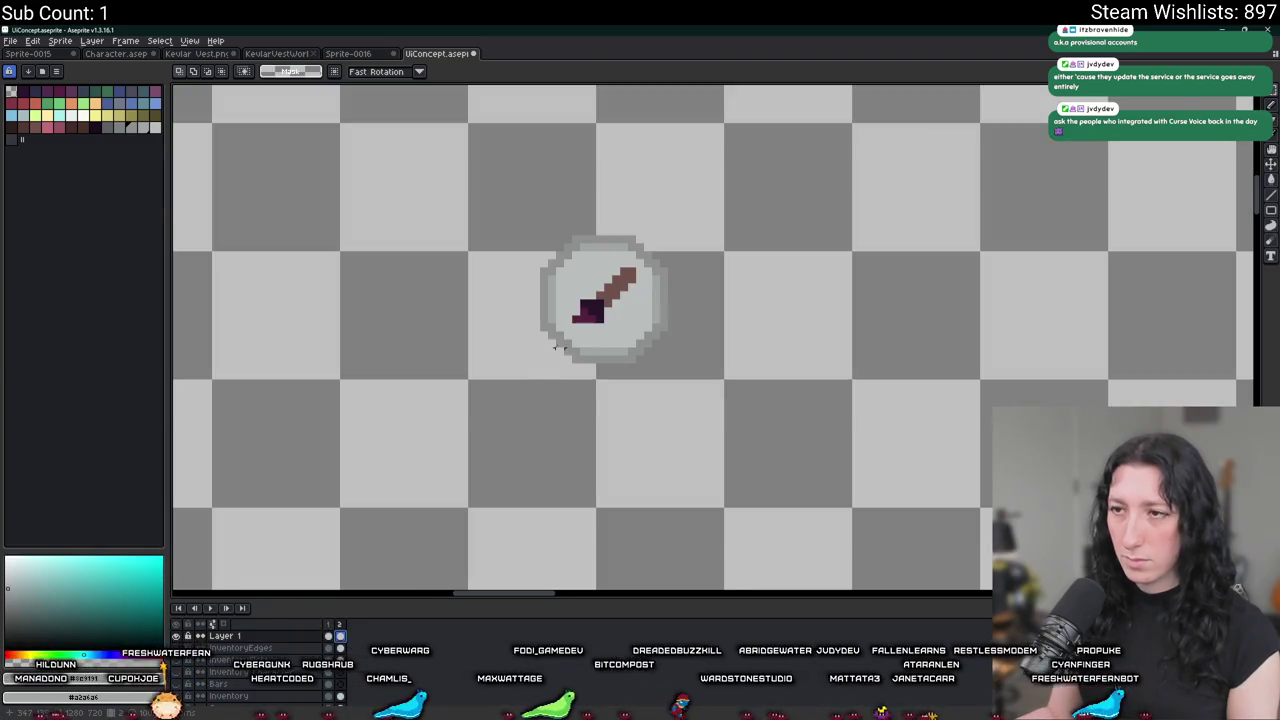
{"action": "scroll", "coordinate": [523, 371], "scroll_direction": "up", "scroll_amount": 2}
{"action": "scroll", "coordinate": [523, 371], "scroll_direction": "up", "scroll_amount": 1}
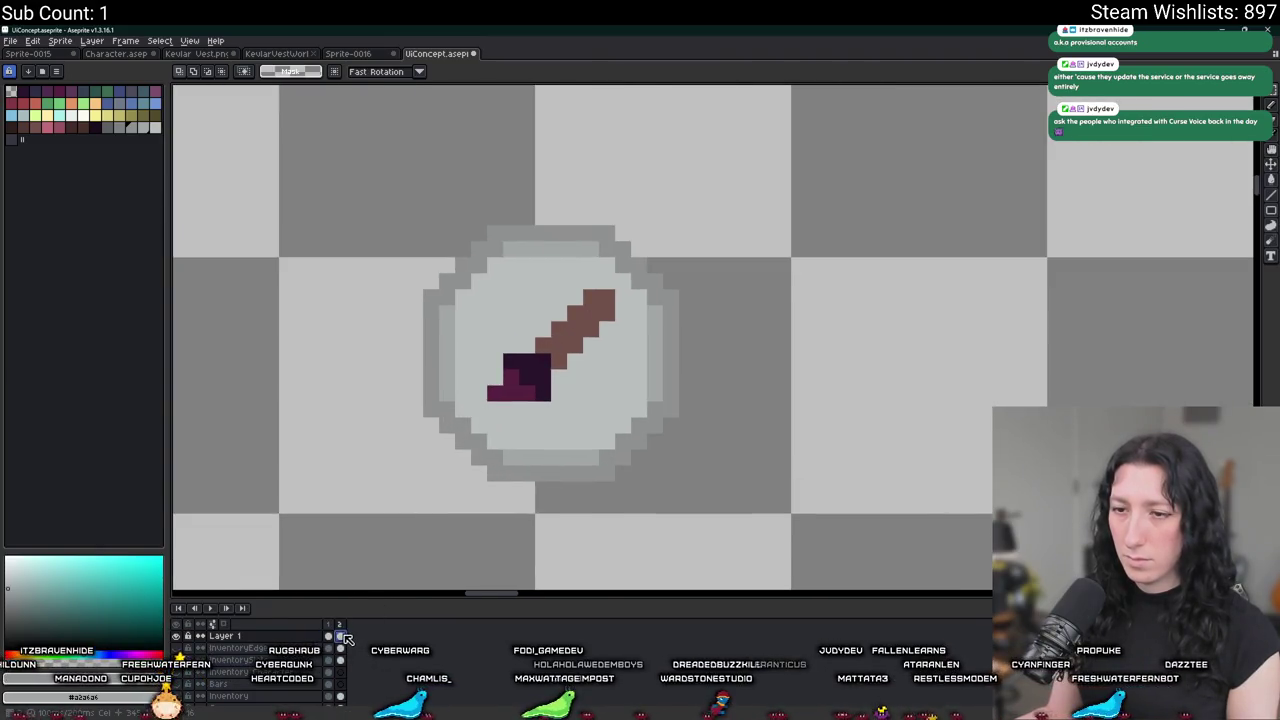
{"action": "key", "text": "i"}
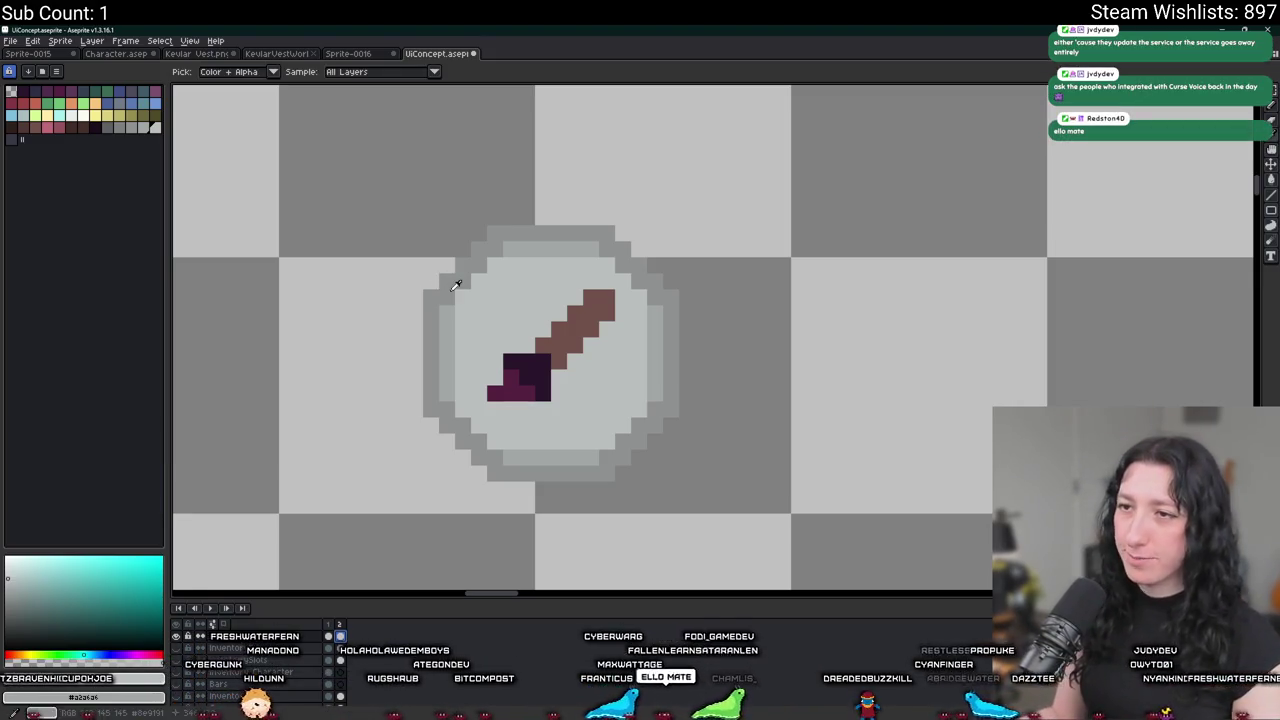
{"action": "scroll", "coordinate": [448, 300], "scroll_direction": "up", "scroll_amount": 3}
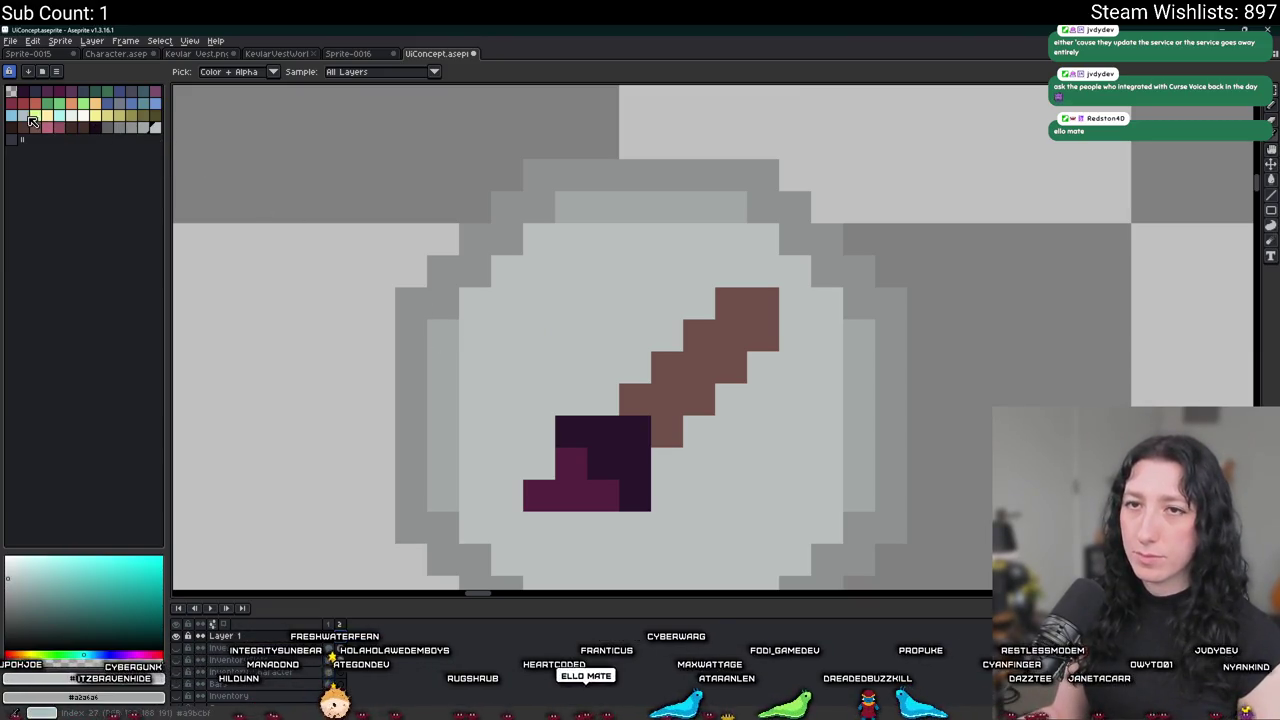
{"action": "key", "text": "g"}
{"action": "left_click", "coordinate": [557, 286]}
{"action": "scroll", "coordinate": [557, 286], "scroll_direction": "down", "scroll_amount": 3}
{"action": "scroll", "coordinate": [323, 251], "scroll_direction": "up", "scroll_amount": 3}
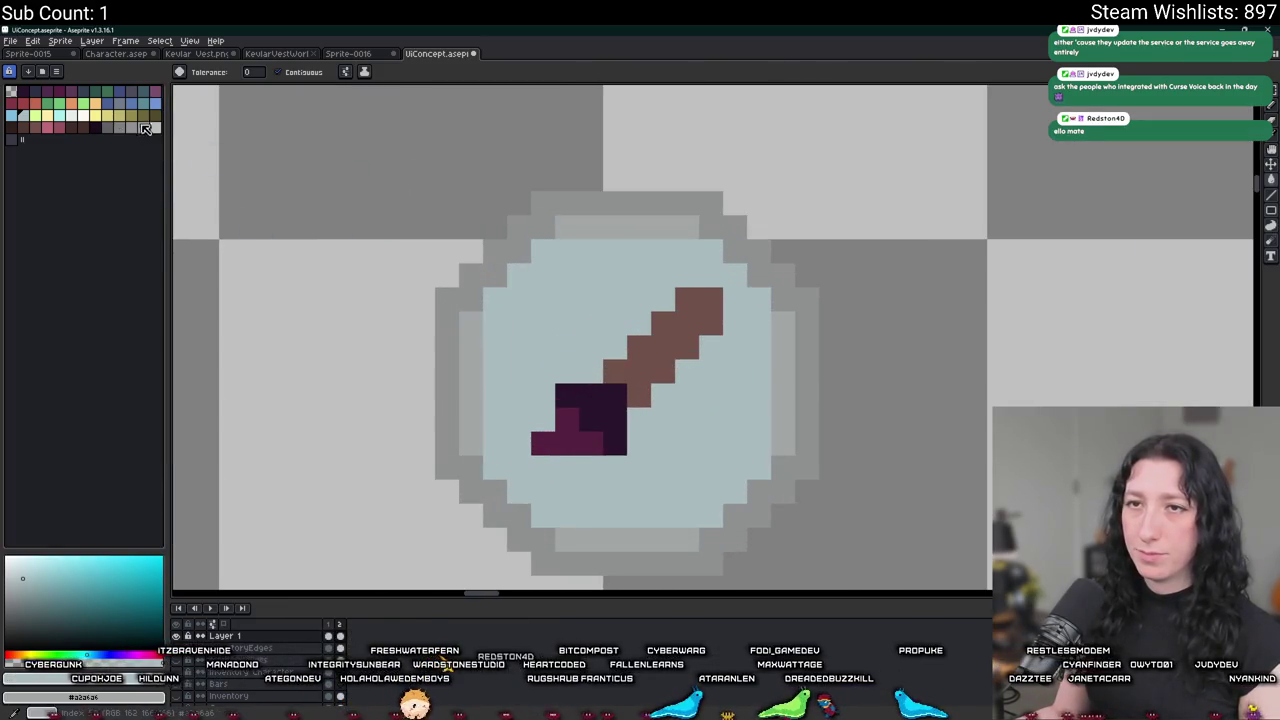
{"action": "left_click", "coordinate": [608, 228]}
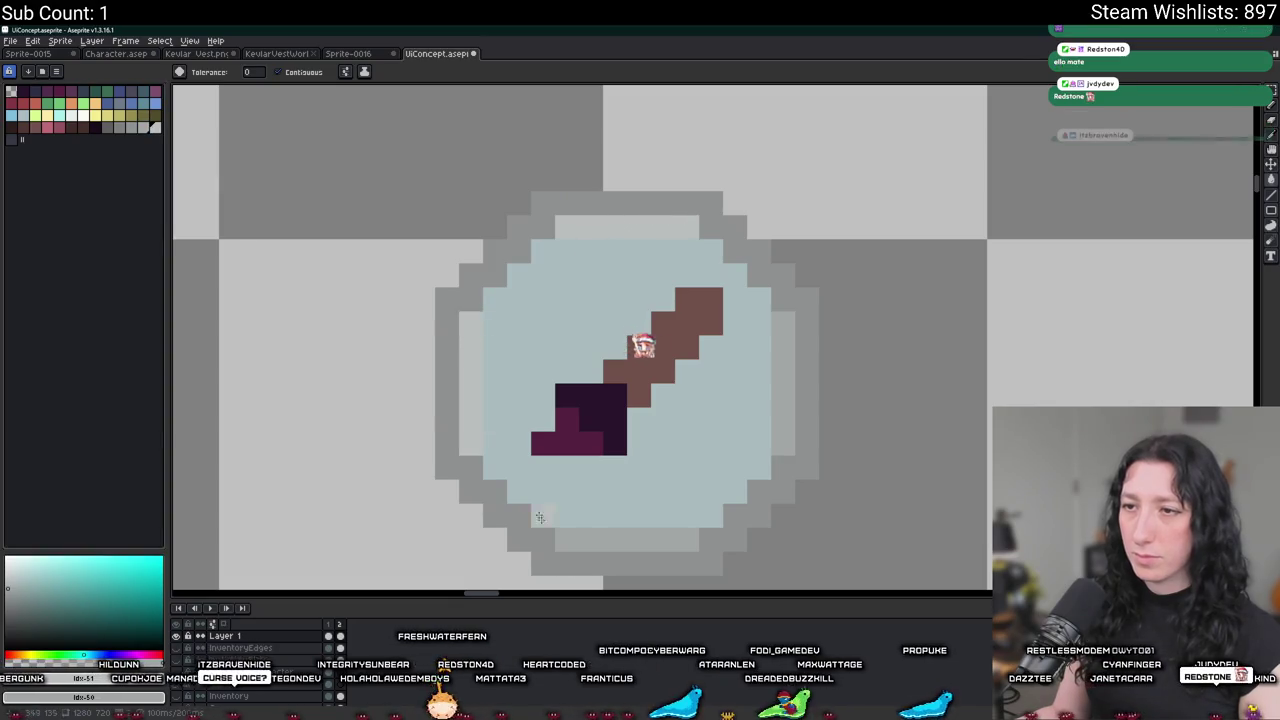
{"action": "left_click", "coordinate": [783, 382]}
{"action": "scroll", "coordinate": [797, 384], "scroll_direction": "down", "scroll_amount": 3}
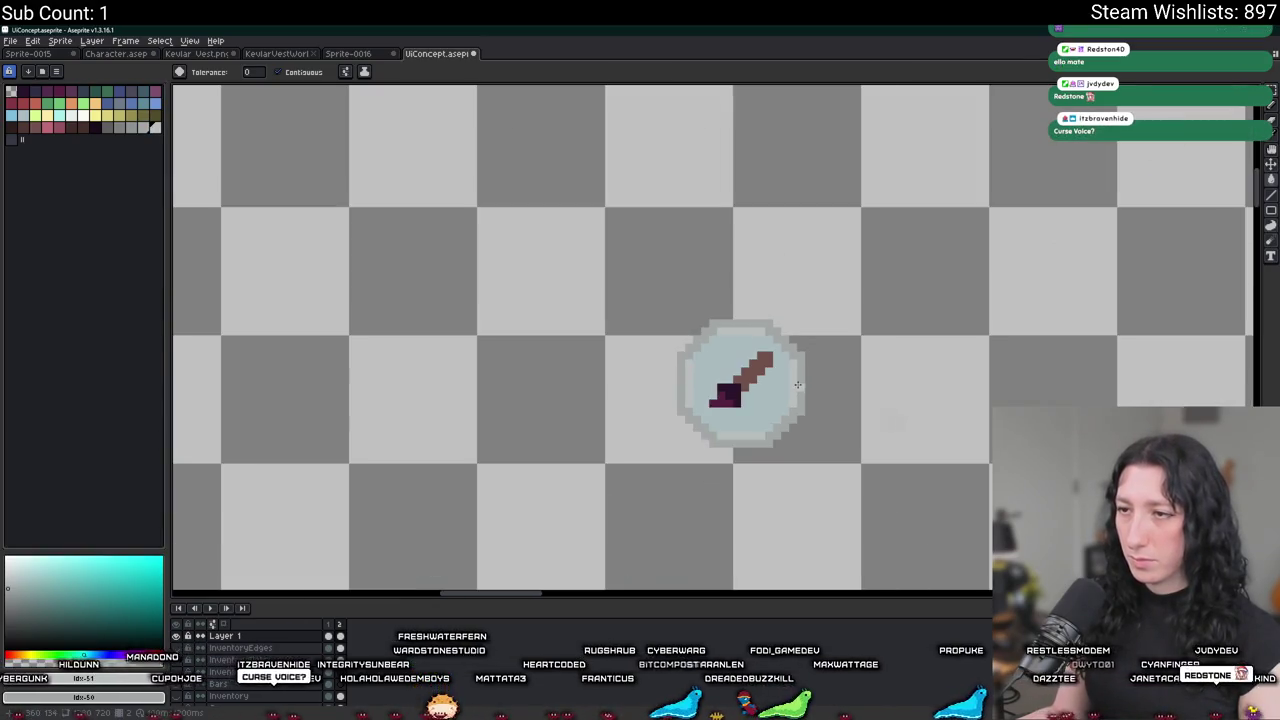
{"action": "key", "text": "m"}
{"action": "scroll", "coordinate": [650, 285], "scroll_direction": "up", "scroll_amount": 1}
{"action": "scroll", "coordinate": [650, 285], "scroll_direction": "up", "scroll_amount": 1}
{"action": "key", "text": "ctrl+z"}
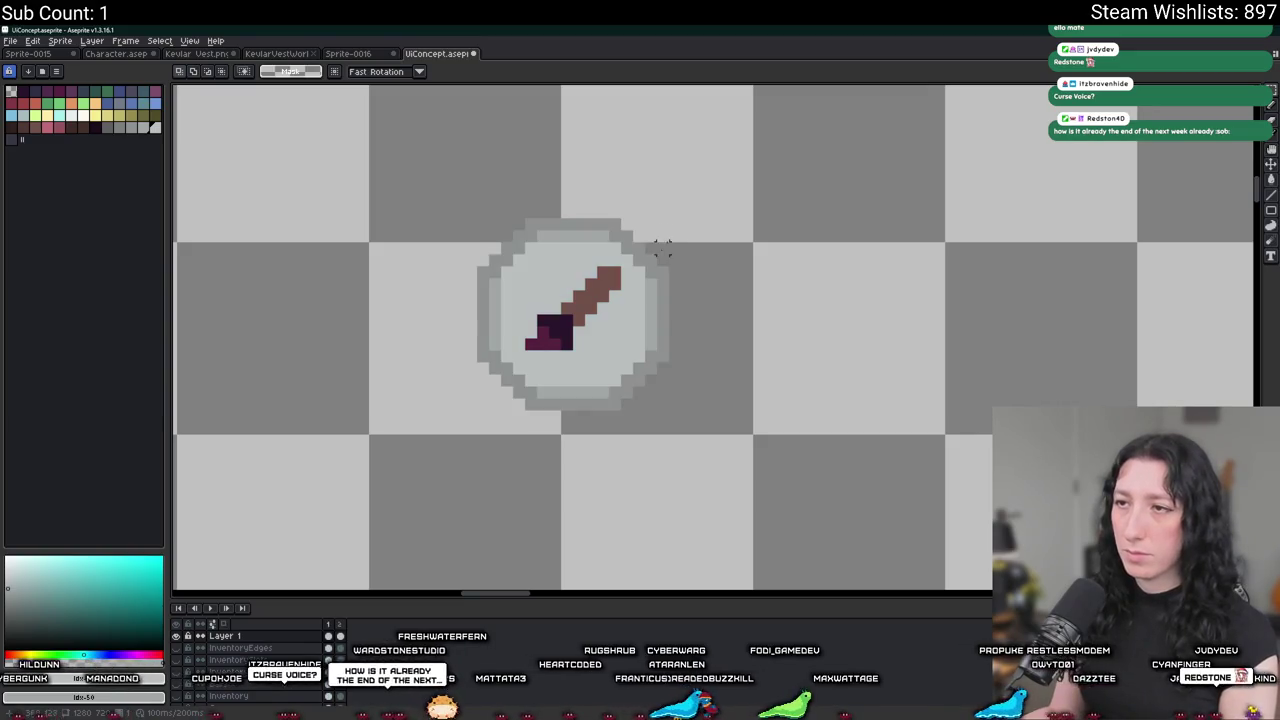
{"action": "left_click_drag", "start_coordinate": [670, 216], "coordinate": [474, 412]}
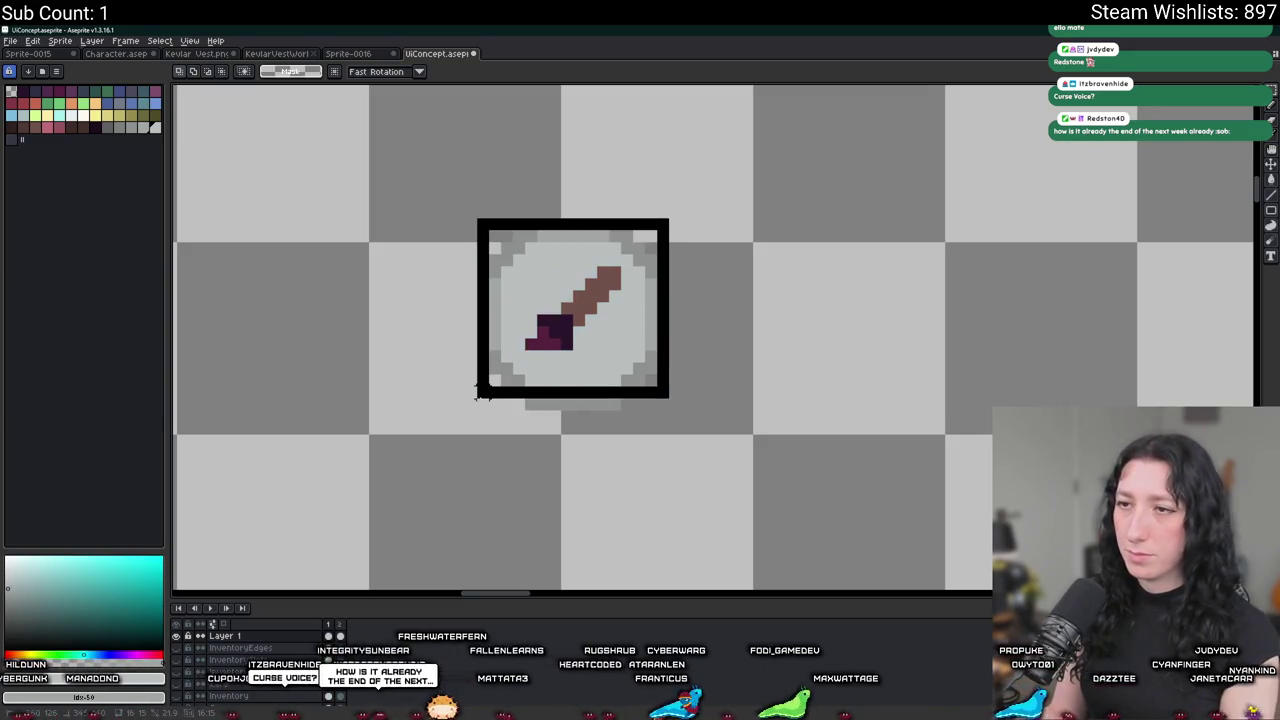
Trim the sprite canvas to the selected sword badge via Sprite > Trim.
{"action": "left_click", "coordinate": [60, 40]}
{"action": "left_click", "coordinate": [66, 144]}
{"action": "key", "text": "ctrl+alt+shift+s"}
{"action": "key", "text": "Return"}
Set the export to all frames and rename the file to Ui_customize_1.png.
{"action": "key", "text": "ctrl+alt+shift+s"}
{"action": "left_click", "coordinate": [445, 321]}
{"action": "left_click", "coordinate": [445, 301]}
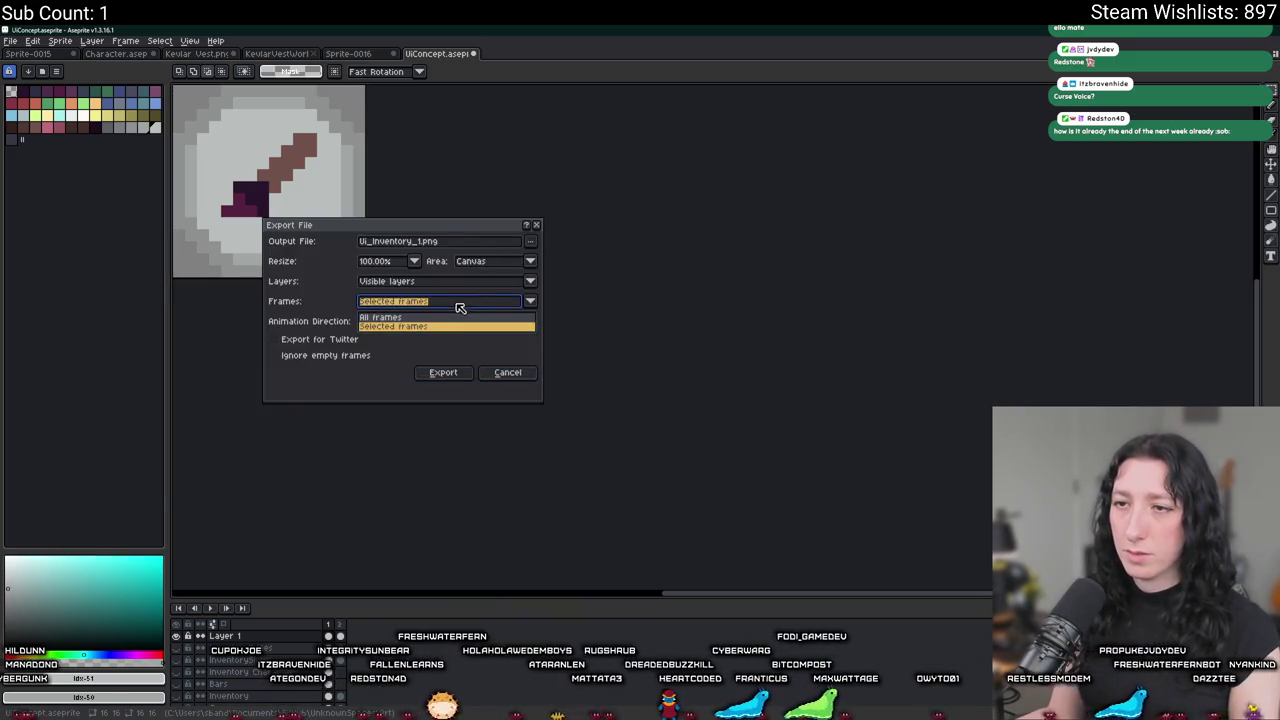
{"action": "left_click", "coordinate": [442, 318]}
{"action": "left_click", "coordinate": [530, 241]}
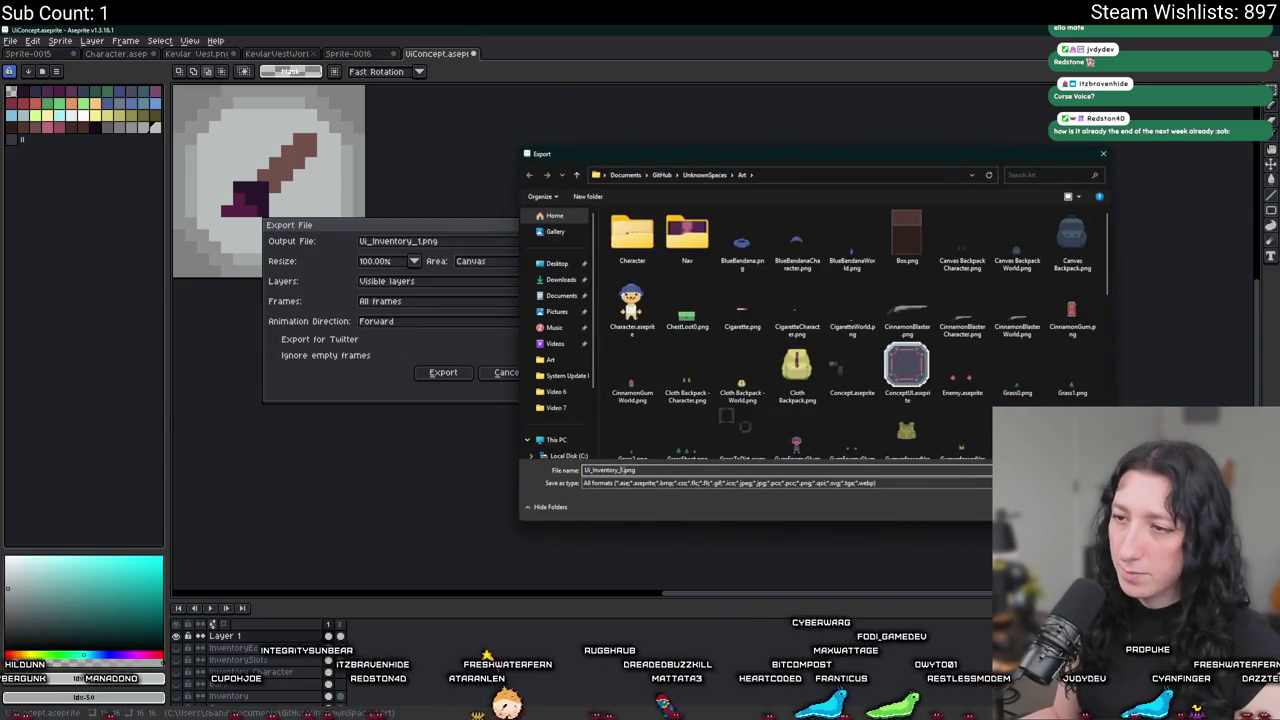
{"action": "key", "text": "shift+Left"}
{"action": "key", "text": "shift+Left"}
{"action": "key", "text": "shift+Left"}
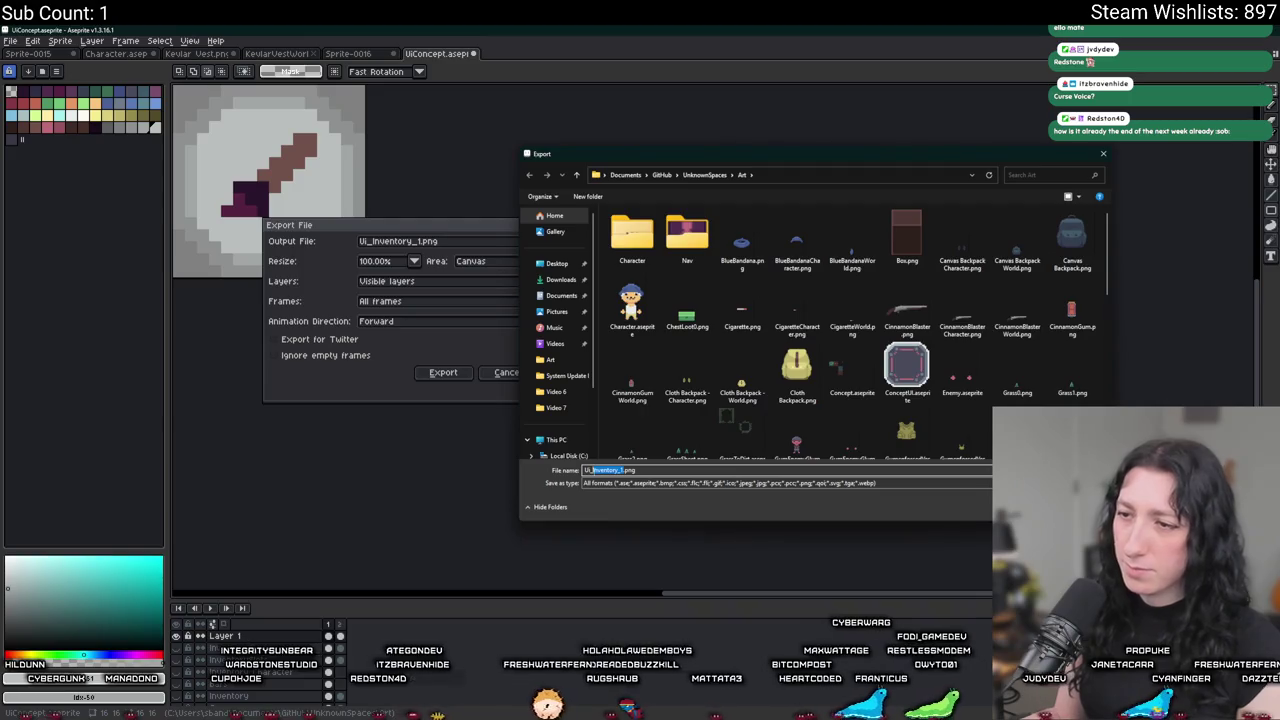
{"action": "key", "text": "BackSpace"}
{"action": "type", "text": "customize_"}
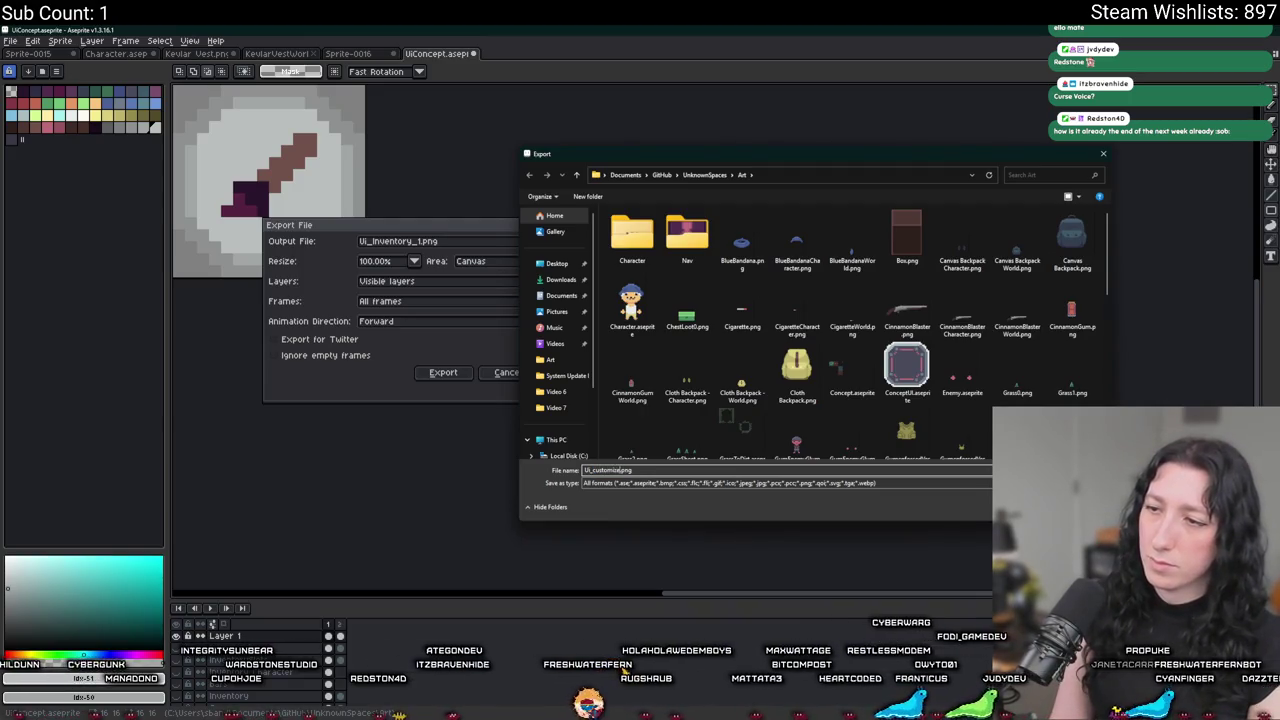
{"action": "key", "text": "Return"}
Export the badge, agreeing to save both frames as separate PNG files.
{"action": "left_click", "coordinate": [443, 372]}
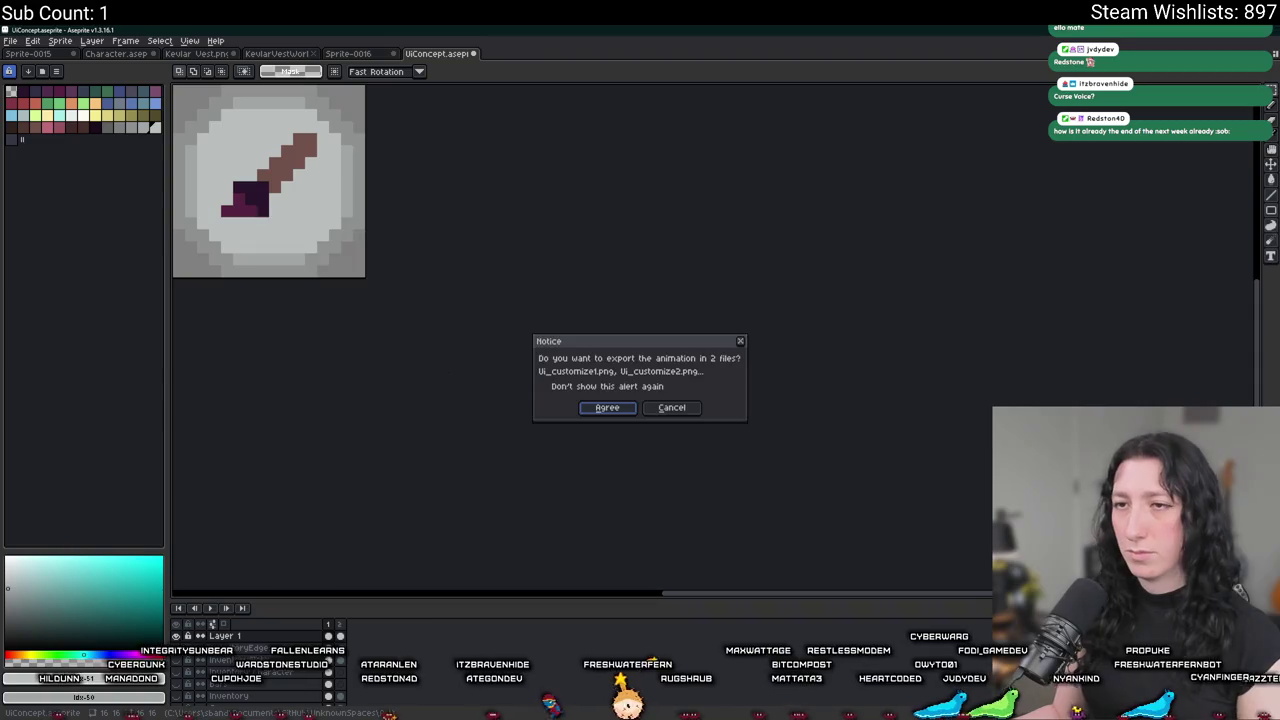
{"action": "left_click", "coordinate": [606, 408]}
{"action": "scroll", "coordinate": [609, 414], "scroll_direction": "down", "scroll_amount": 2}
{"action": "scroll", "coordinate": [609, 414], "scroll_direction": "up", "scroll_amount": 5}
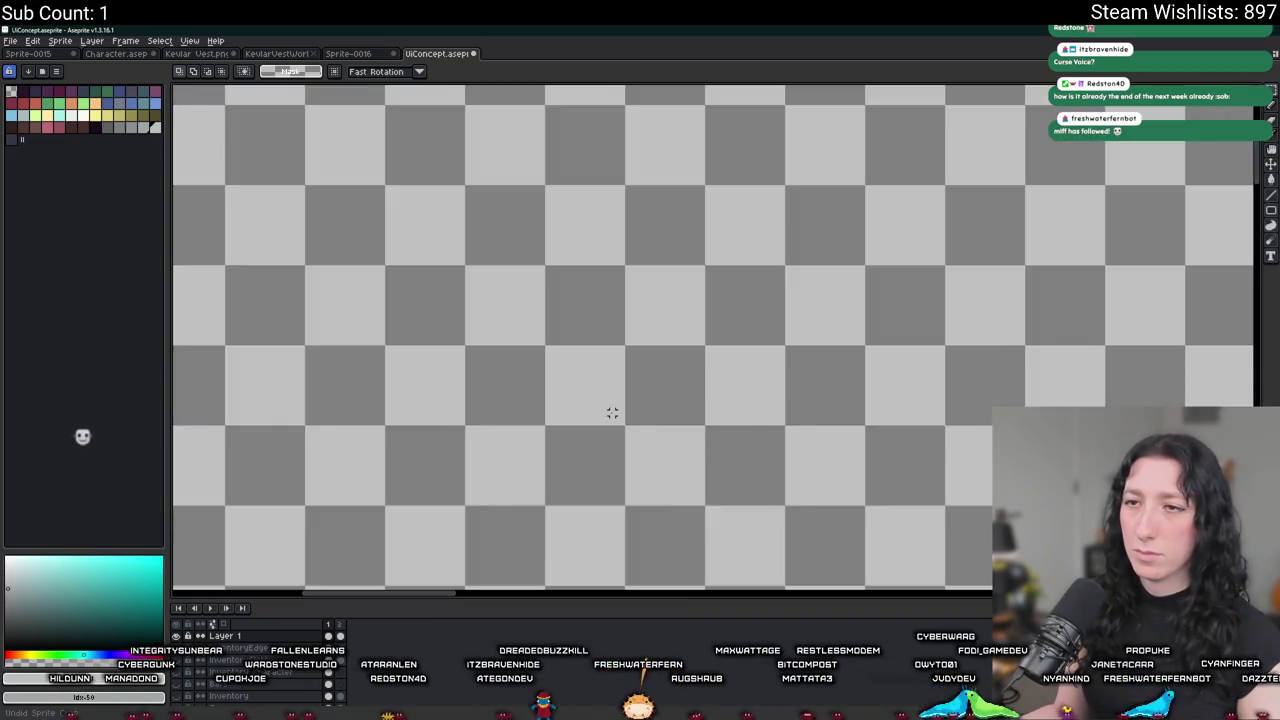
{"action": "scroll", "coordinate": [646, 357], "scroll_direction": "up", "scroll_amount": 3}
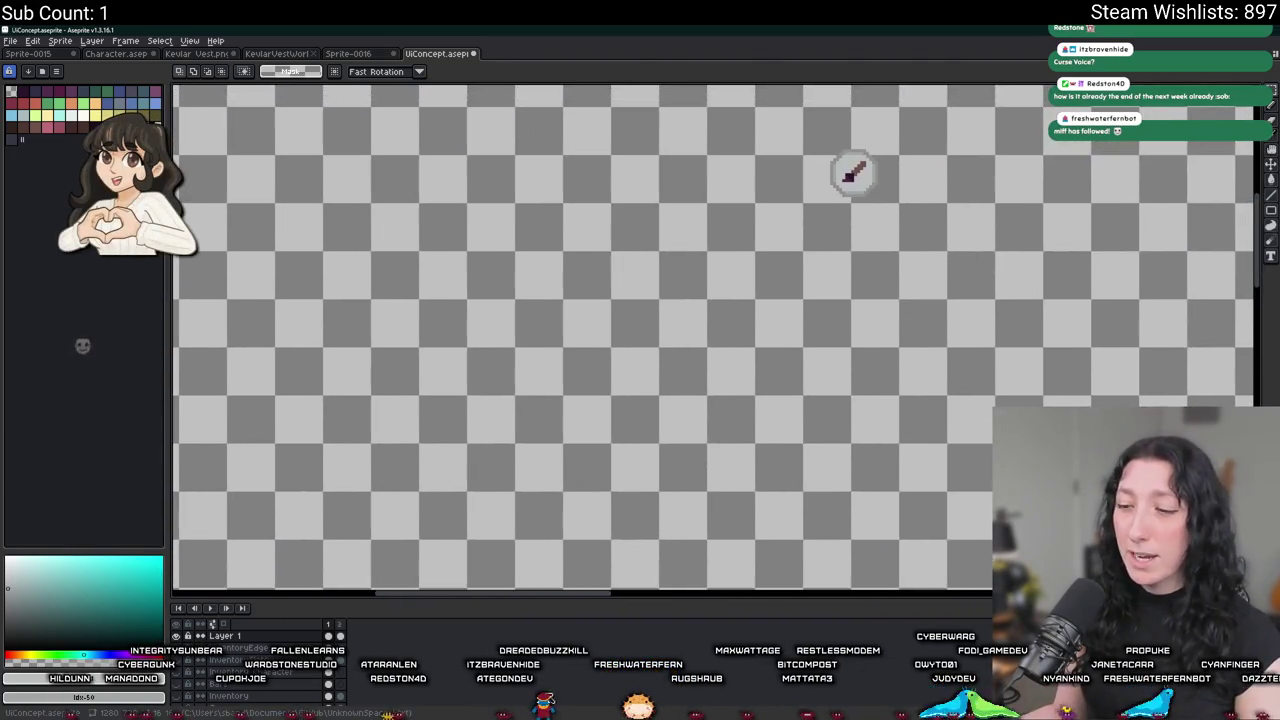
{"action": "key", "text": "alt+Tab"}
Browse the sprite folders in the Asset Browser, expanding and collapsing the Effects folder.
{"action": "scroll", "coordinate": [950, 400], "scroll_direction": "down", "scroll_amount": 3}
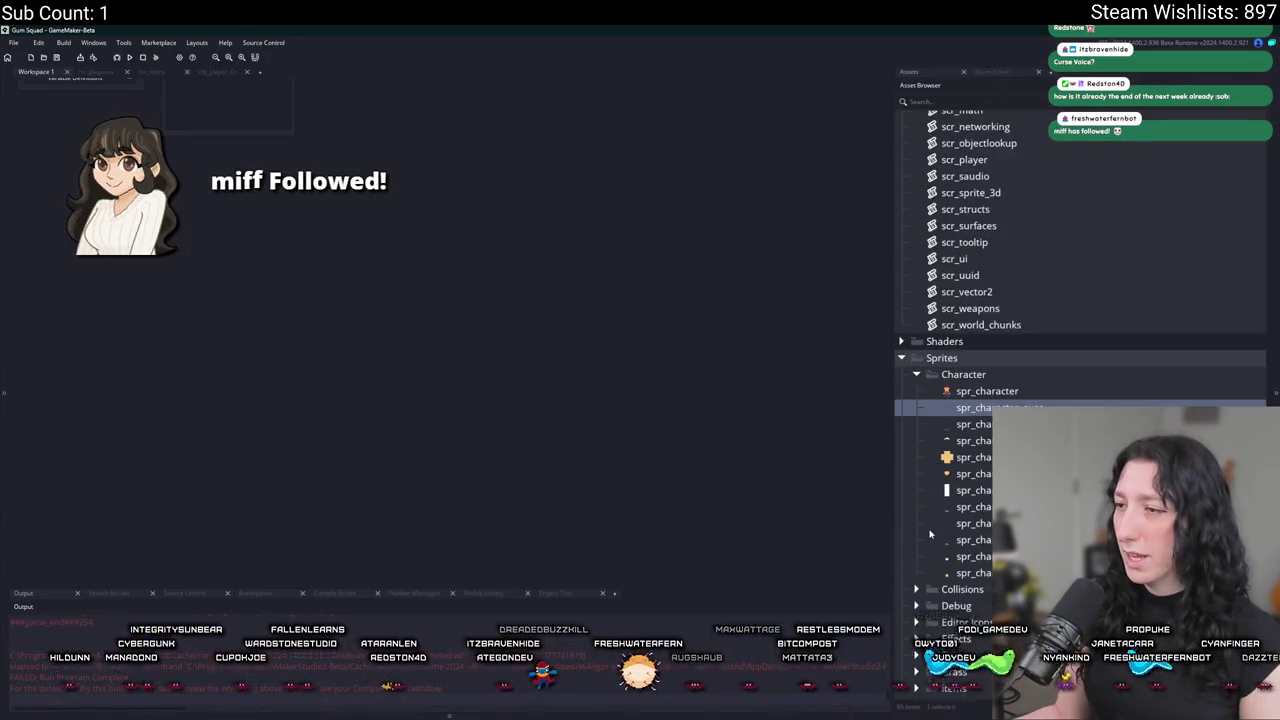
{"action": "scroll", "coordinate": [950, 400], "scroll_direction": "down", "scroll_amount": 3}
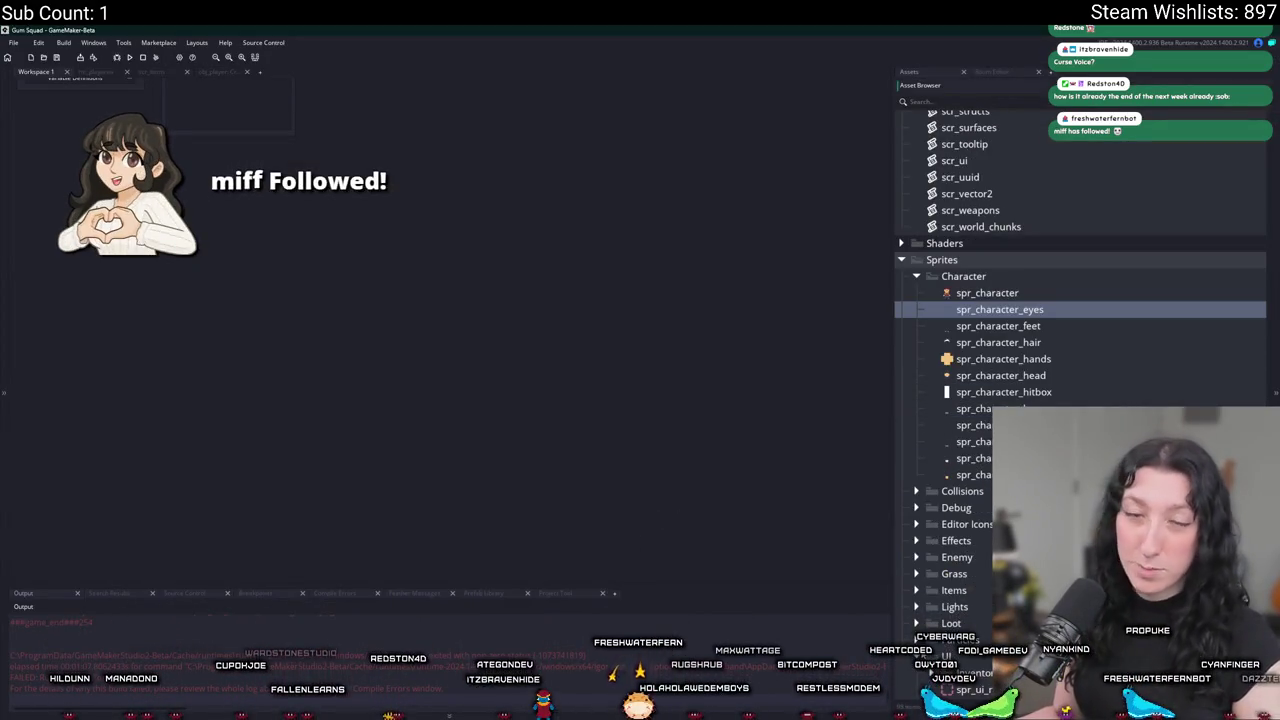
{"action": "scroll", "coordinate": [916, 649], "scroll_direction": "down", "scroll_amount": 1}
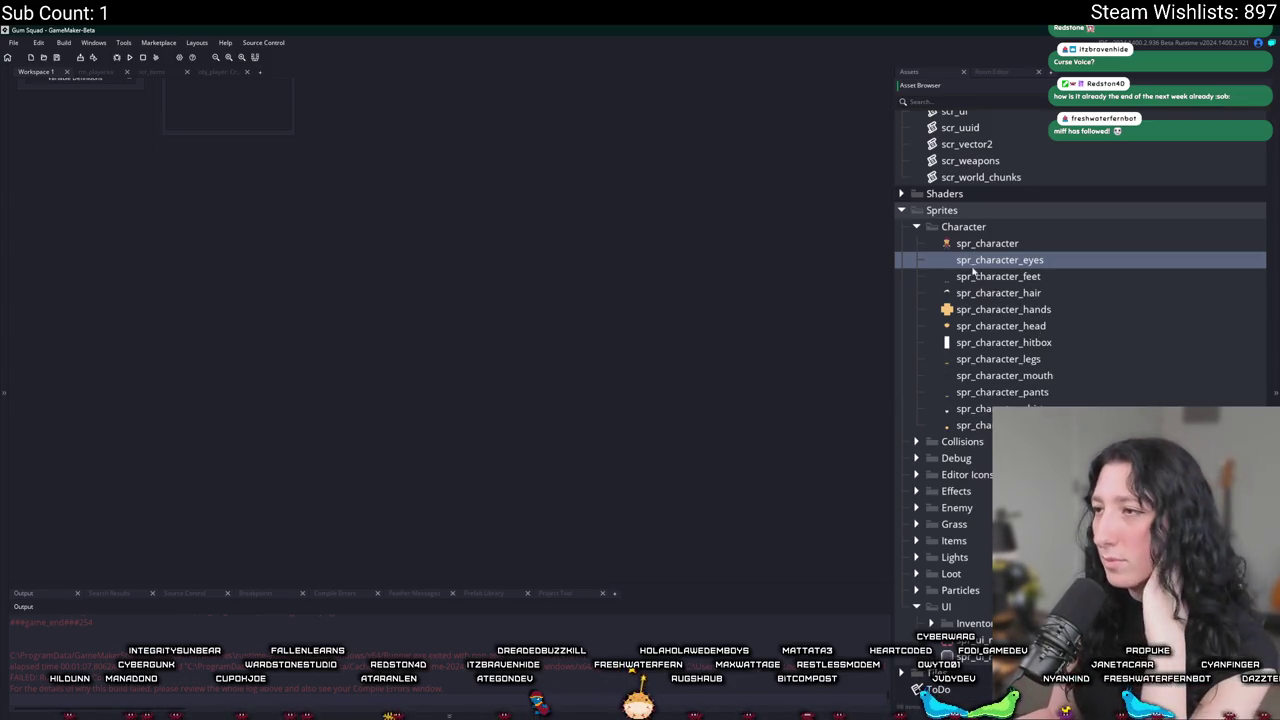
{"action": "left_click", "coordinate": [916, 491]}
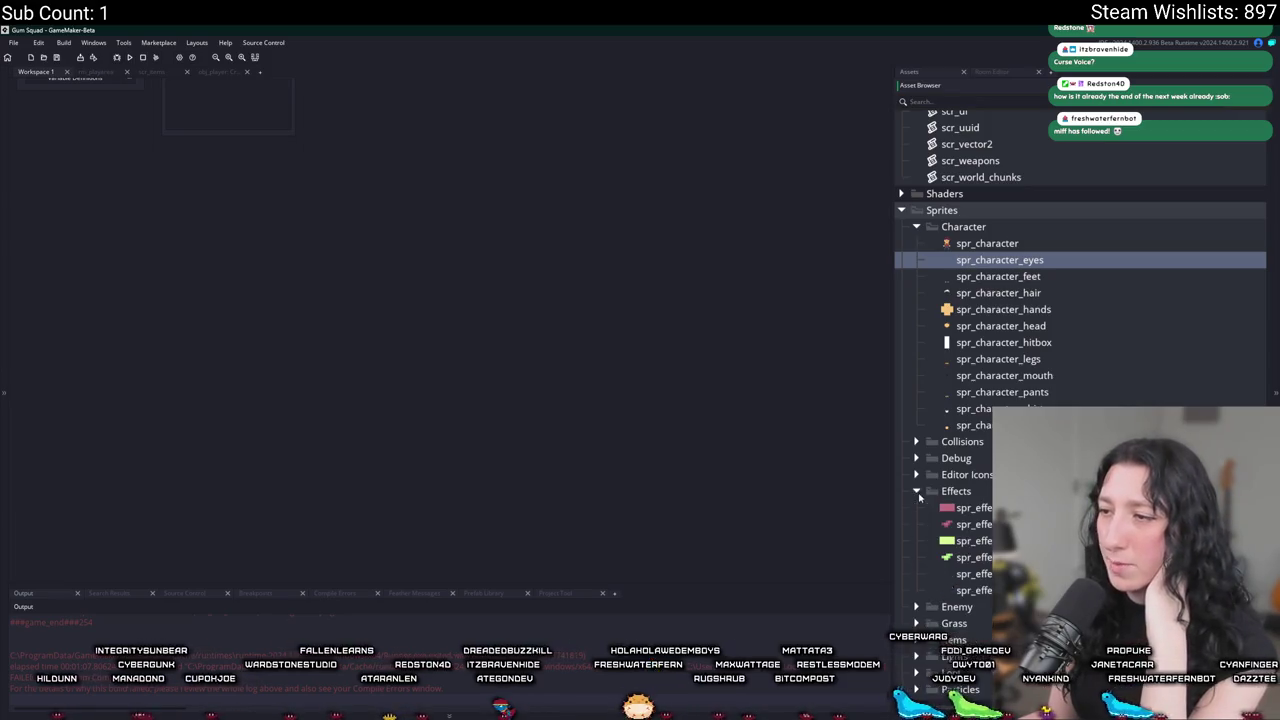
{"action": "left_click", "coordinate": [955, 491]}
{"action": "left_click", "coordinate": [916, 491]}
{"action": "right_click", "coordinate": [843, 462]}
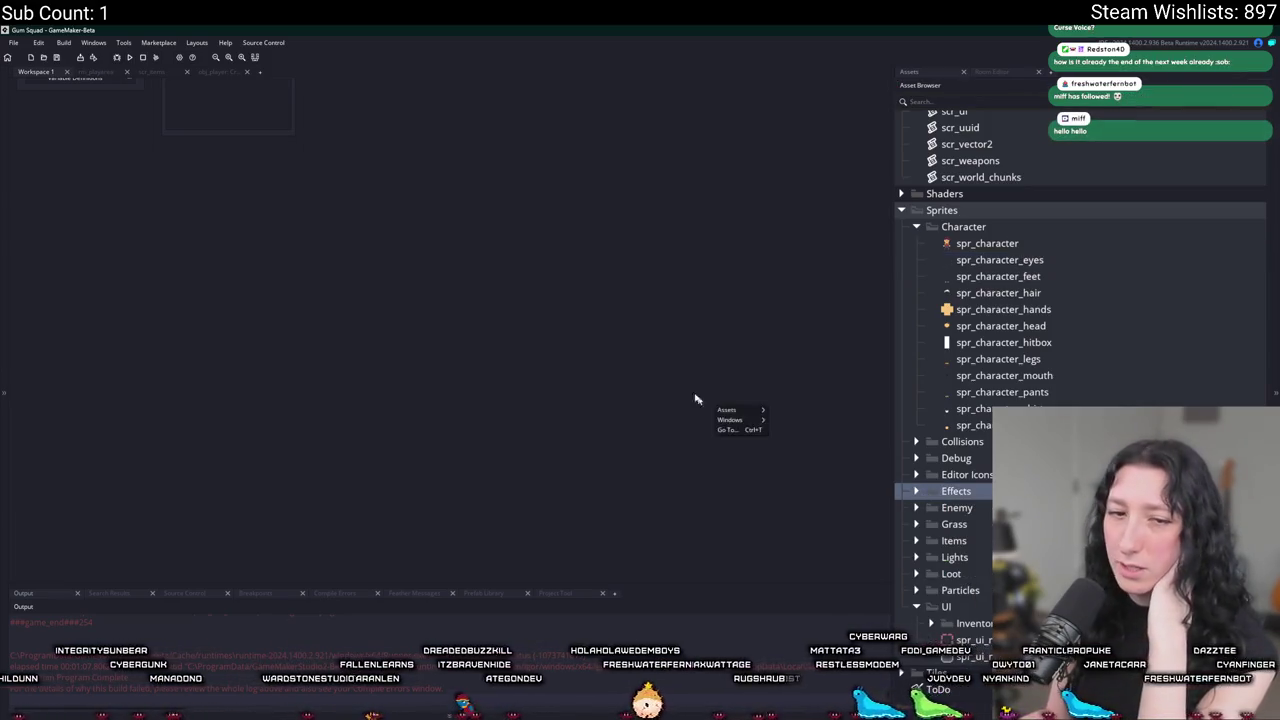
{"action": "left_click", "coordinate": [634, 400]}
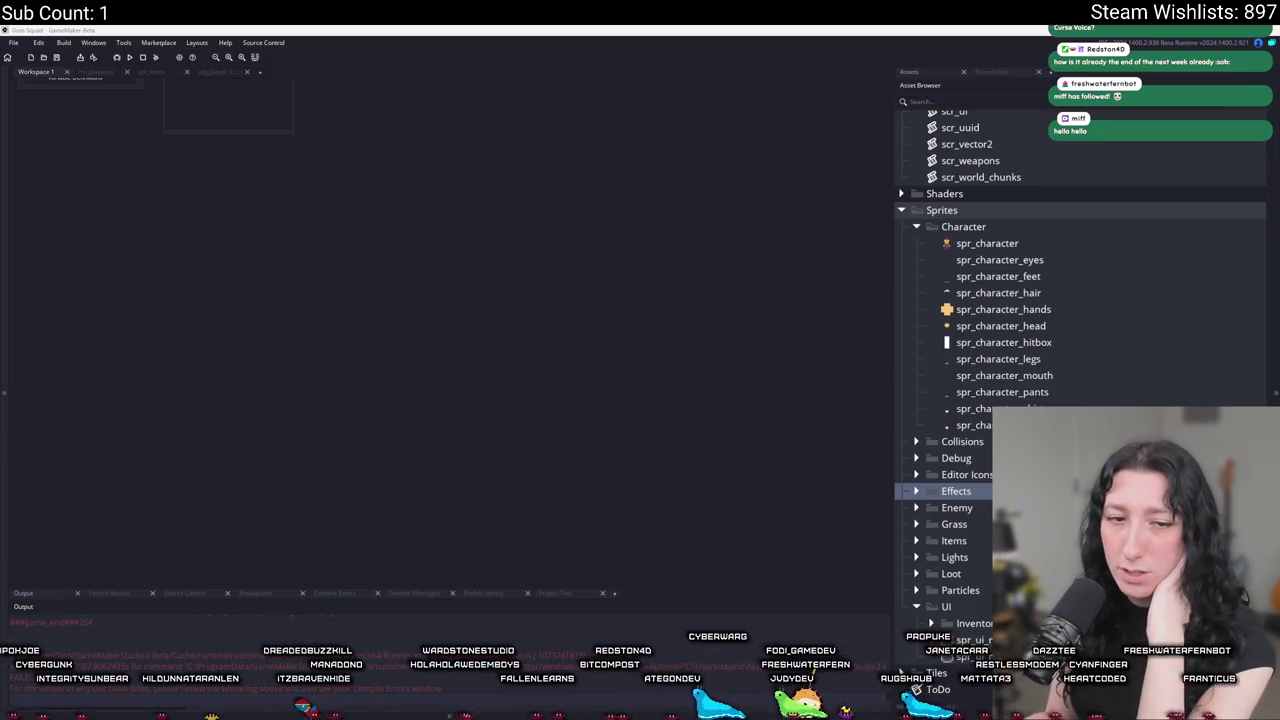
{"action": "left_click", "coordinate": [469, 517]}
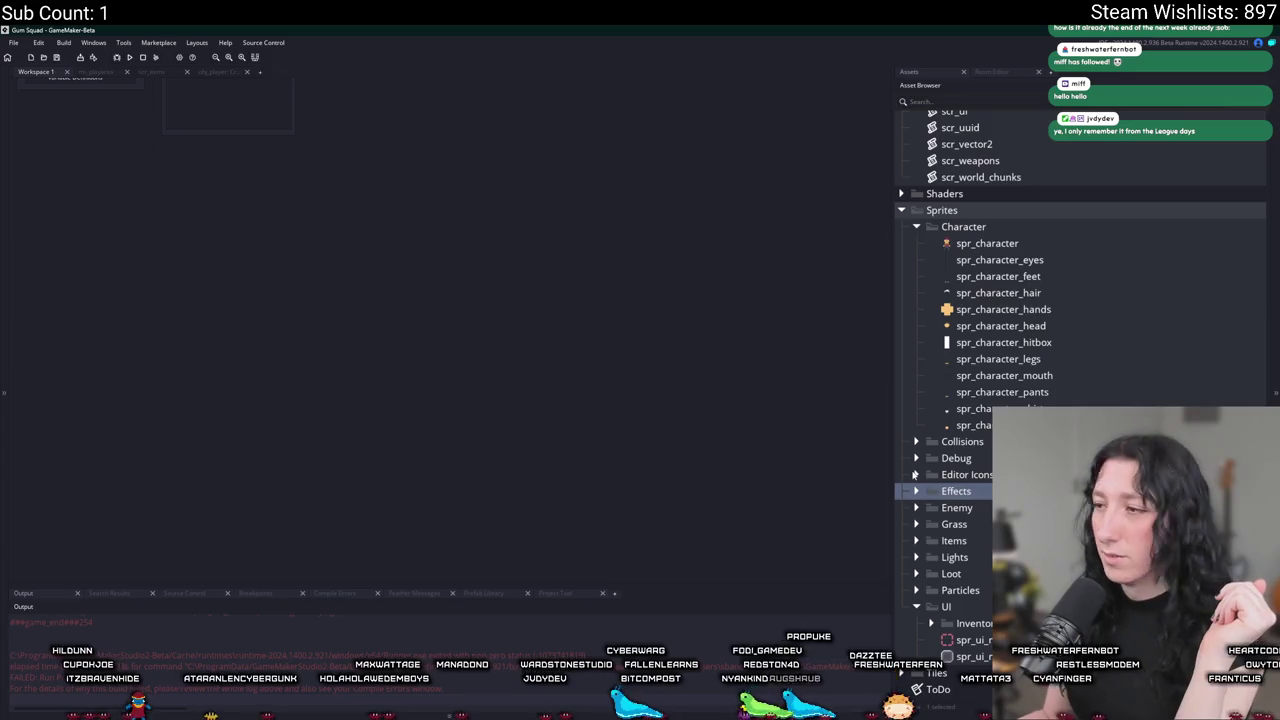
Expand UI > Inventory and open spr_ui_inventory_customize in the sprite editor.
{"action": "left_click", "coordinate": [931, 623]}
{"action": "scroll", "coordinate": [931, 630], "scroll_direction": "down", "scroll_amount": 3}
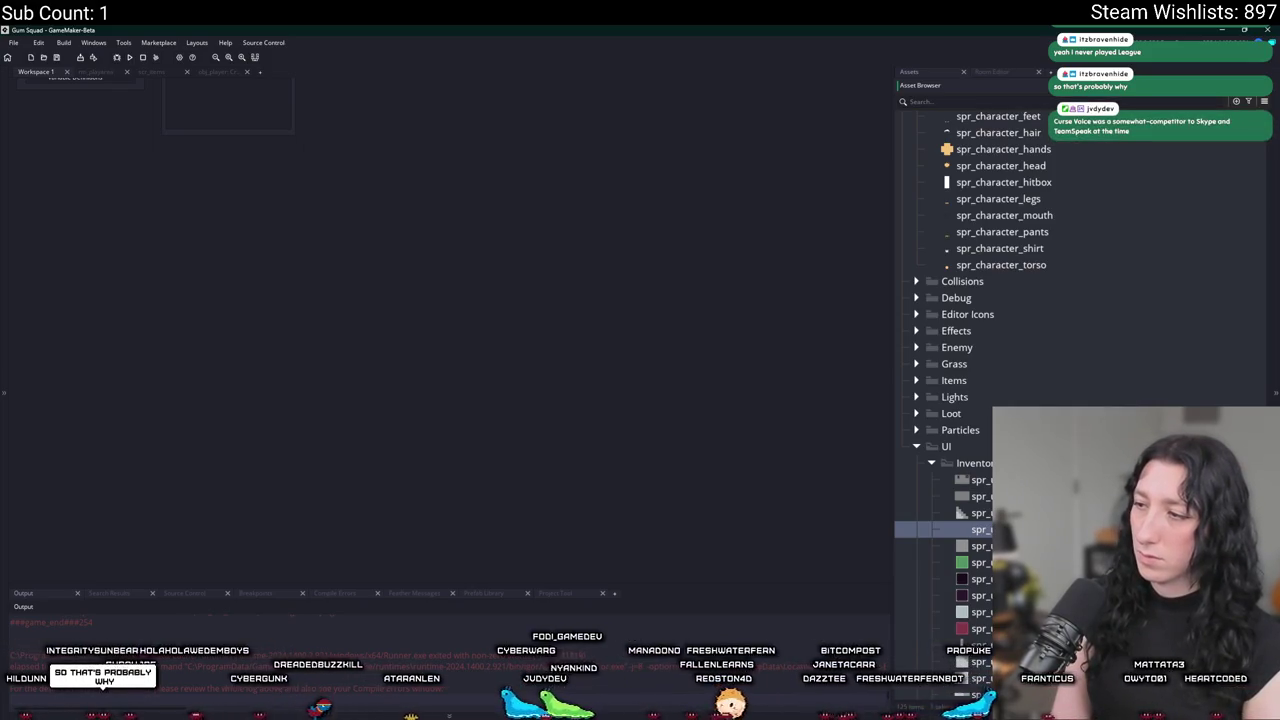
{"action": "left_click", "coordinate": [940, 513]}
{"action": "double_click", "coordinate": [940, 513]}
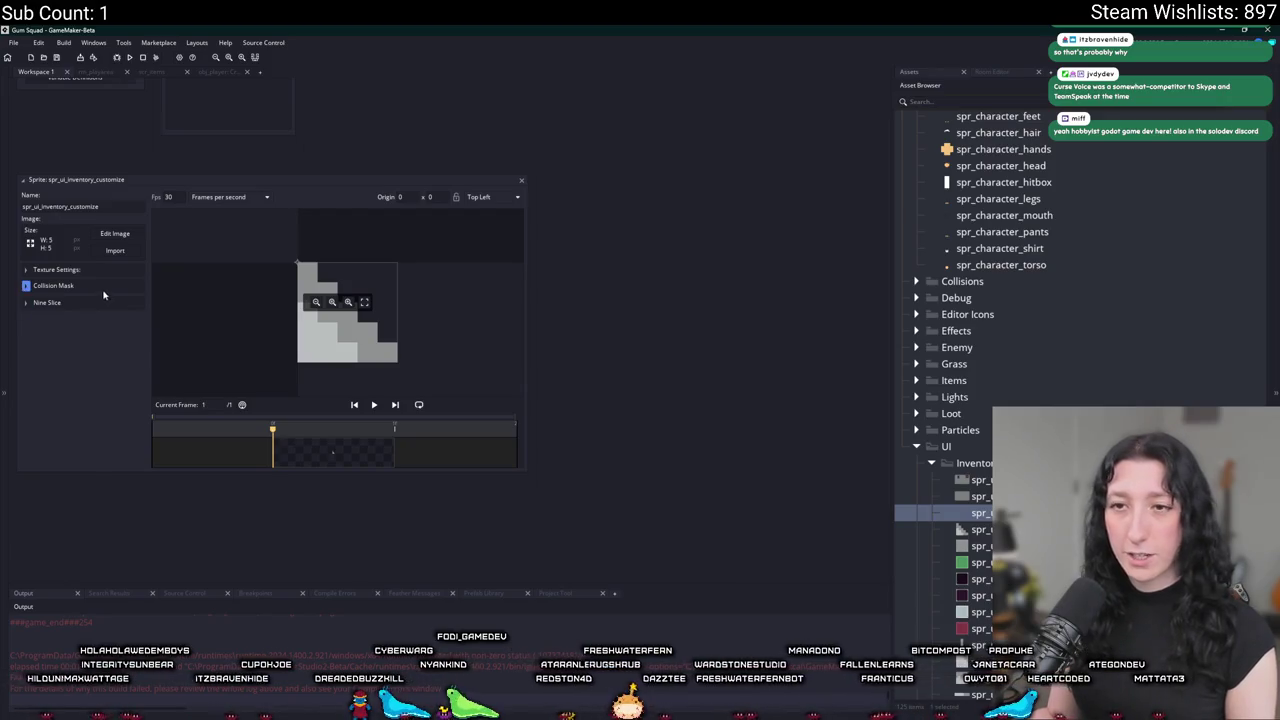
Start an image import from the Art folder, then decline the confirmation.
{"action": "left_click", "coordinate": [125, 253]}
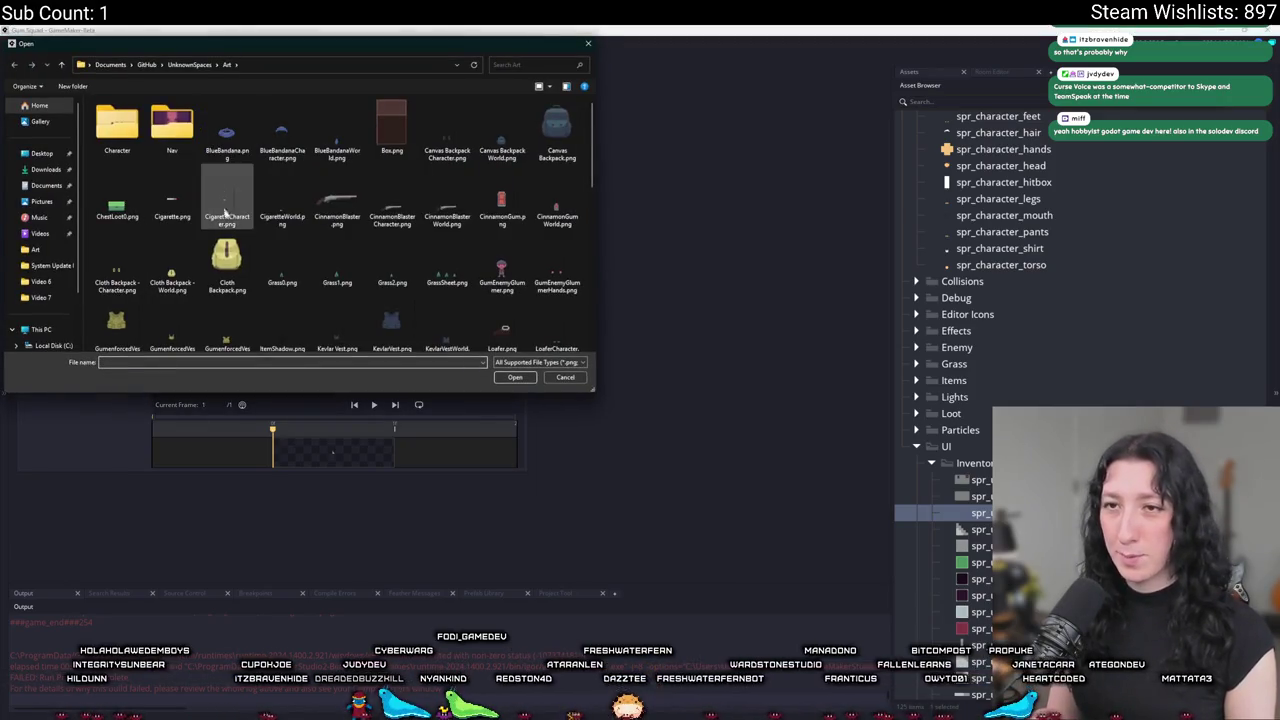
{"action": "scroll", "coordinate": [390, 200], "scroll_direction": "down", "scroll_amount": 5}
{"action": "double_click", "coordinate": [392, 250]}
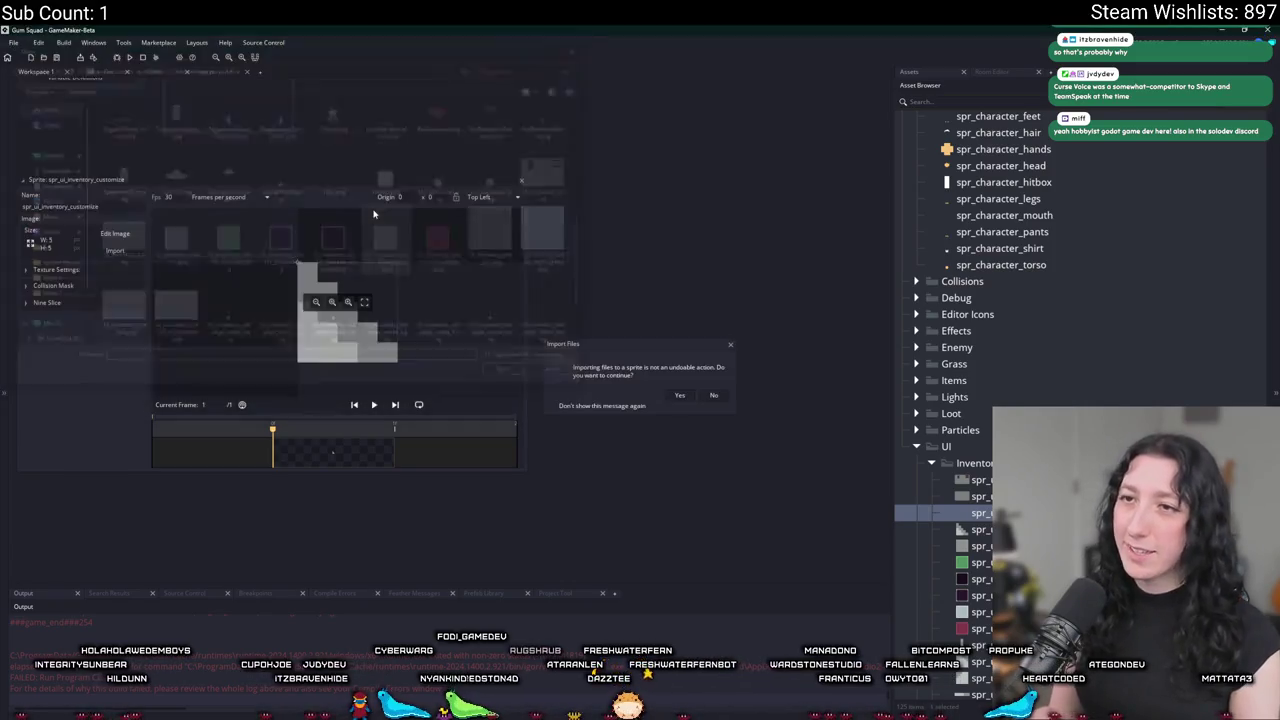
{"action": "left_click", "coordinate": [712, 395]}
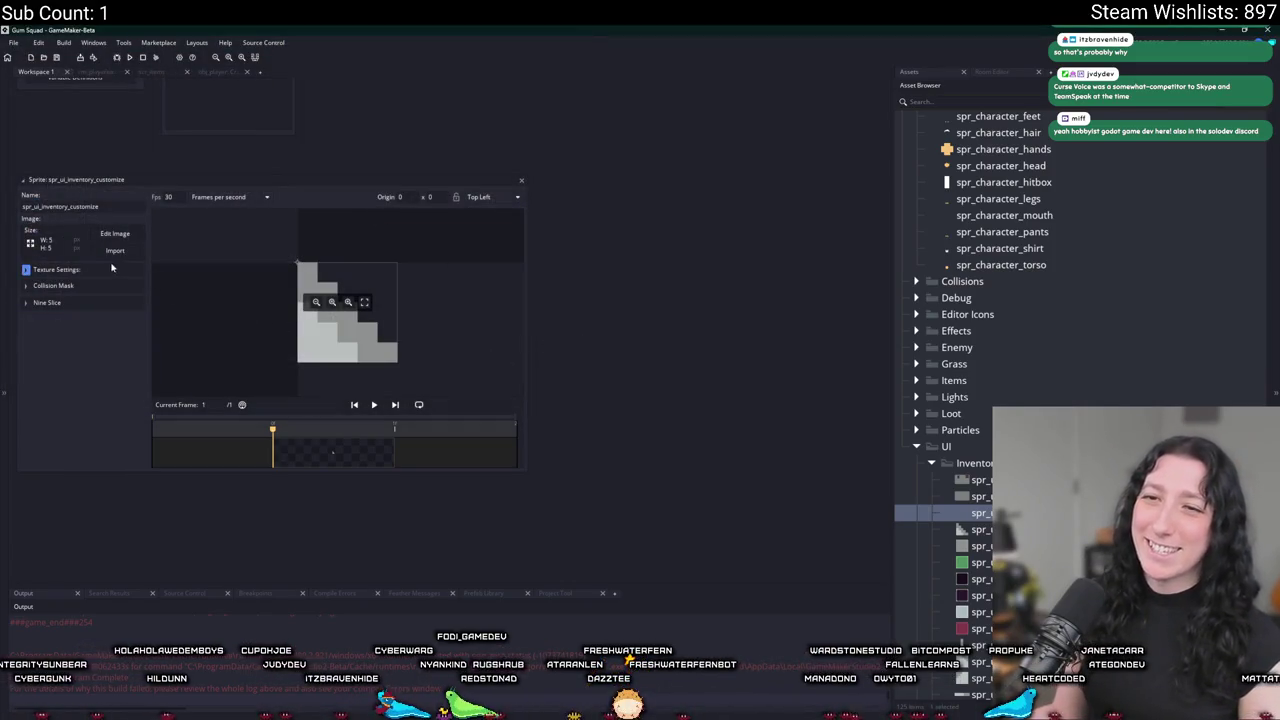
Import the exported sword badge PNG, confirm replacing the sprite's image, then switch to Discord.
{"action": "left_click", "coordinate": [115, 250]}
{"action": "left_click", "coordinate": [466, 266]}
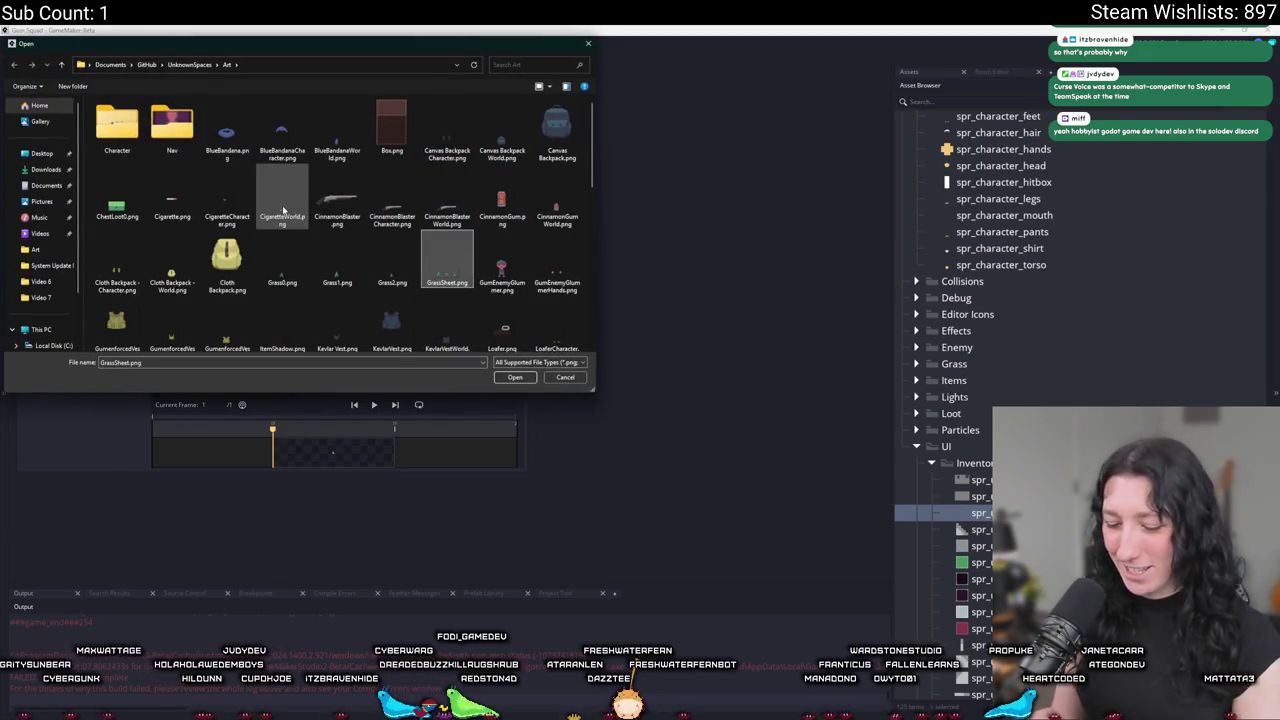
{"action": "scroll", "coordinate": [283, 211], "scroll_direction": "down", "scroll_amount": 2}
{"action": "left_click", "coordinate": [503, 128], "text": "ctrl"}
{"action": "key", "text": "Return"}
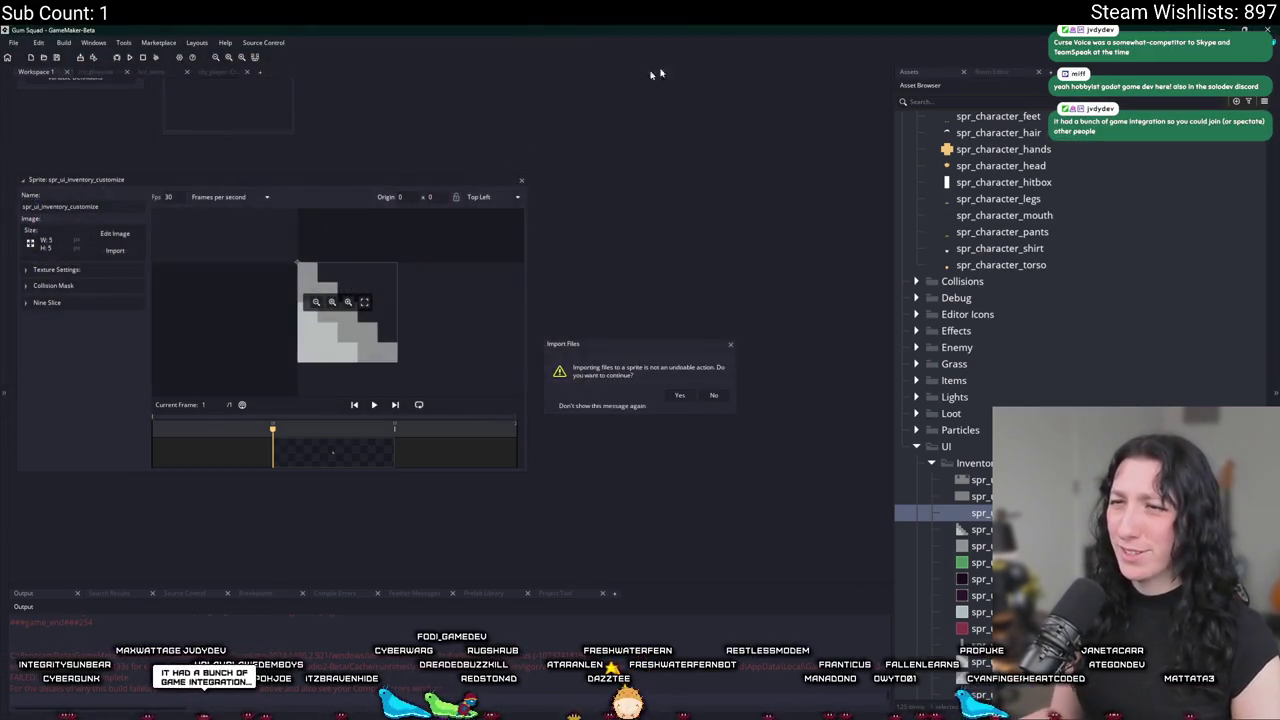
{"action": "left_click", "coordinate": [680, 396]}
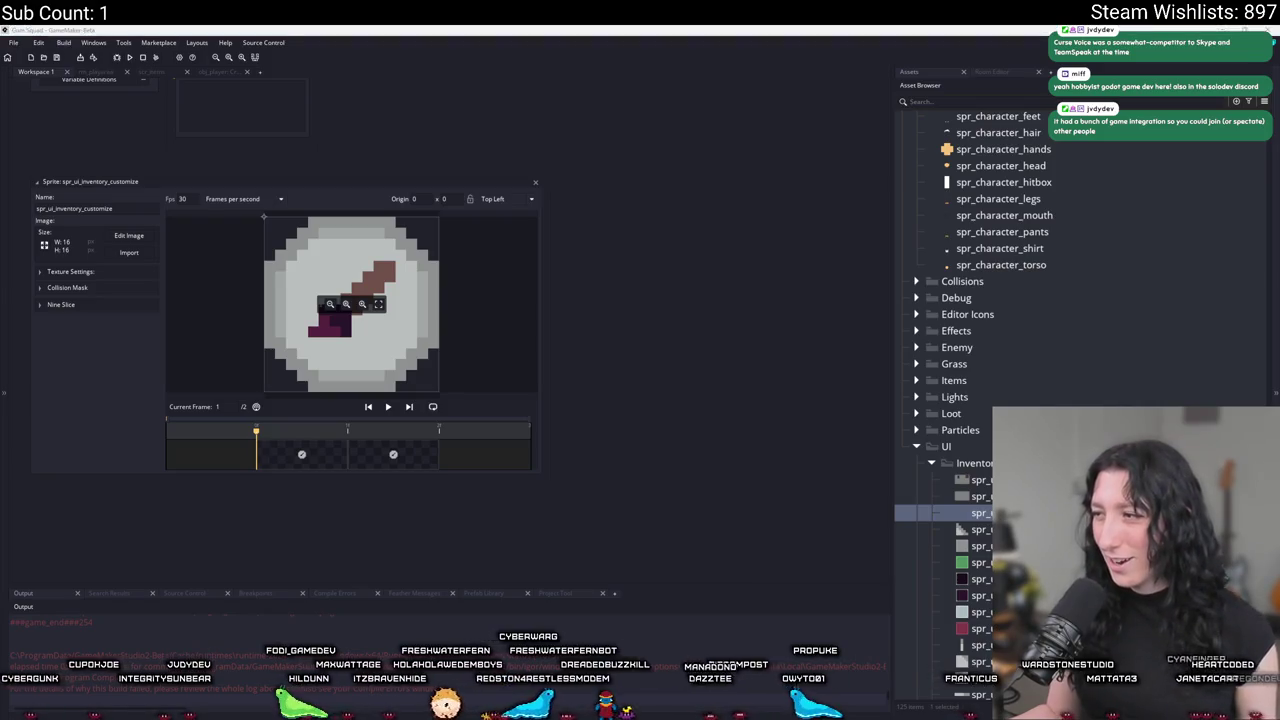
{"action": "key", "text": "alt+Tab"}
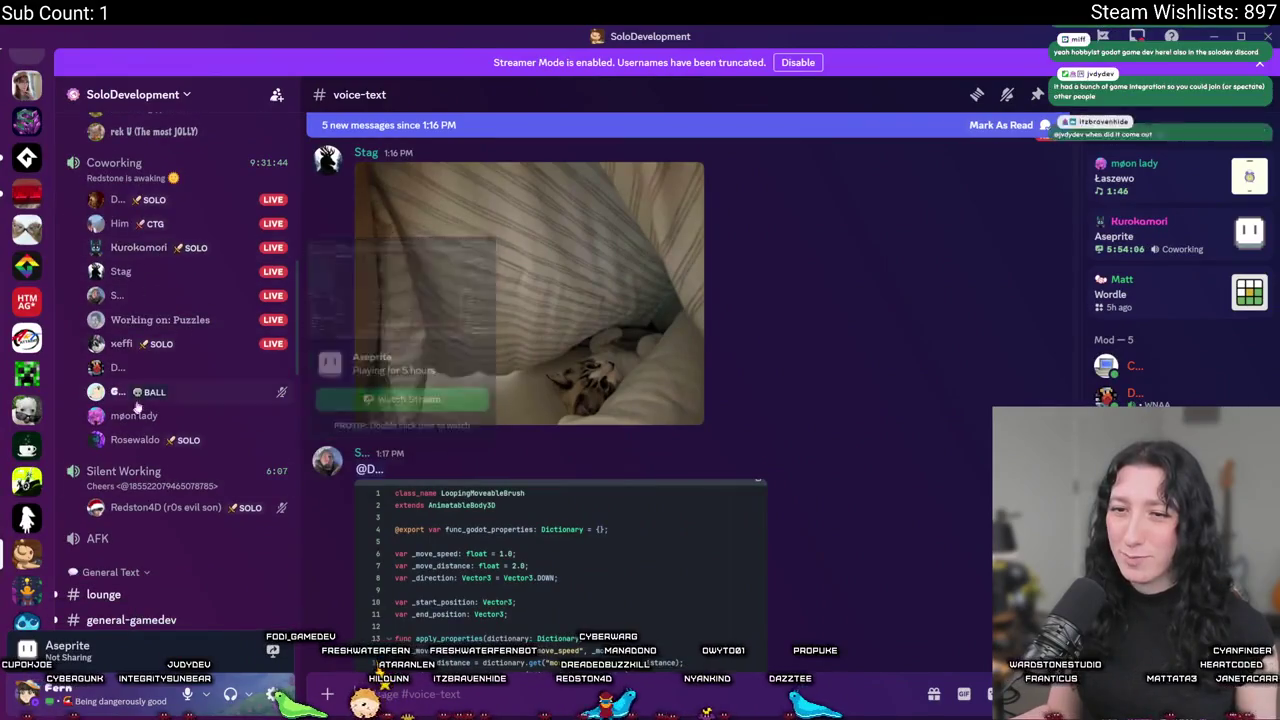
Scroll the Discord channel list, then minimize Discord to reveal GameMaker's sprite editor.
{"action": "scroll", "coordinate": [180, 280], "scroll_direction": "up", "scroll_amount": 1}
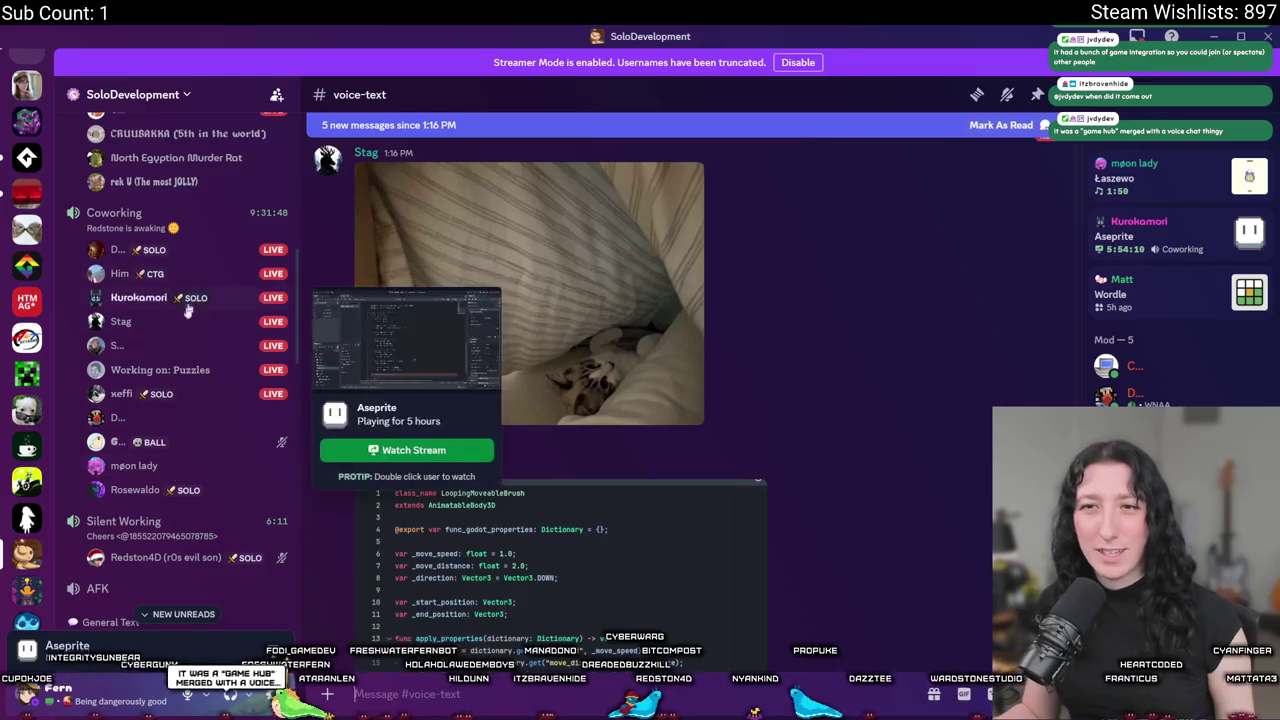
{"action": "scroll", "coordinate": [270, 621], "scroll_direction": "up", "scroll_amount": 2}
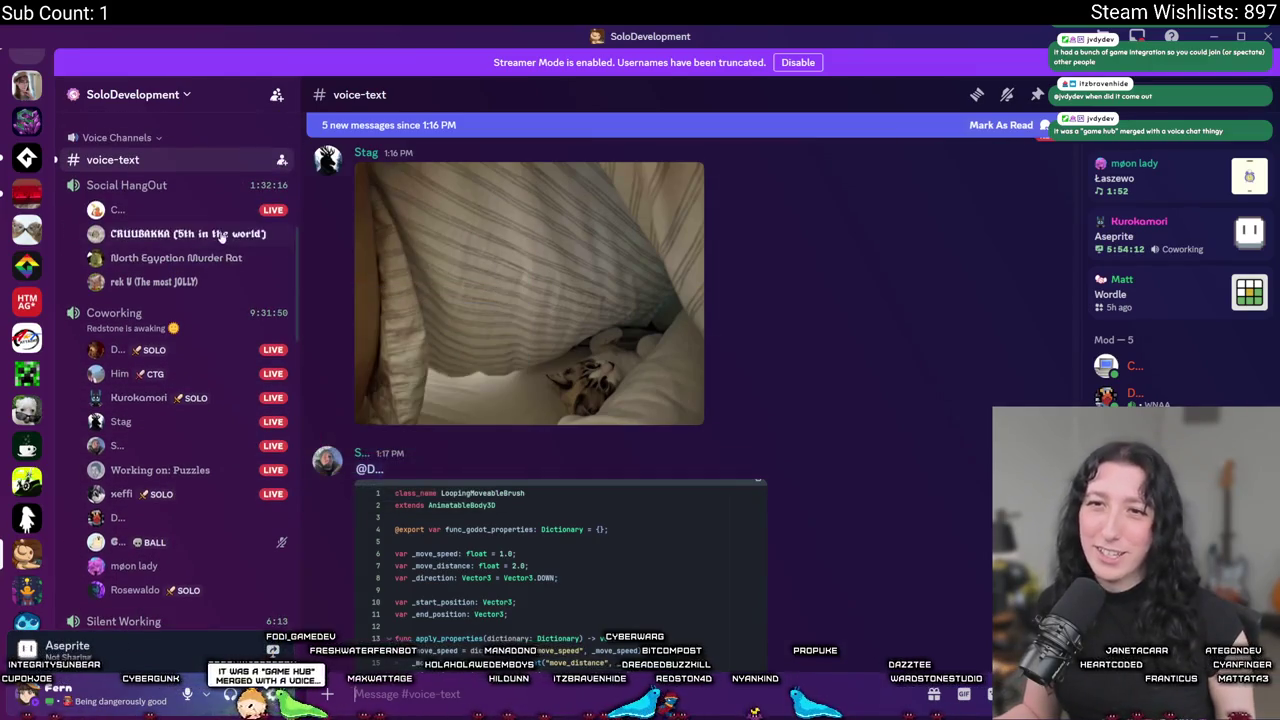
{"action": "scroll", "coordinate": [283, 340], "scroll_direction": "down", "scroll_amount": 3}
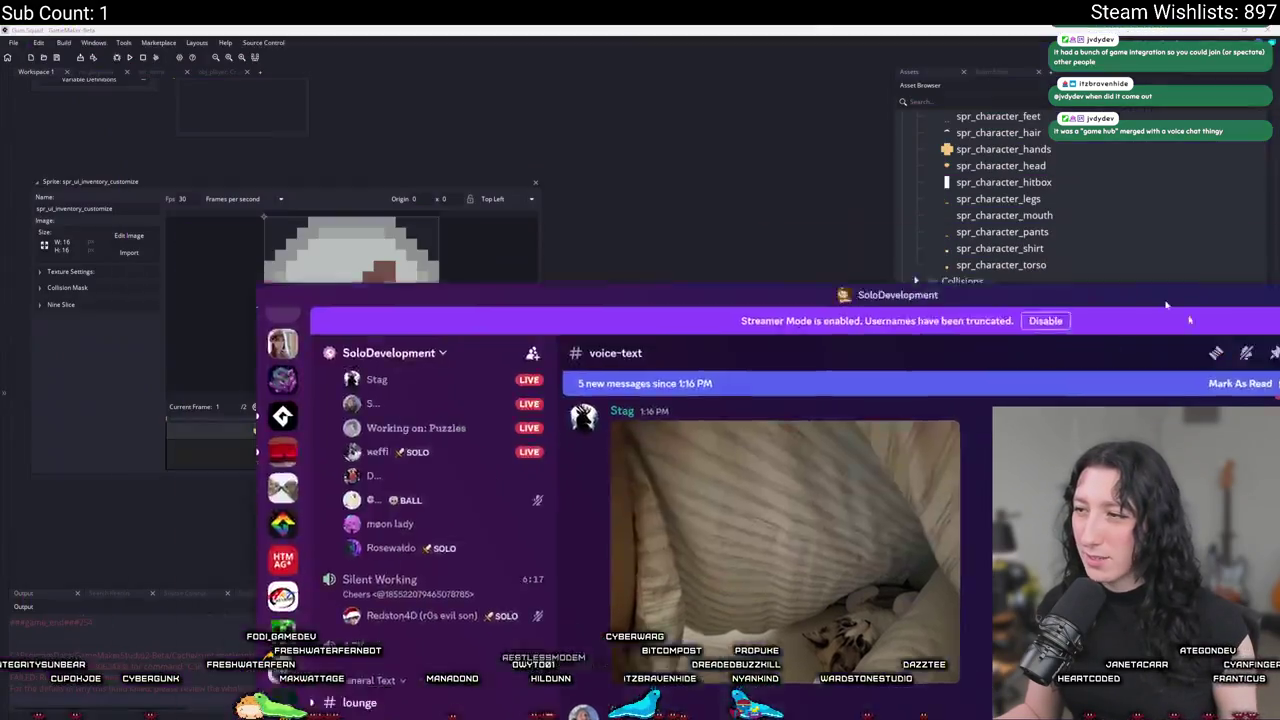
{"action": "left_click", "coordinate": [1213, 36]}
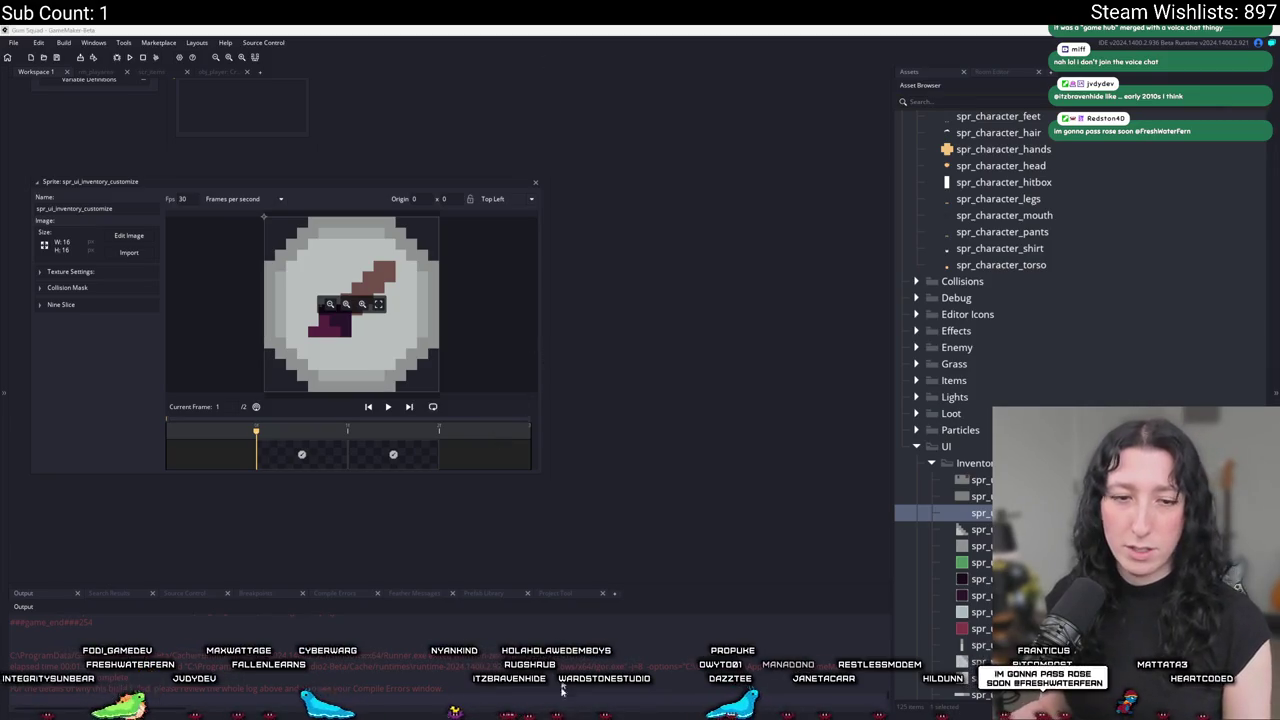
Preview frame 2 of the sprite, then close the sprite editor.
{"action": "scroll", "coordinate": [751, 362], "scroll_direction": "up", "scroll_amount": 2}
{"action": "scroll", "coordinate": [751, 362], "scroll_direction": "left", "scroll_amount": 3}
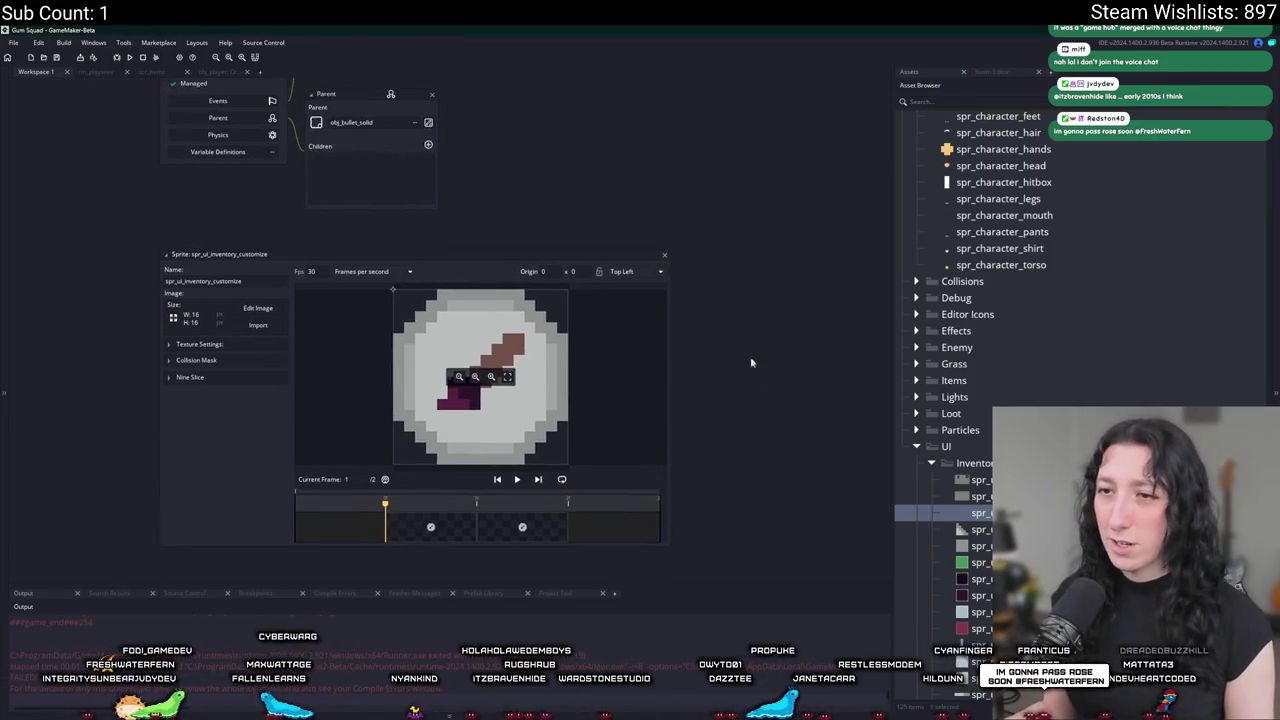
{"action": "left_click", "coordinate": [521, 527]}
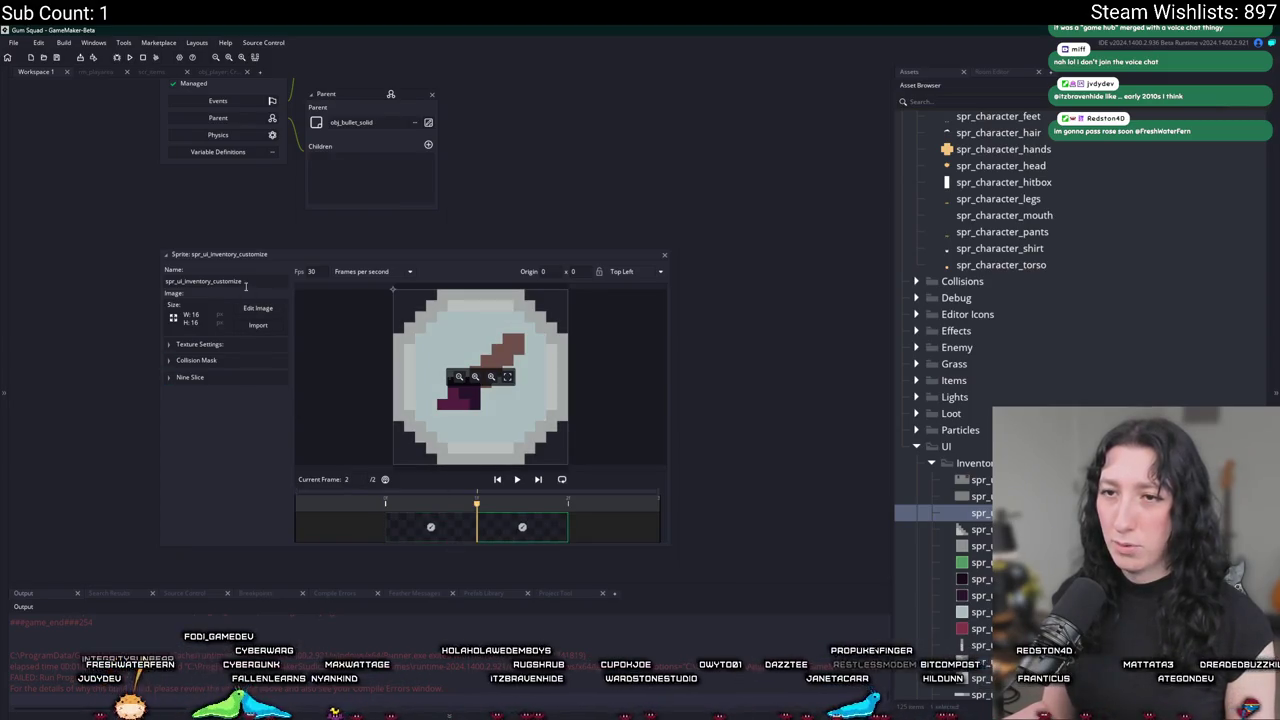
{"action": "left_click", "coordinate": [665, 257]}
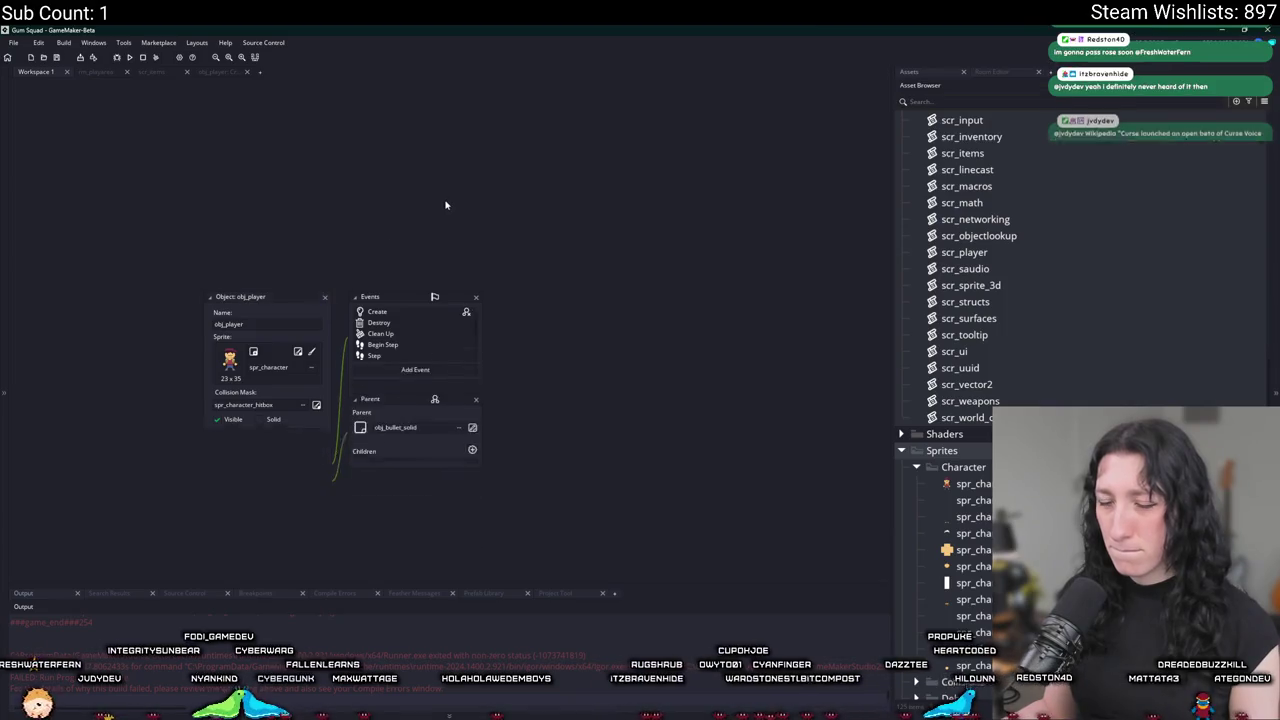
Search assets for obj_ui and open the obj_ui_inventory_player object.
{"action": "key", "text": "ctrl+t"}
{"action": "type", "text": "obj_player_in"}
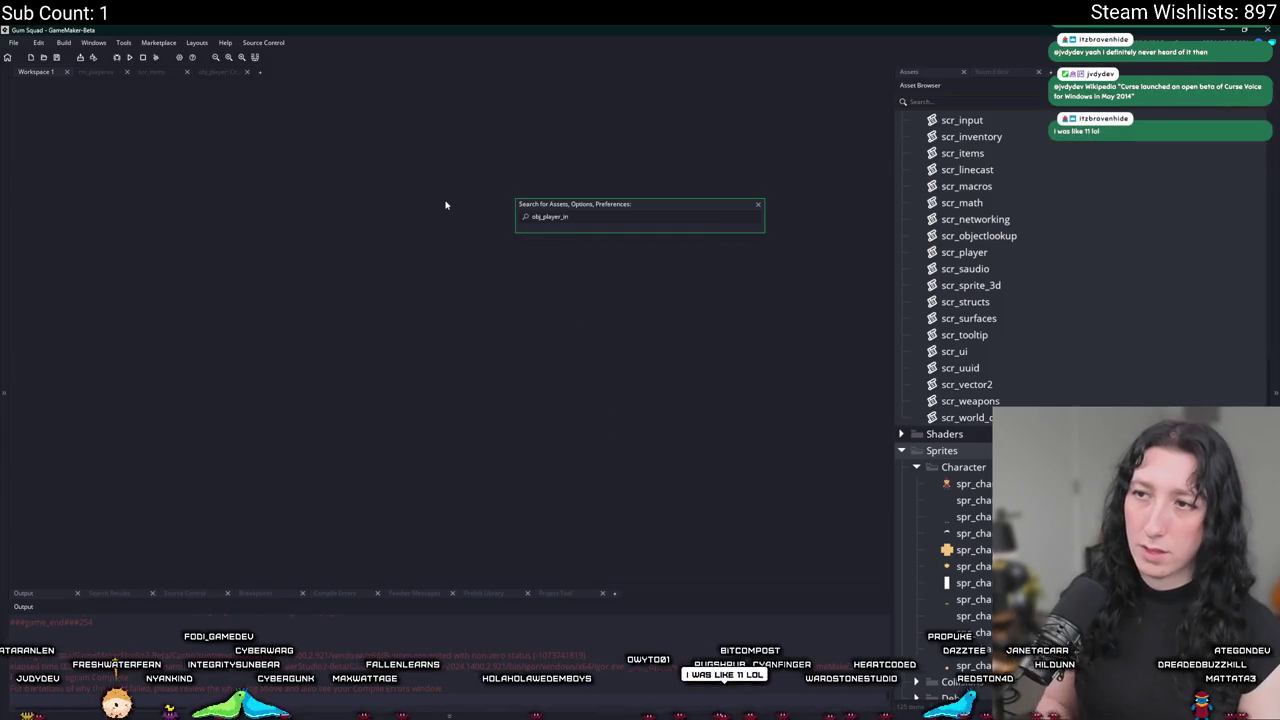
{"action": "type", "text": "ry"}
{"action": "key", "text": "Down"}
{"action": "key", "text": "Down"}
{"action": "key", "text": "Down"}
{"action": "key", "text": "Down"}
{"action": "key", "text": "Down"}
{"action": "key", "text": "Down"}
{"action": "key", "text": "Down"}
{"action": "key", "text": "Down"}
{"action": "key", "text": "Down"}
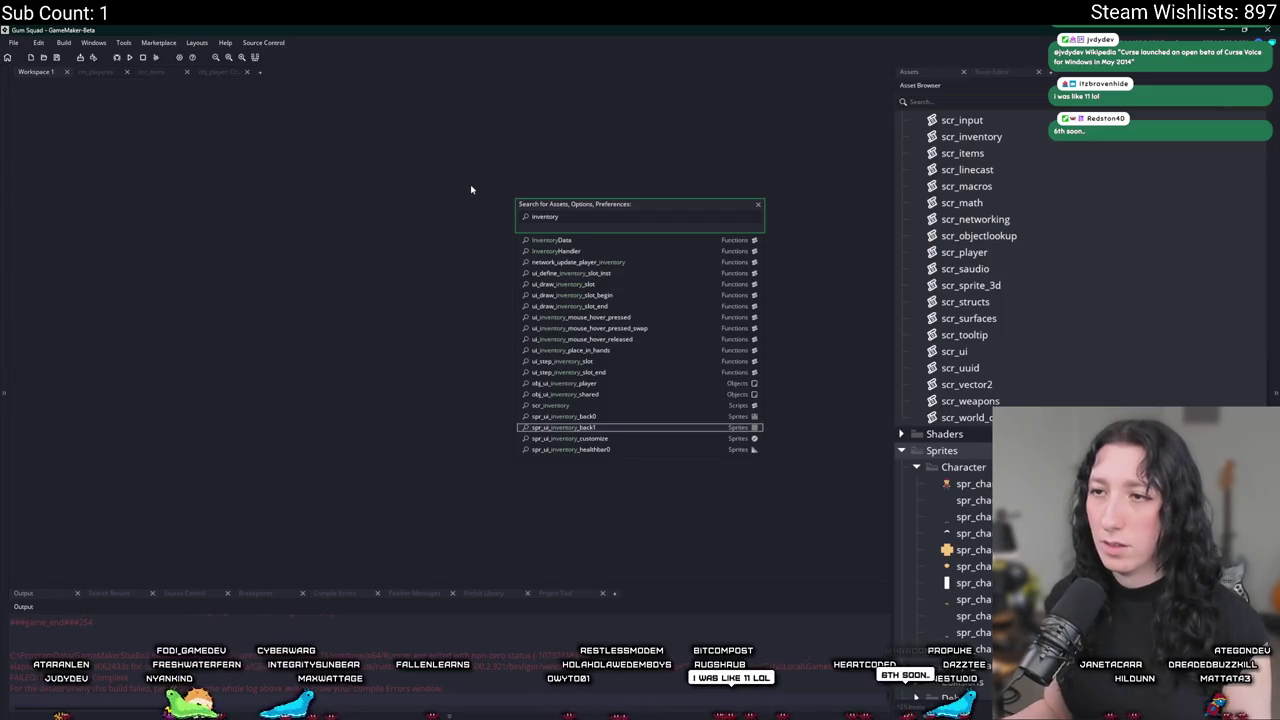
{"action": "key", "text": "ctrl+a"}
{"action": "key", "text": "BackSpace"}
{"action": "type", "text": "j_ui"}
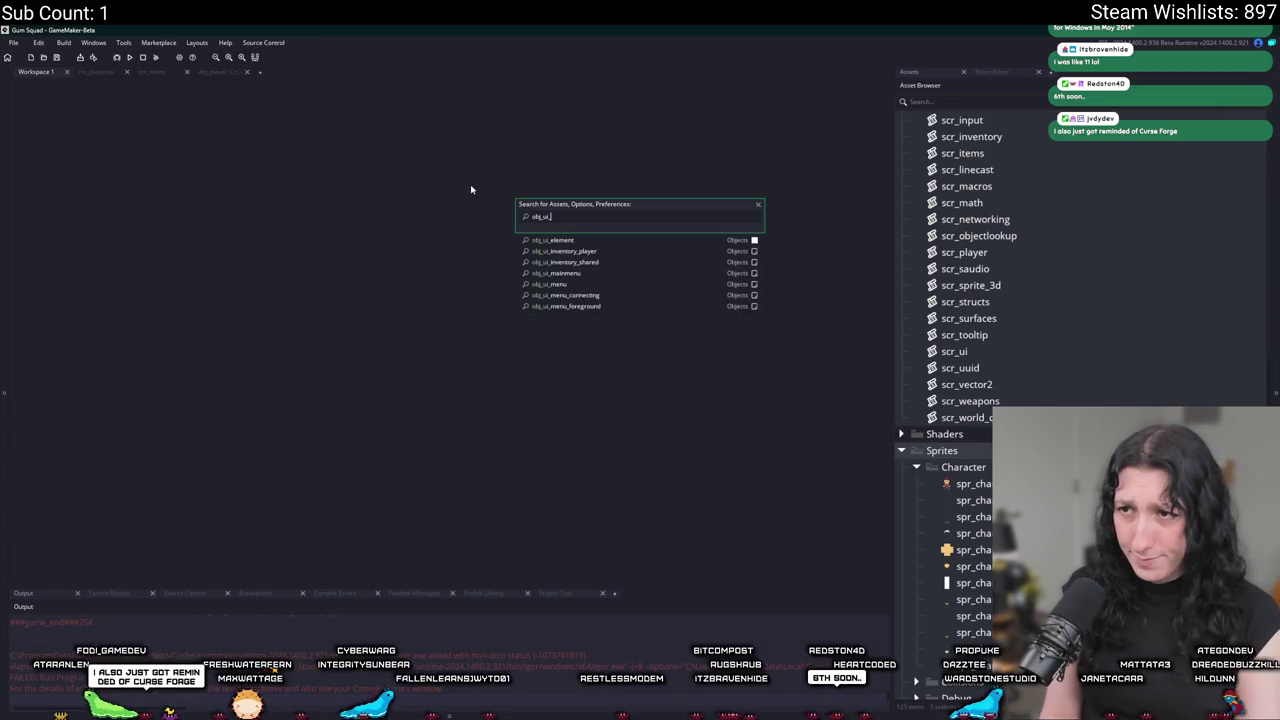
{"action": "left_click", "coordinate": [566, 251]}
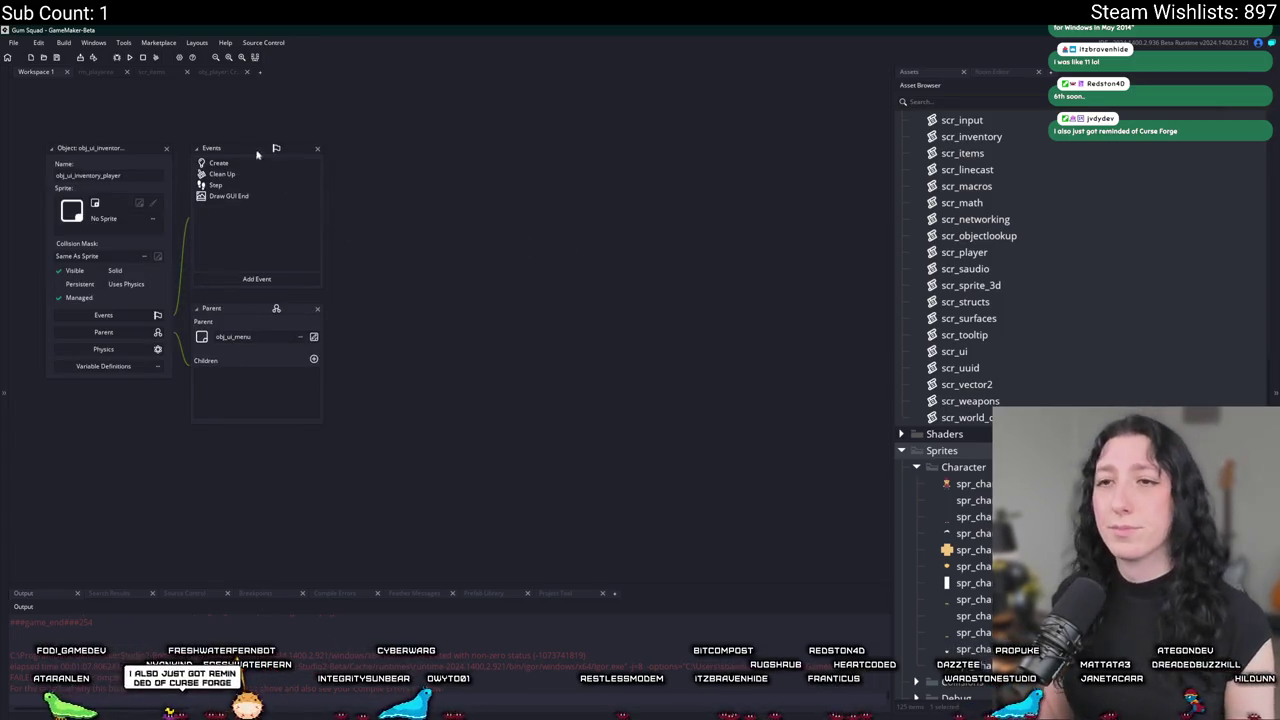
Open obj_ui_inventory_player's Create event code in its own tab and scroll toward the end.
{"action": "left_click", "coordinate": [222, 163]}
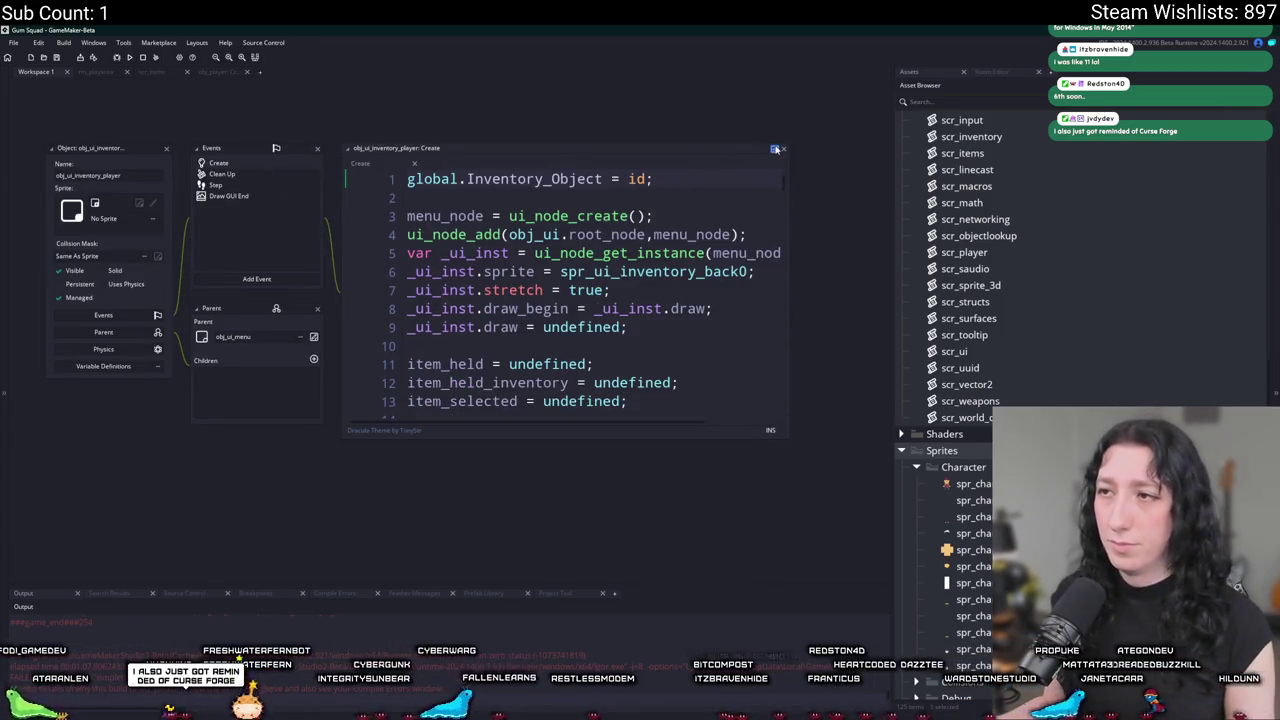
{"action": "left_click", "coordinate": [776, 149]}
{"action": "scroll", "coordinate": [507, 376], "scroll_direction": "down", "scroll_amount": 1}
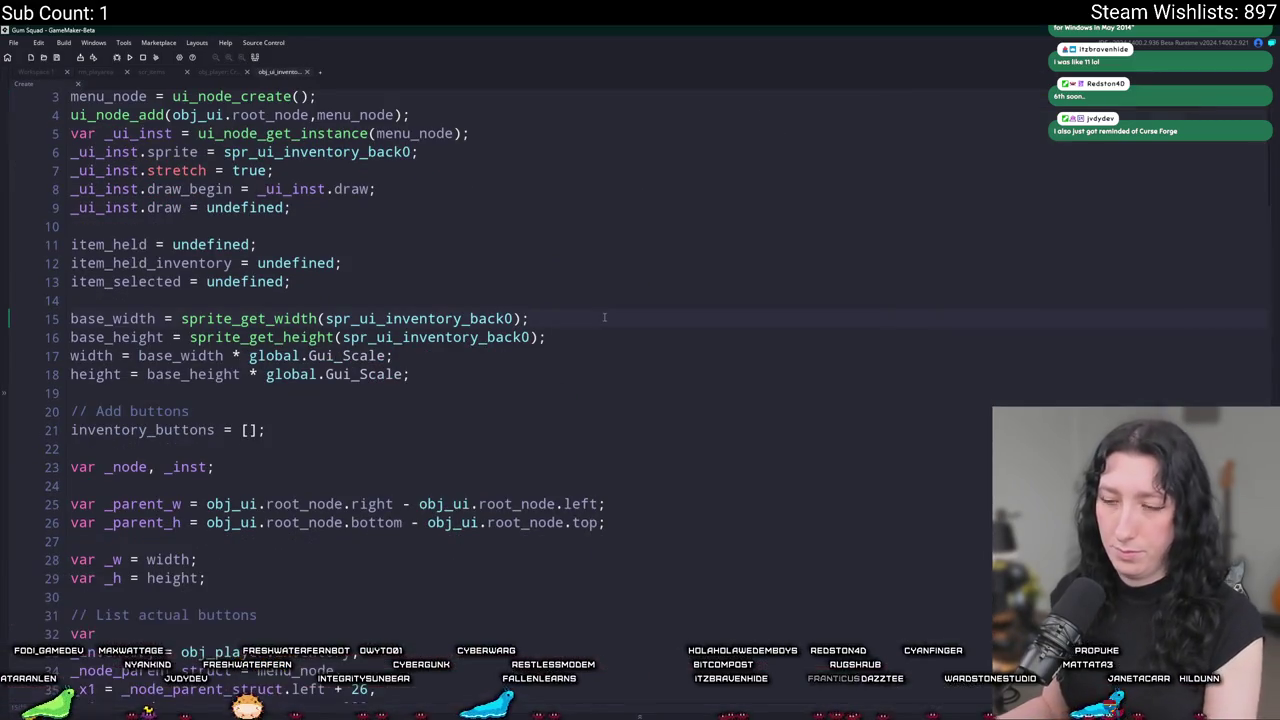
{"action": "scroll", "coordinate": [604, 317], "scroll_direction": "down", "scroll_amount": 9}
{"action": "scroll", "coordinate": [604, 317], "scroll_direction": "down", "scroll_amount": 20}
{"action": "scroll", "coordinate": [604, 317], "scroll_direction": "down", "scroll_amount": 19}
Add a new line under the // Customization button comment, then switch to the browser.
{"action": "left_click", "coordinate": [301, 509]}
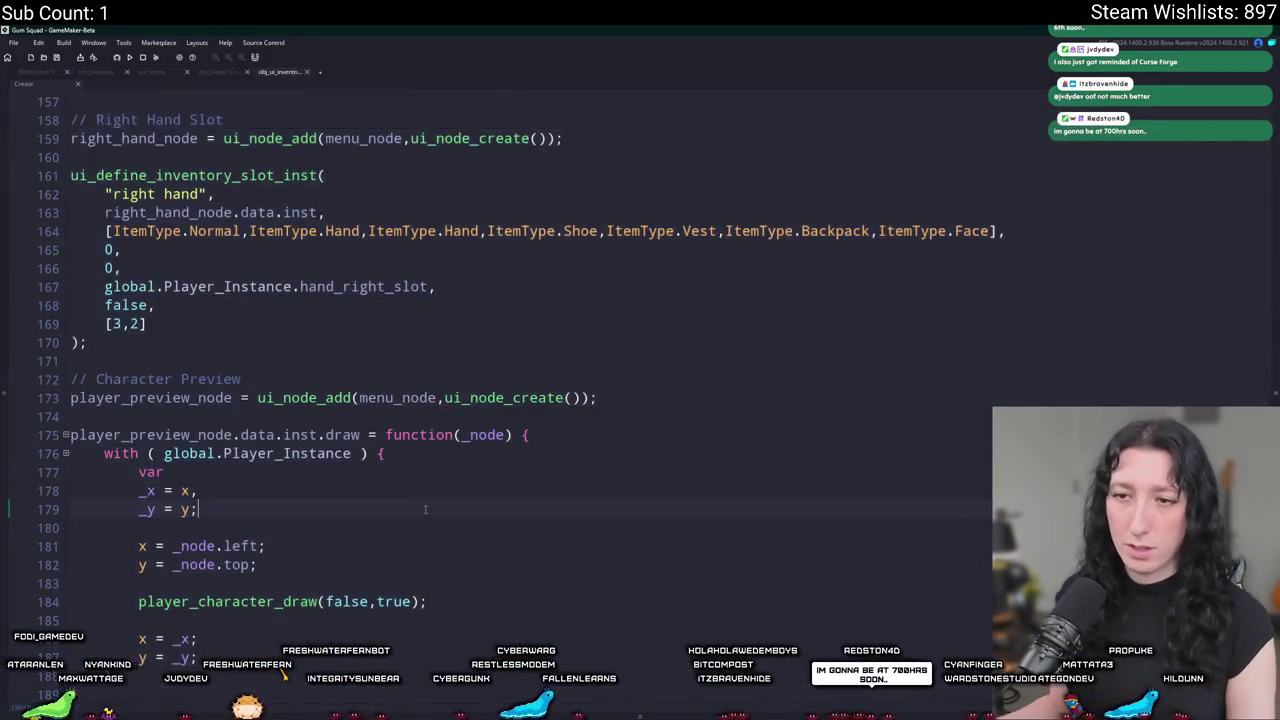
{"action": "scroll", "coordinate": [301, 604], "scroll_direction": "down", "scroll_amount": 1}
{"action": "type", "text": "/ Customization button"}
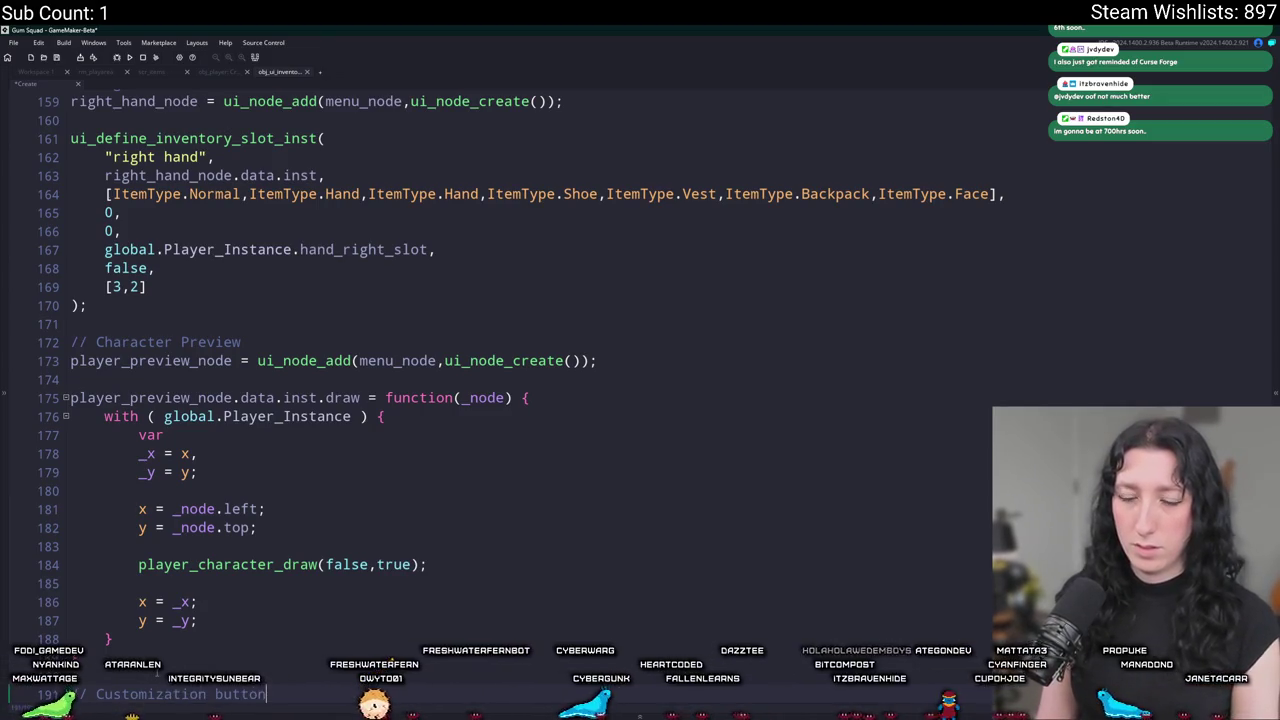
{"action": "key", "text": "Return"}
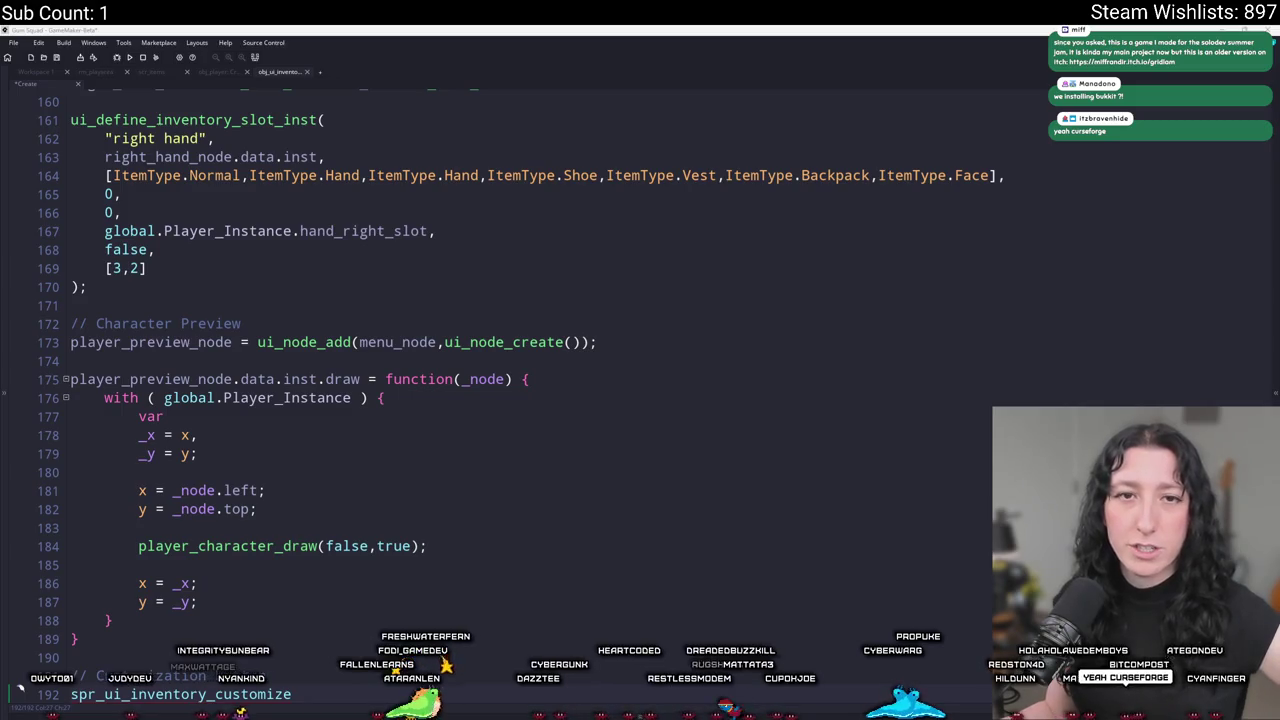
{"action": "key", "text": "alt+Tab"}
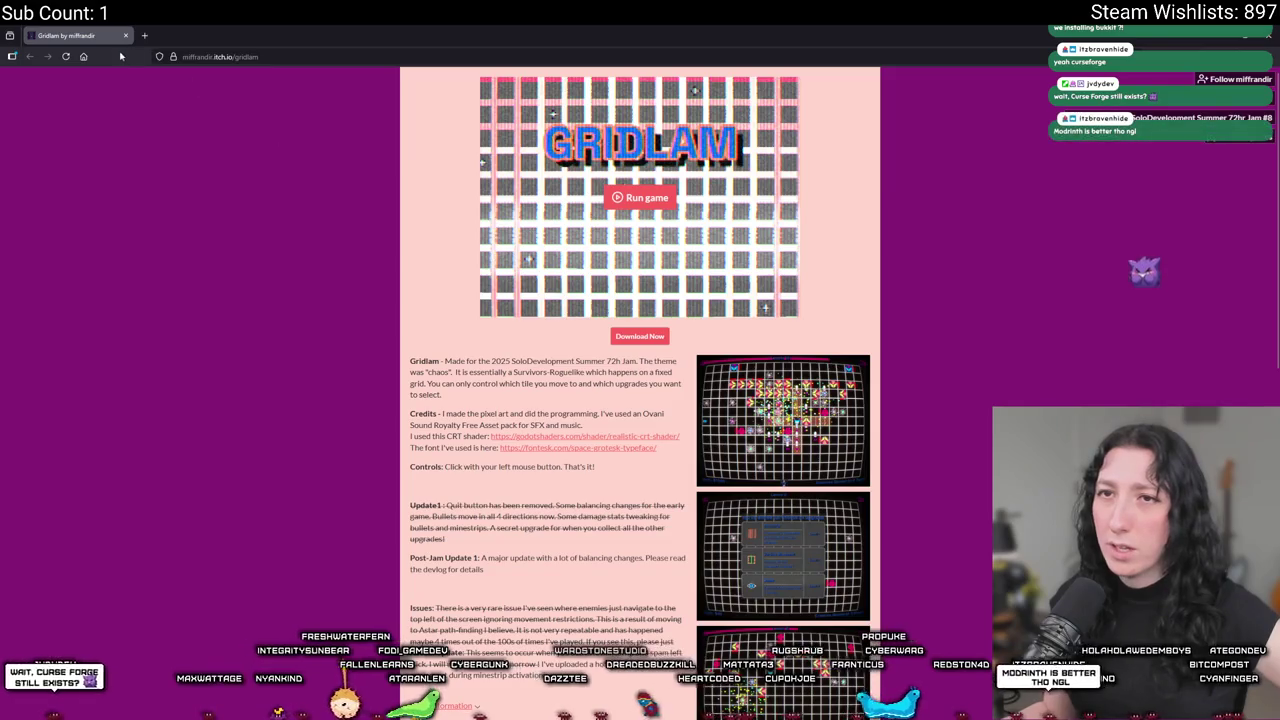
Page through the Gridlam screenshots in the lightbox, then close it.
{"action": "left_click", "coordinate": [765, 447]}
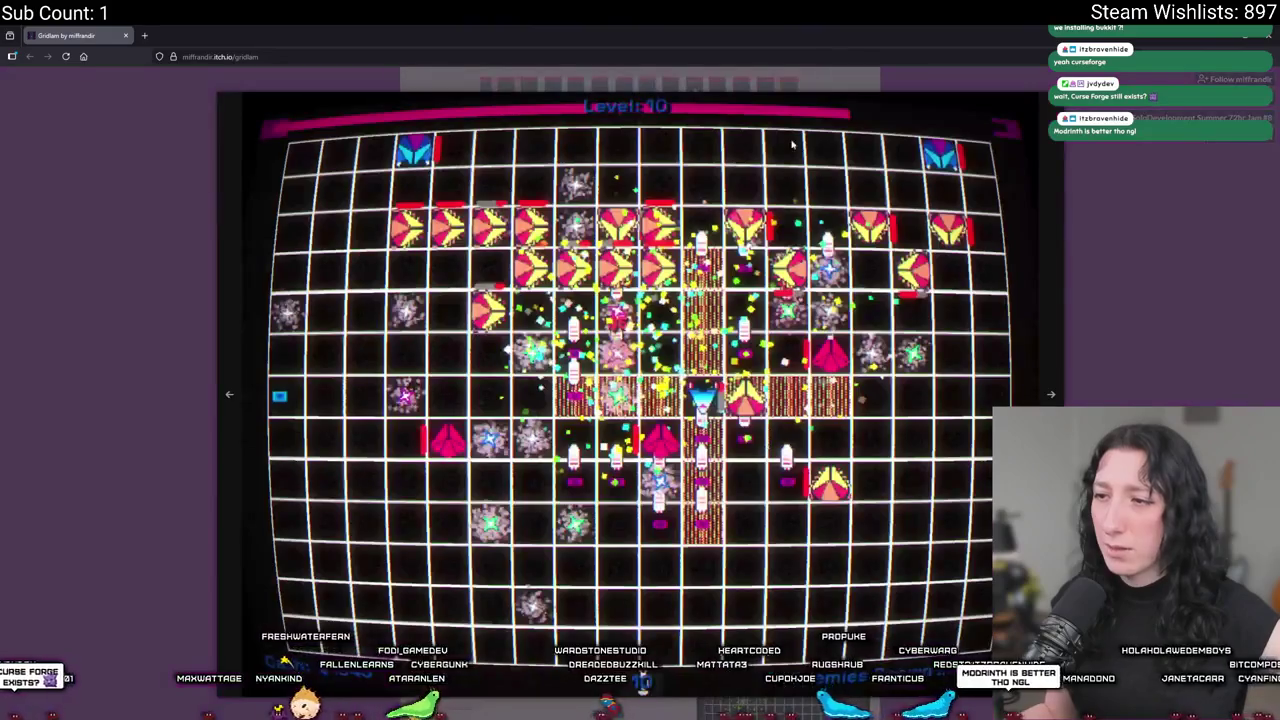
{"action": "left_click", "coordinate": [1051, 342]}
{"action": "left_click", "coordinate": [1052, 370]}
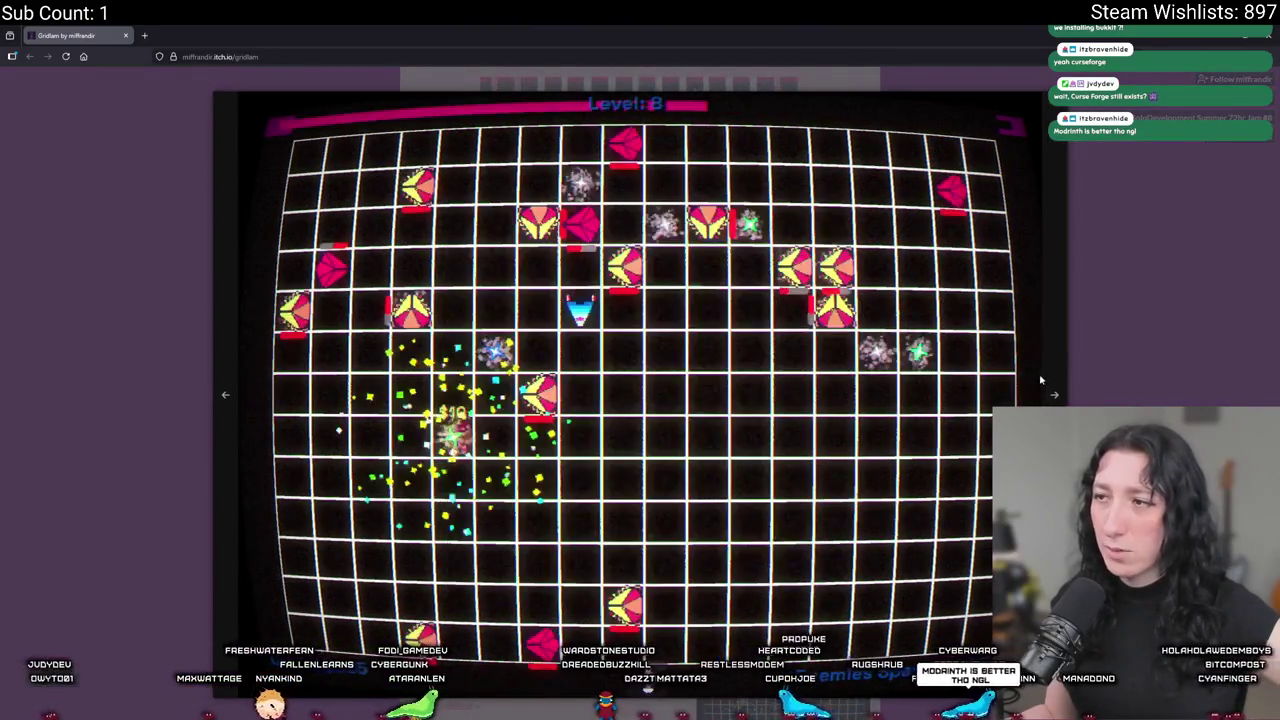
{"action": "left_click", "coordinate": [1055, 398]}
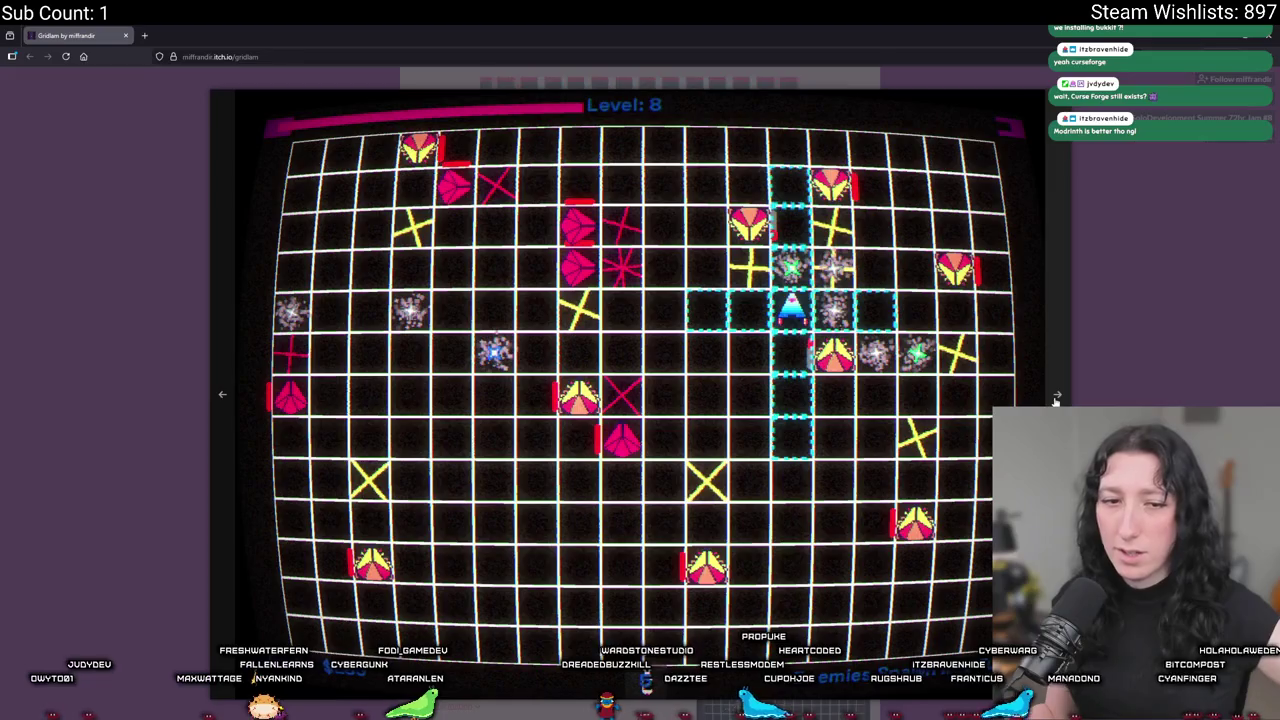
{"action": "left_click", "coordinate": [1055, 398]}
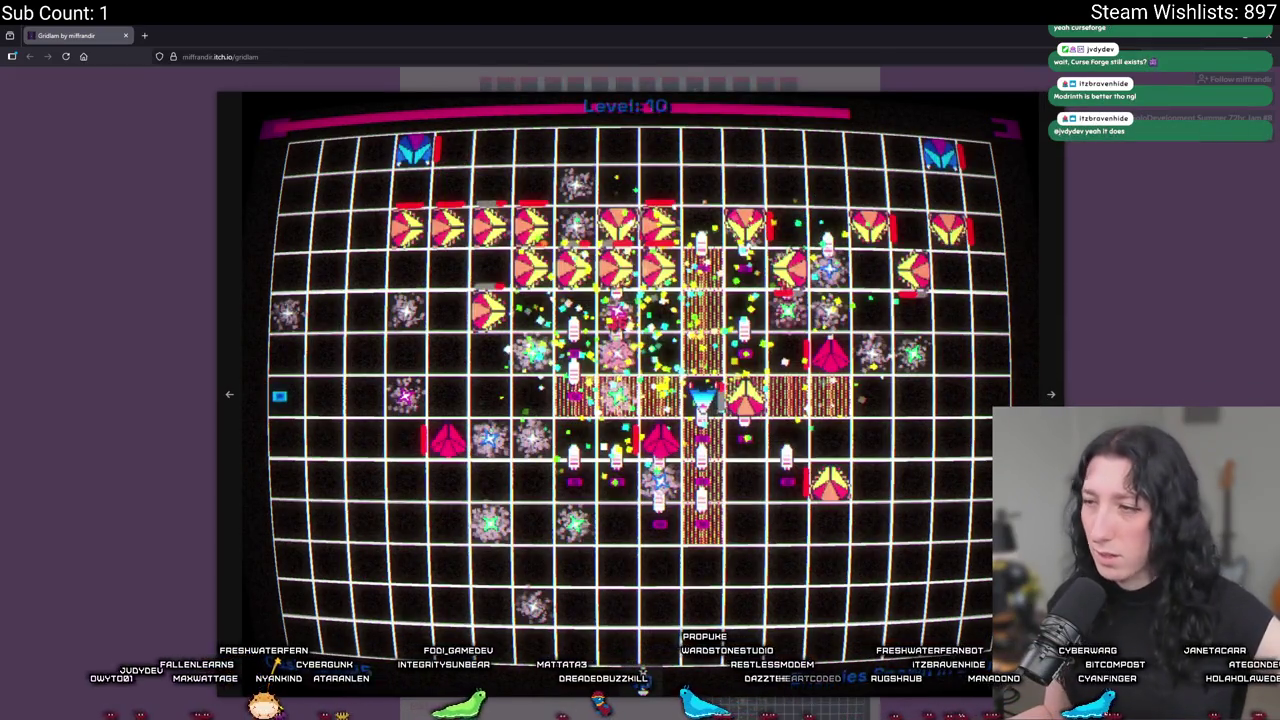
{"action": "left_click", "coordinate": [1047, 395]}
{"action": "left_click", "coordinate": [1103, 385]}
Scroll to the comments, return from the login page, and launch the embedded Gridlam game.
{"action": "scroll", "coordinate": [1103, 385], "scroll_direction": "down", "scroll_amount": 10}
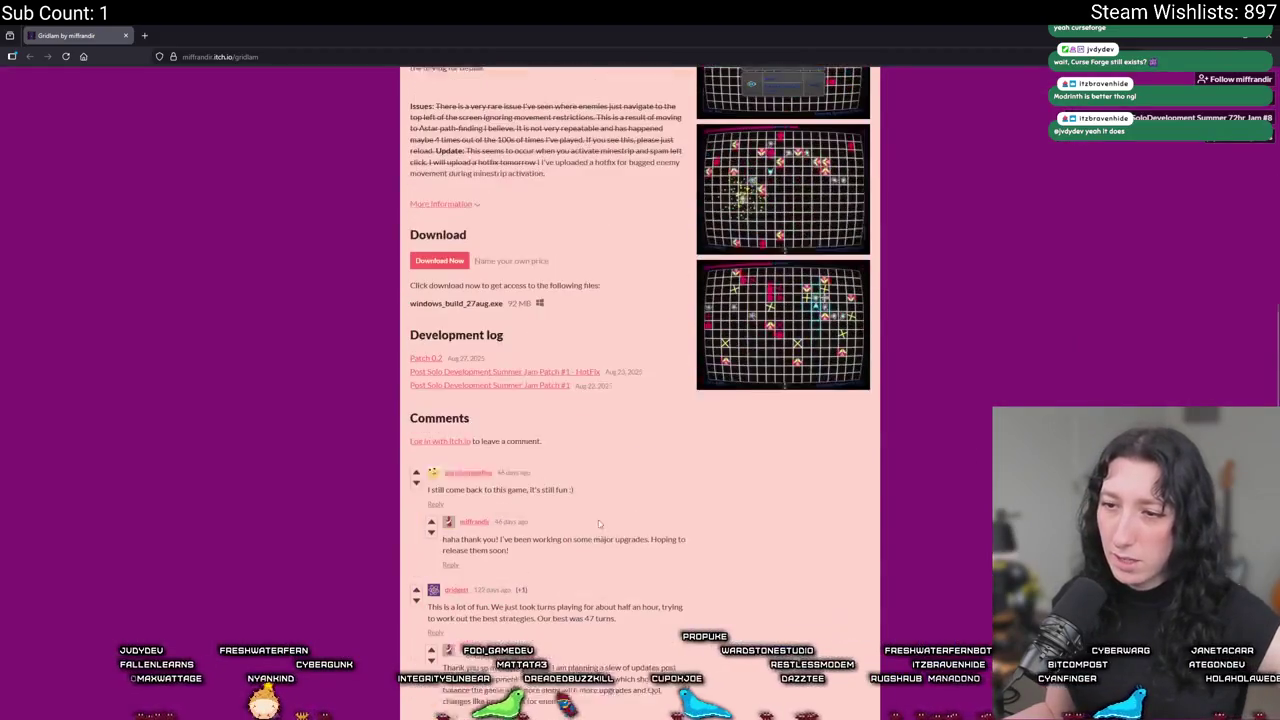
{"action": "scroll", "coordinate": [1103, 385], "scroll_direction": "down", "scroll_amount": 2}
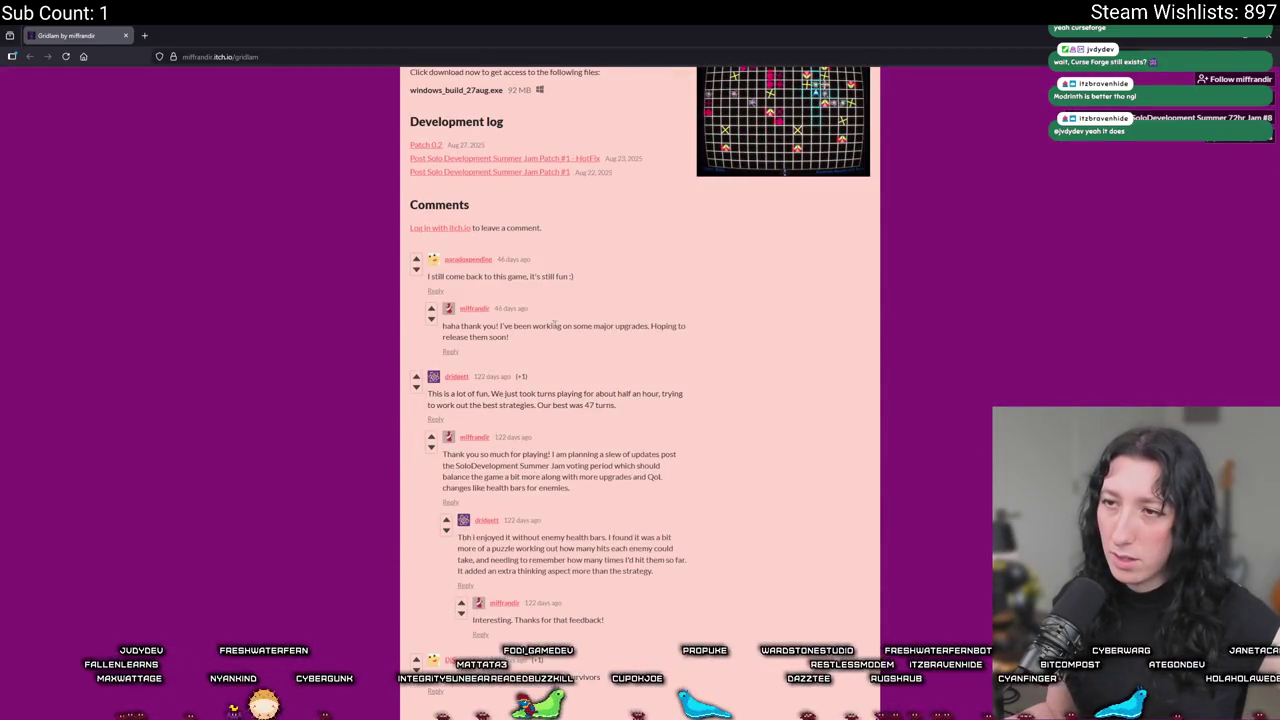
{"action": "left_click", "coordinate": [416, 262]}
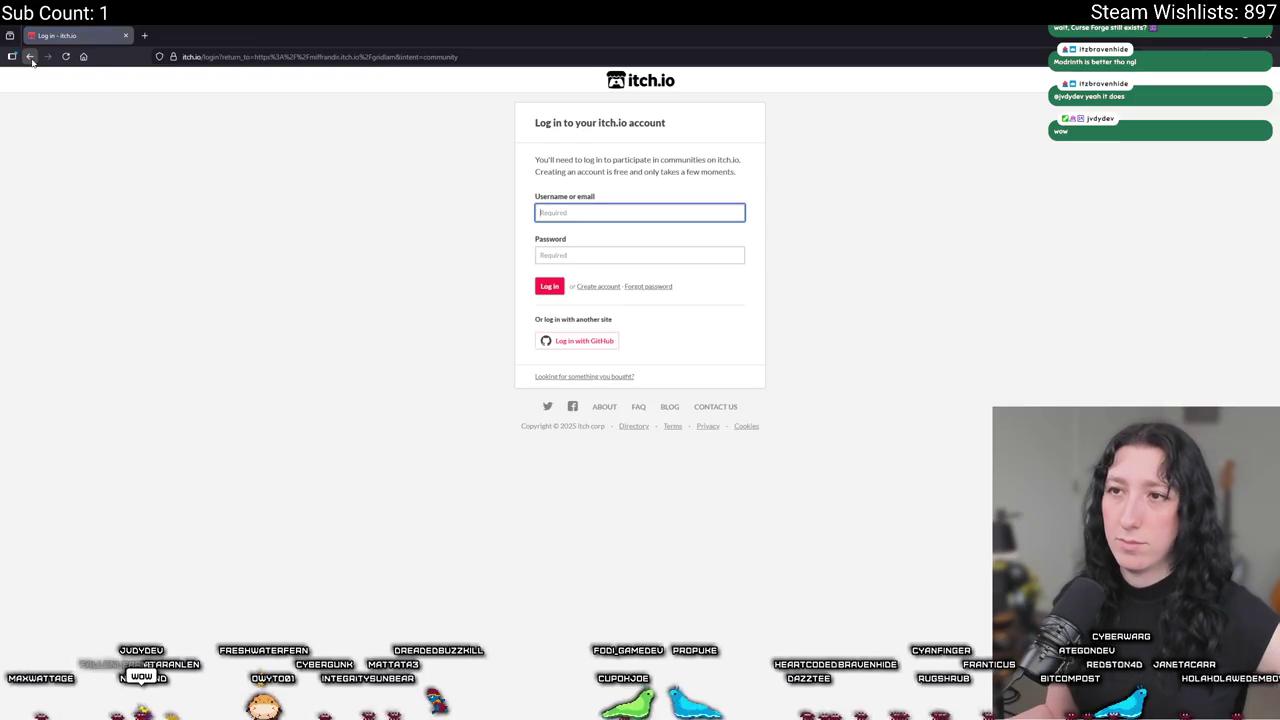
{"action": "left_click", "coordinate": [29, 56]}
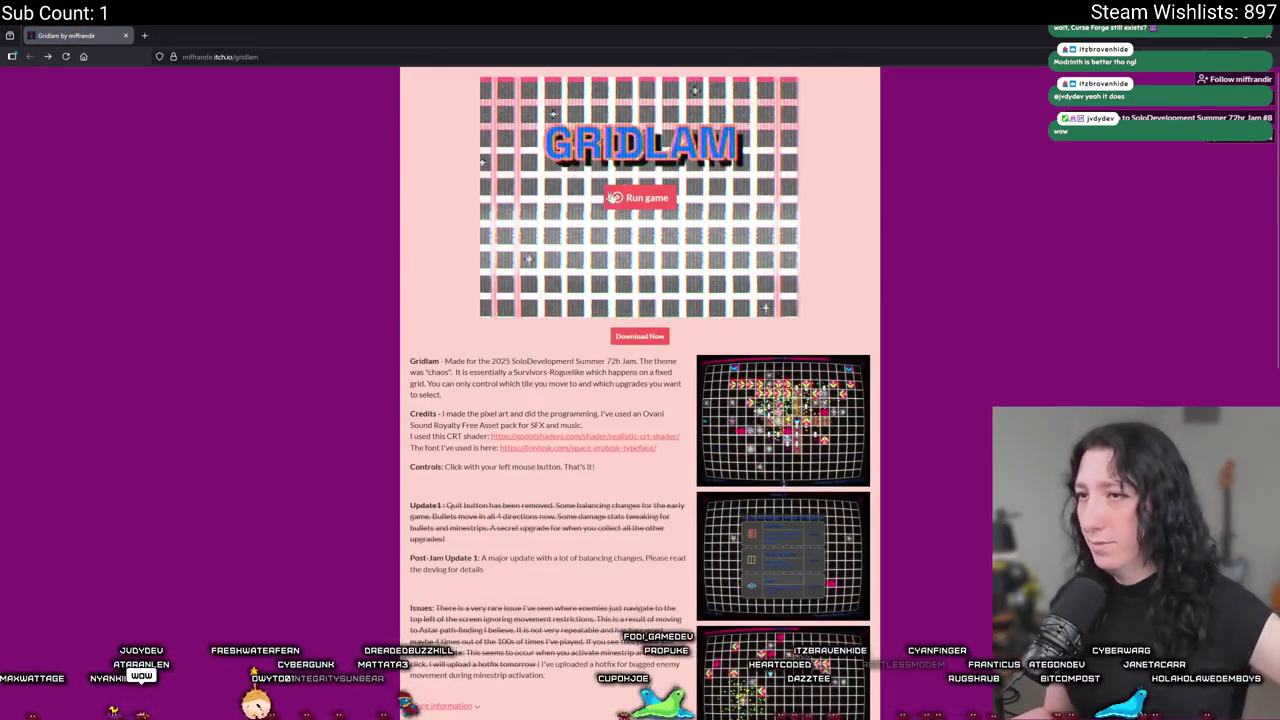
{"action": "left_click", "coordinate": [635, 200]}
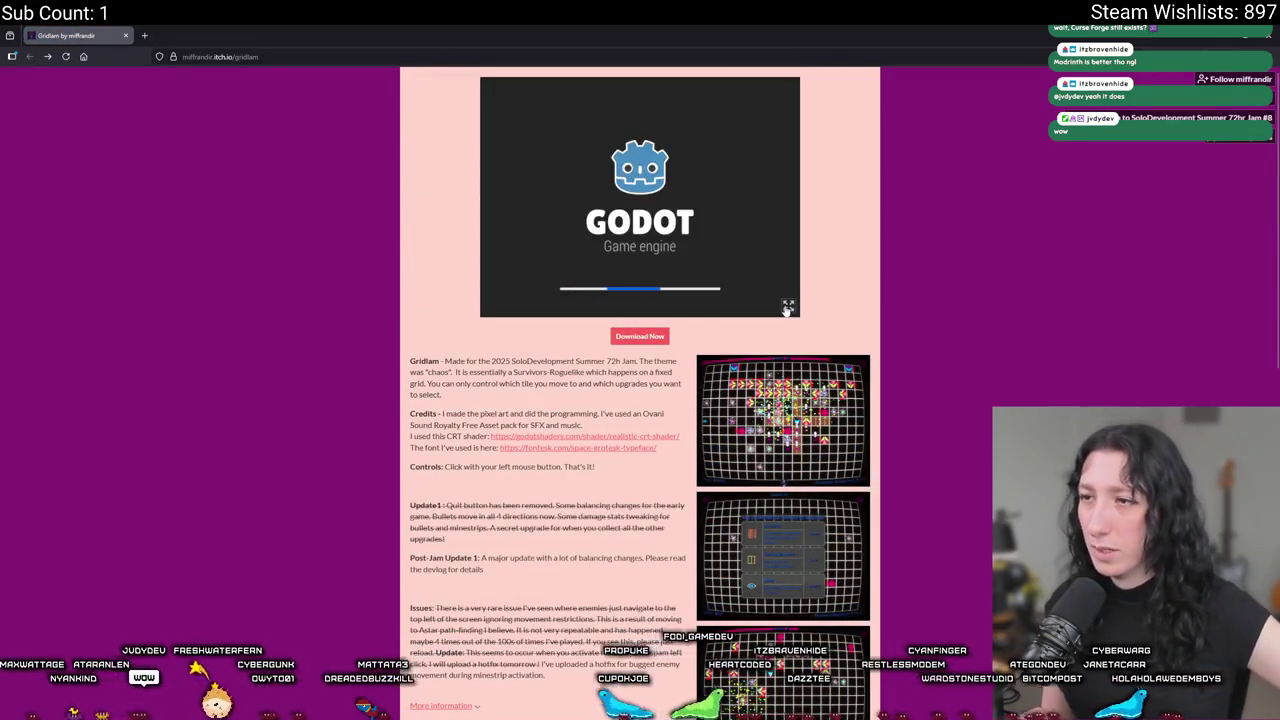
Put Gridlam in full screen and display its How-To panel.
{"action": "left_click", "coordinate": [787, 305]}
{"action": "key", "text": "Escape"}
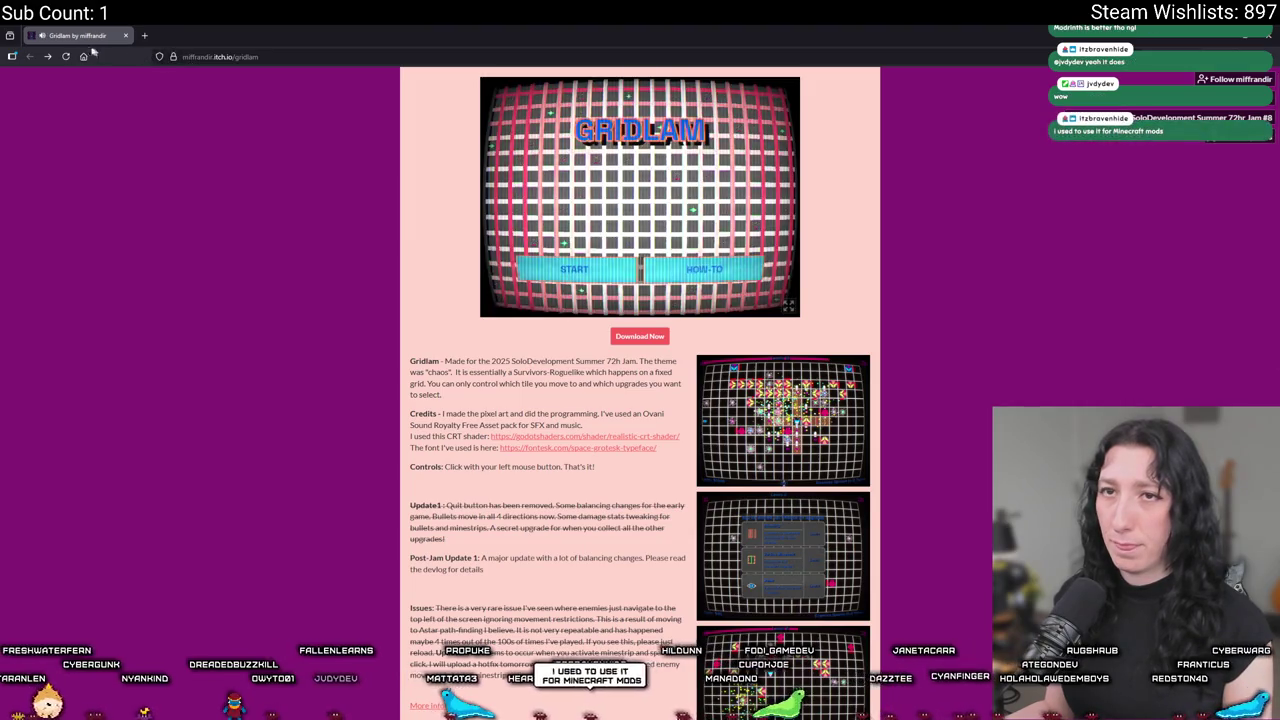
{"action": "left_click", "coordinate": [785, 308]}
{"action": "left_click", "coordinate": [830, 600]}
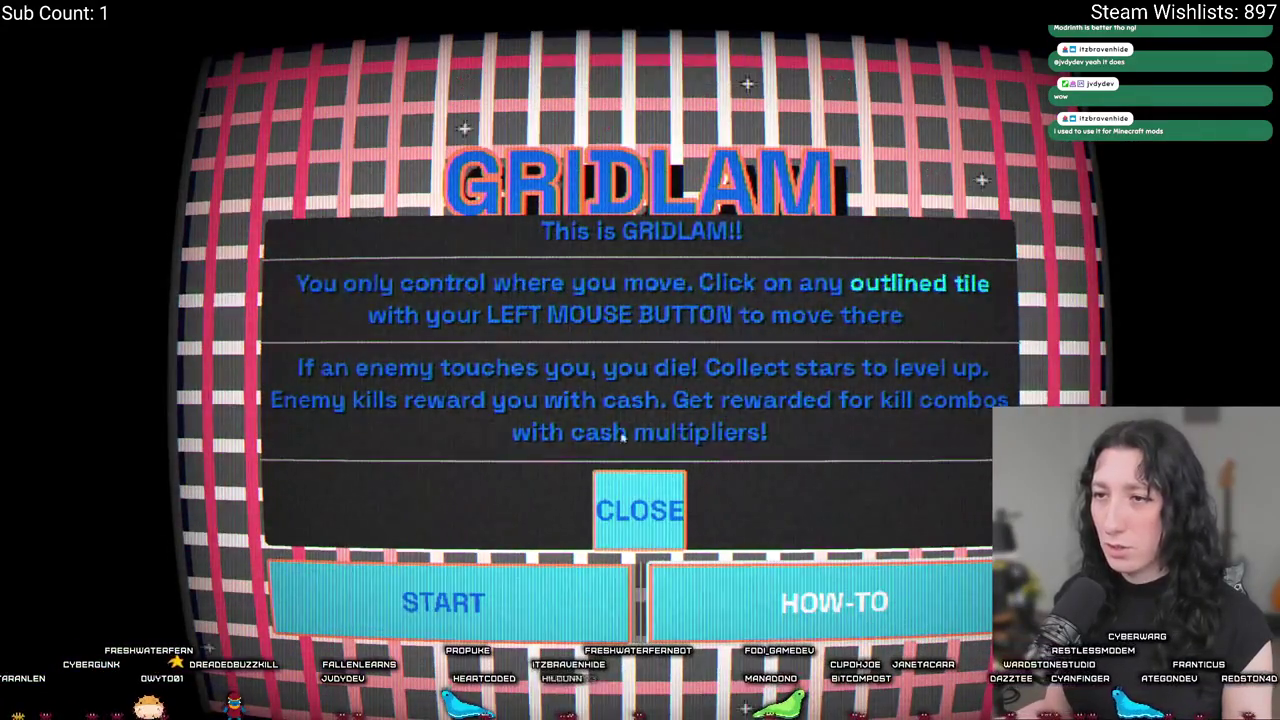
Close the How-To popup and start a new Gridlam run.
{"action": "left_click", "coordinate": [620, 508]}
{"action": "left_click", "coordinate": [640, 495]}
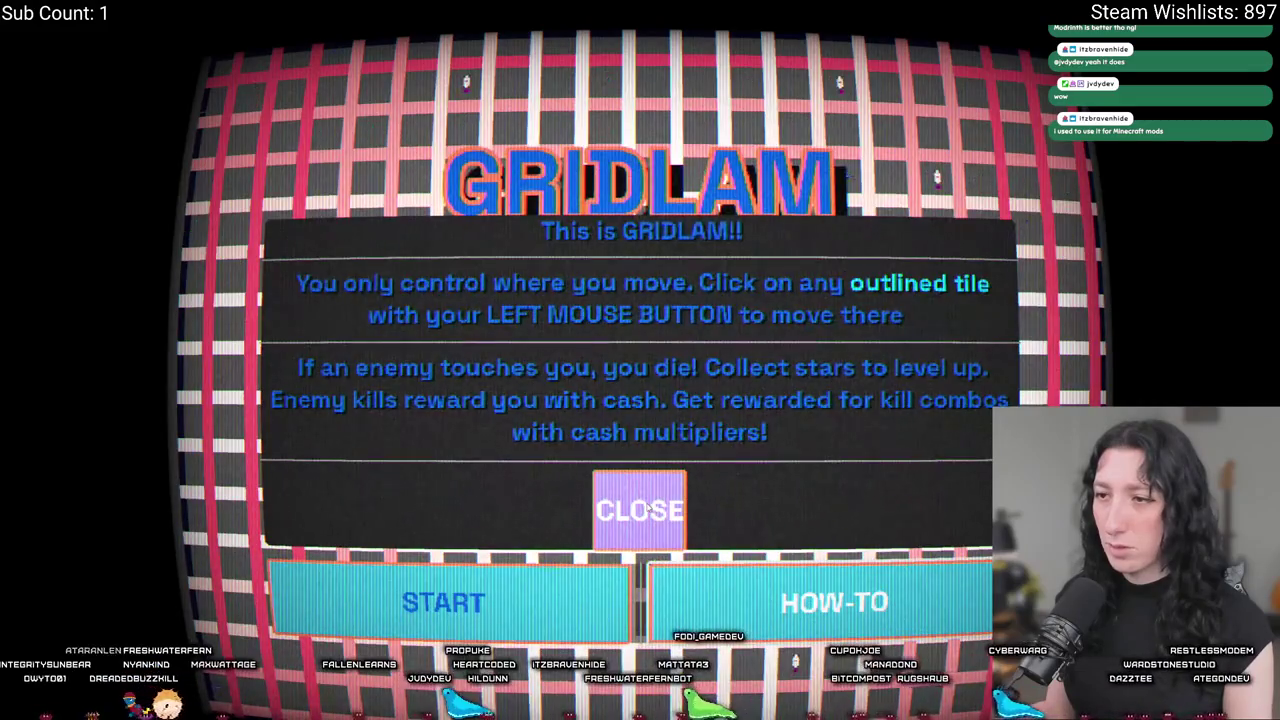
{"action": "left_click", "coordinate": [640, 510]}
{"action": "left_click", "coordinate": [574, 611]}
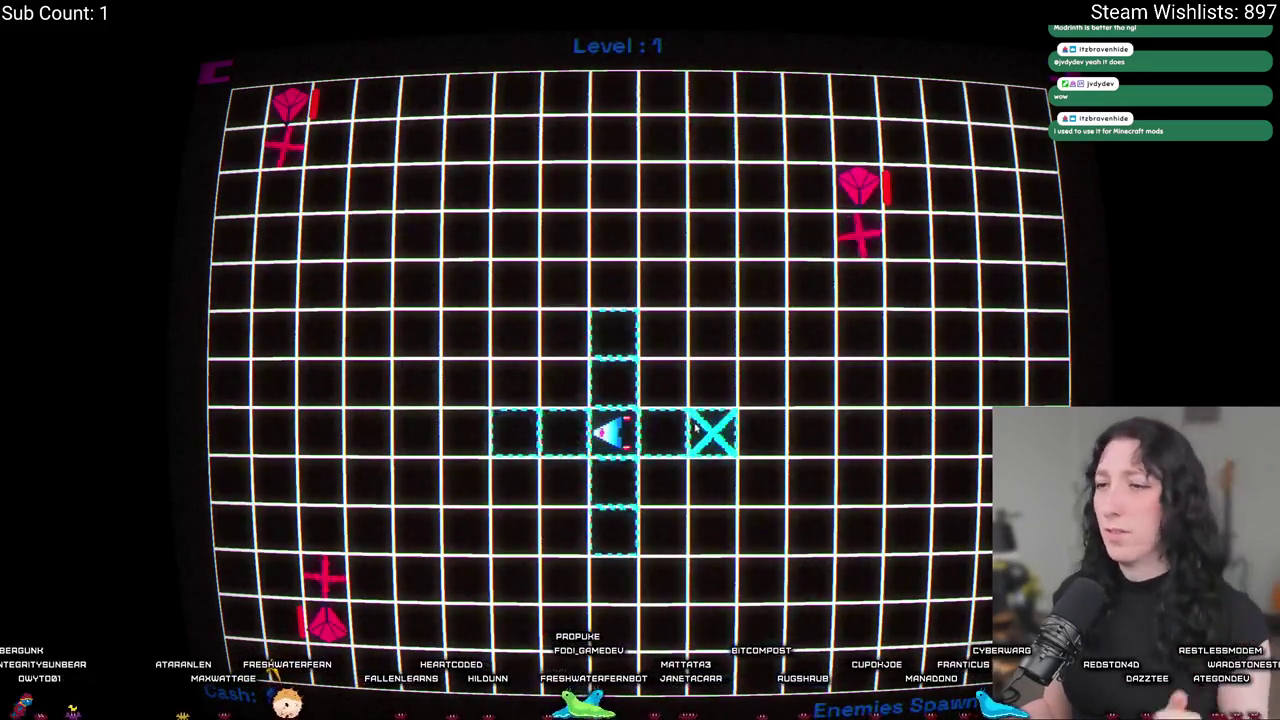
Move the ship around the grid, attacking the enemy above it and repositioning.
{"action": "left_click", "coordinate": [710, 432]}
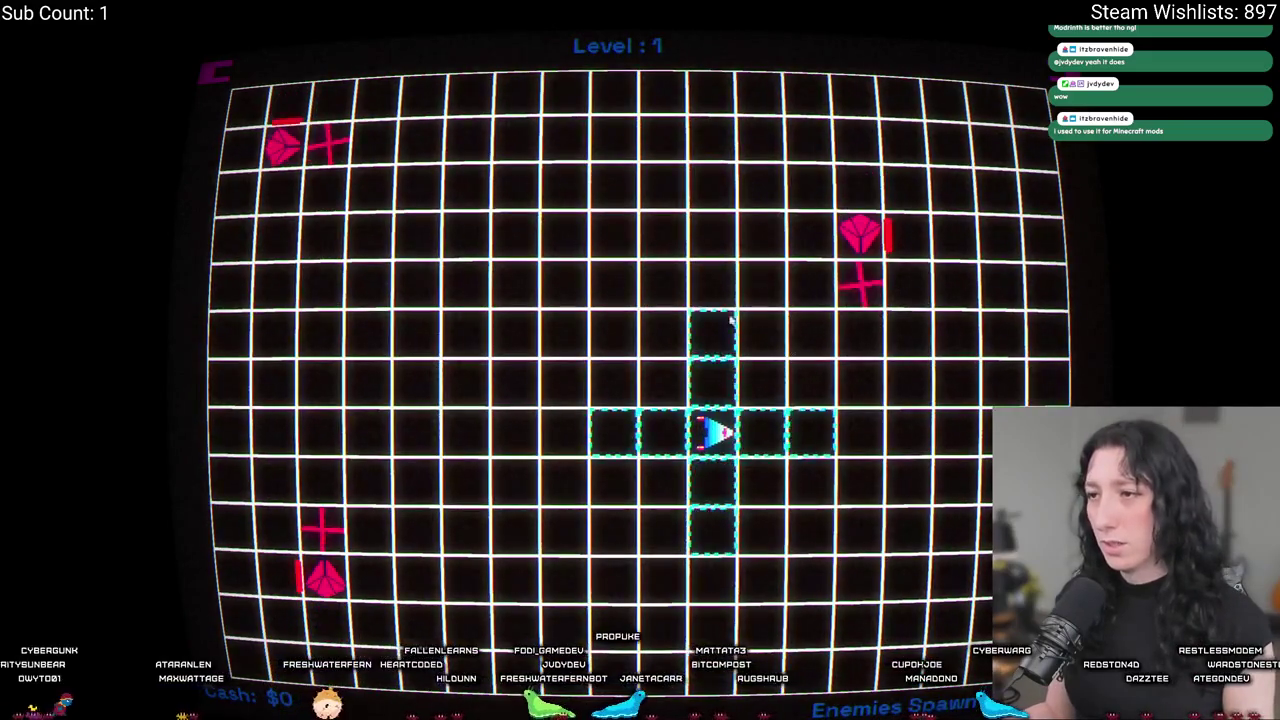
{"action": "left_click", "coordinate": [712, 480]}
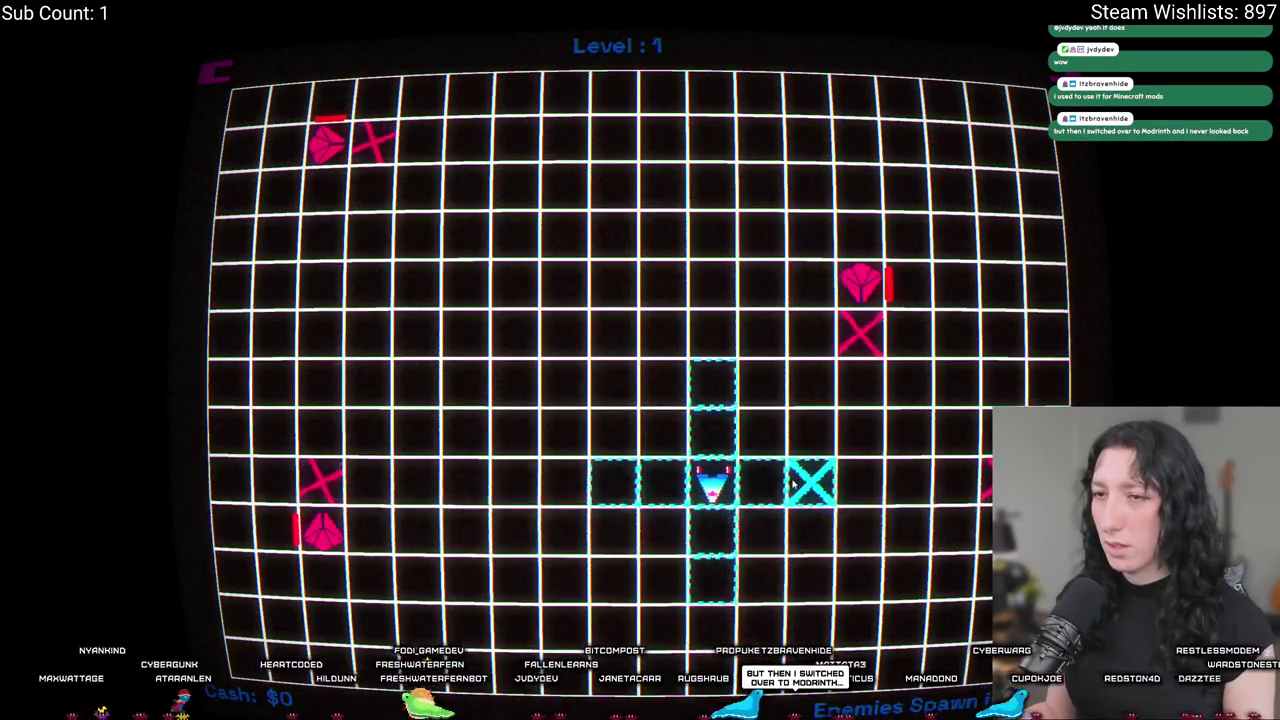
{"action": "left_click", "coordinate": [800, 483]}
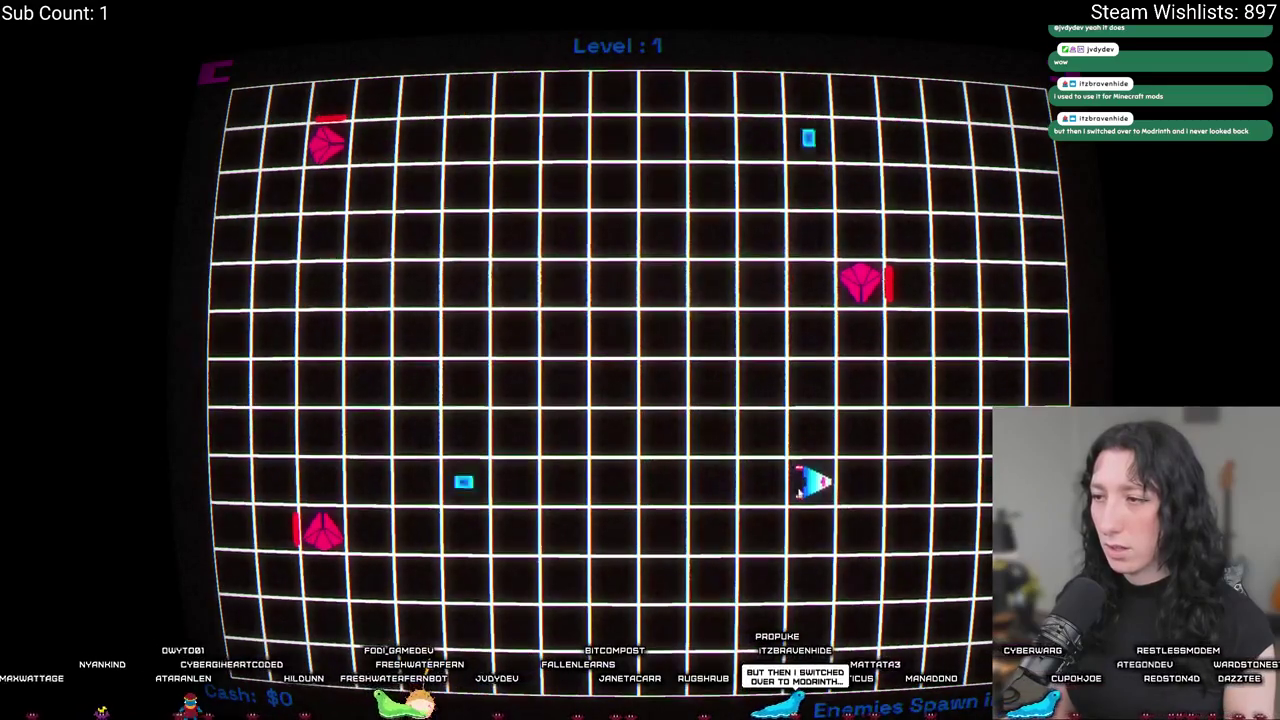
{"action": "left_click", "coordinate": [862, 483]}
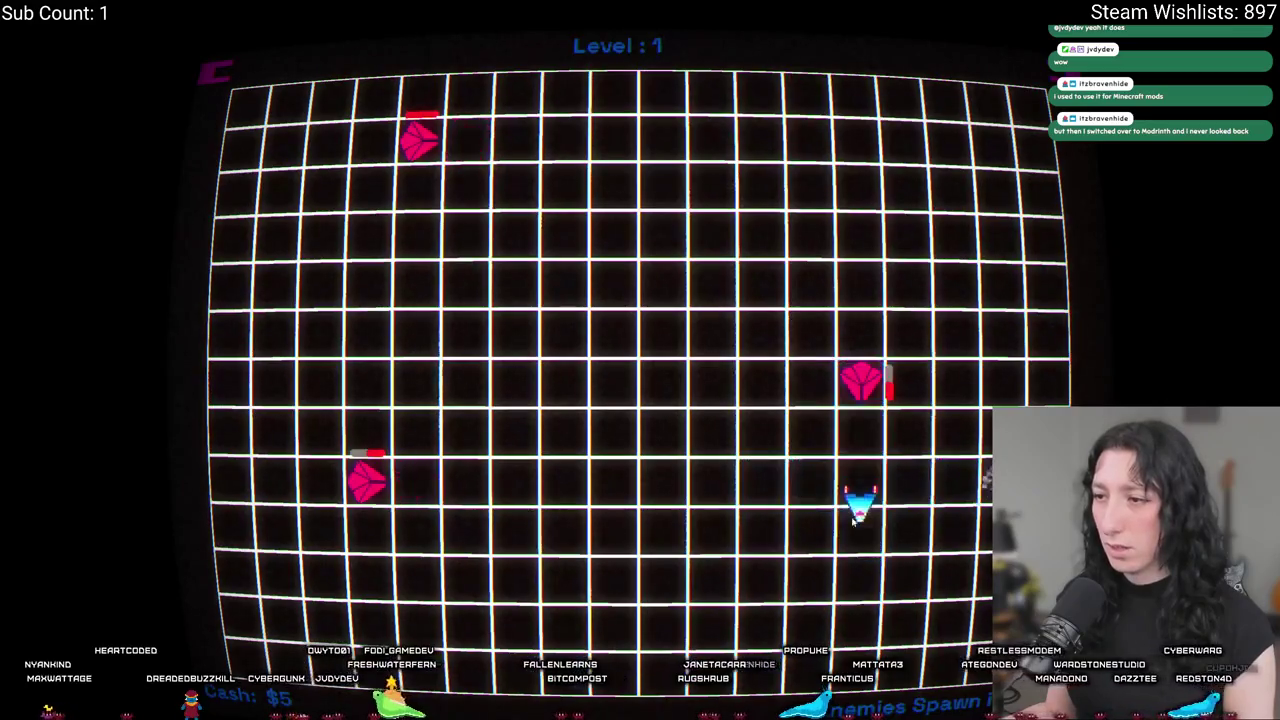
{"action": "left_click", "coordinate": [855, 521]}
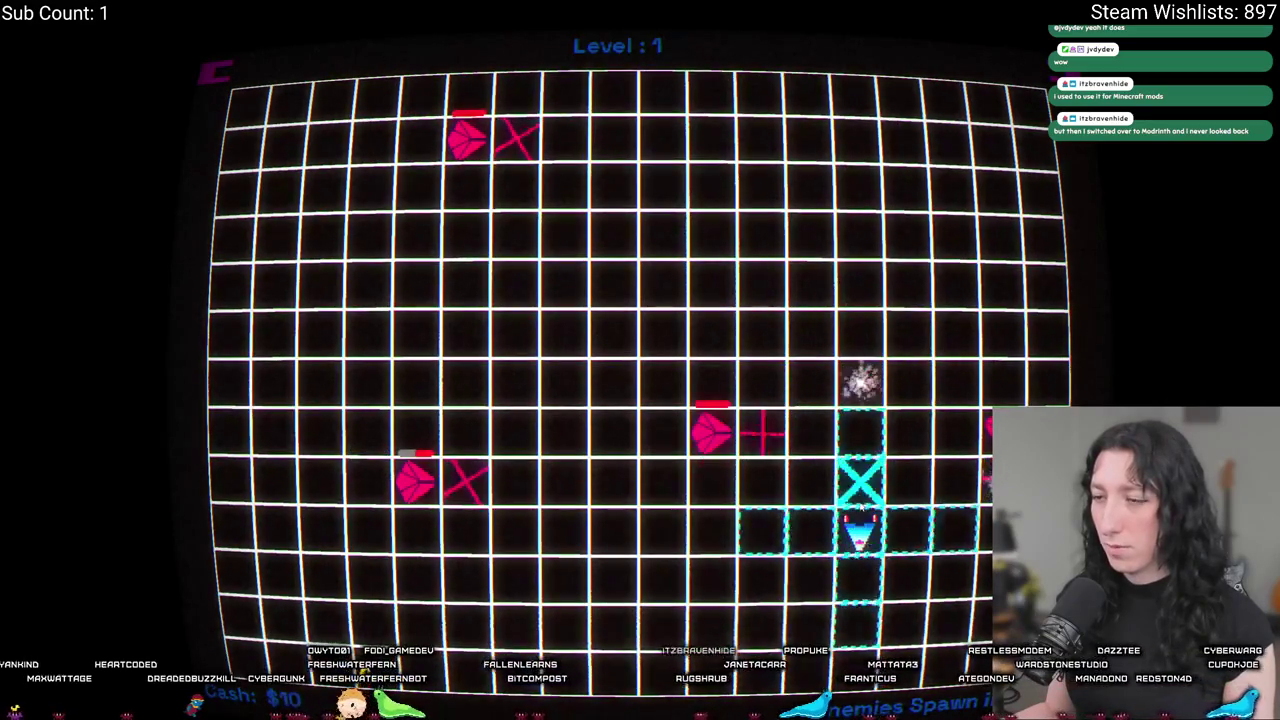
{"action": "left_click", "coordinate": [860, 482]}
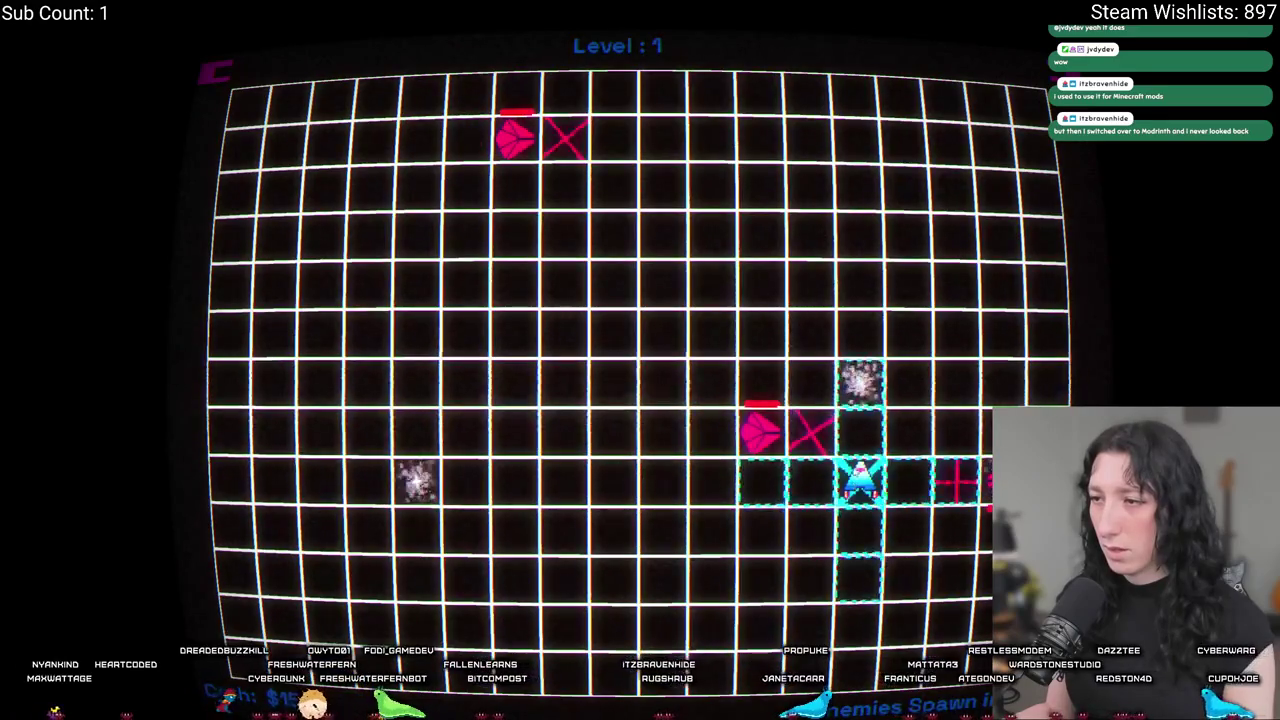
{"action": "left_click", "coordinate": [908, 482]}
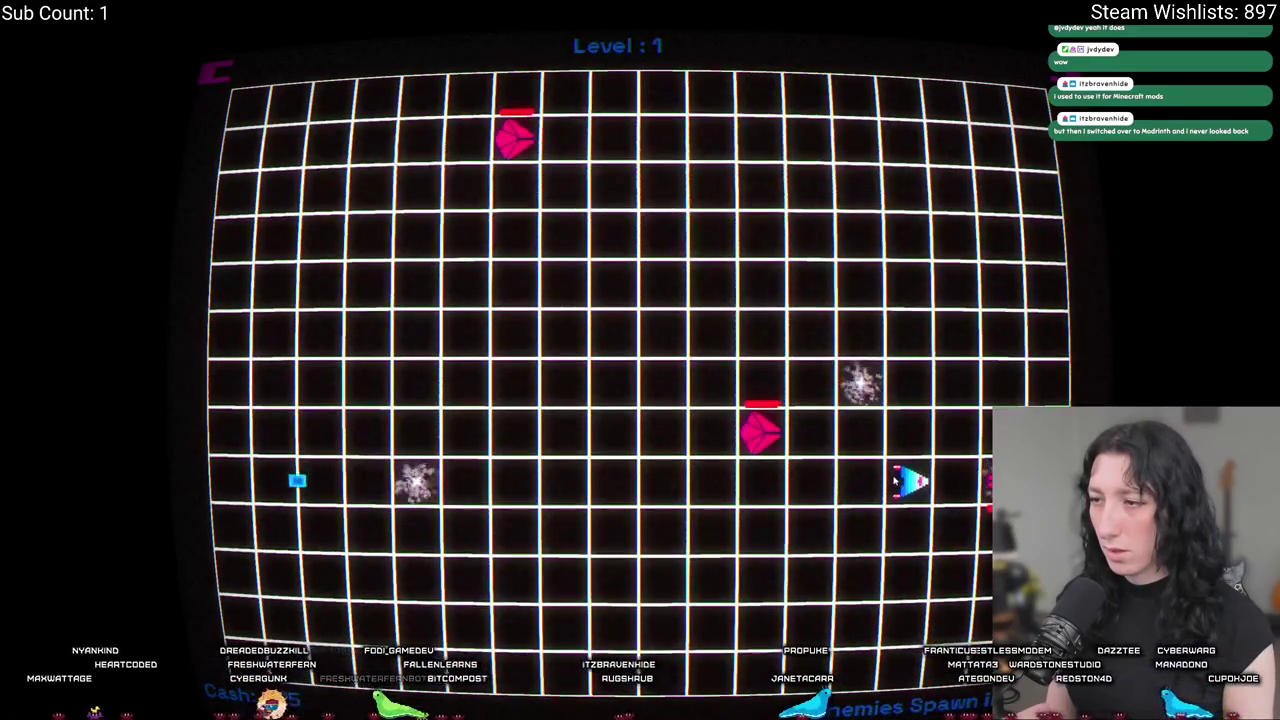
{"action": "left_click", "coordinate": [910, 440]}
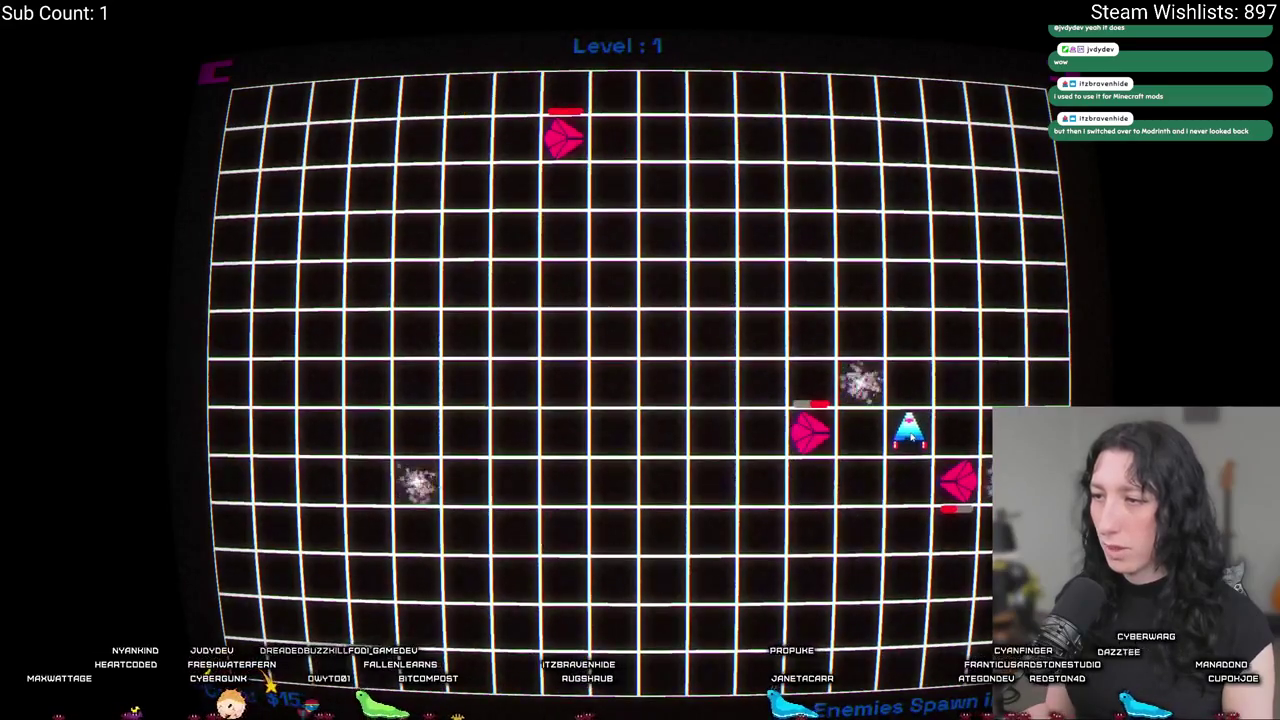
{"action": "left_click", "coordinate": [908, 385]}
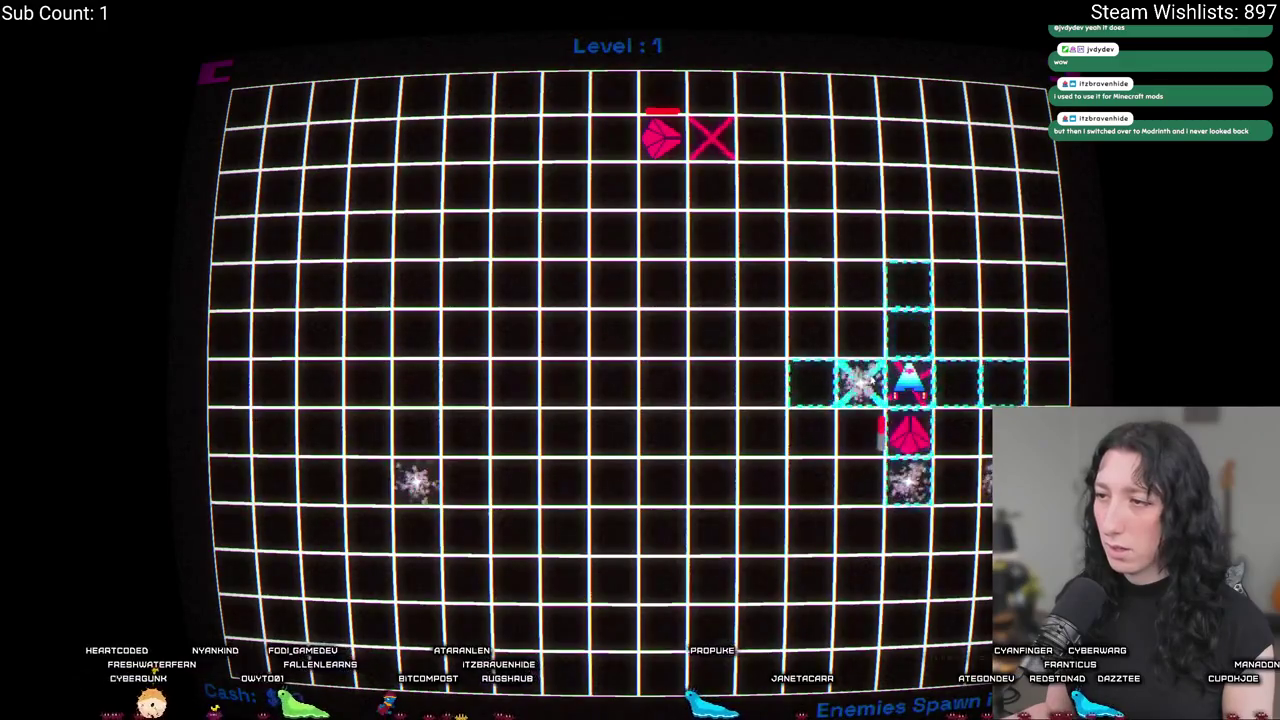
{"action": "left_click", "coordinate": [860, 383]}
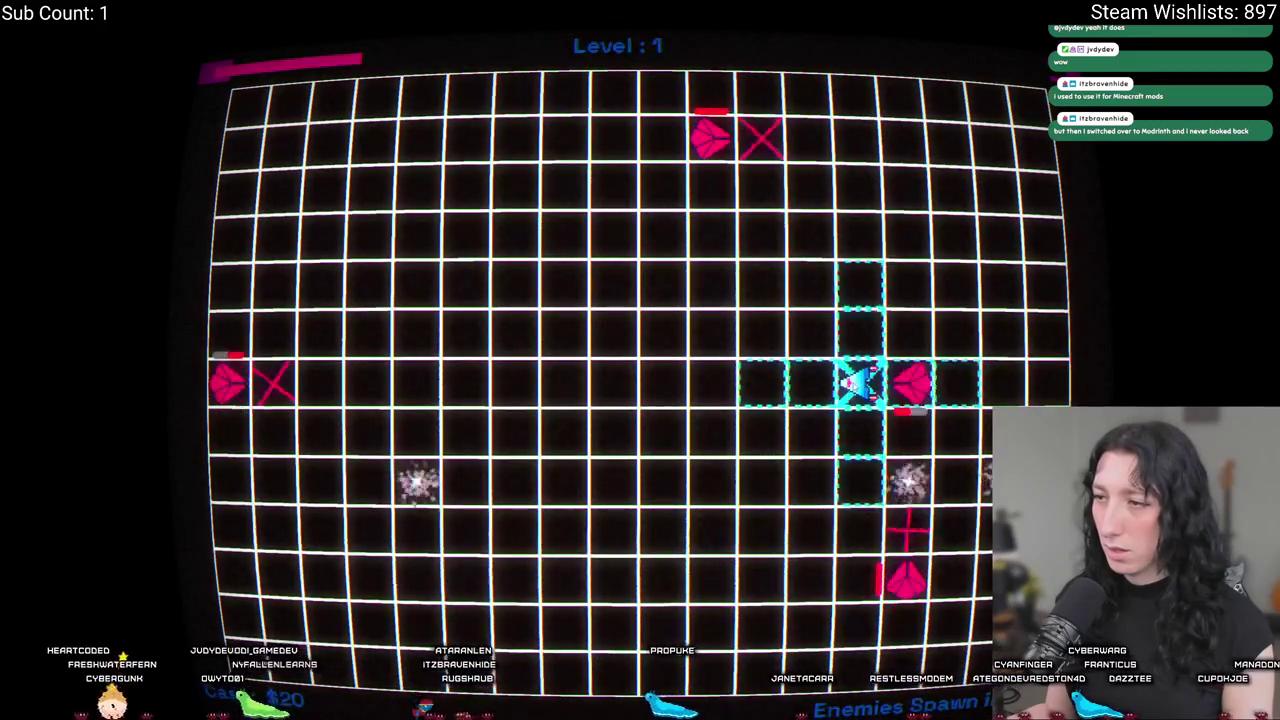
{"action": "left_click", "coordinate": [815, 385]}
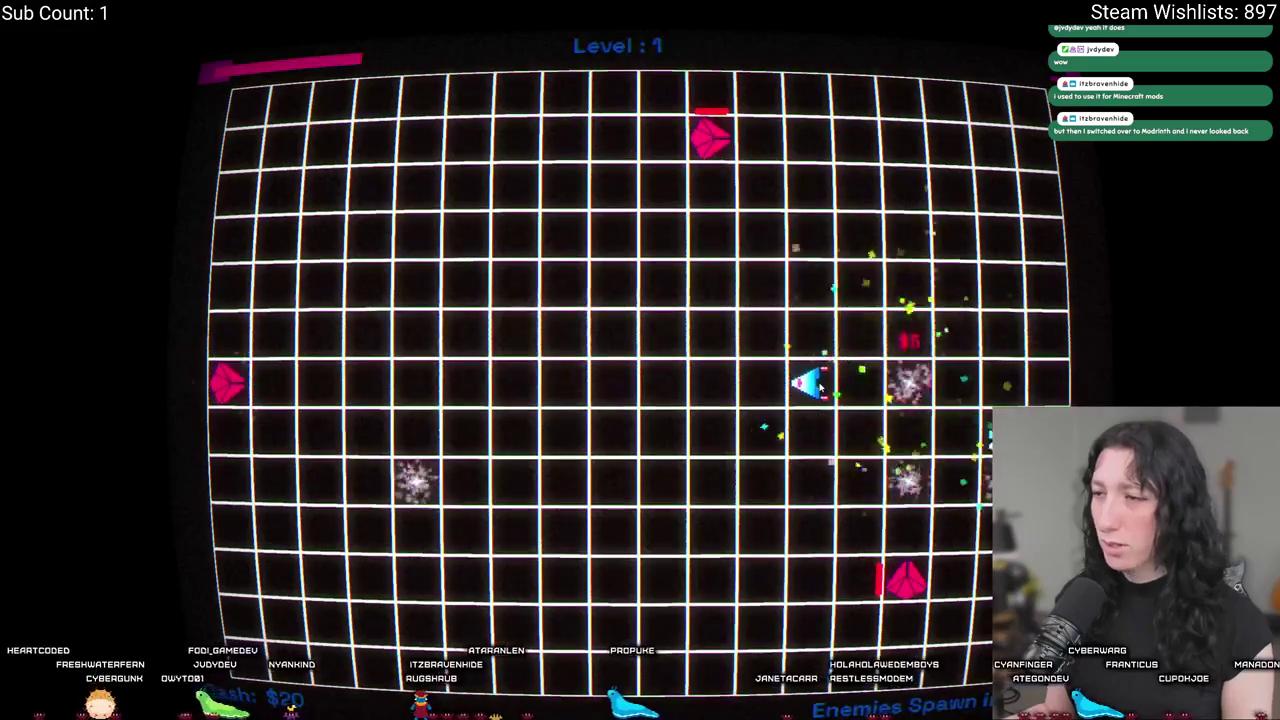
{"action": "left_click", "coordinate": [815, 385]}
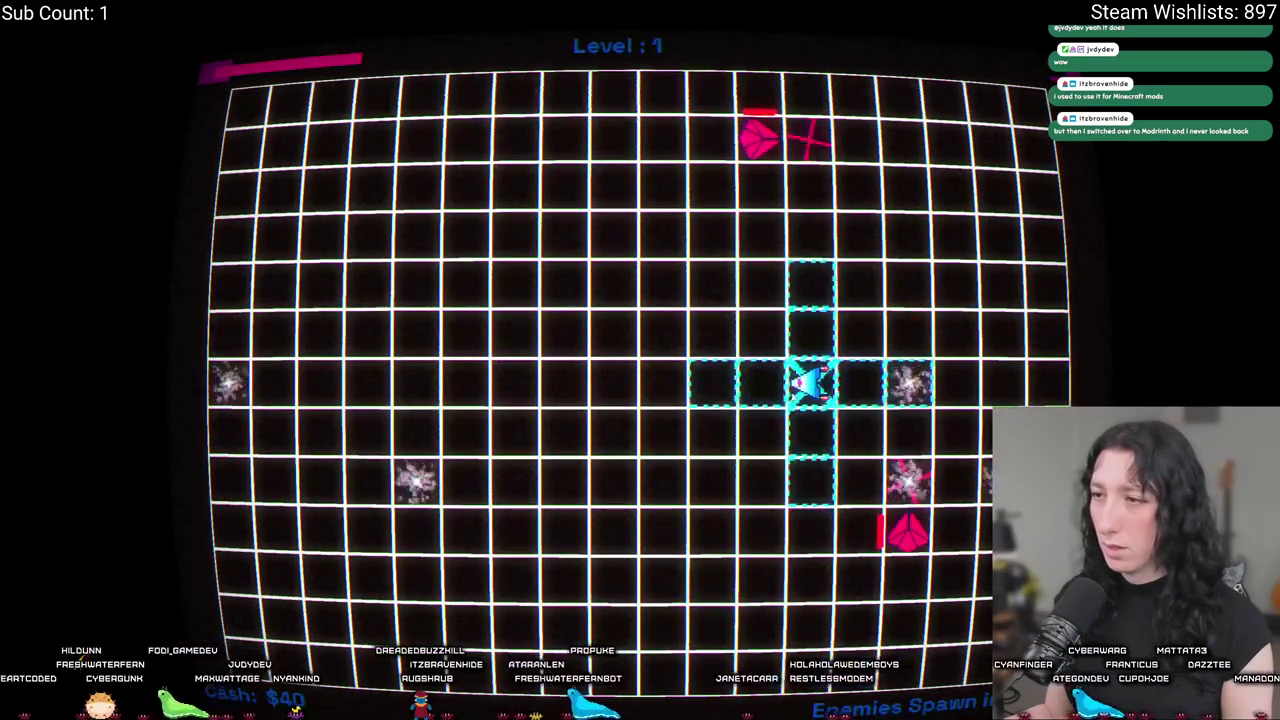
Keep maneuvering and firing at enemies until the Level 2 upgrade choice appears.
{"action": "left_click", "coordinate": [770, 390]}
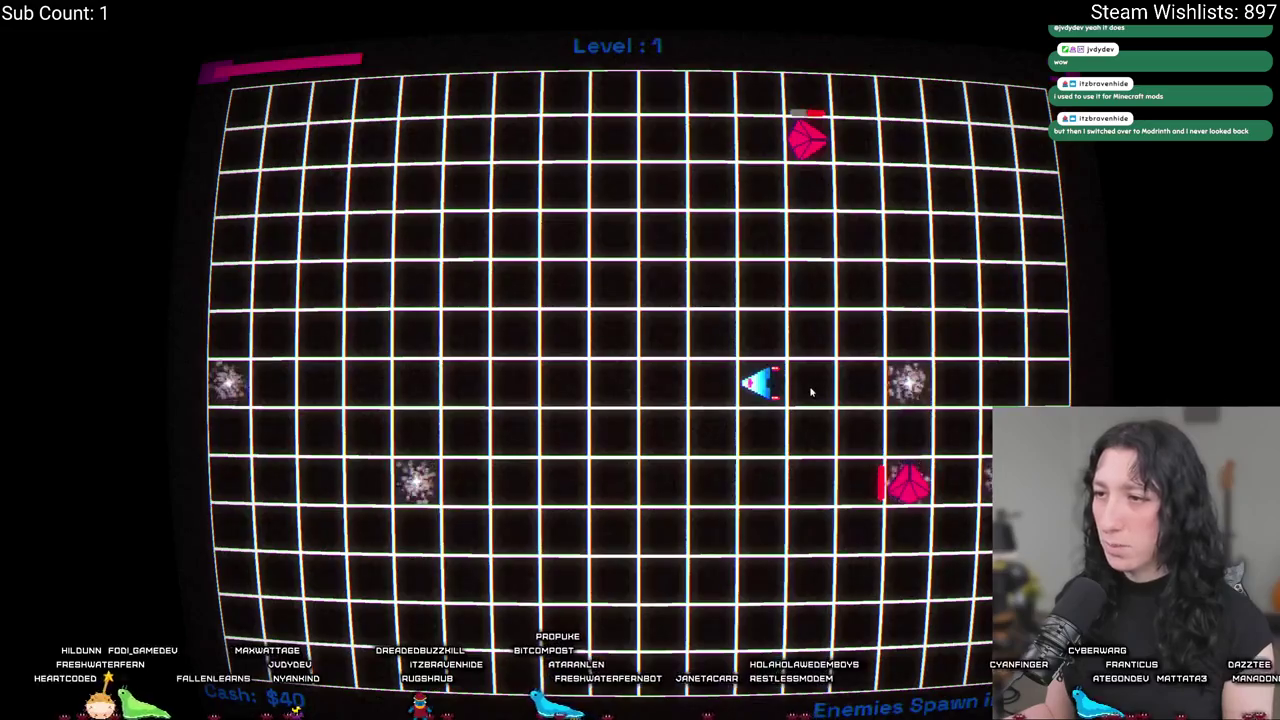
{"action": "left_click", "coordinate": [848, 380]}
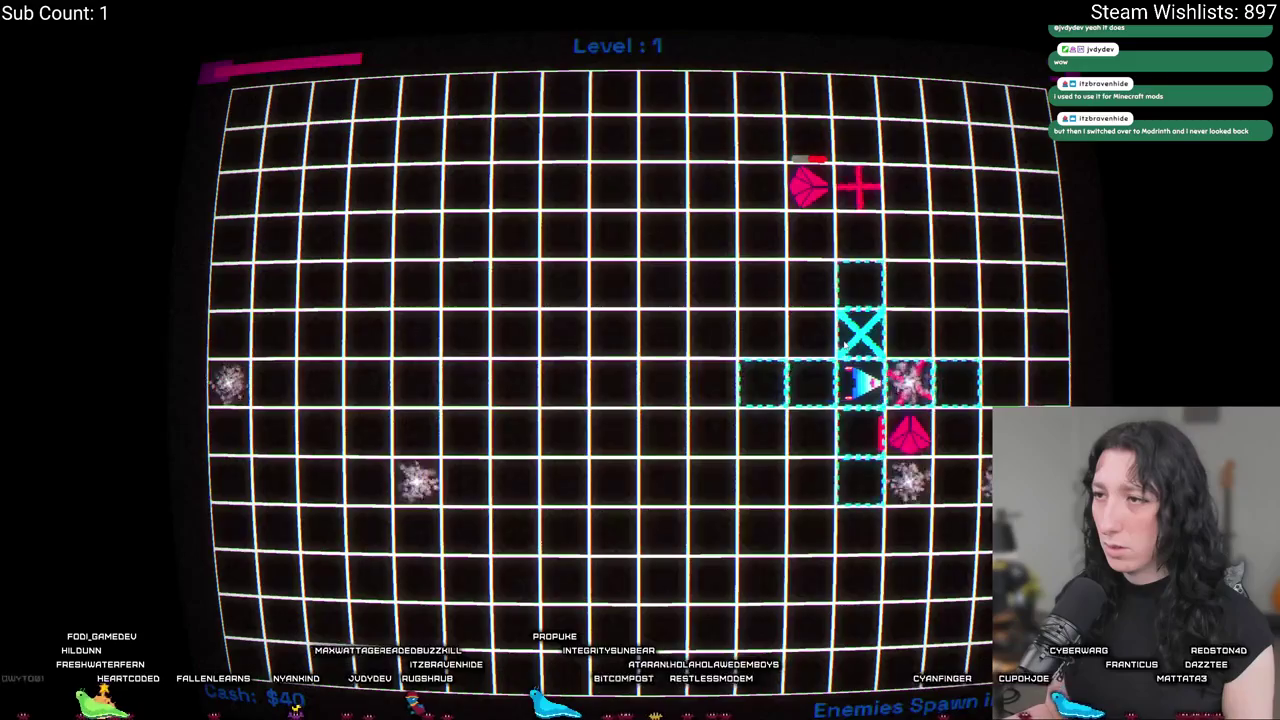
{"action": "left_click", "coordinate": [820, 386]}
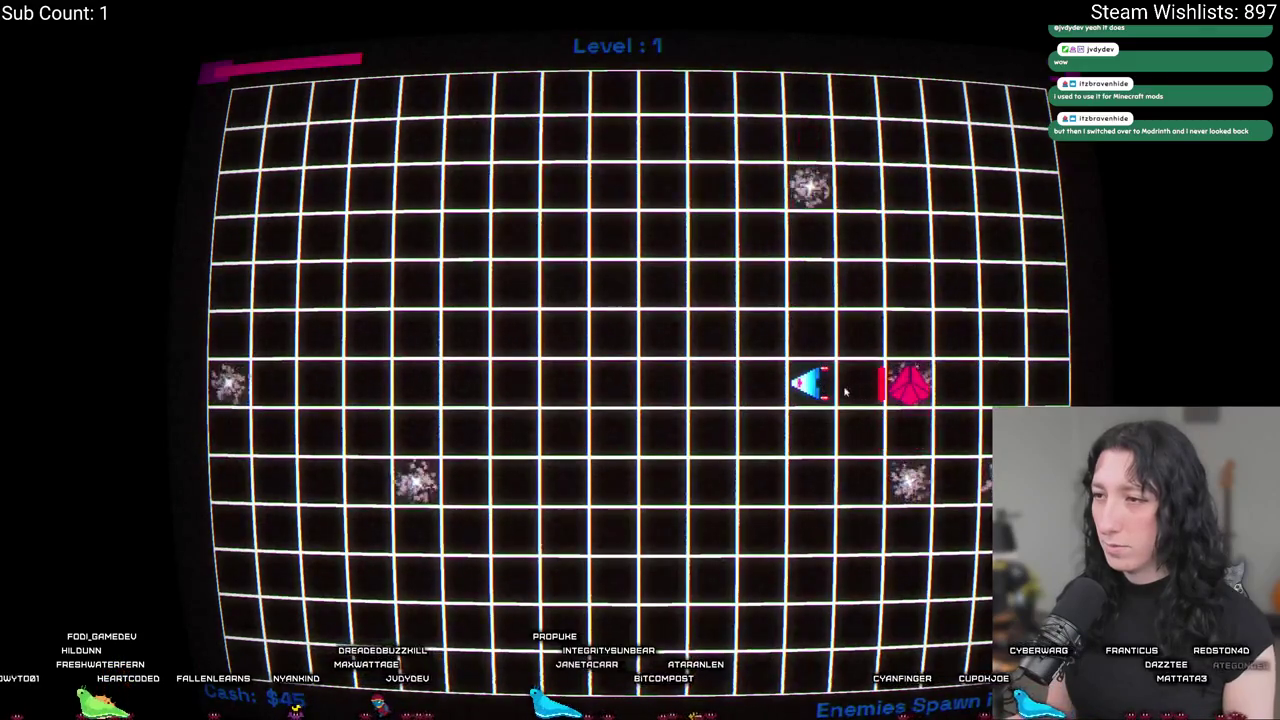
{"action": "left_click", "coordinate": [762, 384]}
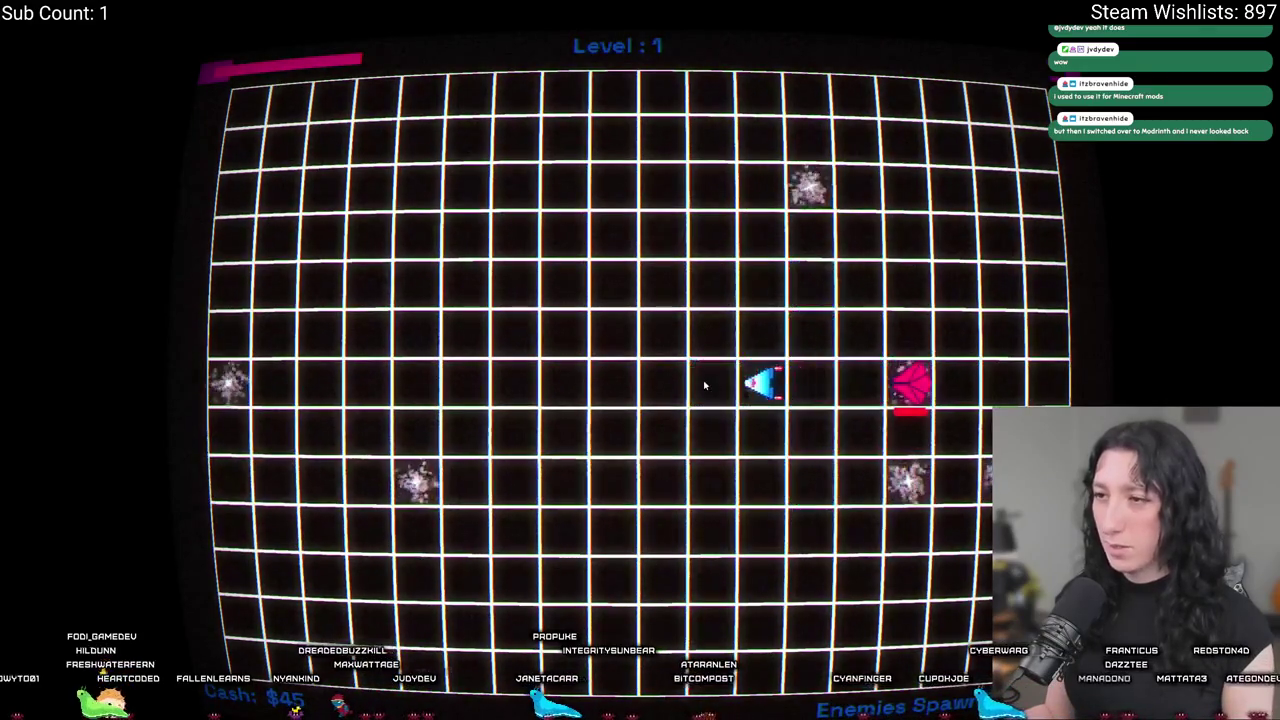
{"action": "left_click", "coordinate": [818, 386]}
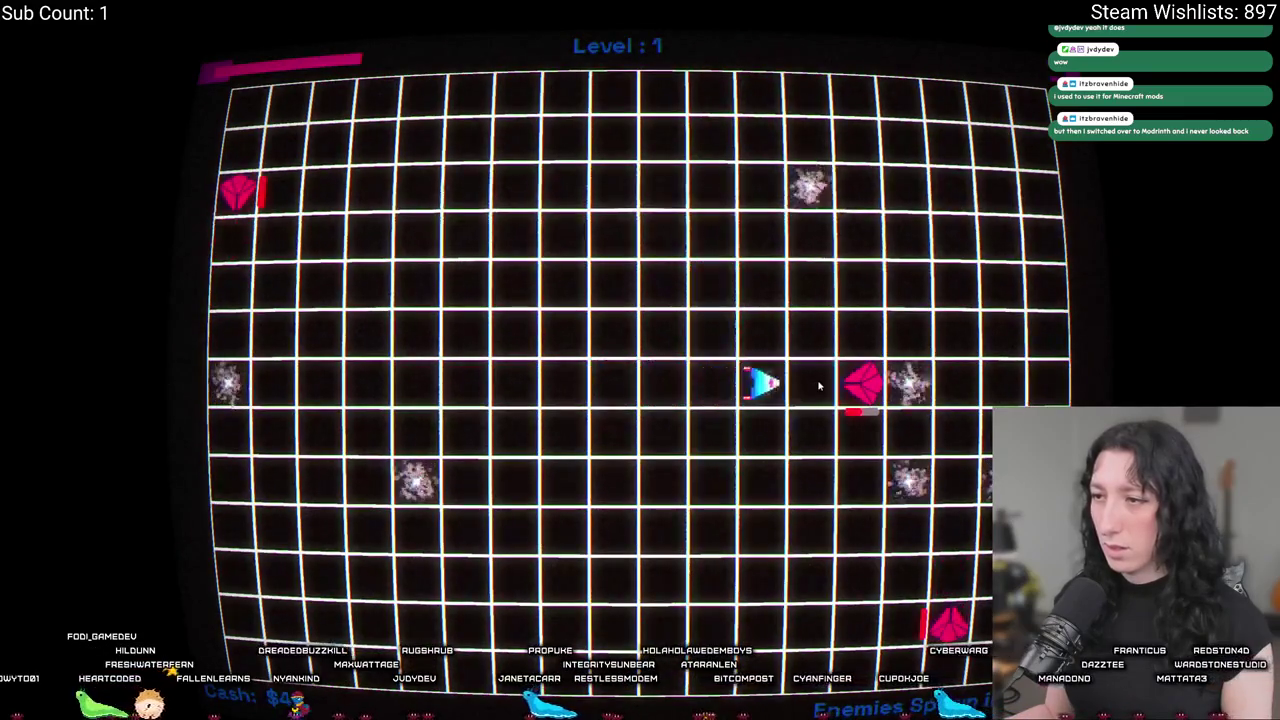
{"action": "left_click", "coordinate": [818, 386]}
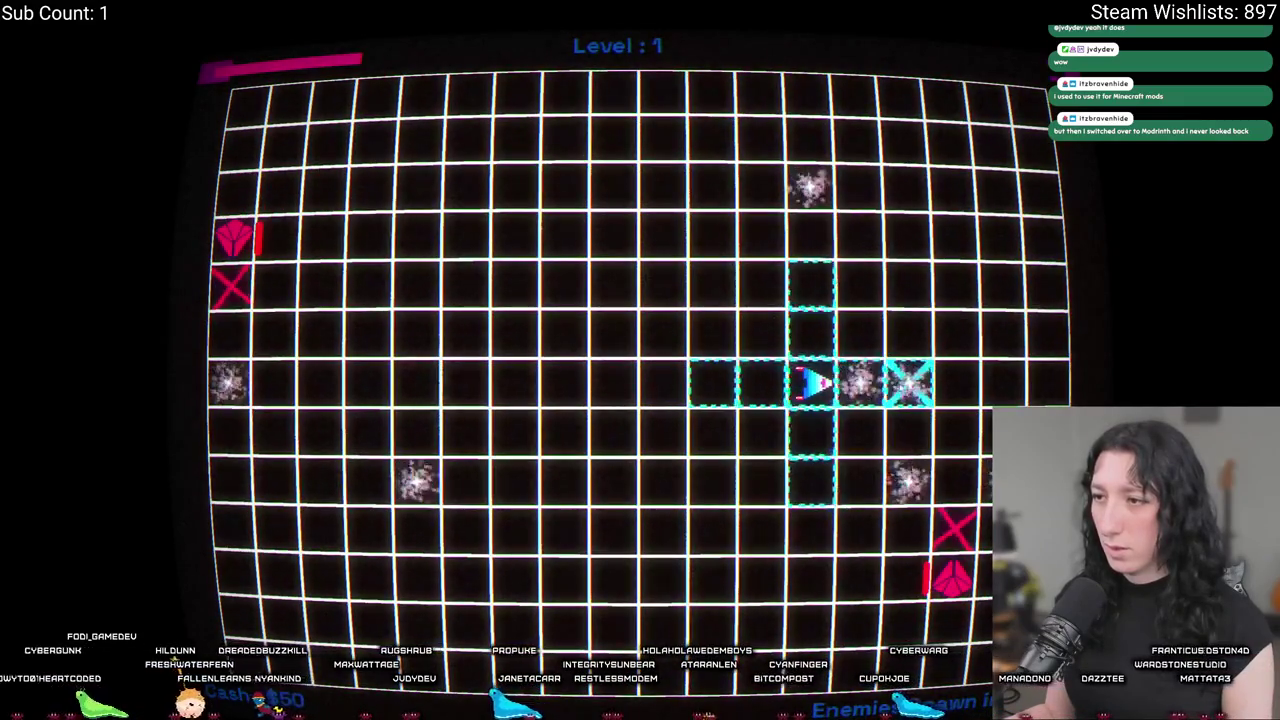
{"action": "left_click", "coordinate": [908, 383]}
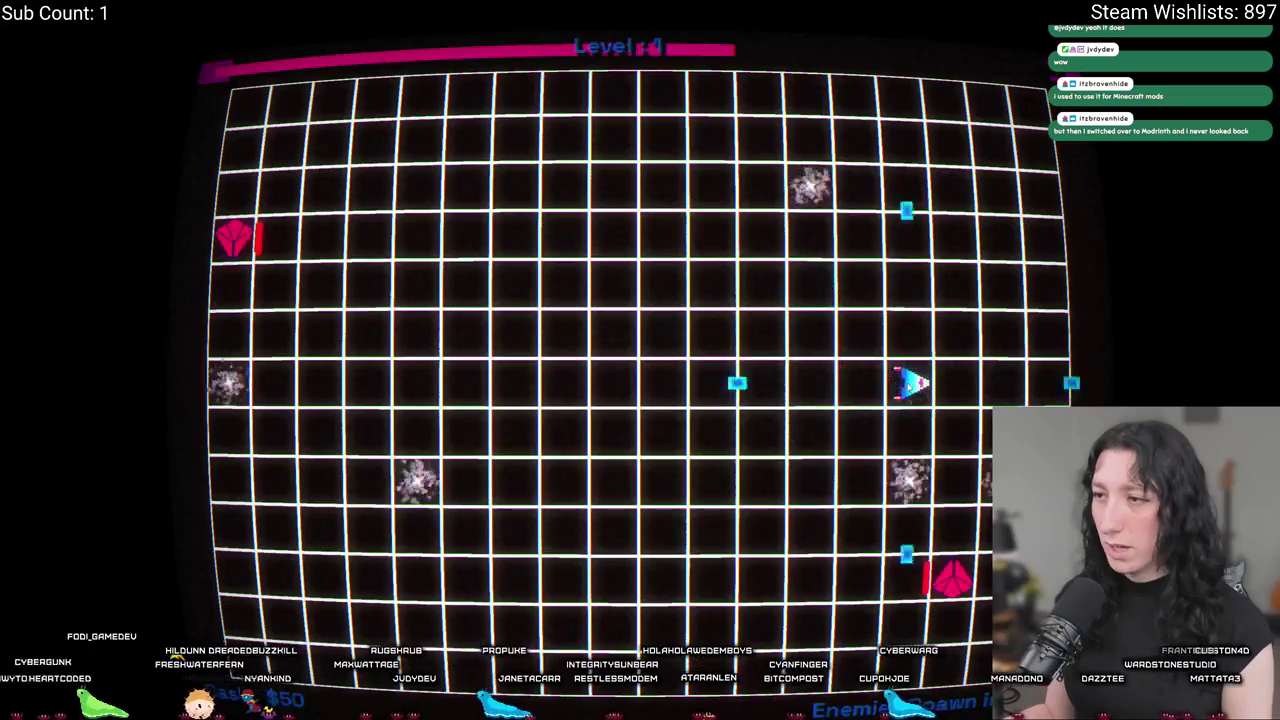
{"action": "left_click", "coordinate": [898, 483]}
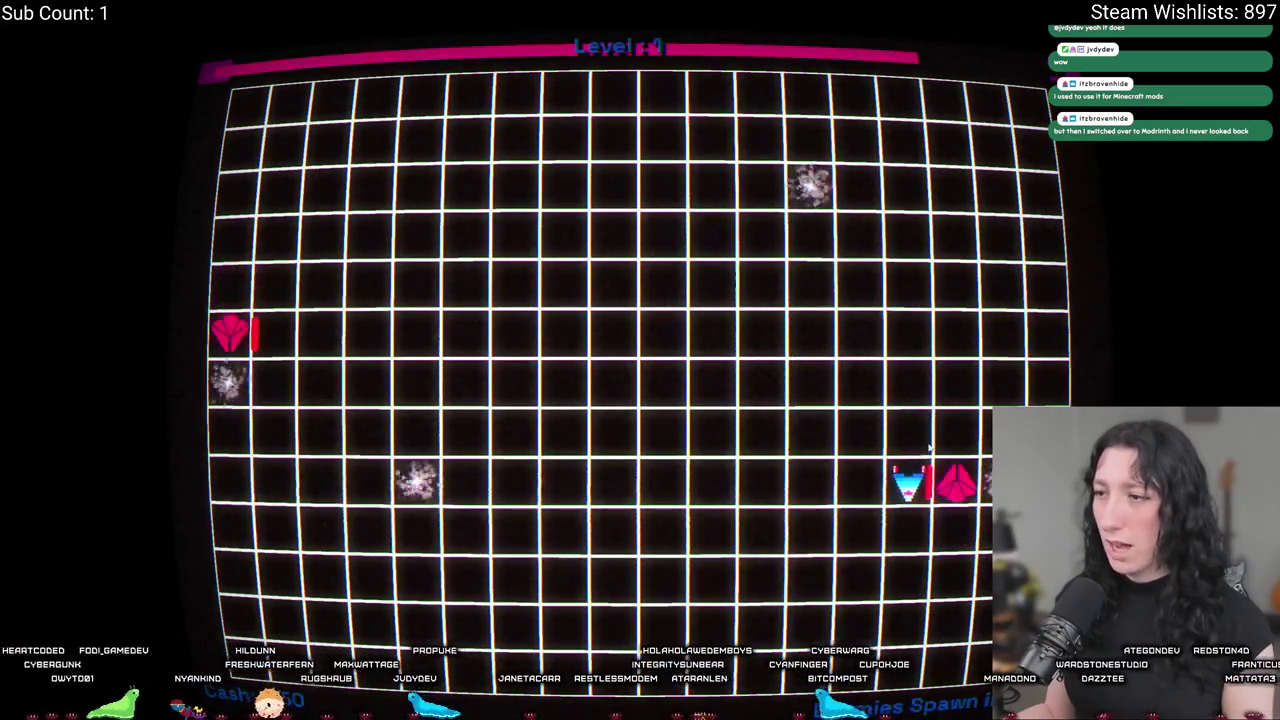
{"action": "left_click", "coordinate": [820, 480]}
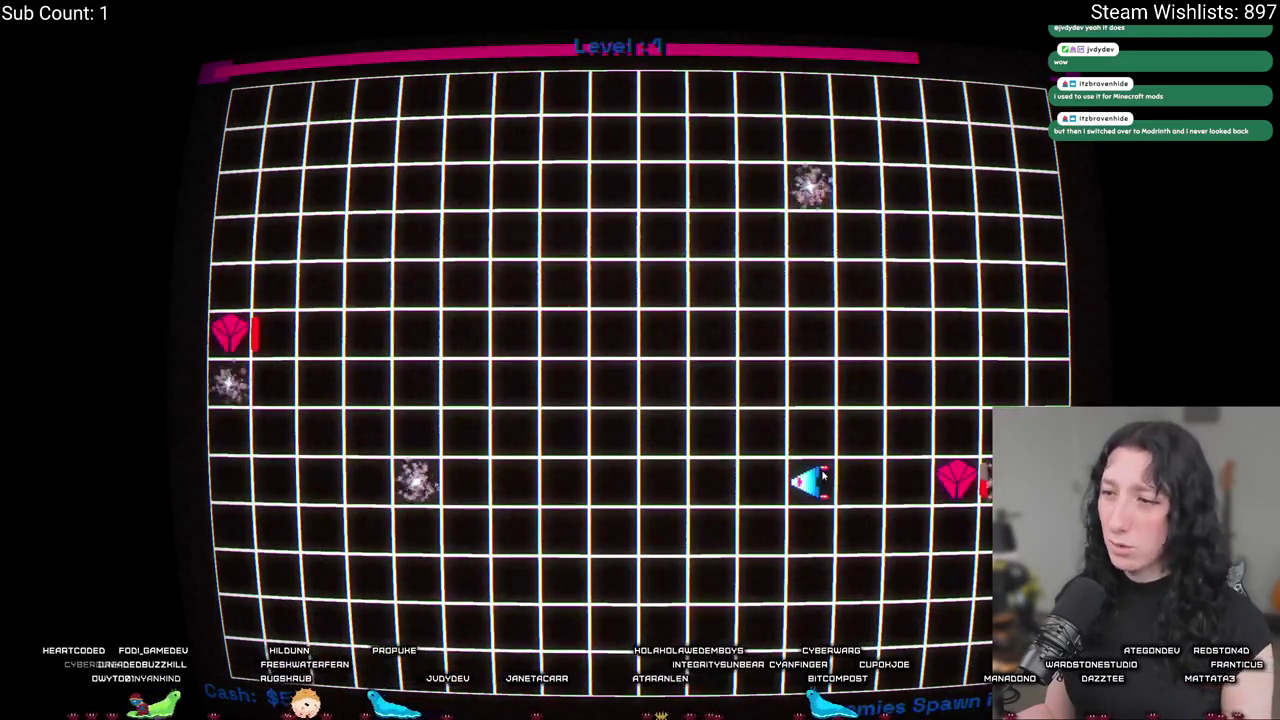
{"action": "left_click", "coordinate": [810, 530]}
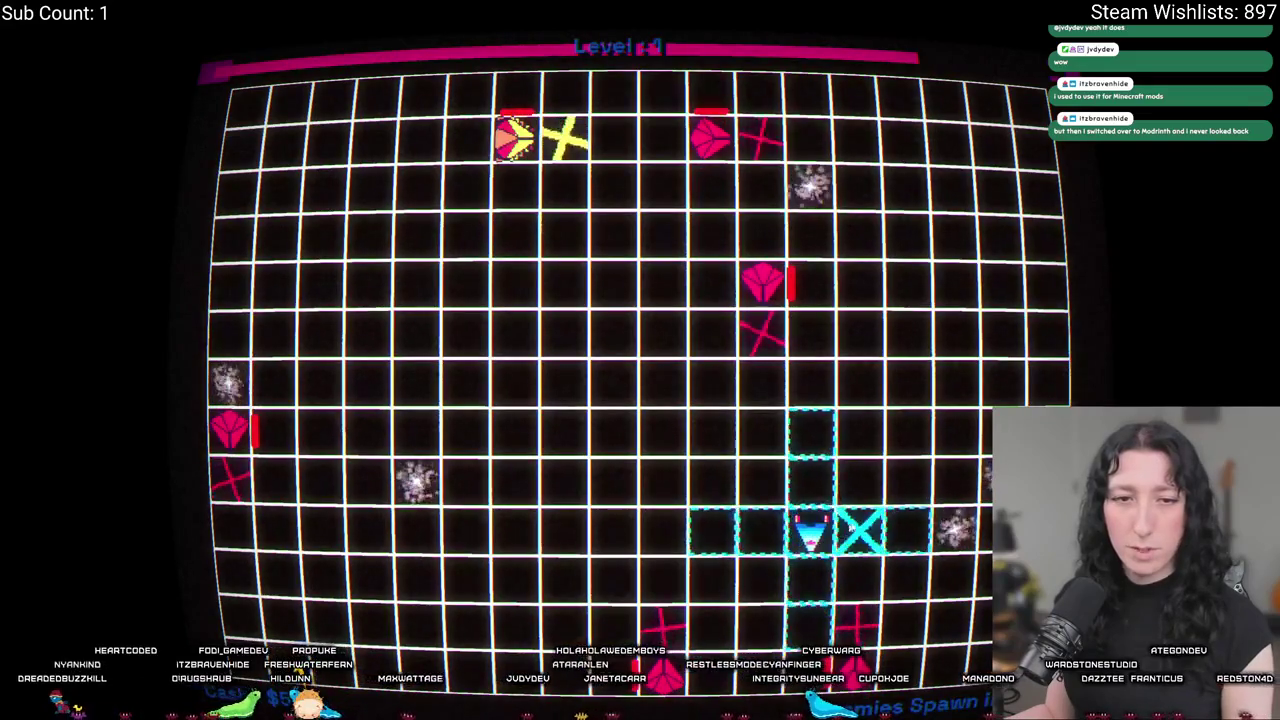
{"action": "left_click", "coordinate": [860, 530]}
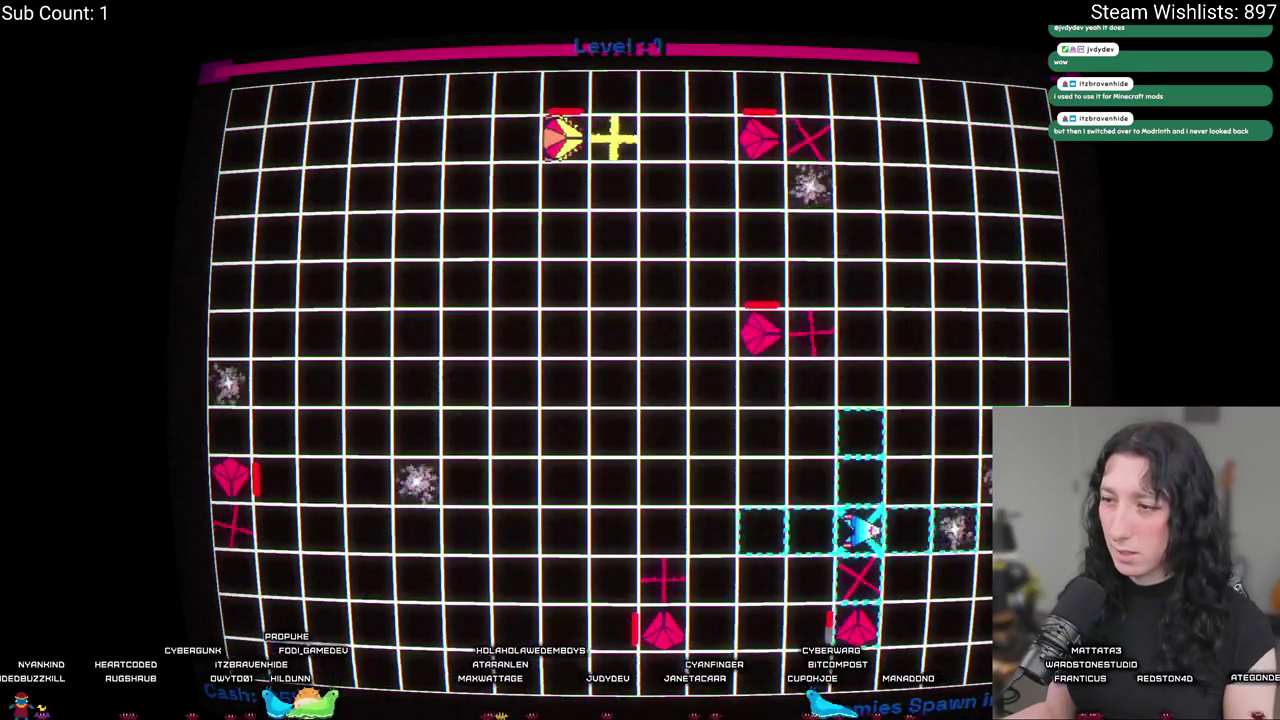
{"action": "left_click", "coordinate": [860, 480]}
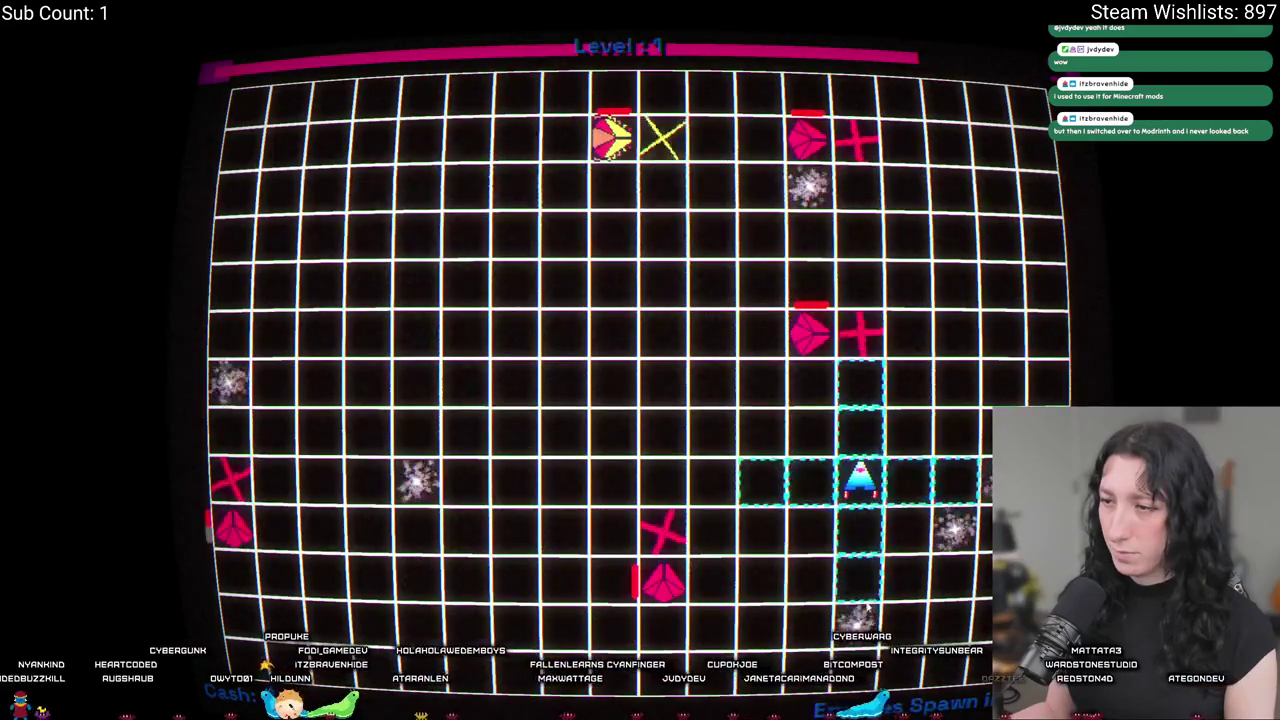
{"action": "left_click", "coordinate": [957, 482]}
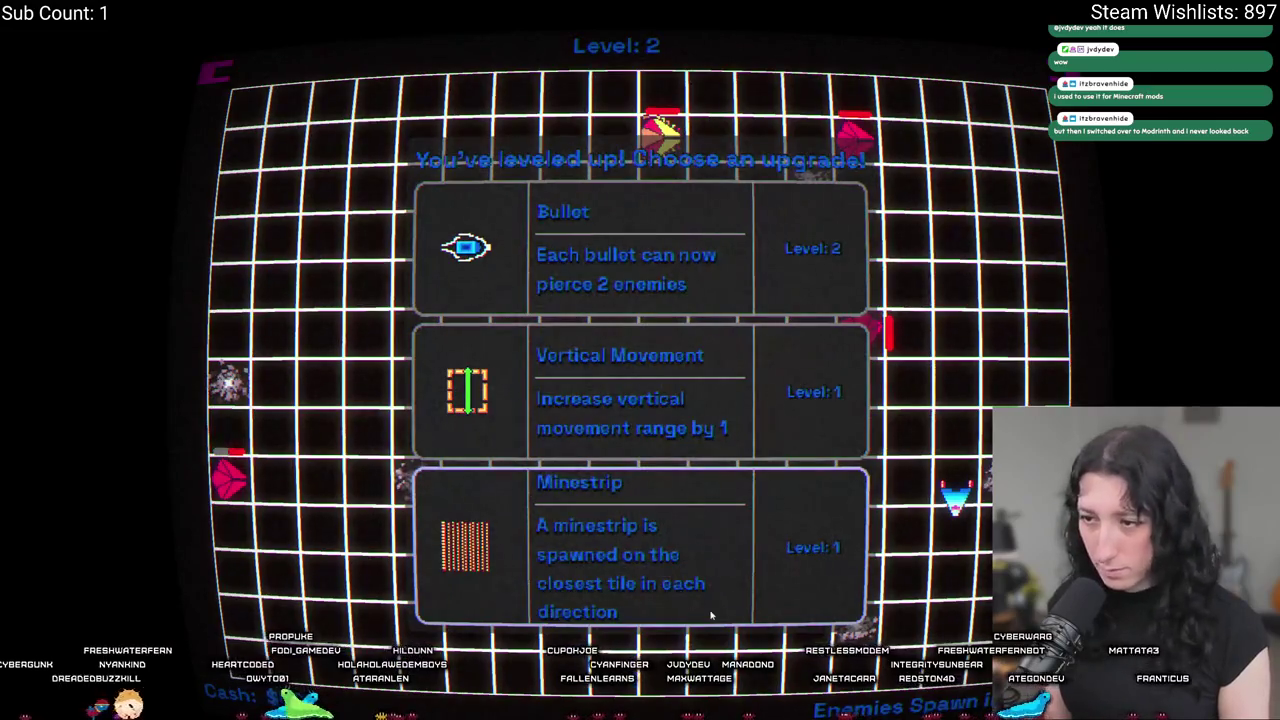
Take the Vertical Movement upgrade and move the ship right.
{"action": "left_click", "coordinate": [670, 398]}
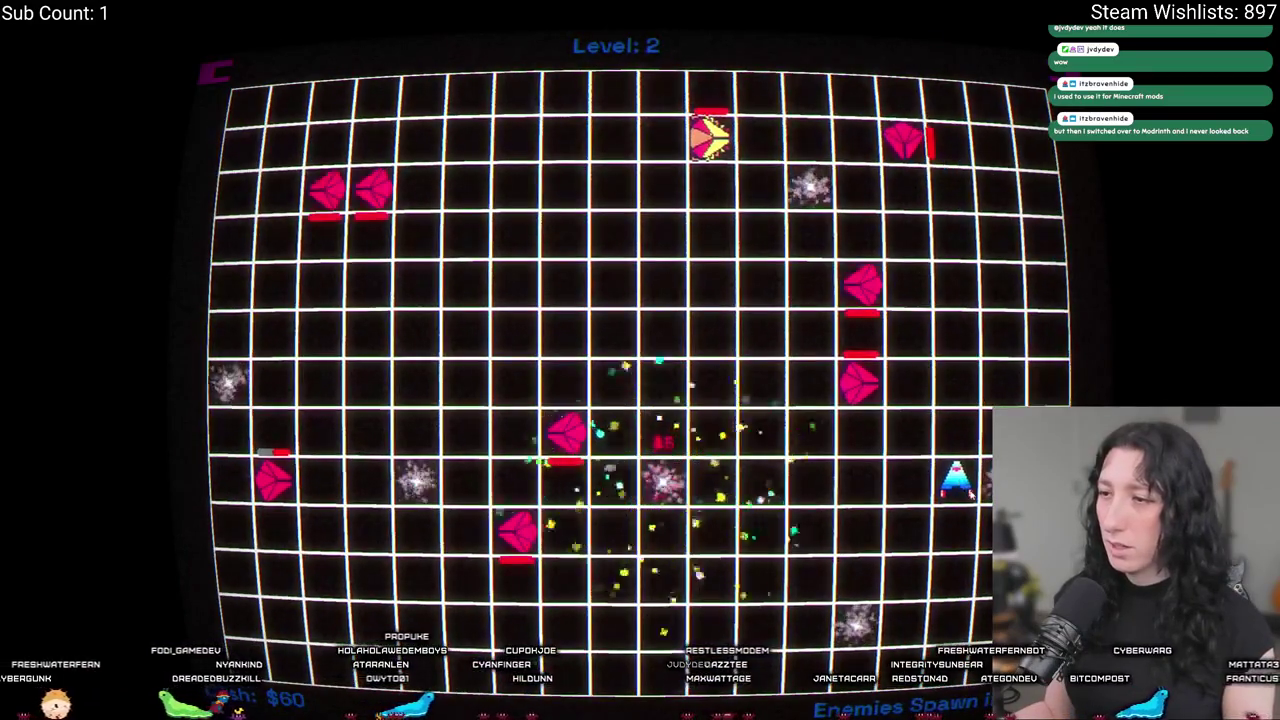
{"action": "key", "text": "Right"}
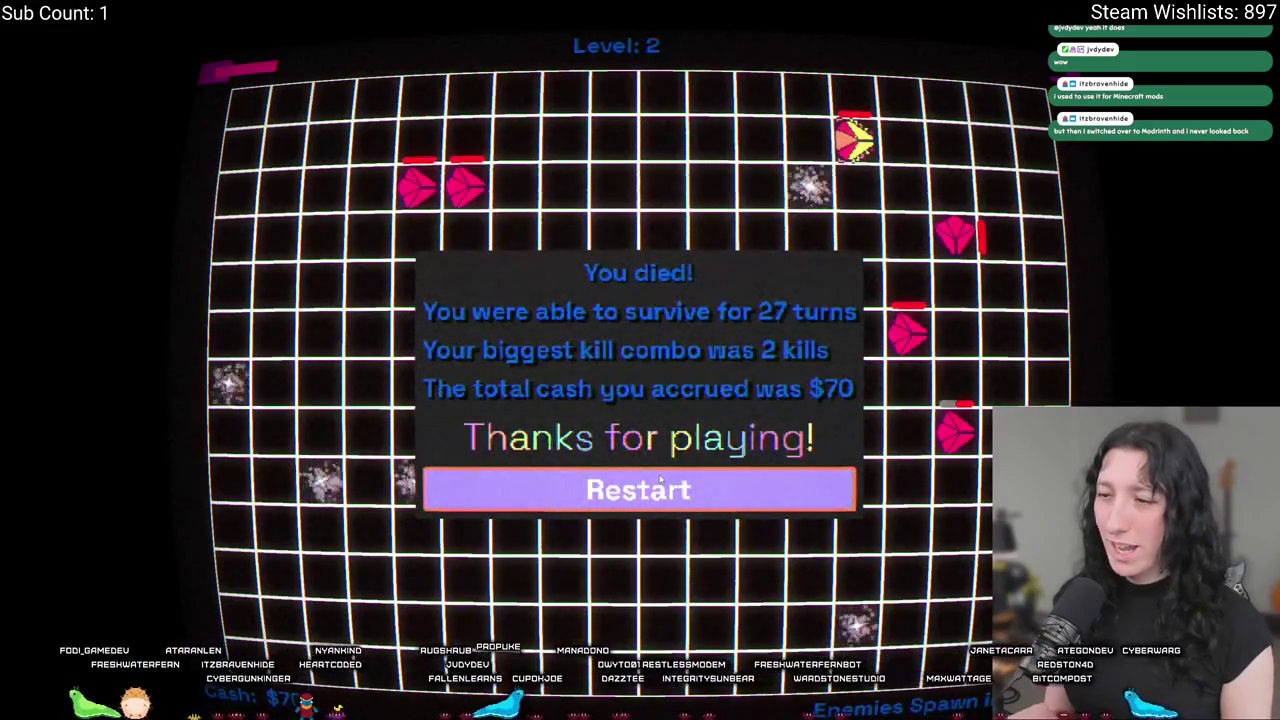
Restart Gridlam from the death screen and exit fullscreen back to the itch.io page.
{"action": "left_click", "coordinate": [610, 492]}
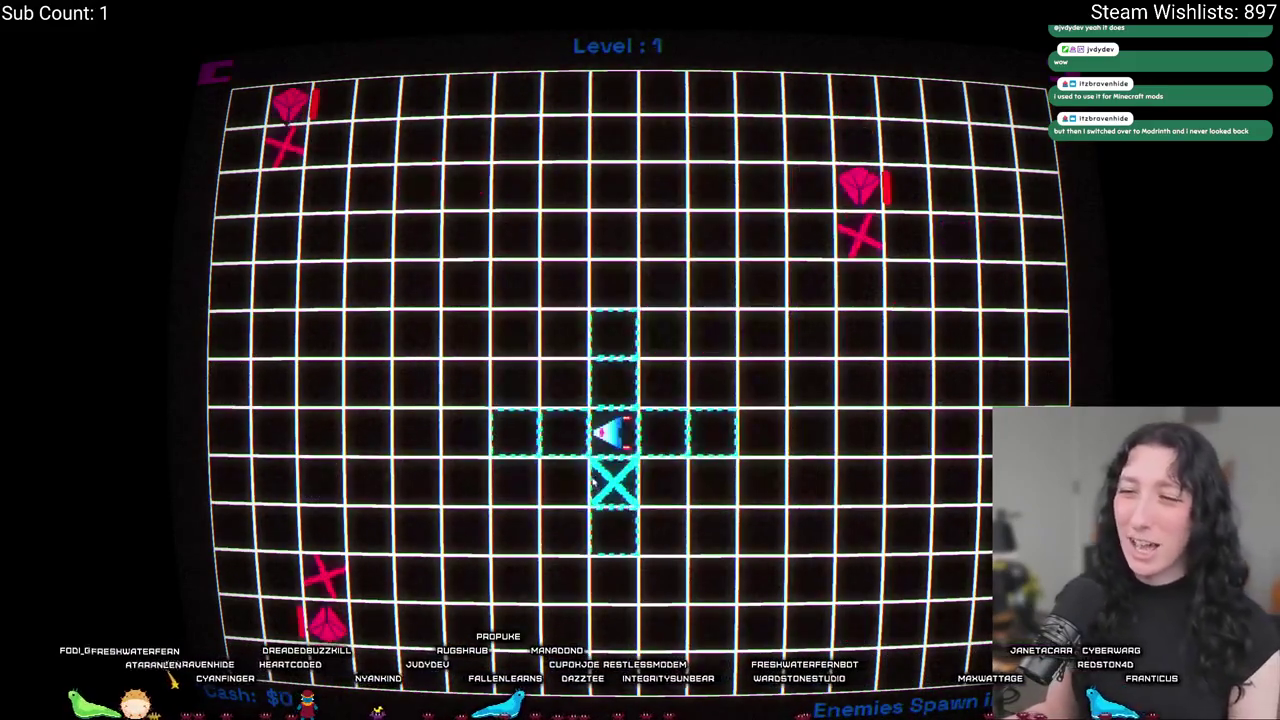
{"action": "key", "text": "Escape"}
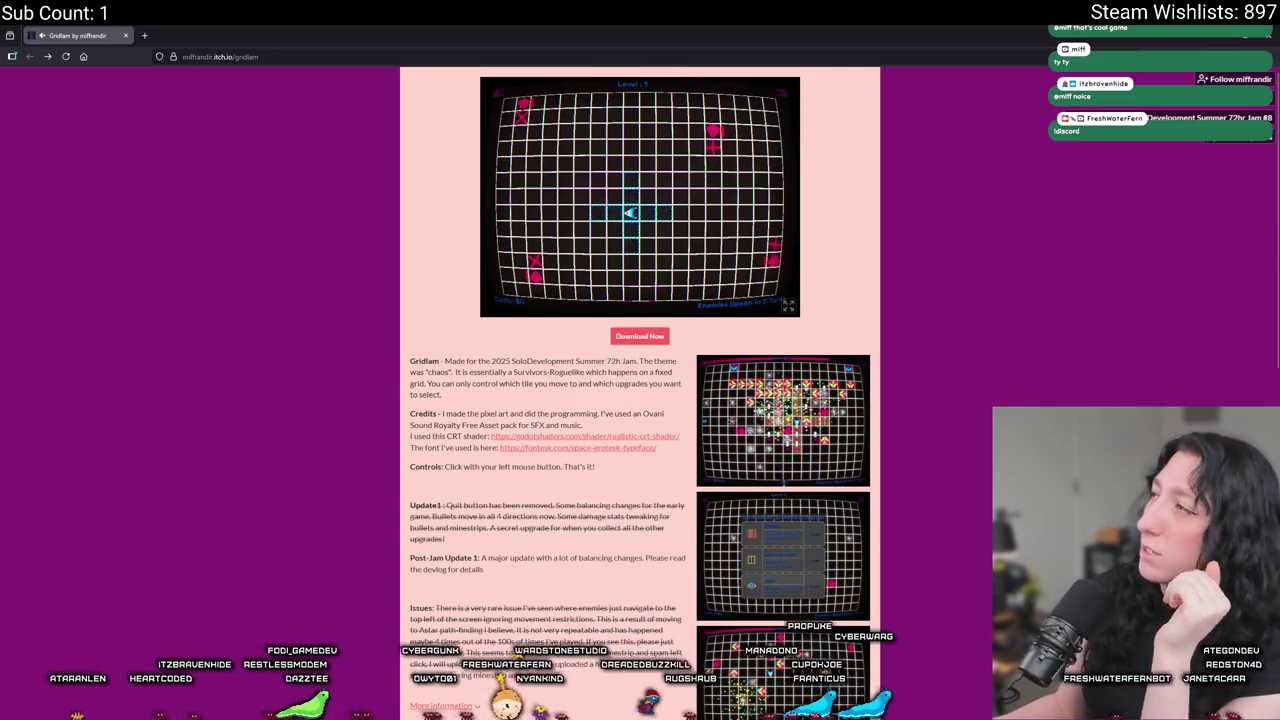
In Discord, look over the SoloDevelopment server, then return to Fern's Lounge.
{"action": "key", "text": "alt+Tab"}
{"action": "scroll", "coordinate": [185, 365], "scroll_direction": "up", "scroll_amount": 3}
{"action": "scroll", "coordinate": [185, 365], "scroll_direction": "up", "scroll_amount": 2}
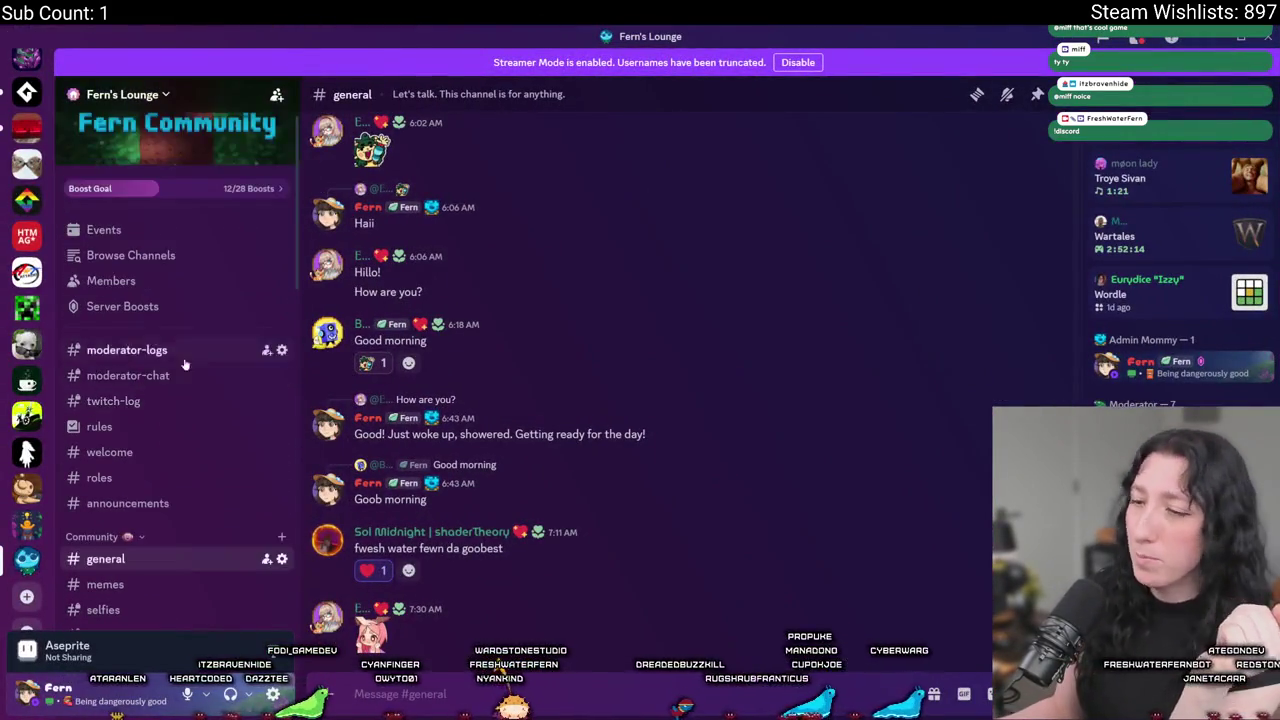
{"action": "scroll", "coordinate": [185, 365], "scroll_direction": "down", "scroll_amount": 5}
{"action": "scroll", "coordinate": [177, 366], "scroll_direction": "down", "scroll_amount": 3}
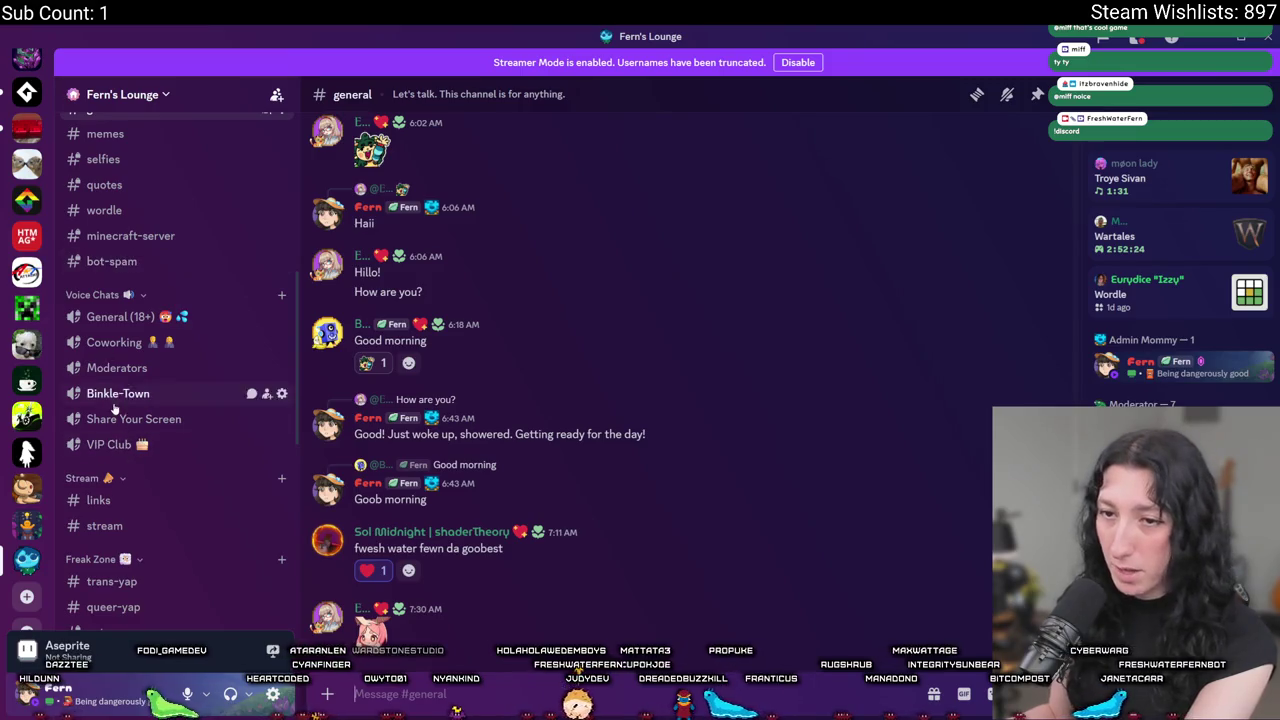
{"action": "scroll", "coordinate": [130, 300], "scroll_direction": "up", "scroll_amount": 5}
{"action": "scroll", "coordinate": [130, 300], "scroll_direction": "down", "scroll_amount": 5}
{"action": "left_click_drag", "start_coordinate": [100, 478], "coordinate": [62, 457]}
{"action": "left_click", "coordinate": [27, 487]}
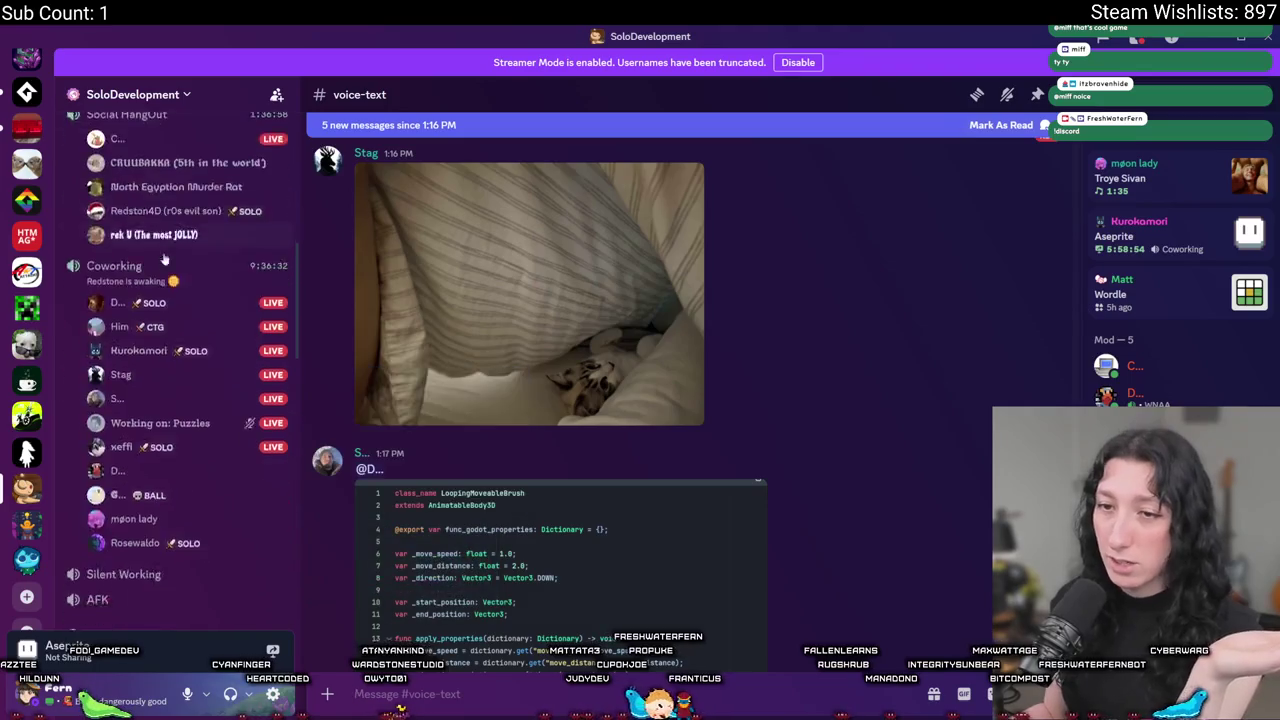
{"action": "mouse_move", "coordinate": [120, 337]}
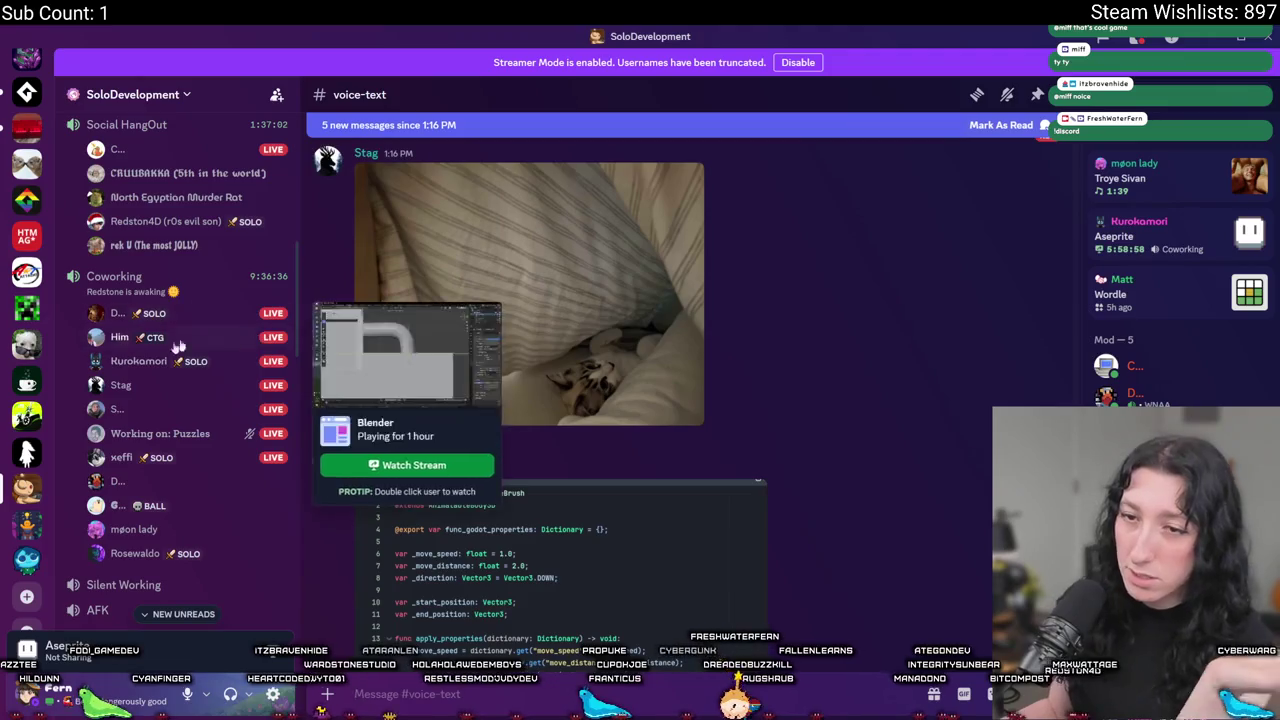
{"action": "left_click", "coordinate": [27, 558]}
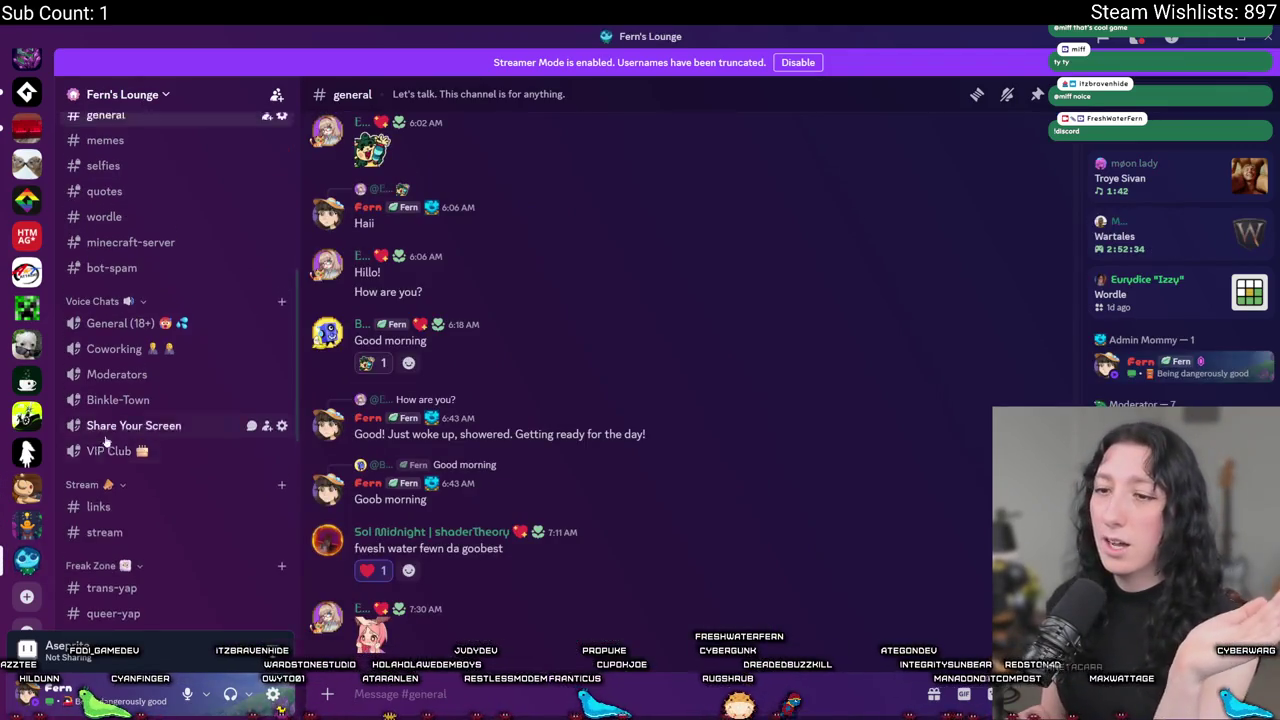
Browse #post_your_work and #general in Fern's Lounge, then return to the itch.io page.
{"action": "scroll", "coordinate": [154, 401], "scroll_direction": "down", "scroll_amount": 2}
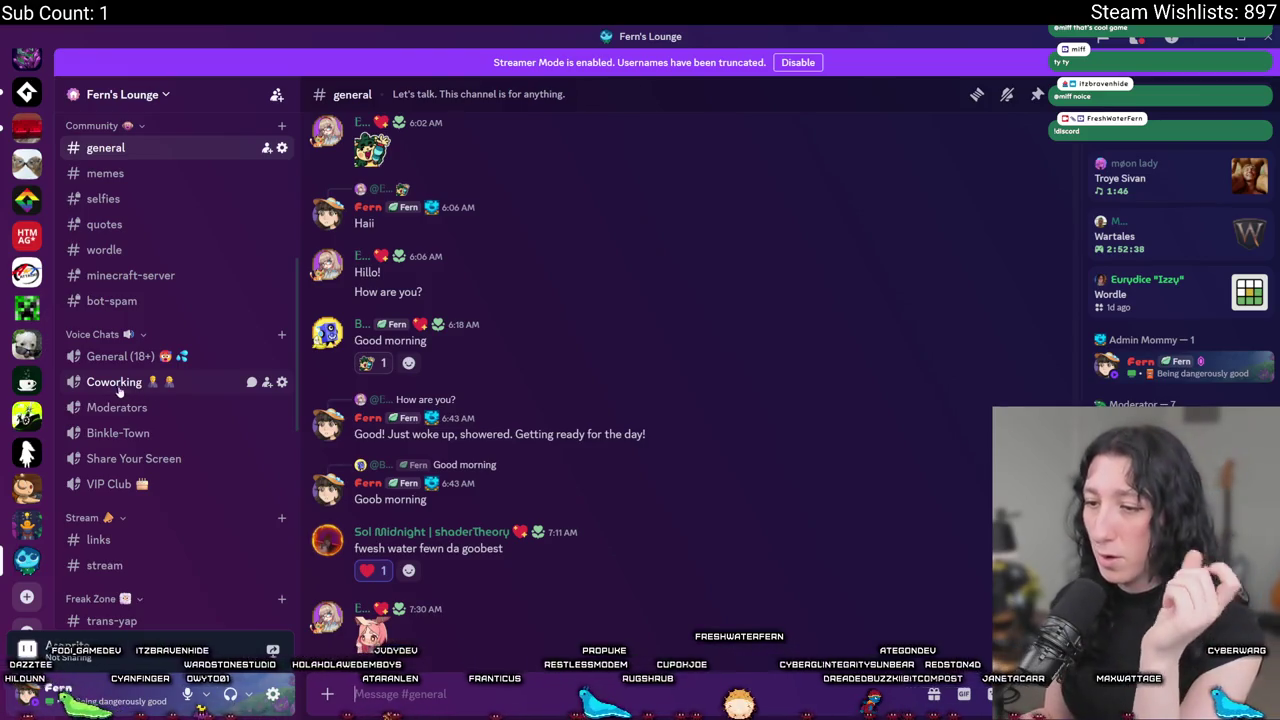
{"action": "scroll", "coordinate": [140, 440], "scroll_direction": "down", "scroll_amount": 2}
{"action": "scroll", "coordinate": [160, 500], "scroll_direction": "down", "scroll_amount": 2}
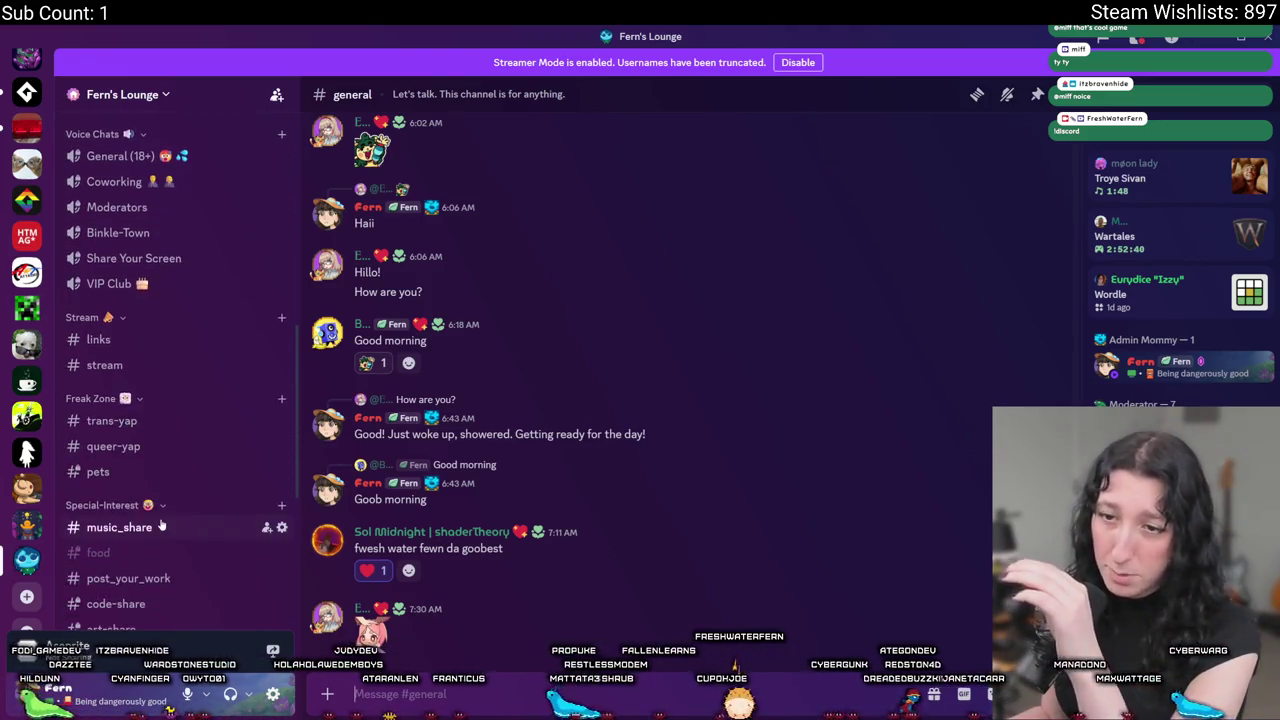
{"action": "scroll", "coordinate": [160, 527], "scroll_direction": "down", "scroll_amount": 2}
{"action": "left_click", "coordinate": [157, 480]}
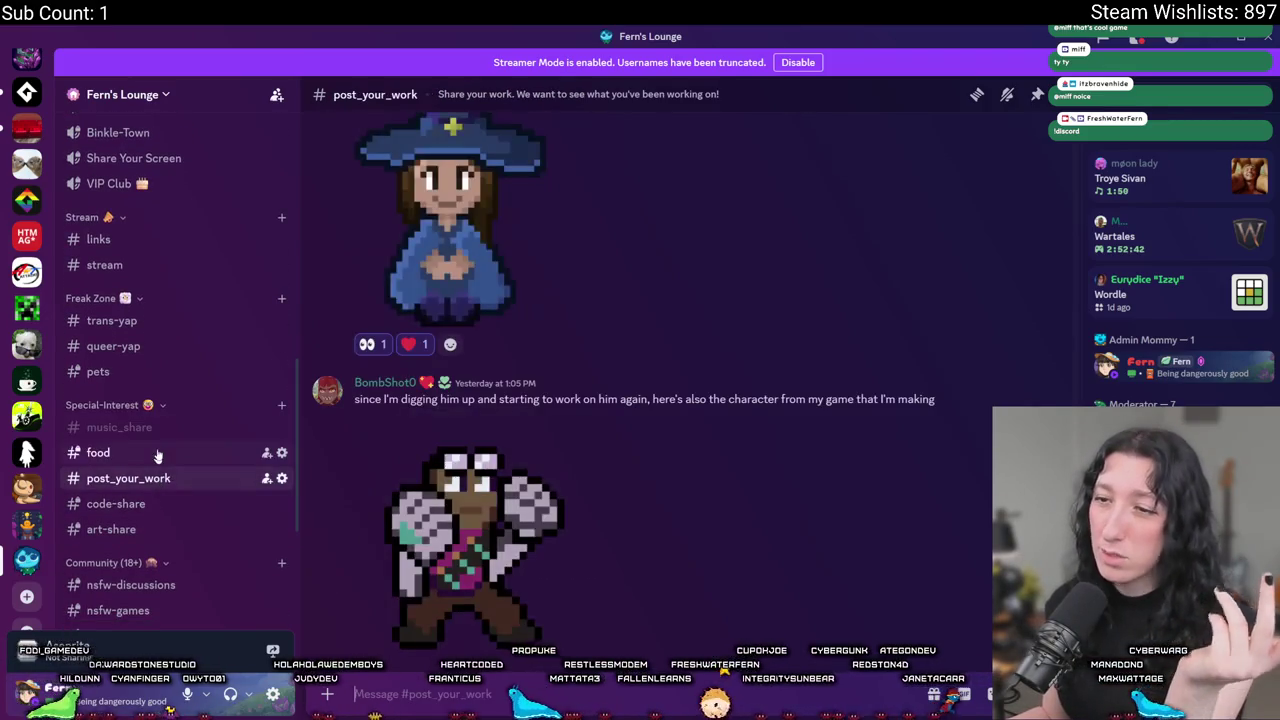
{"action": "scroll", "coordinate": [157, 452], "scroll_direction": "up", "scroll_amount": 1}
{"action": "scroll", "coordinate": [155, 430], "scroll_direction": "up", "scroll_amount": 2}
{"action": "scroll", "coordinate": [152, 400], "scroll_direction": "up", "scroll_amount": 4}
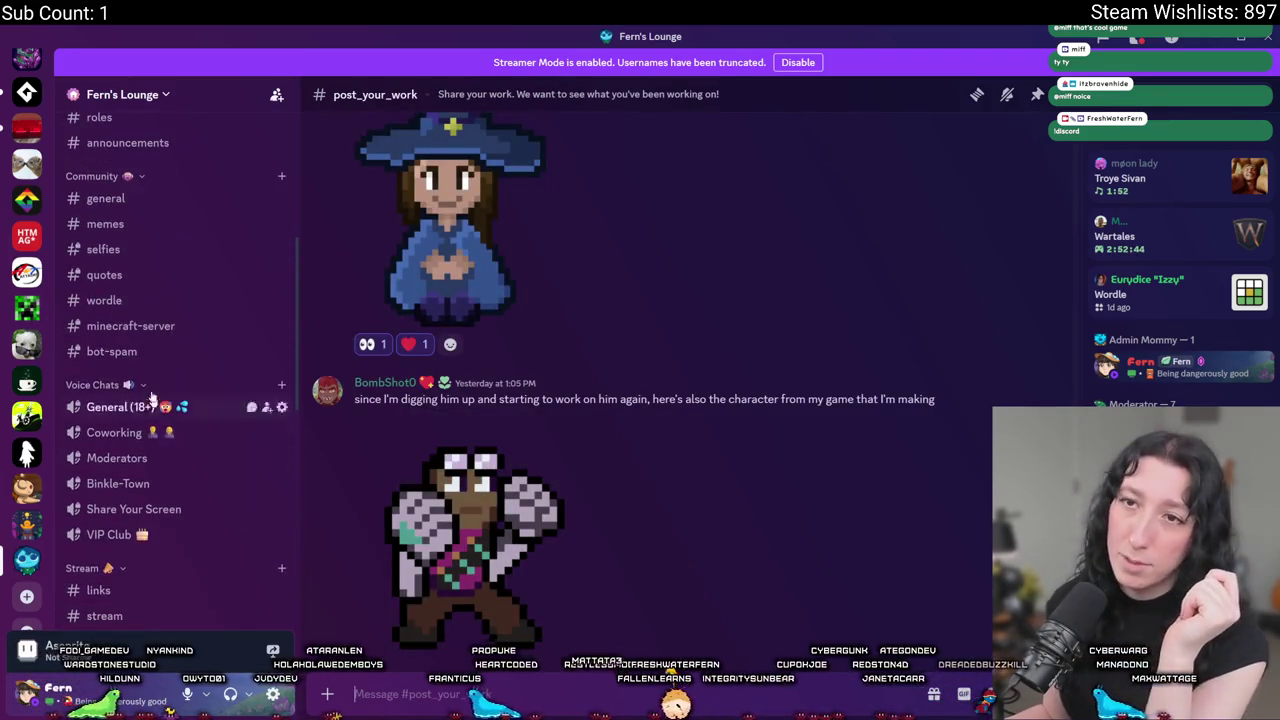
{"action": "left_click", "coordinate": [157, 199]}
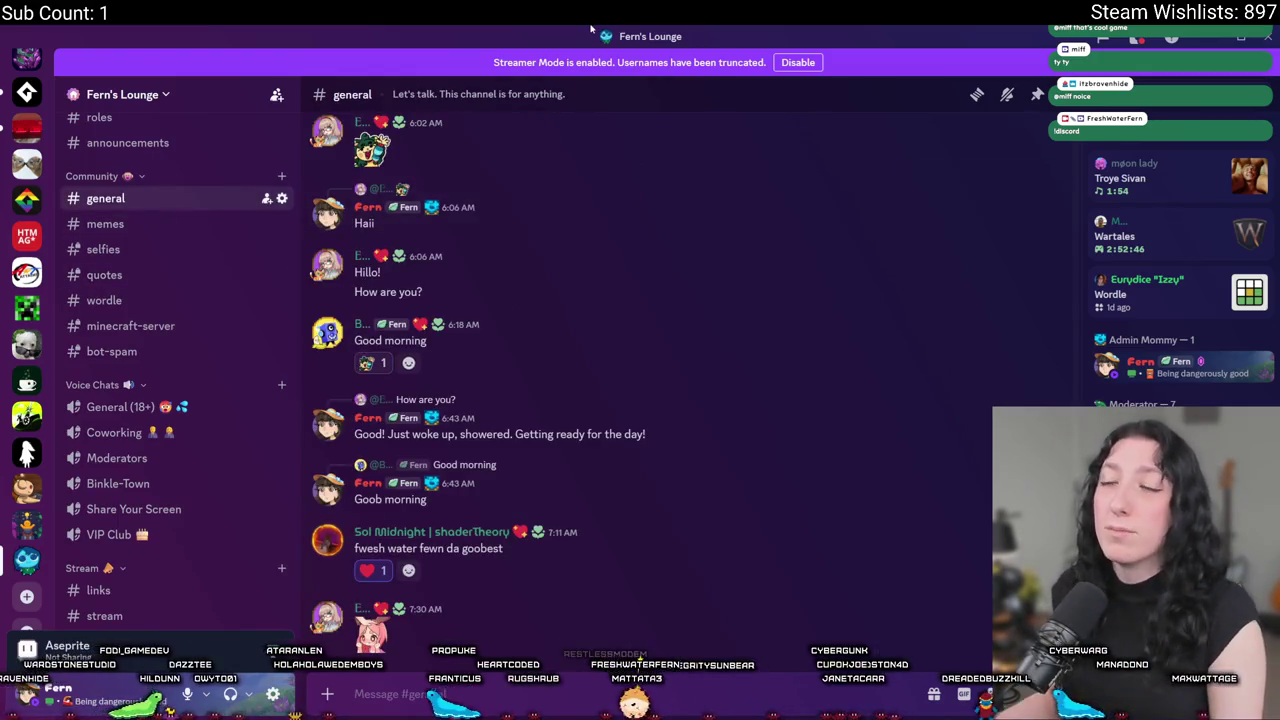
{"action": "key", "text": "alt+Tab"}
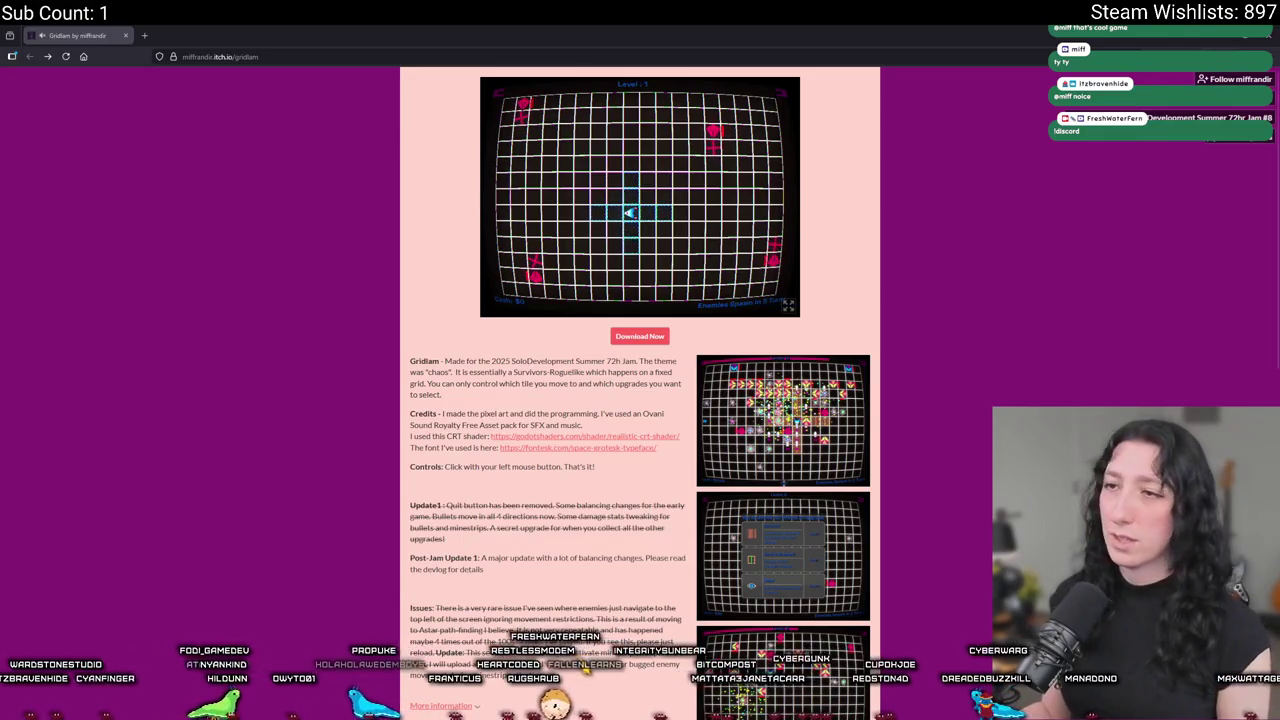
Leave the itch.io Gridlam page for the GameMaker code editor.
{"action": "key", "text": "alt+Tab"}
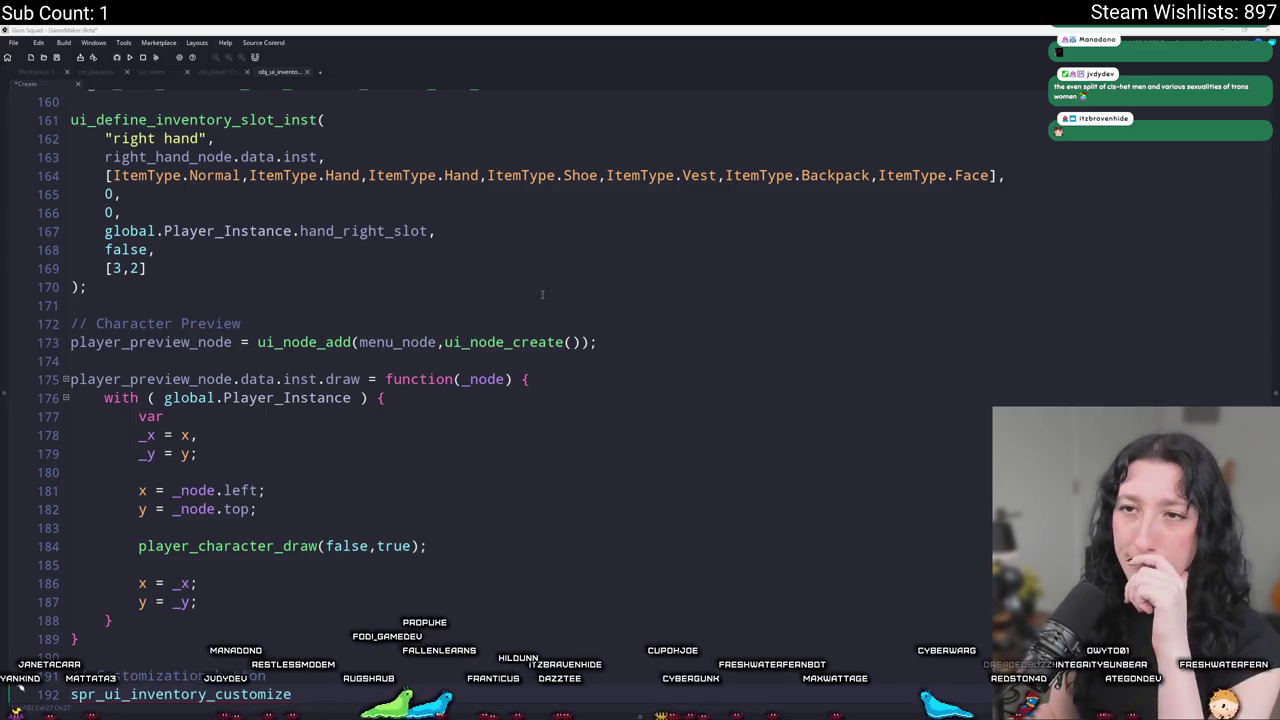
Duplicate the player_preview_node line under // Customization button, renamed to customization_node.
{"action": "left_click", "coordinate": [502, 204]}
{"action": "scroll", "coordinate": [418, 317], "scroll_direction": "down", "scroll_amount": 1}
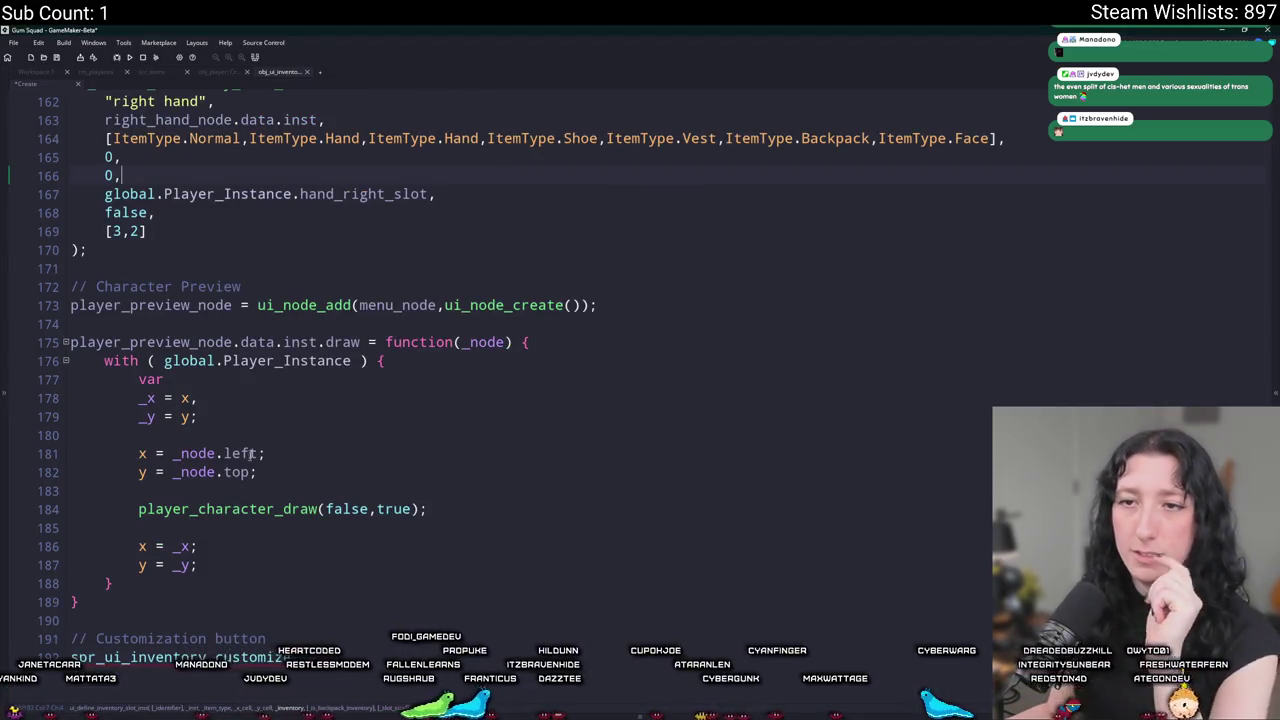
{"action": "left_click", "coordinate": [72, 342]}
{"action": "left_click", "coordinate": [72, 305]}
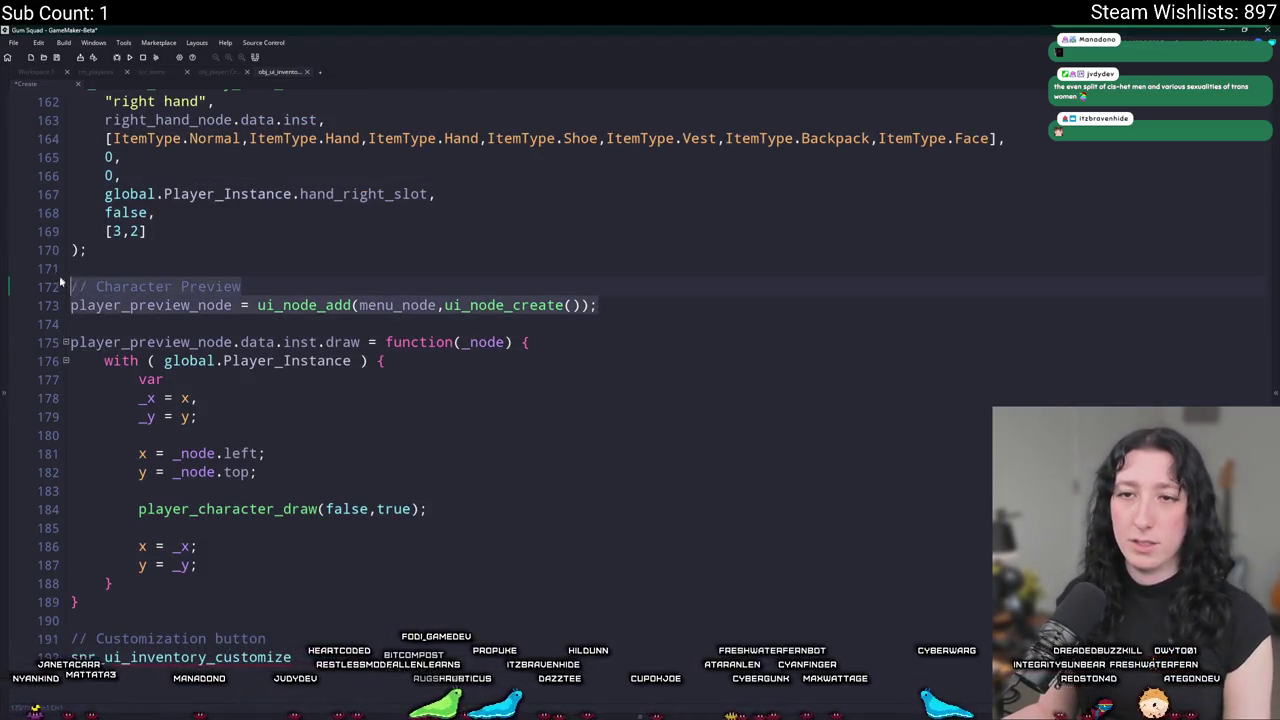
{"action": "left_click", "coordinate": [296, 638]}
{"action": "key", "text": "Return"}
{"action": "type", "text": "player_preview_node = ui_node_add(menu_node,ui_node_create());"}
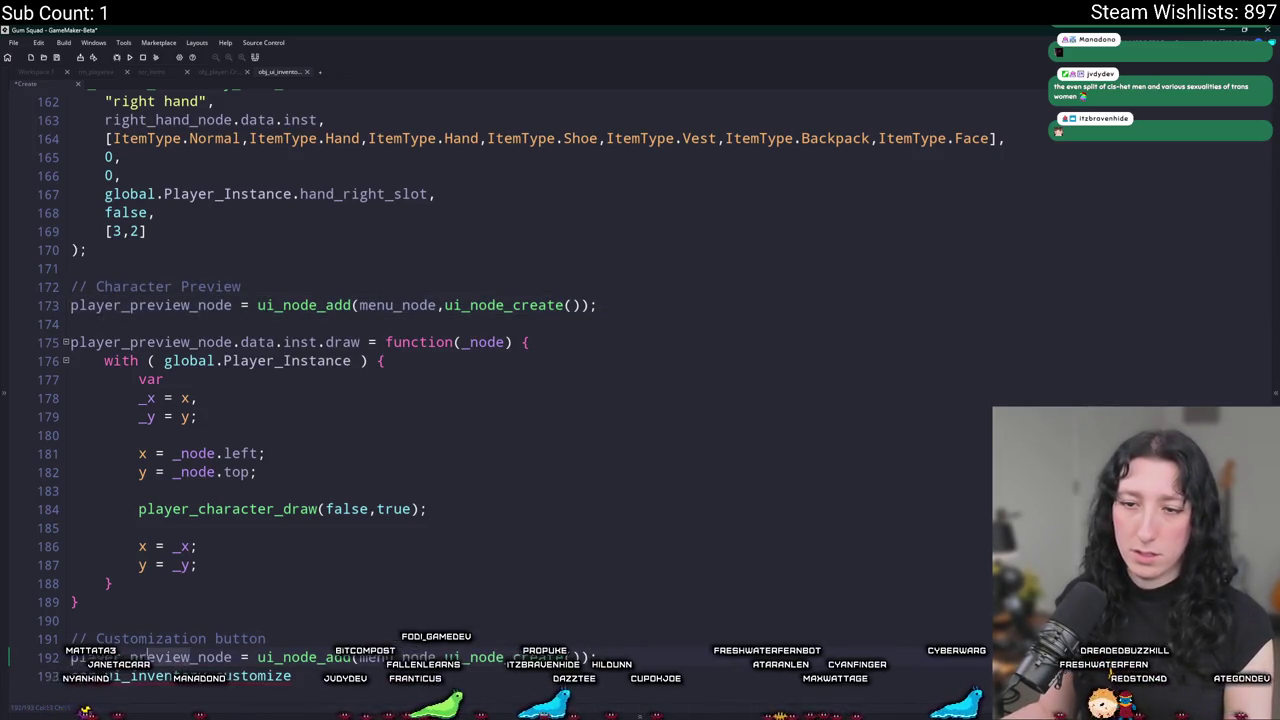
{"action": "type", "text": "zation"}
{"action": "key", "text": "BackSpace"}
{"action": "key", "text": "BackSpace"}
{"action": "key", "text": "BackSpace"}
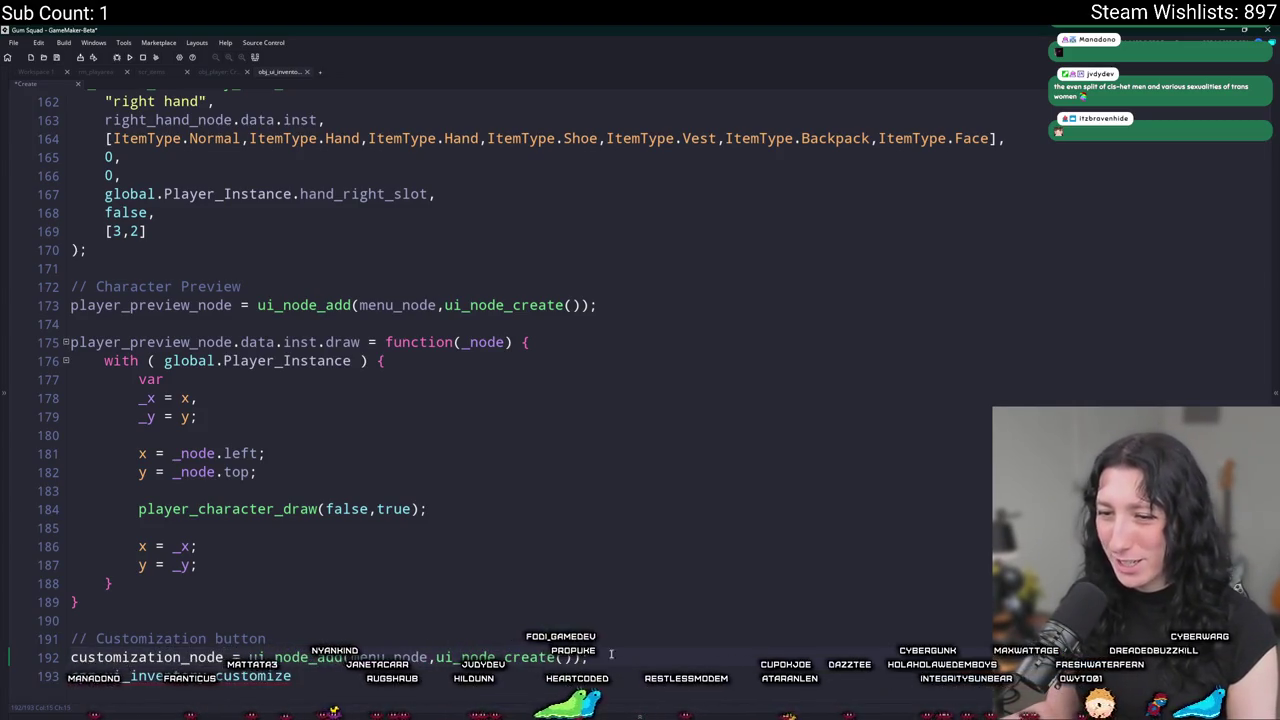
{"action": "scroll", "coordinate": [535, 620], "scroll_direction": "up", "scroll_amount": 4}
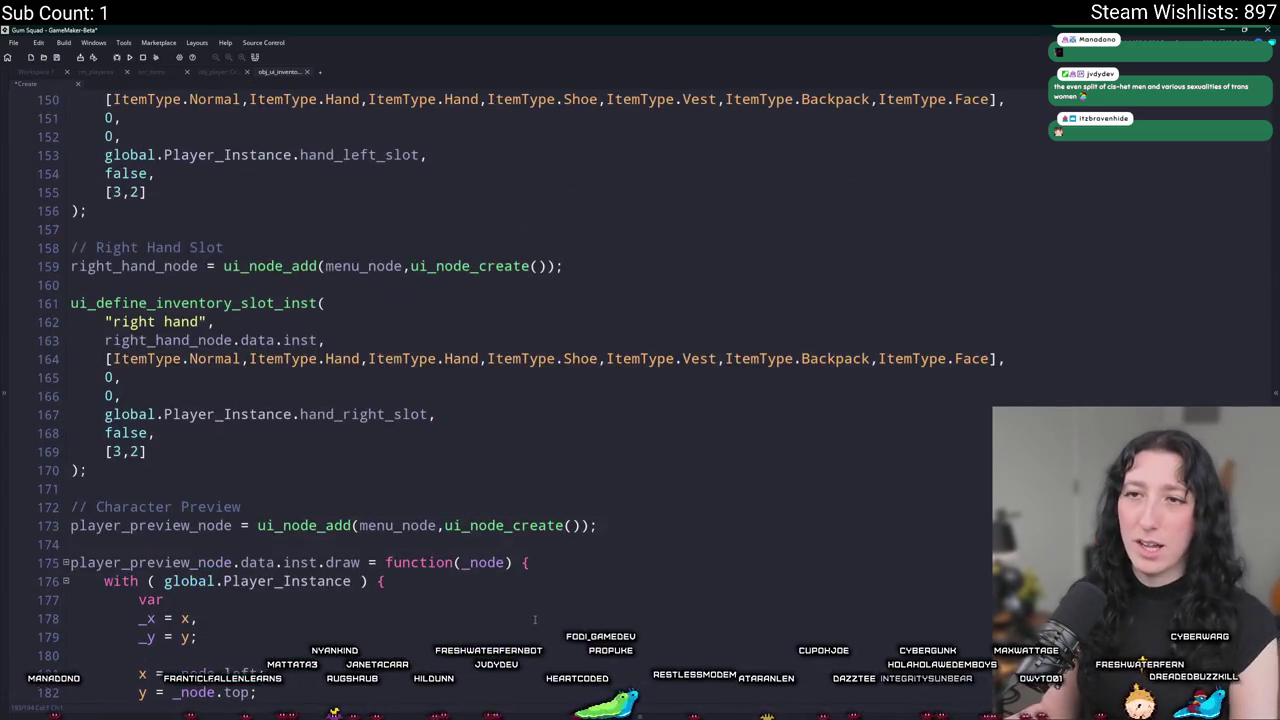
Copy the four inventory slot step and draw assignments from scr_ui and paste them below customization_node.
{"action": "middle_click", "coordinate": [245, 300]}
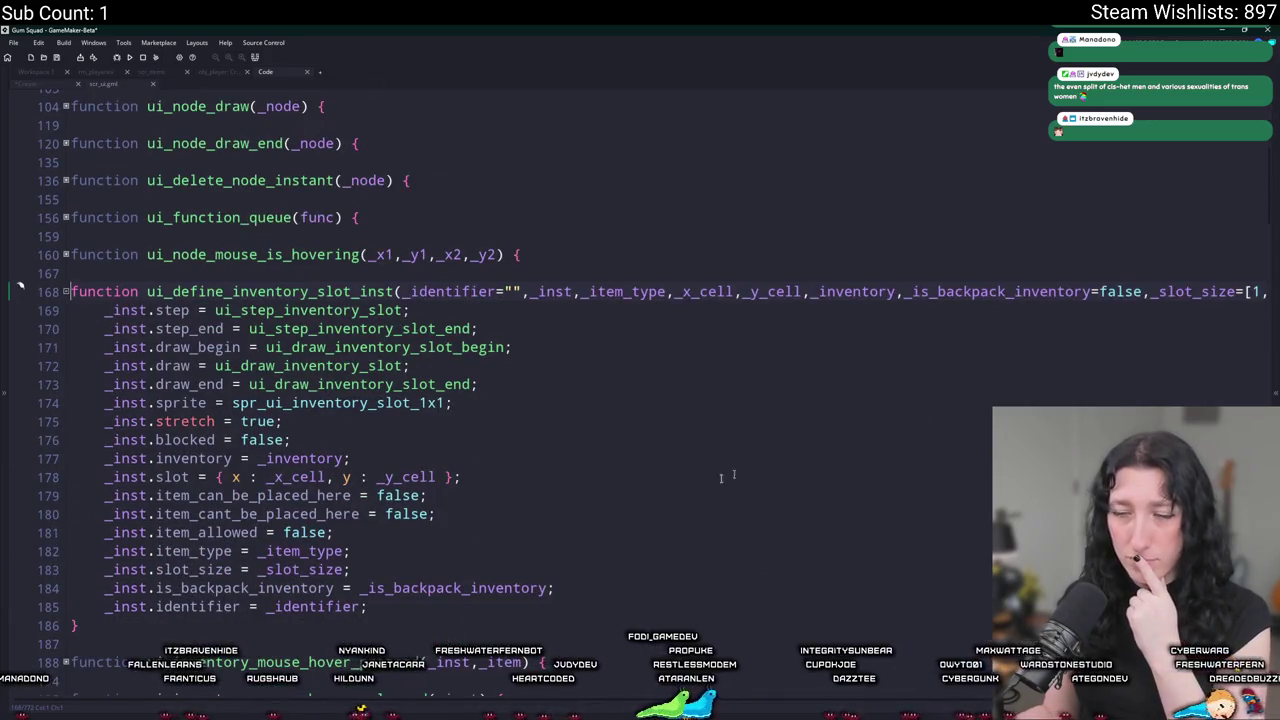
{"action": "scroll", "coordinate": [198, 427], "scroll_direction": "down", "scroll_amount": 1}
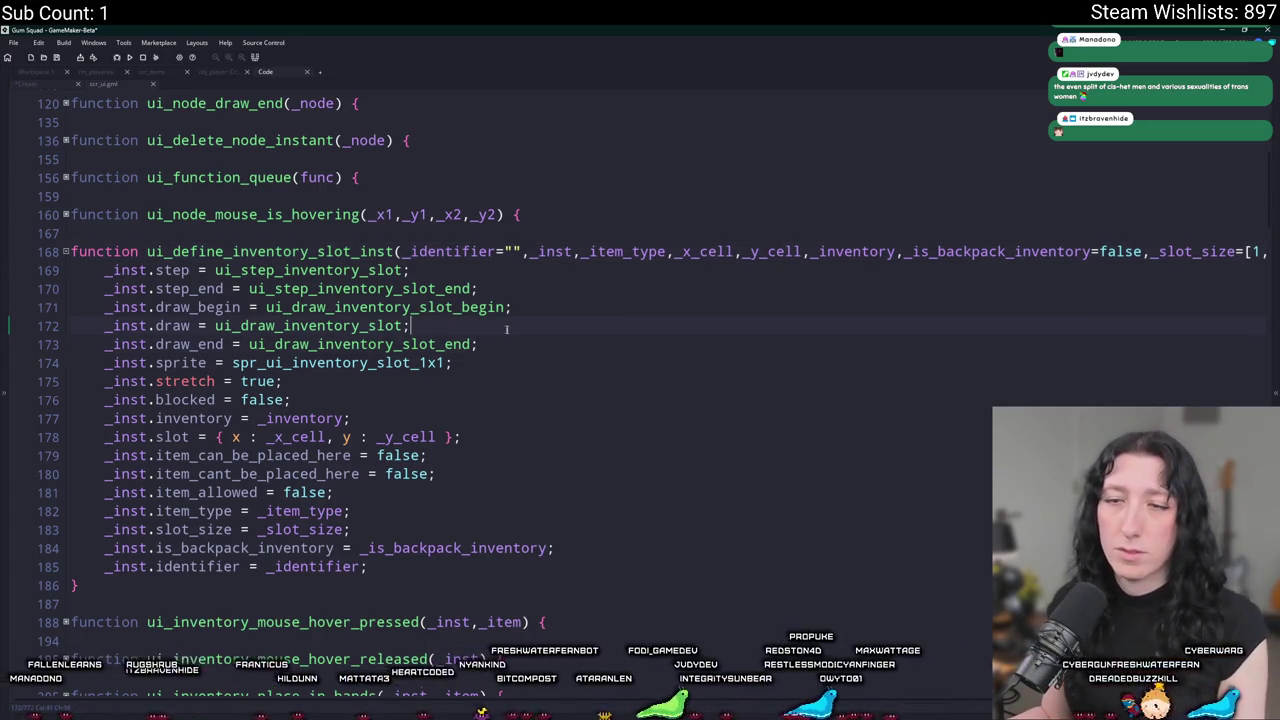
{"action": "left_click_drag", "start_coordinate": [507, 329], "coordinate": [104, 270]}
{"action": "key", "text": "ctrl+c"}
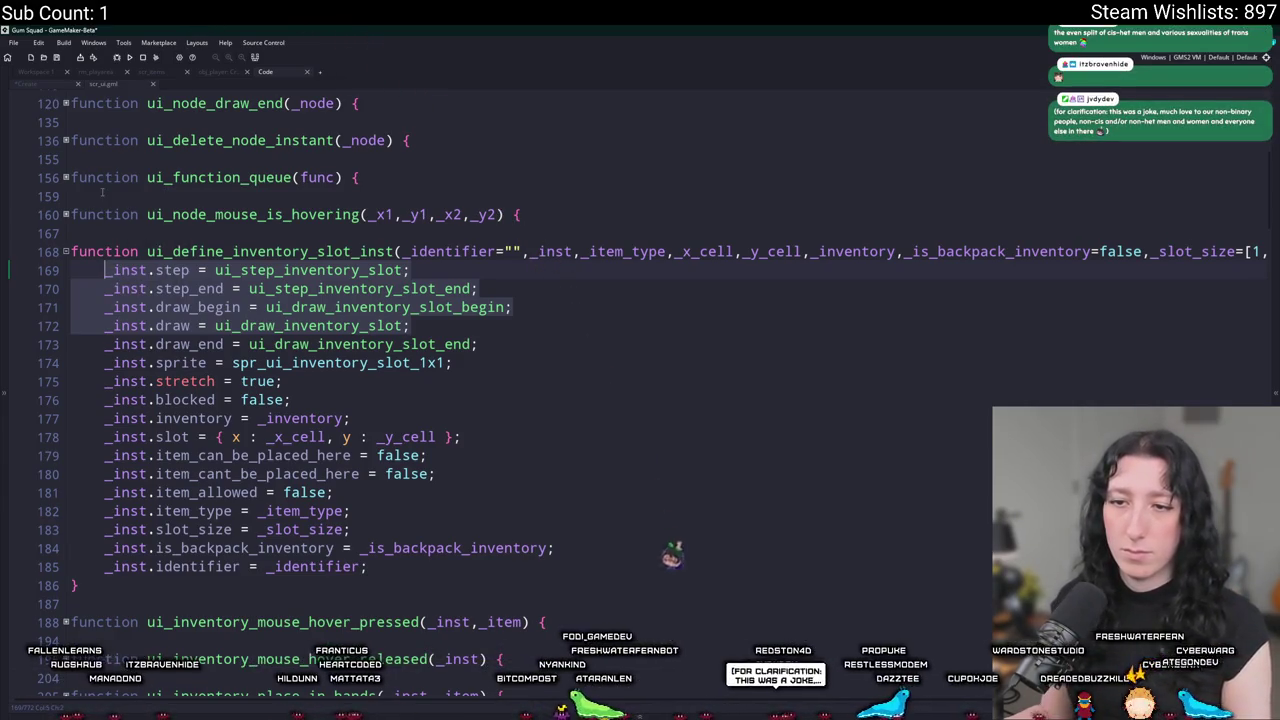
{"action": "left_click", "coordinate": [43, 86]}
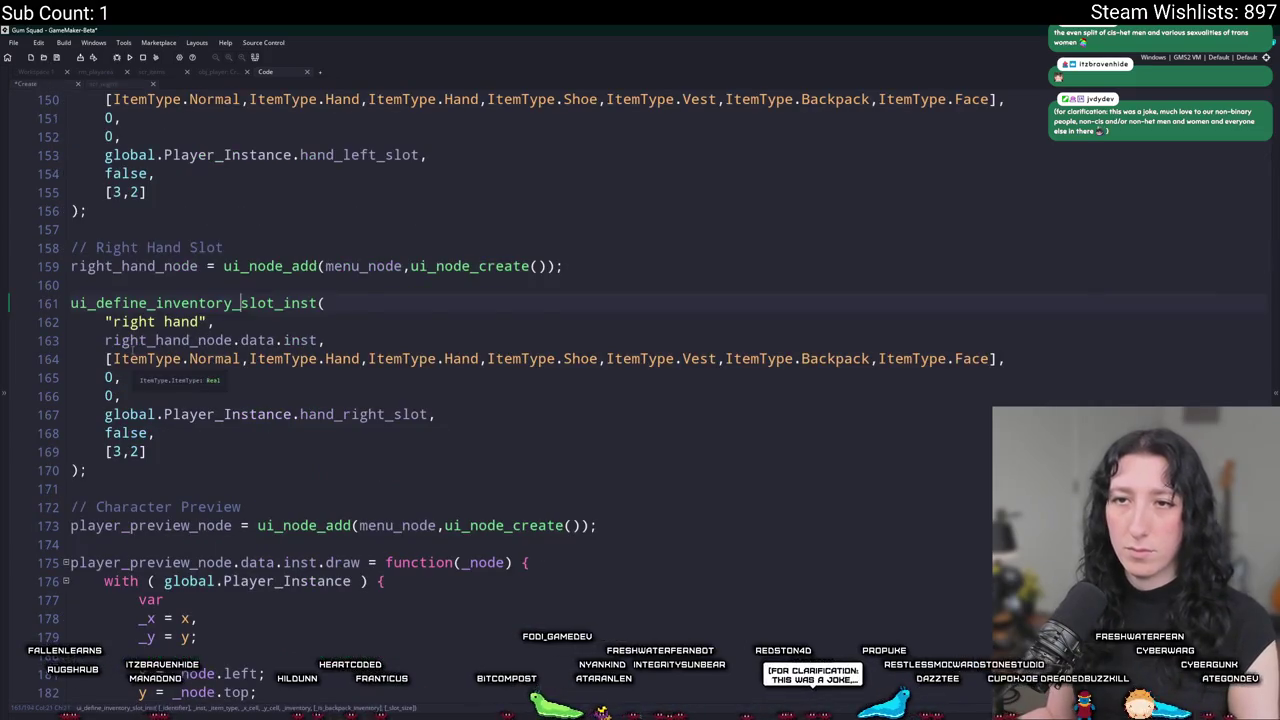
{"action": "scroll", "coordinate": [134, 347], "scroll_direction": "down", "scroll_amount": 5}
{"action": "left_click", "coordinate": [370, 506]}
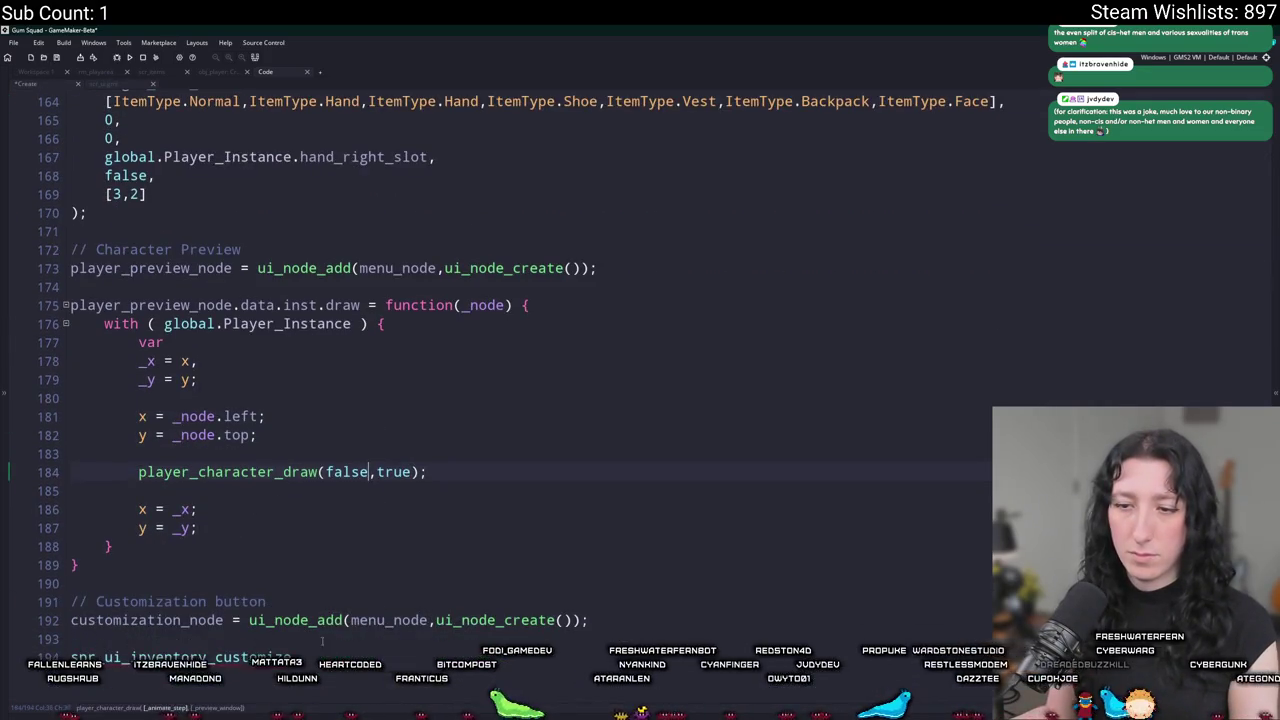
{"action": "key", "text": "ctrl+v"}
{"action": "left_click", "coordinate": [180, 546]}
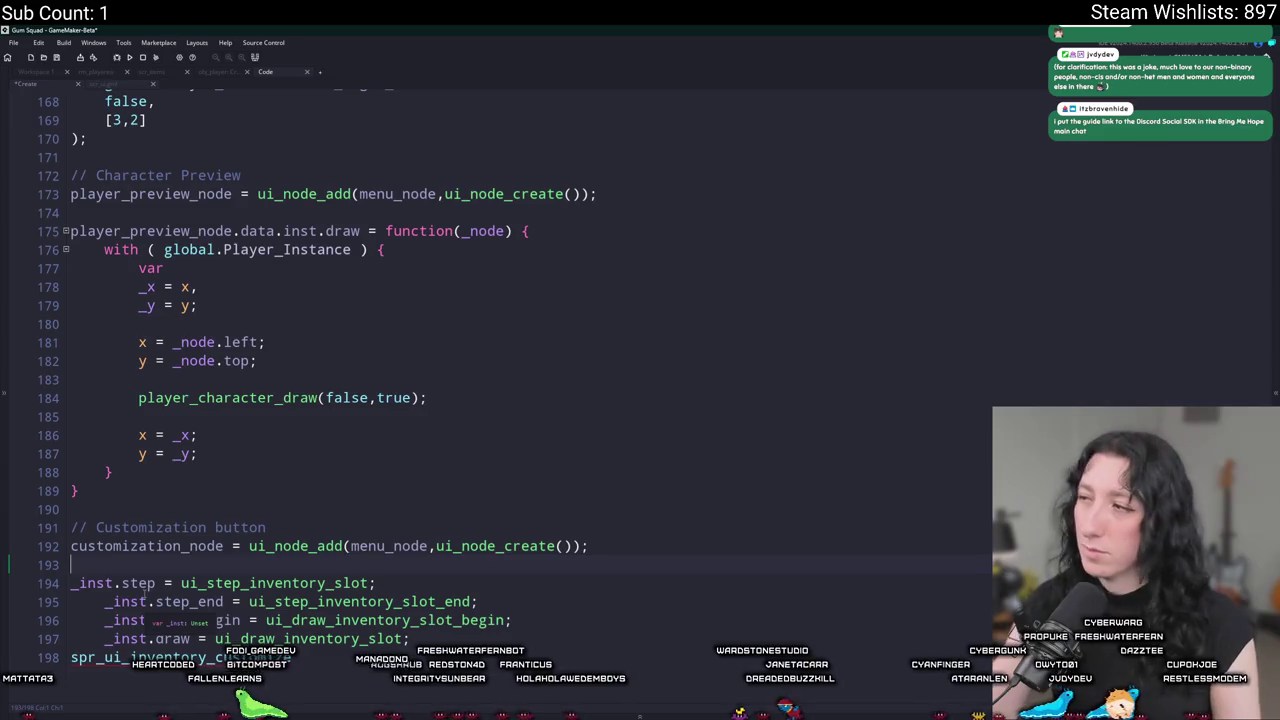
In Discord, scroll through the #game-chat channel.
{"action": "key", "text": "alt+Tab"}
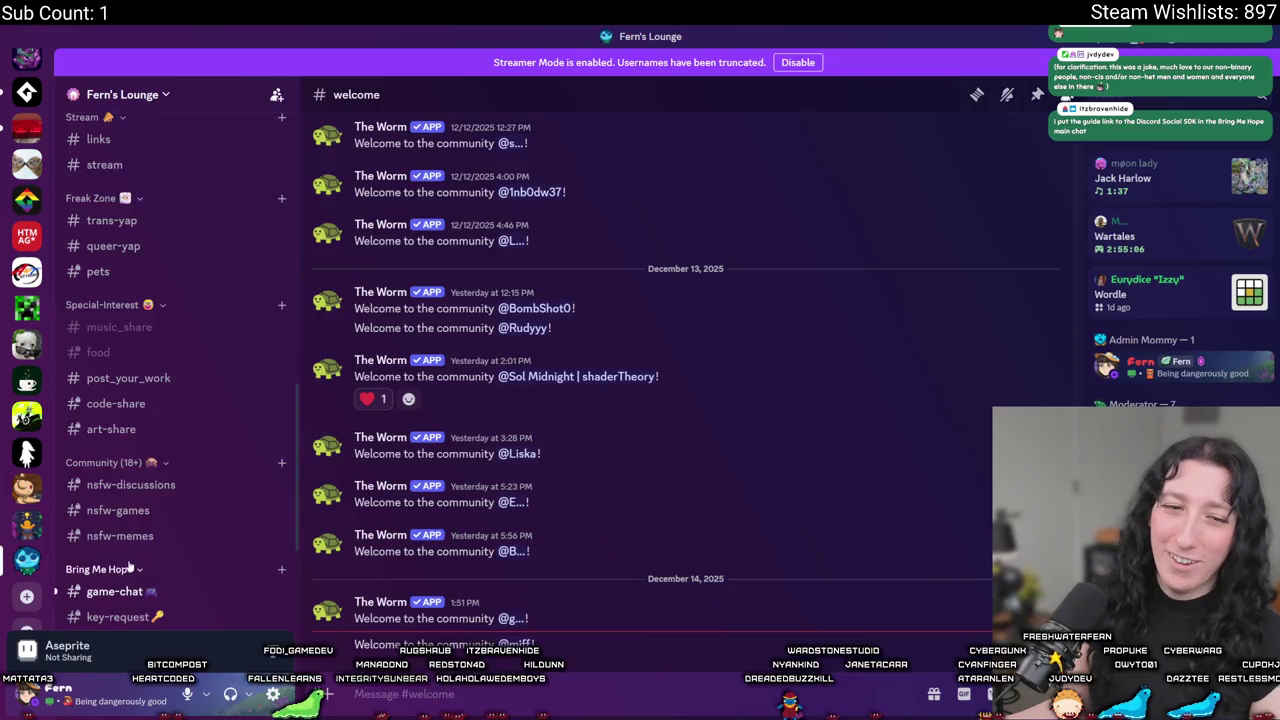
{"action": "scroll", "coordinate": [128, 566], "scroll_direction": "down", "scroll_amount": 3}
{"action": "left_click", "coordinate": [190, 362]}
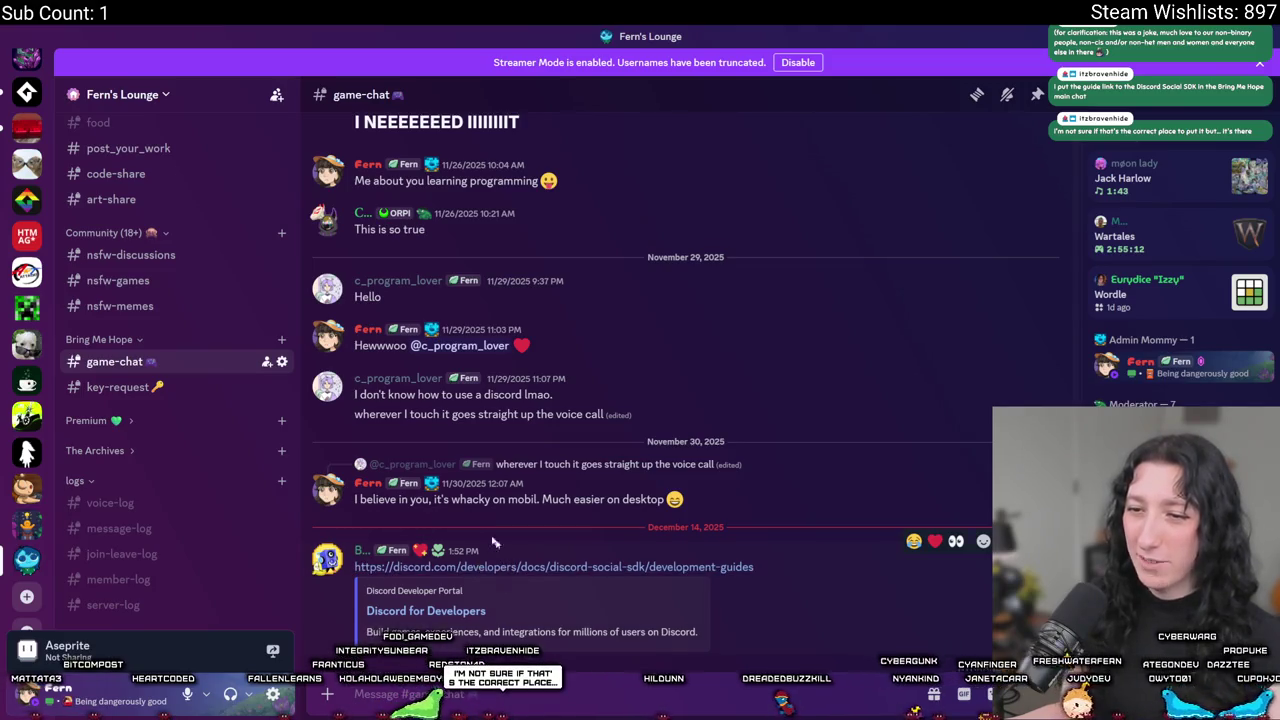
{"action": "scroll", "coordinate": [147, 404], "scroll_direction": "up", "scroll_amount": 1}
{"action": "scroll", "coordinate": [147, 404], "scroll_direction": "up", "scroll_amount": 2}
{"action": "scroll", "coordinate": [147, 404], "scroll_direction": "up", "scroll_amount": 1}
{"action": "scroll", "coordinate": [147, 404], "scroll_direction": "up", "scroll_amount": 2}
{"action": "scroll", "coordinate": [147, 404], "scroll_direction": "up", "scroll_amount": 4}
{"action": "scroll", "coordinate": [147, 404], "scroll_direction": "down", "scroll_amount": 7}
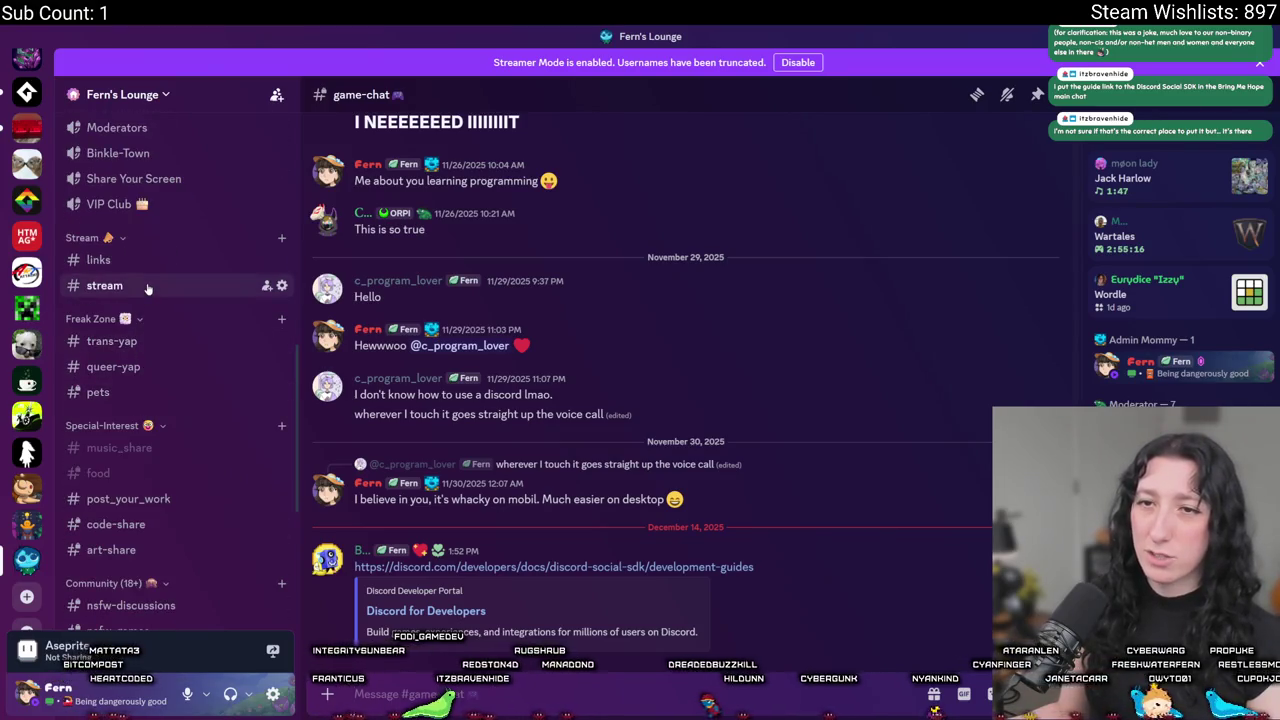
Browse #stream and the Premium category, revisit #game-chat, then return to GameMaker.
{"action": "left_click", "coordinate": [147, 287]}
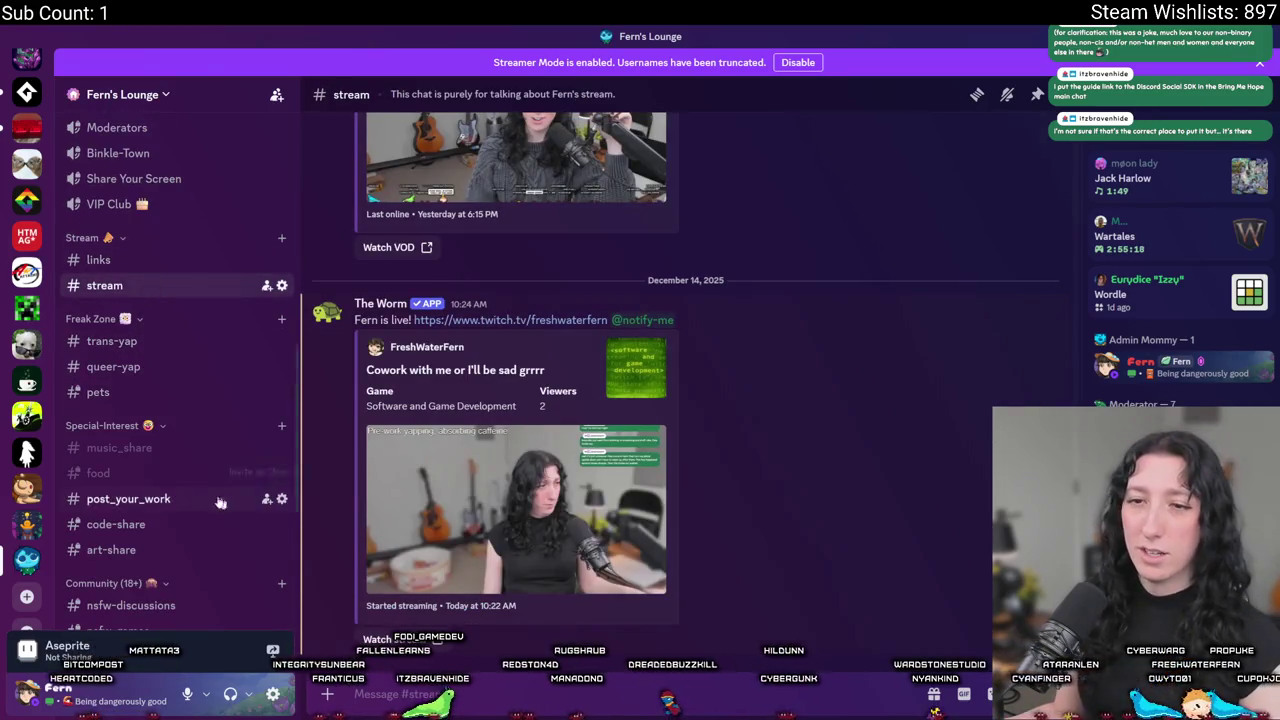
{"action": "scroll", "coordinate": [200, 480], "scroll_direction": "down", "scroll_amount": 4}
{"action": "scroll", "coordinate": [150, 300], "scroll_direction": "down", "scroll_amount": 3}
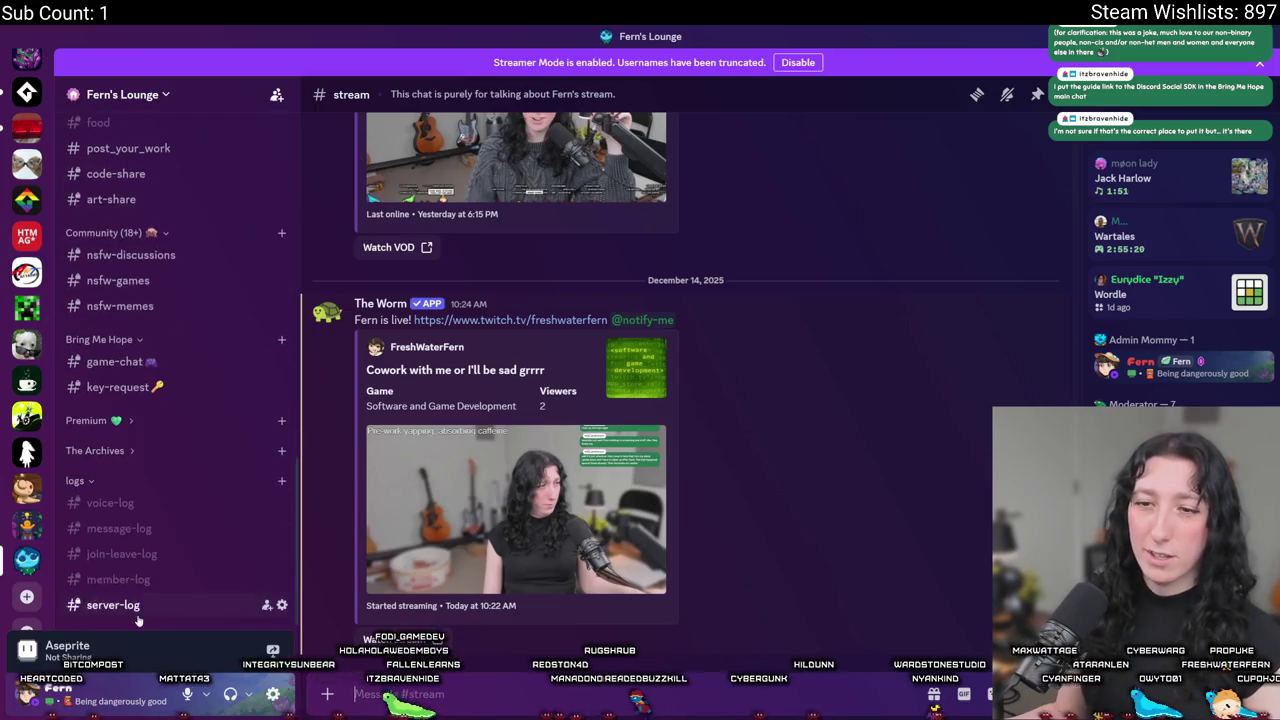
{"action": "left_click", "coordinate": [124, 420]}
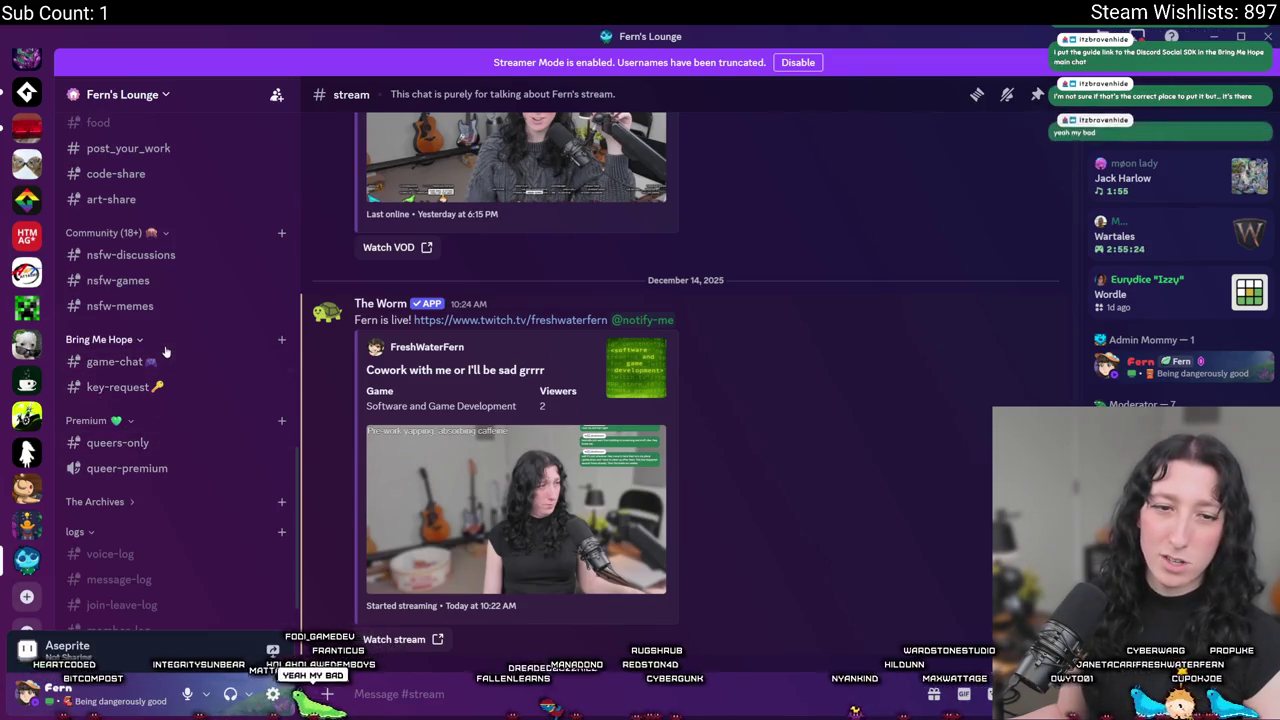
{"action": "mouse_move", "coordinate": [150, 362]}
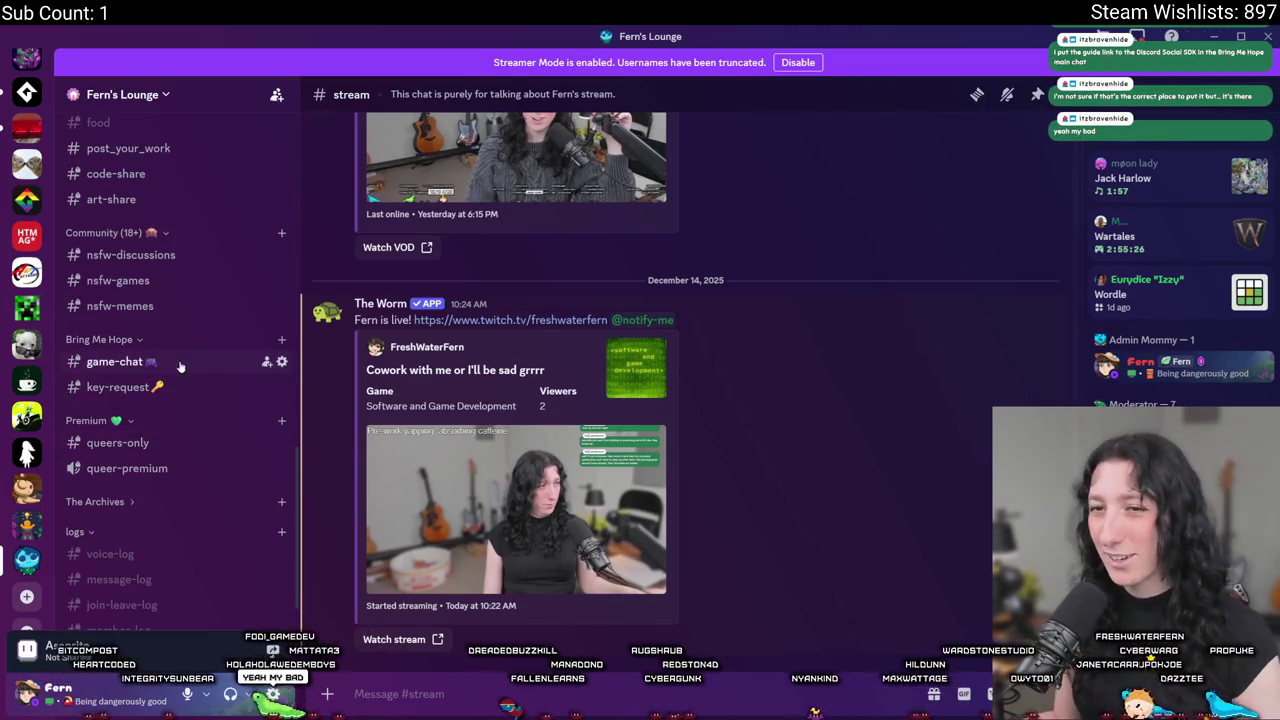
{"action": "scroll", "coordinate": [180, 350], "scroll_direction": "up", "scroll_amount": 4}
{"action": "scroll", "coordinate": [181, 320], "scroll_direction": "up", "scroll_amount": 2}
{"action": "scroll", "coordinate": [182, 280], "scroll_direction": "up", "scroll_amount": 3}
{"action": "scroll", "coordinate": [183, 240], "scroll_direction": "up", "scroll_amount": 3}
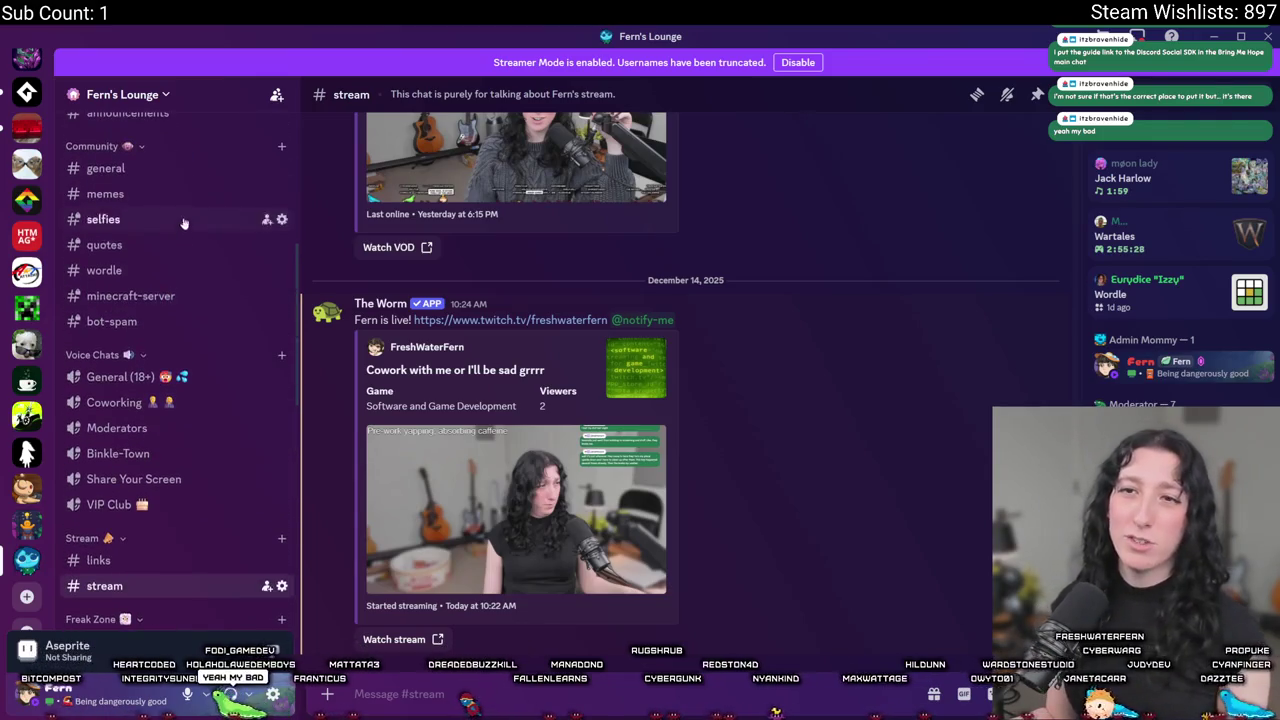
{"action": "scroll", "coordinate": [180, 229], "scroll_direction": "down", "scroll_amount": 1}
{"action": "scroll", "coordinate": [171, 329], "scroll_direction": "down", "scroll_amount": 5}
{"action": "scroll", "coordinate": [126, 480], "scroll_direction": "down", "scroll_amount": 2}
{"action": "scroll", "coordinate": [135, 457], "scroll_direction": "down", "scroll_amount": 3}
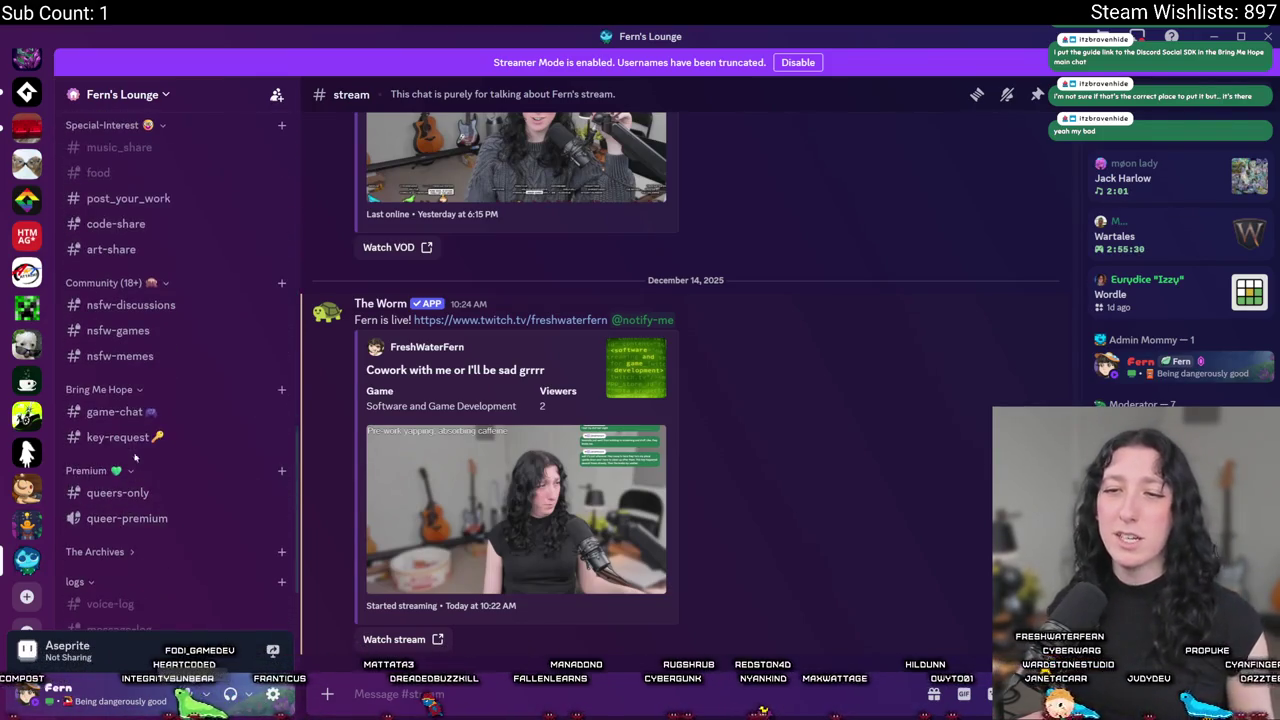
{"action": "left_click", "coordinate": [178, 413]}
{"action": "scroll", "coordinate": [180, 300], "scroll_direction": "up", "scroll_amount": 3}
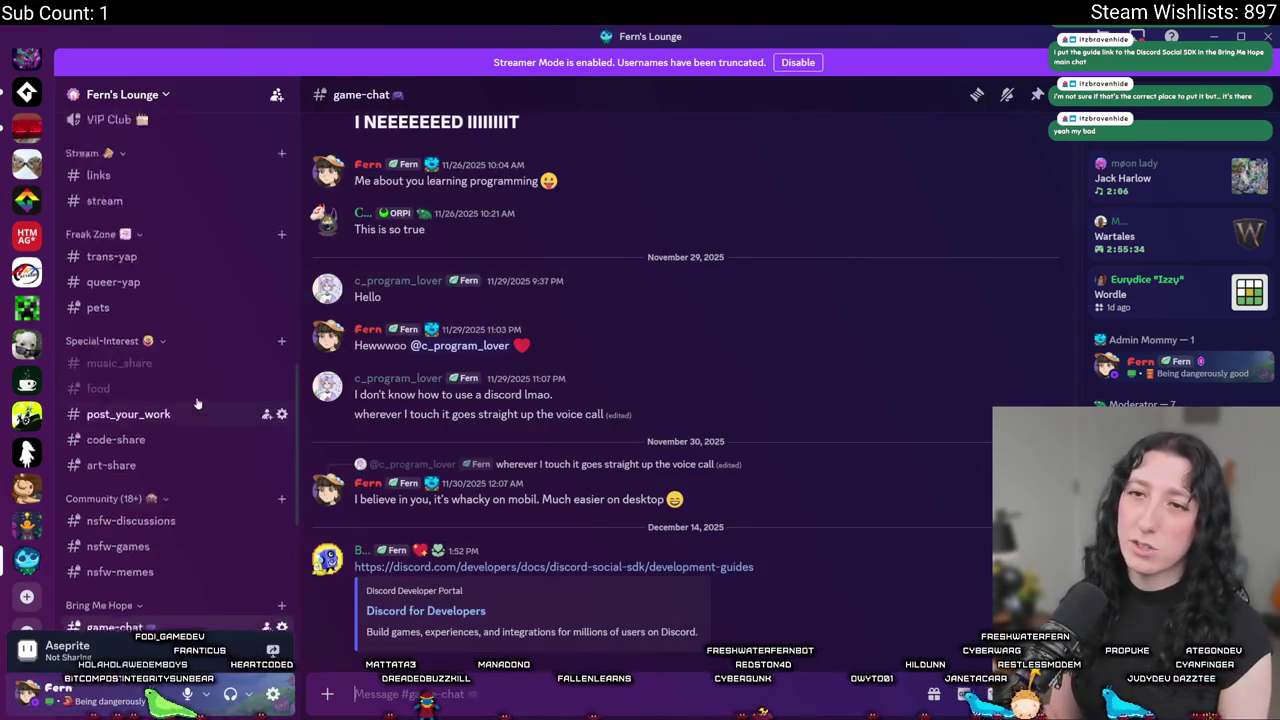
{"action": "scroll", "coordinate": [180, 300], "scroll_direction": "up", "scroll_amount": 3}
{"action": "scroll", "coordinate": [180, 300], "scroll_direction": "up", "scroll_amount": 3}
{"action": "key", "text": "alt+Tab"}
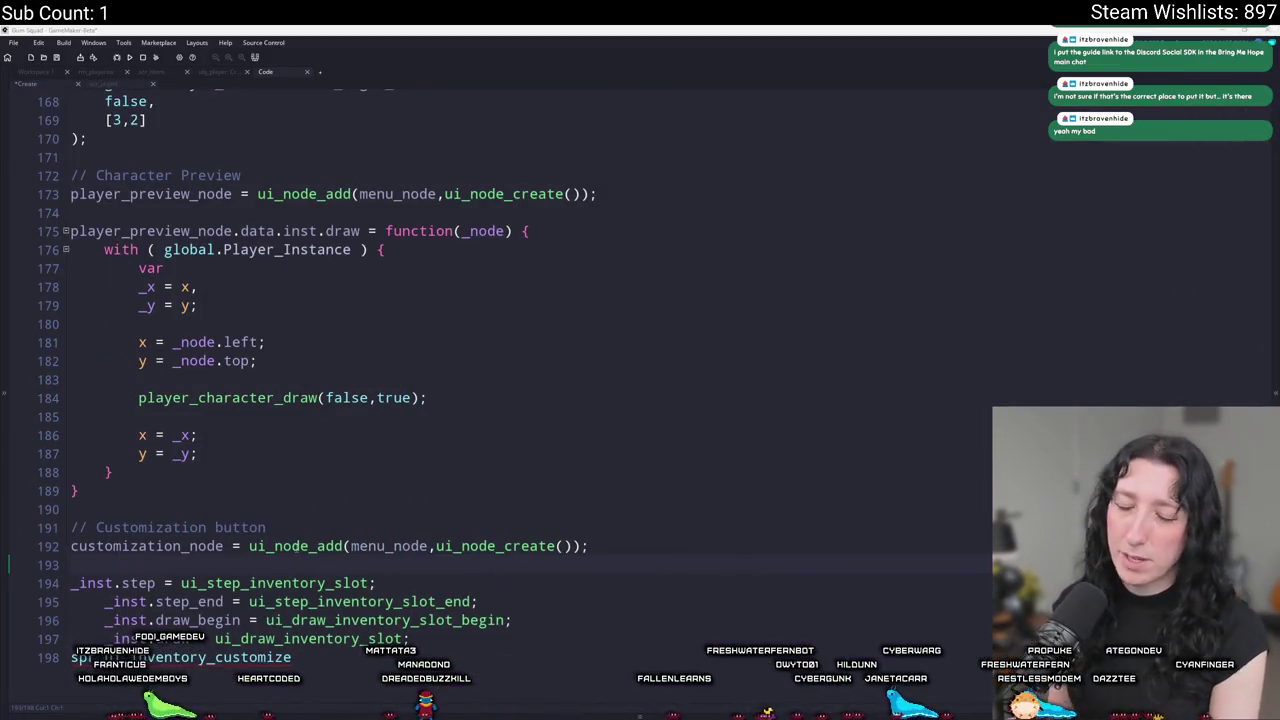
Unindent the pasted slot lines and set _inst = customization_node.data.inst on line 193.
{"action": "left_click_drag", "start_coordinate": [70, 638], "coordinate": [150, 601]}
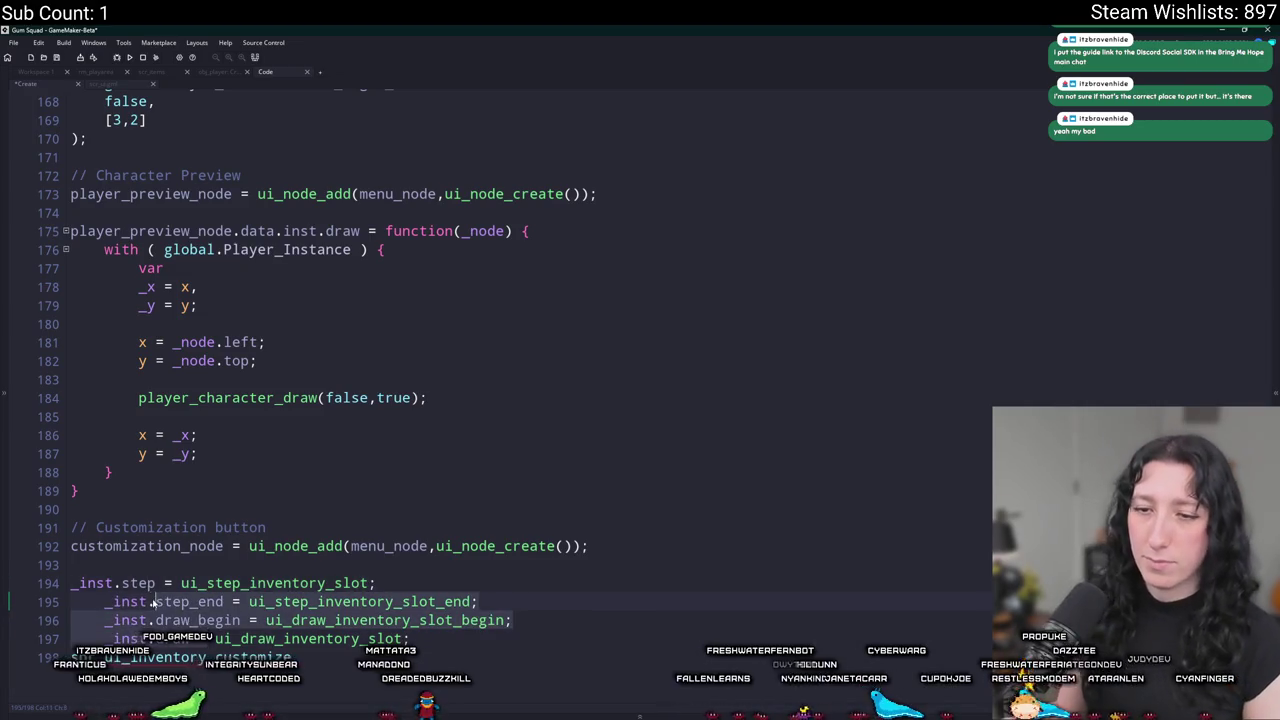
{"action": "key", "text": "shift+Tab"}
{"action": "left_click", "coordinate": [161, 564]}
{"action": "type", "text": "data"}
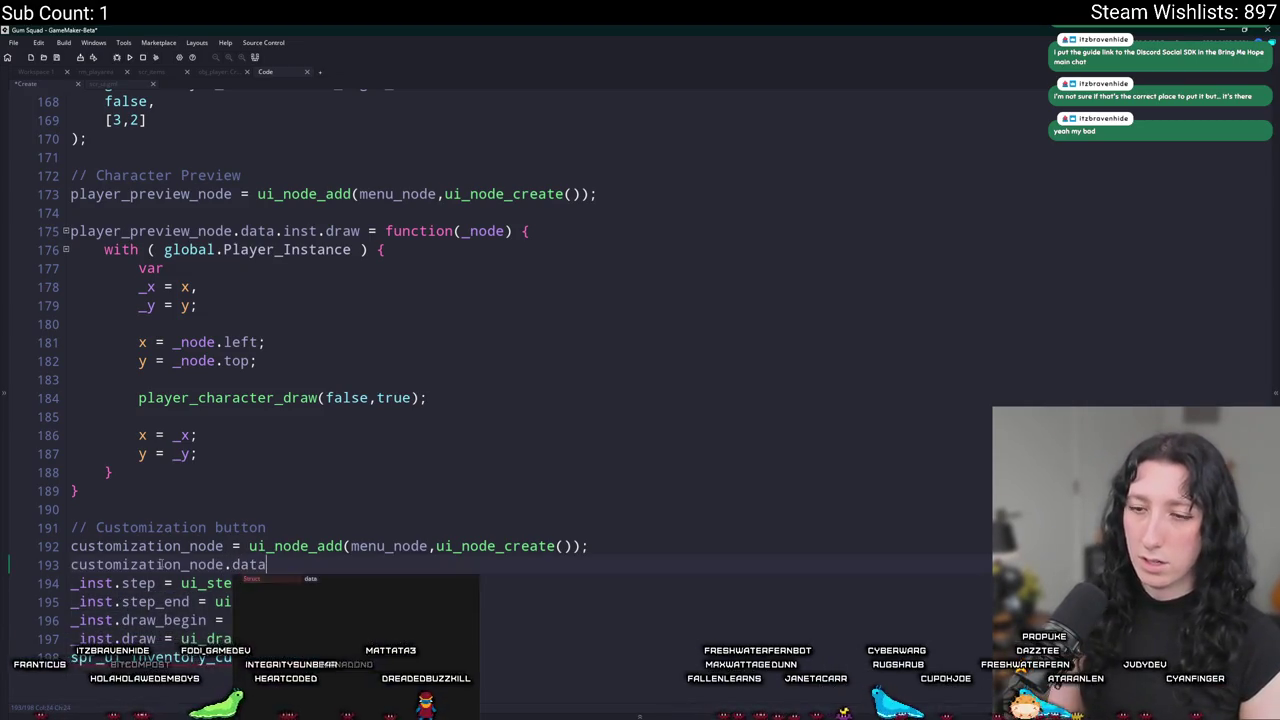
{"action": "type", "text": "k"}
{"action": "type", "text": "inst"}
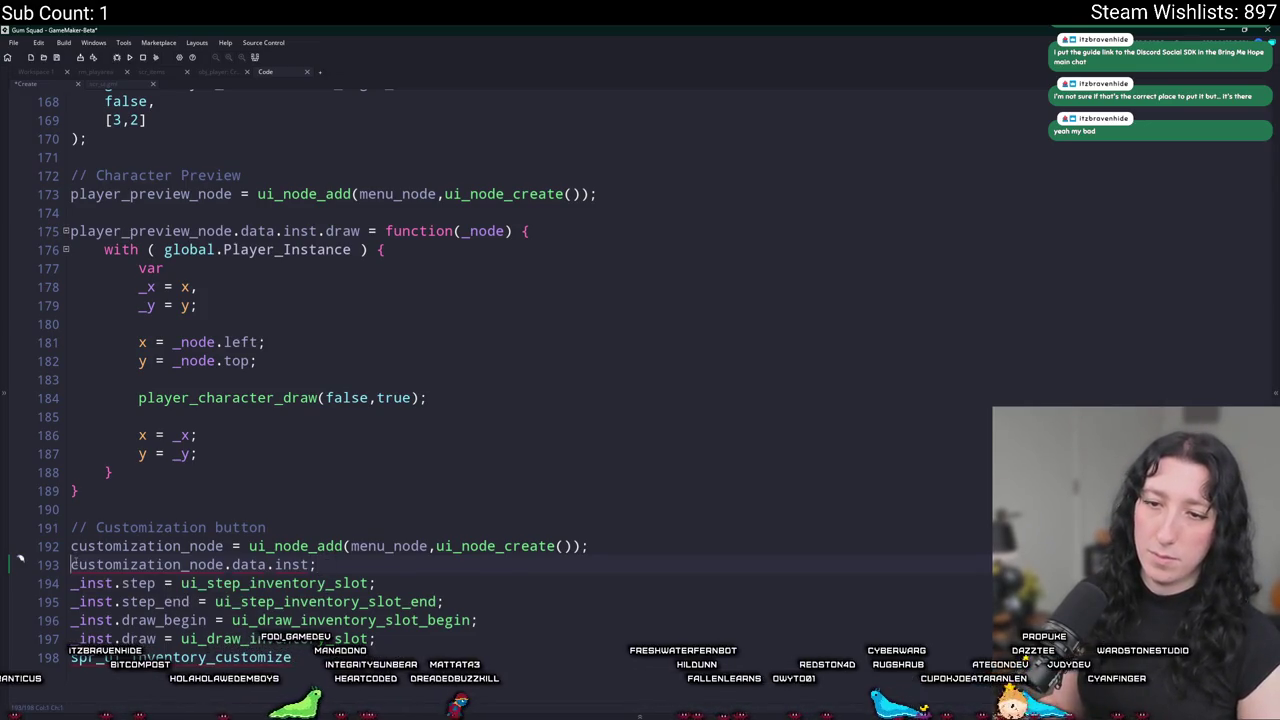
{"action": "type", "text": "_i"}
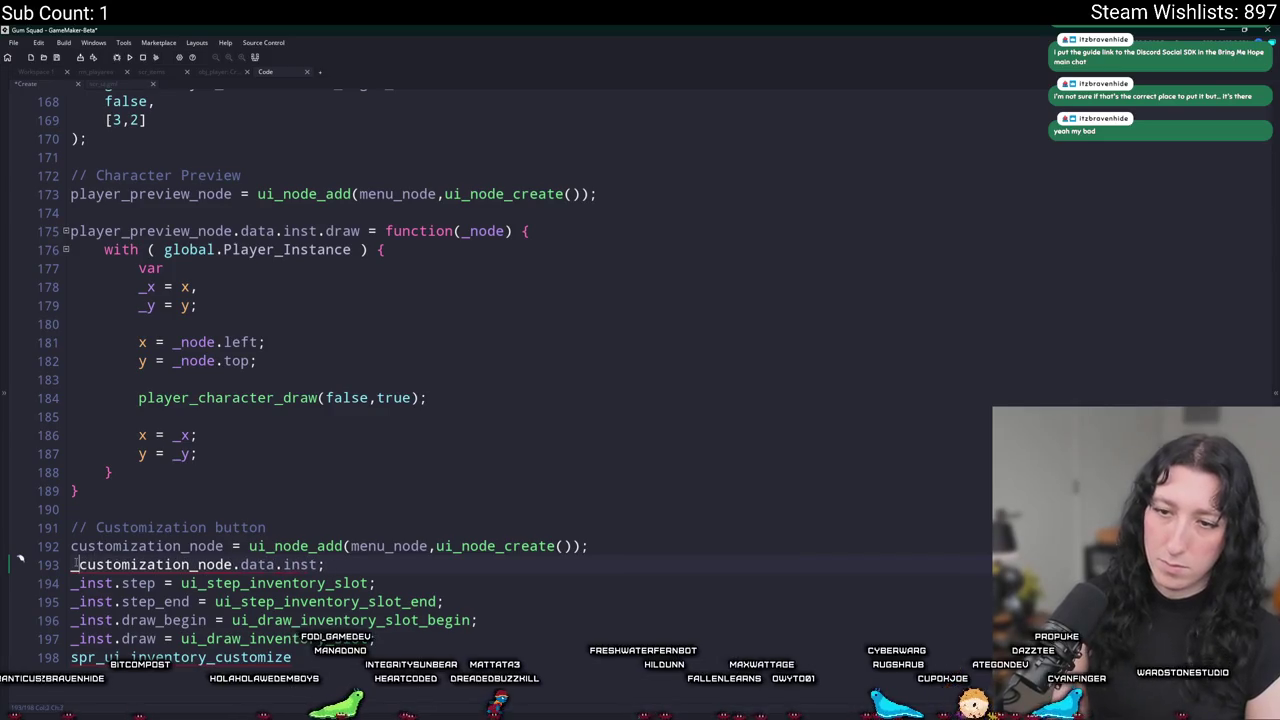
{"action": "type", "text": "nst ="}
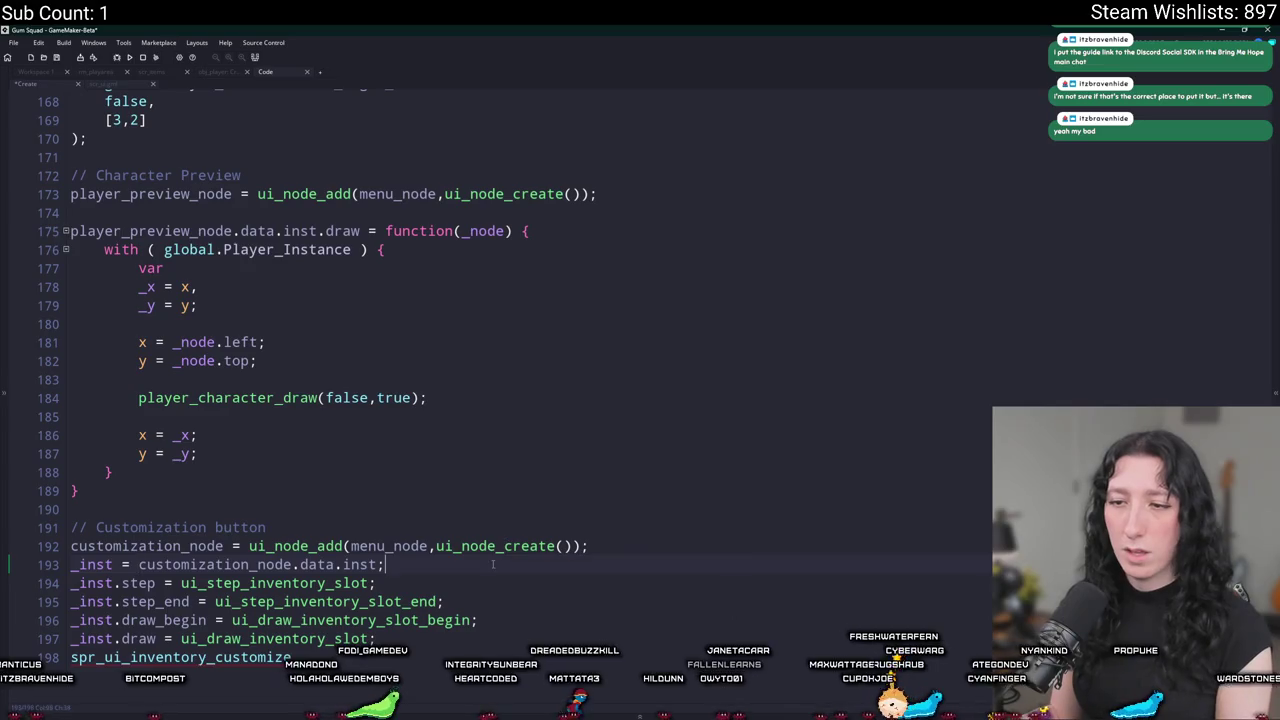
{"action": "key", "text": "End"}
{"action": "key", "text": "Return"}
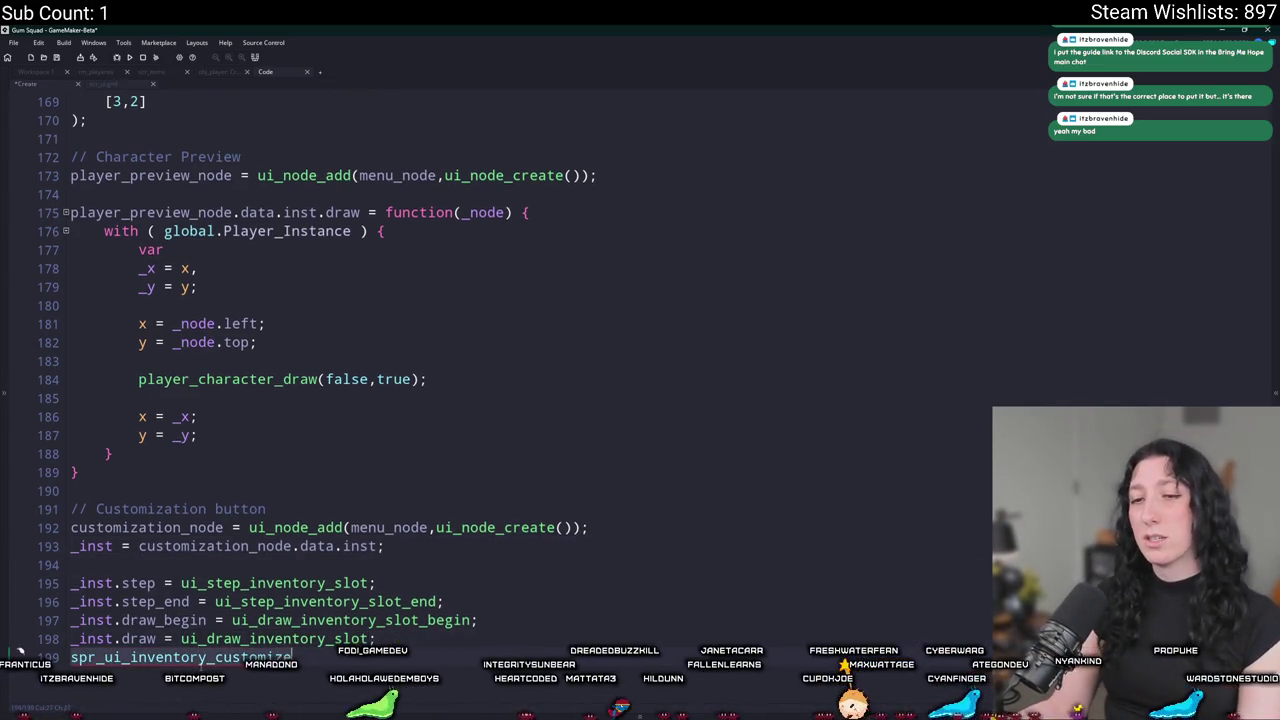
{"action": "scroll", "coordinate": [187, 600], "scroll_direction": "up", "scroll_amount": 1}
{"action": "left_click", "coordinate": [183, 568]}
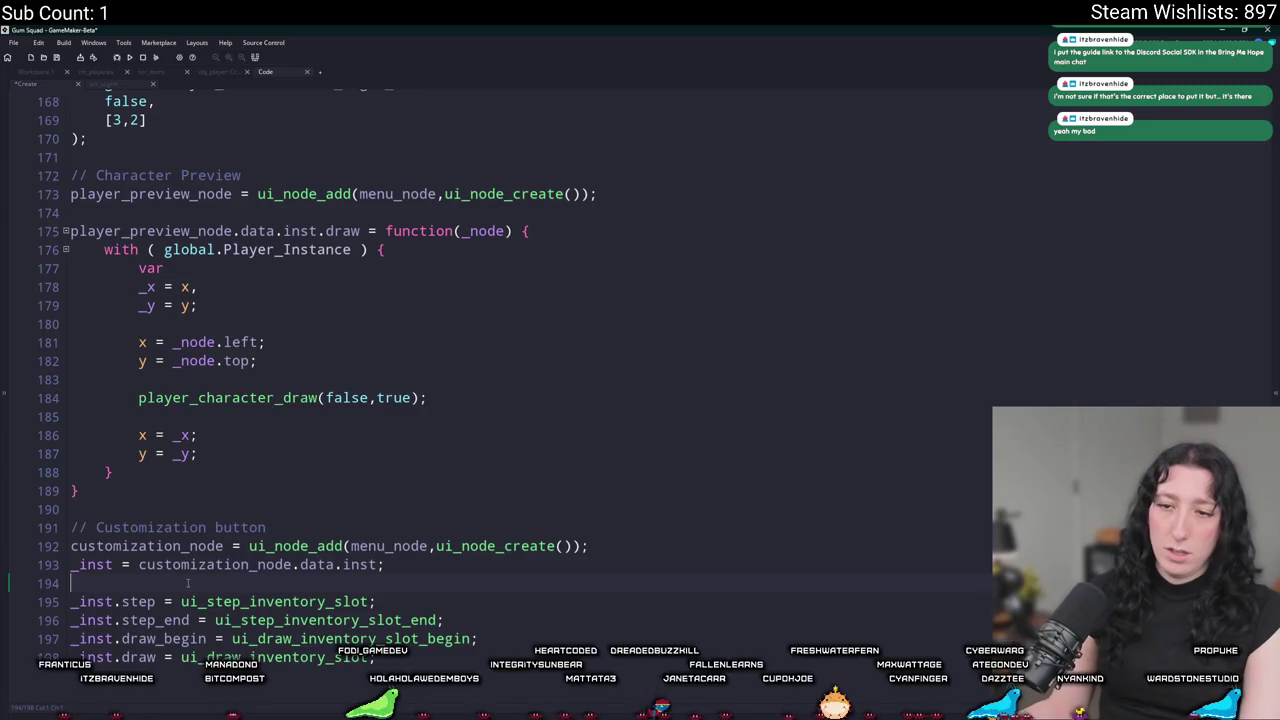
Begin the _inst.sprite = spr_ui_inventory_customize line above the step assignment.
{"action": "left_click", "coordinate": [205, 638]}
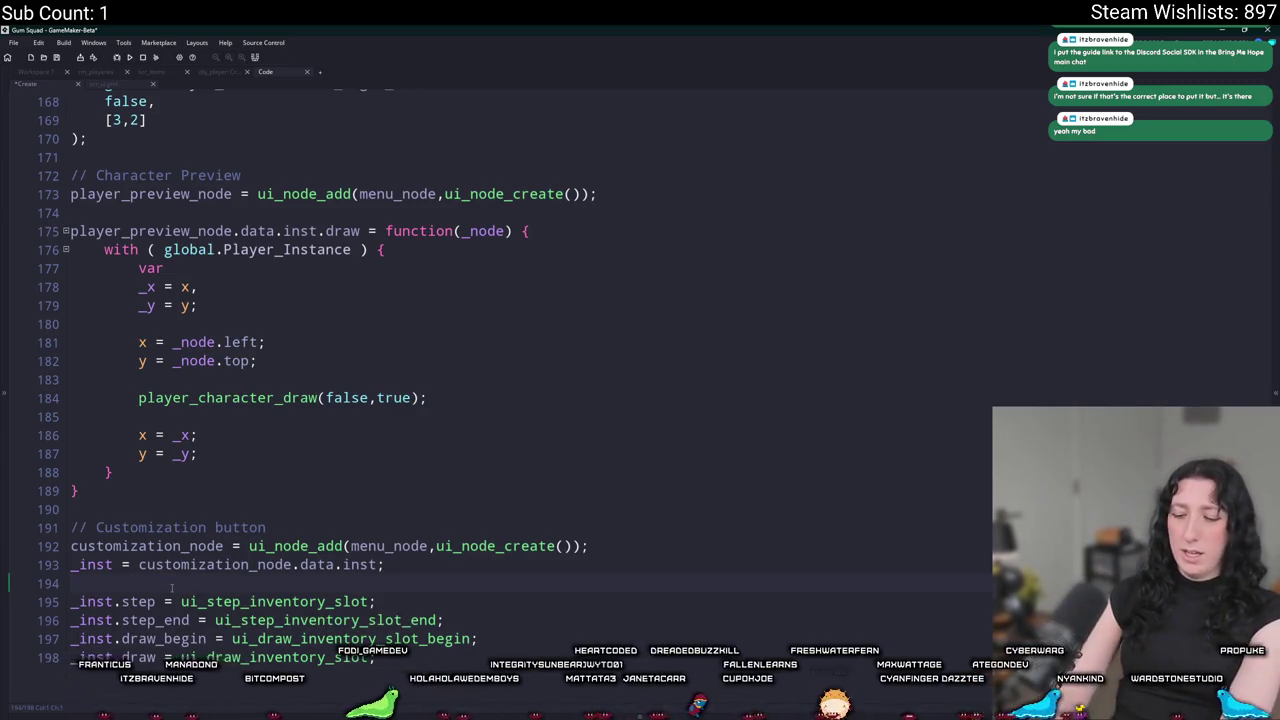
{"action": "key", "text": "Return"}
{"action": "type", "text": "_omnst"}
{"action": "key", "text": "BackSpace"}
{"action": "key", "text": "BackSpace"}
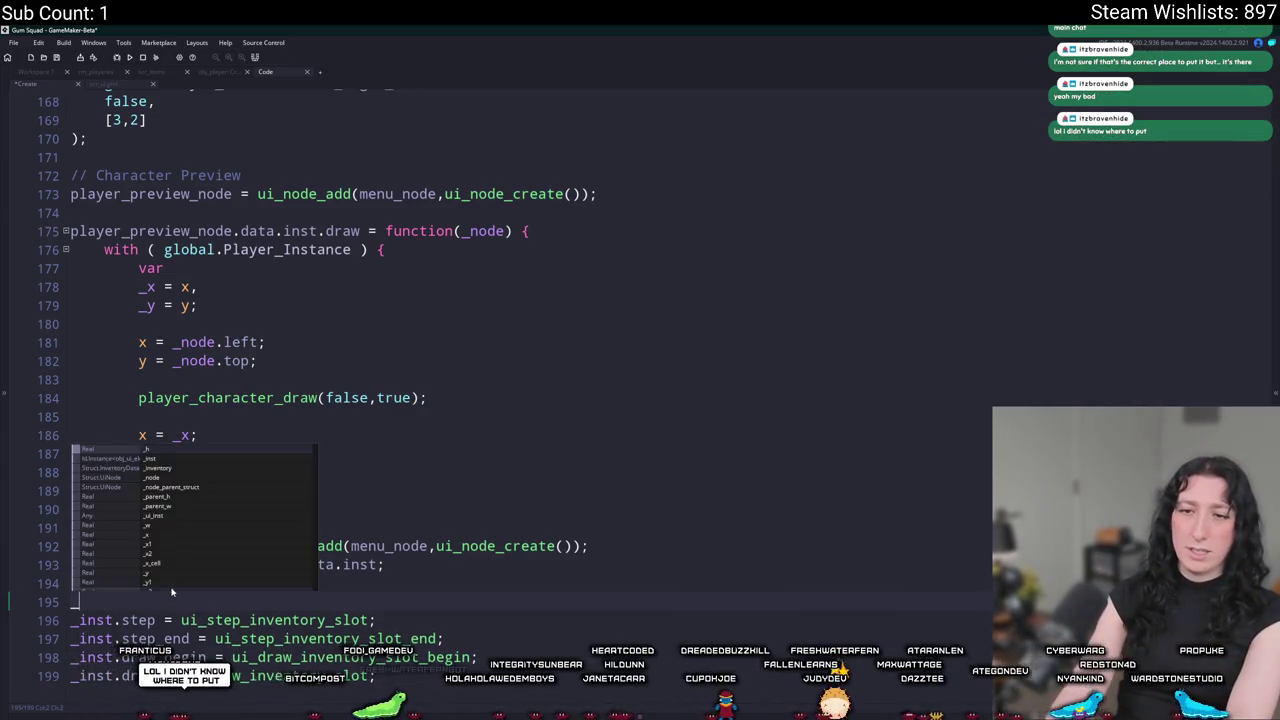
{"action": "type", "text": "inst.sprik"}
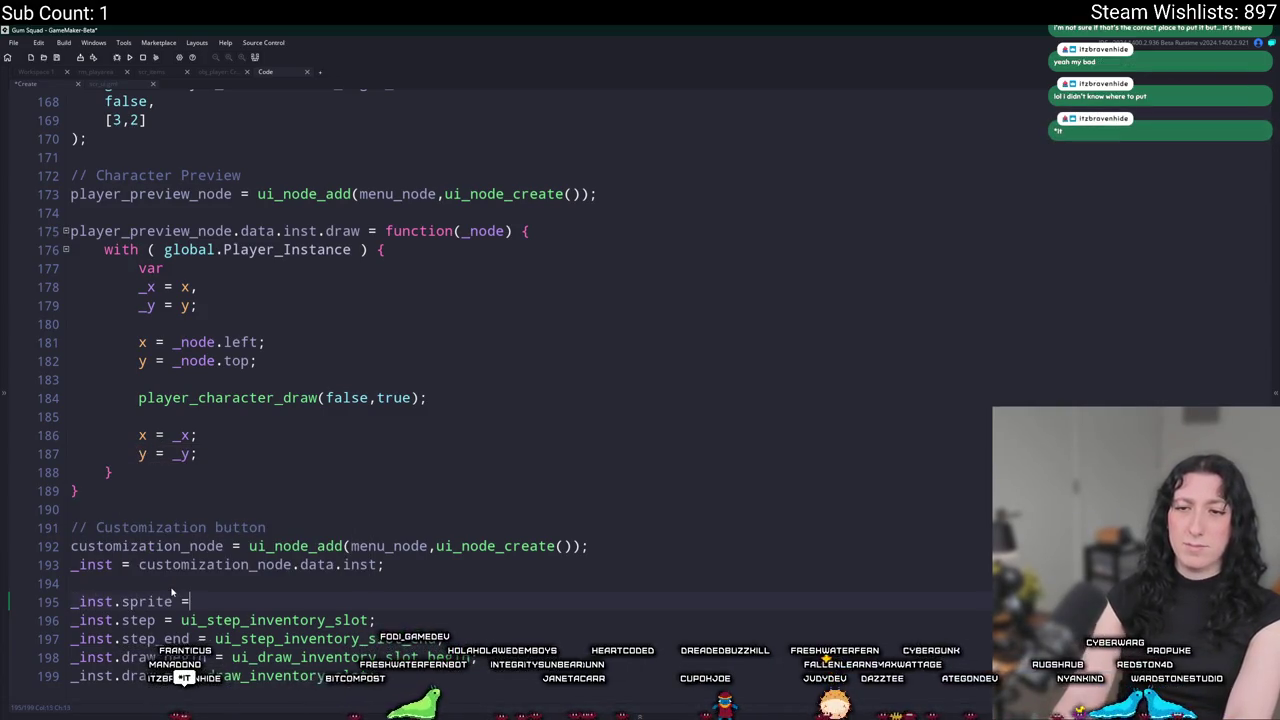
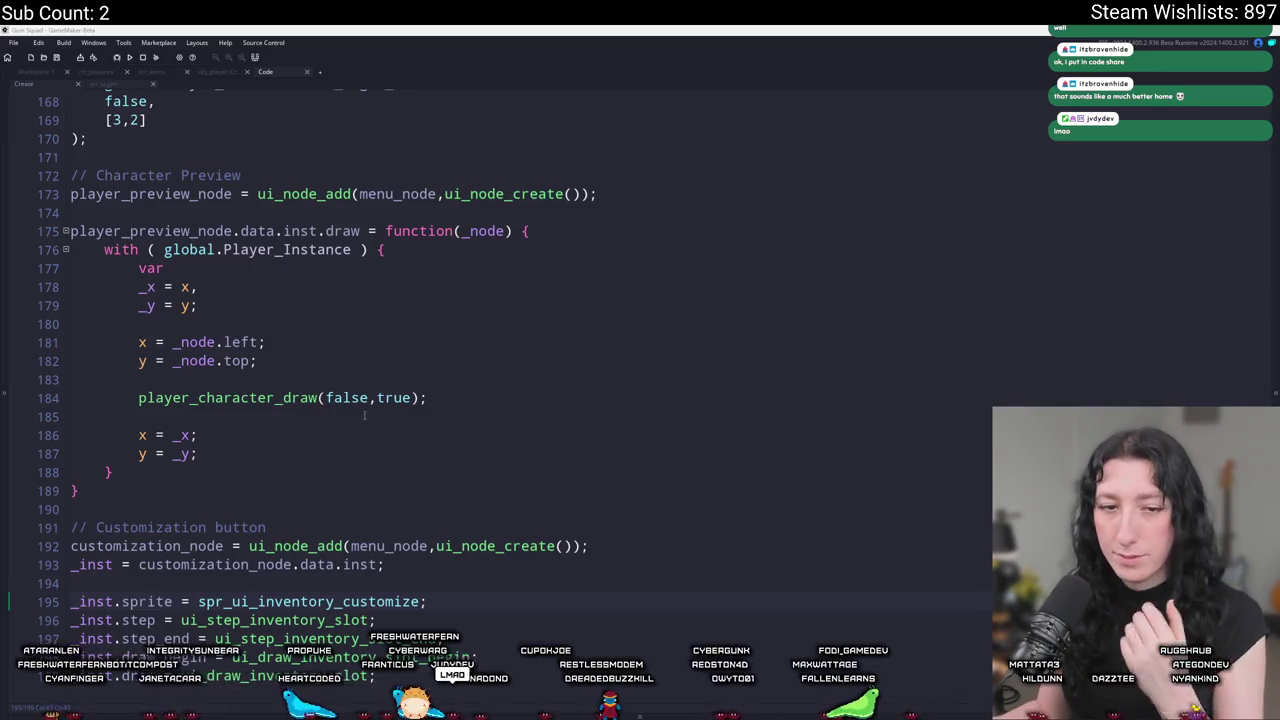
Jump to the ui_step_inventory_slot definition and select the whole function.
{"action": "scroll", "coordinate": [541, 597], "scroll_direction": "down", "scroll_amount": 1}
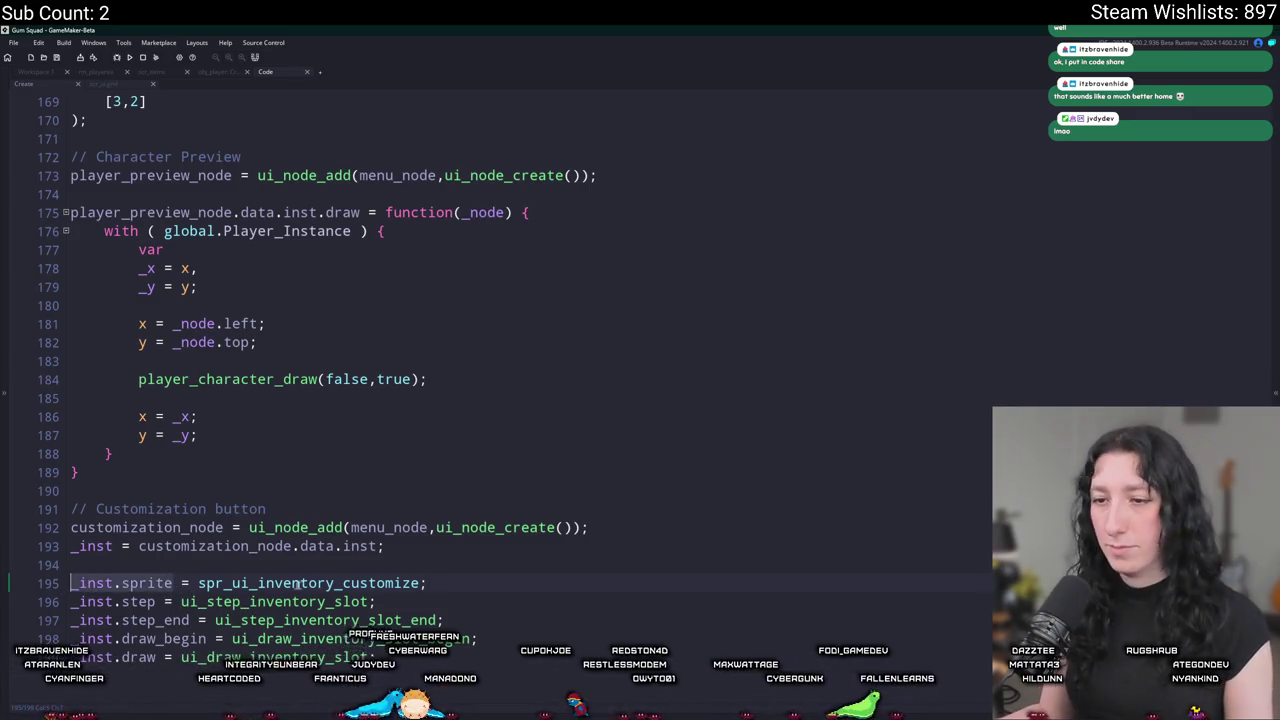
{"action": "left_click", "coordinate": [181, 601]}
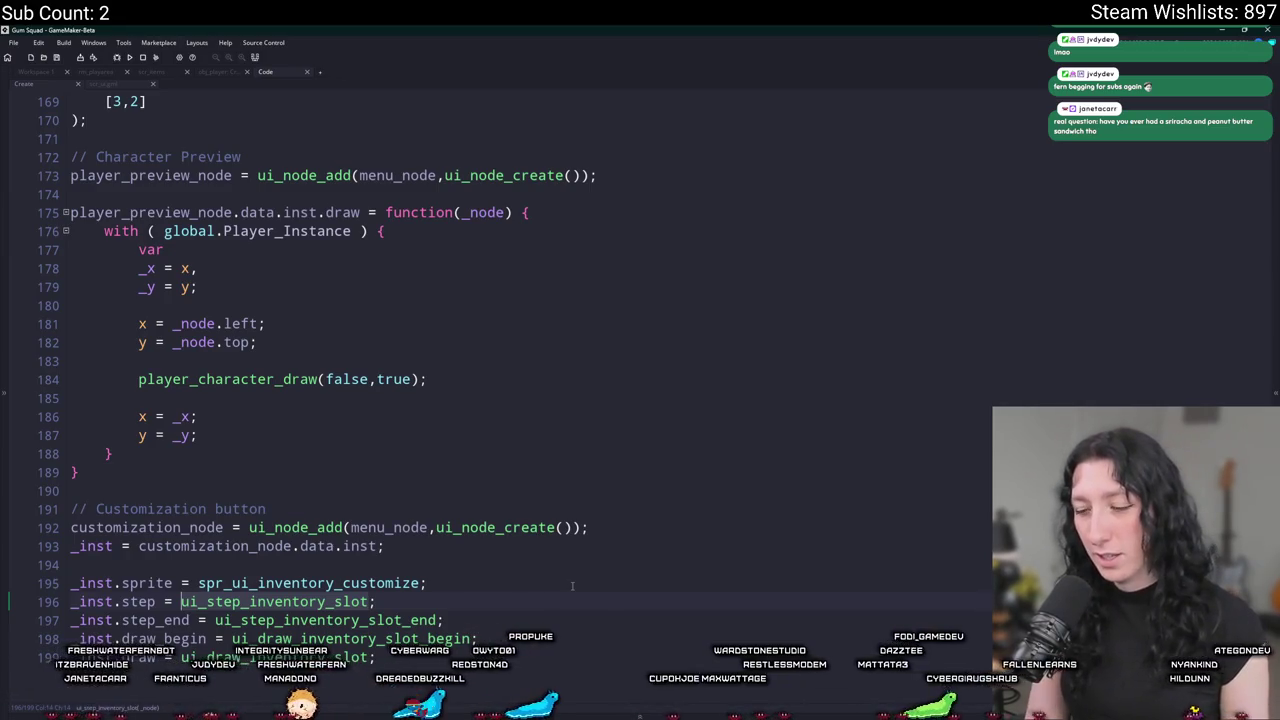
{"action": "mouse_move", "coordinate": [277, 601]}
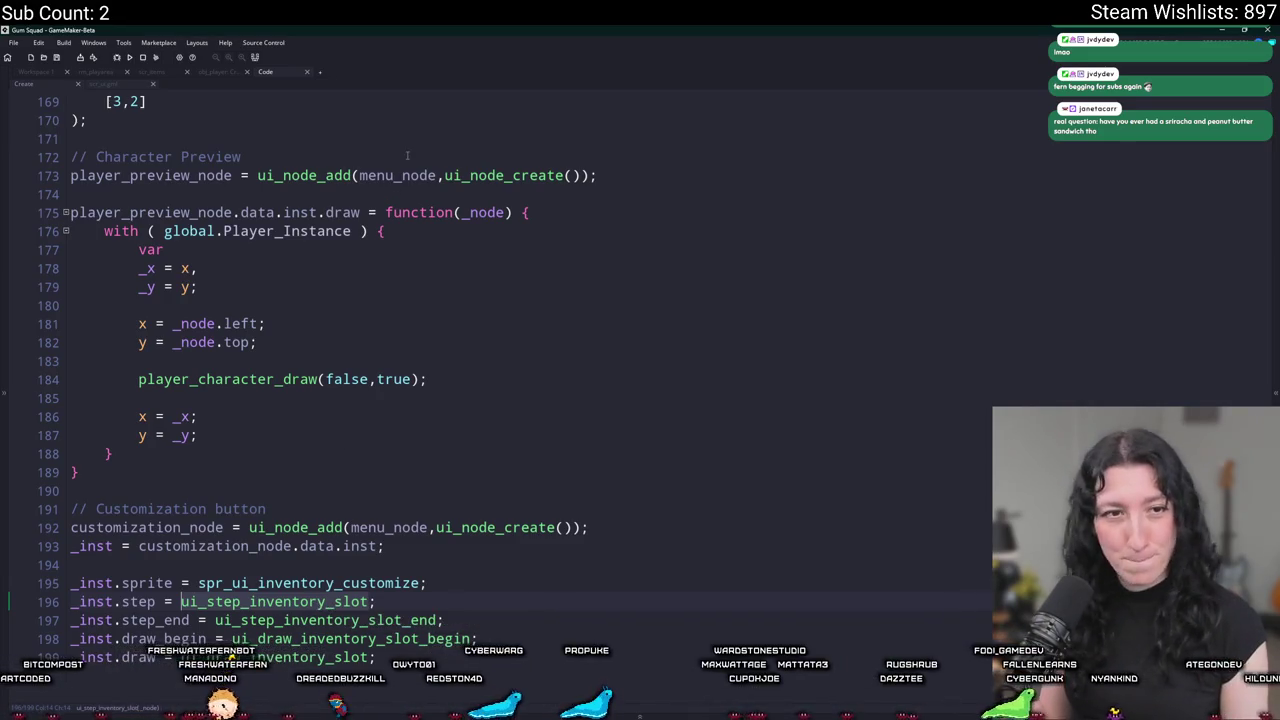
{"action": "middle_click", "coordinate": [296, 612]}
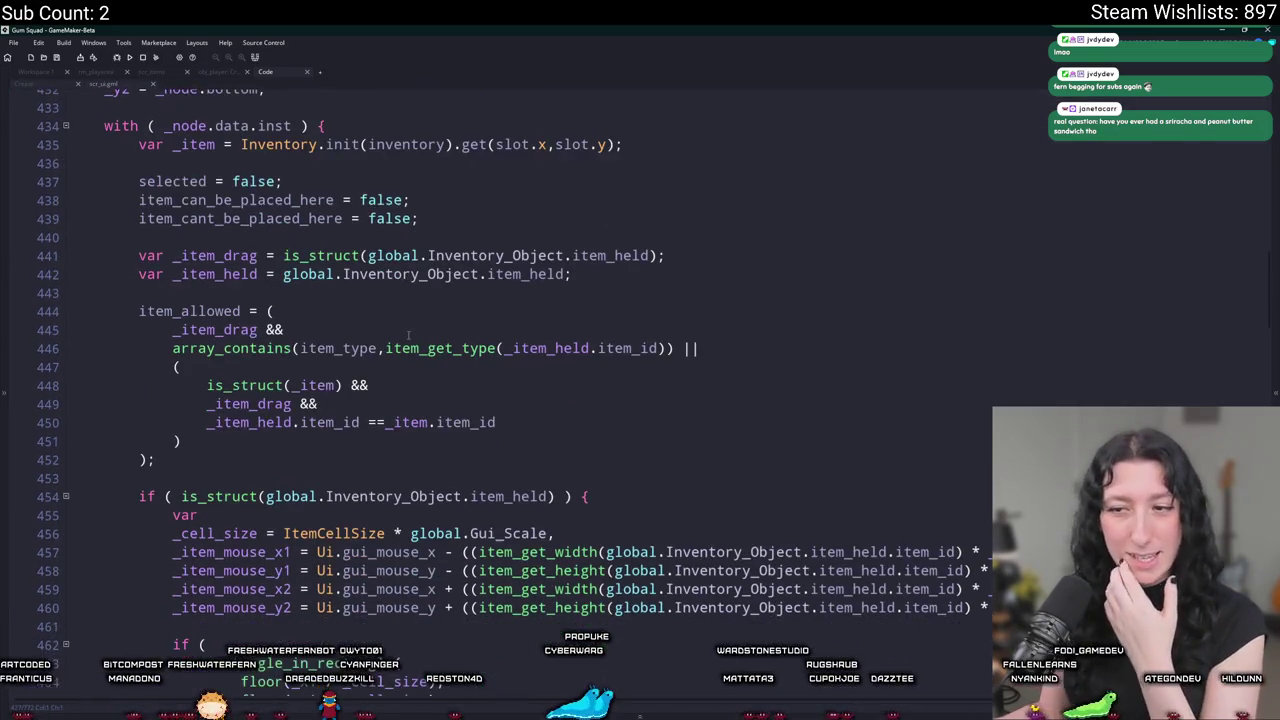
{"action": "scroll", "coordinate": [266, 302], "scroll_direction": "up", "scroll_amount": 2}
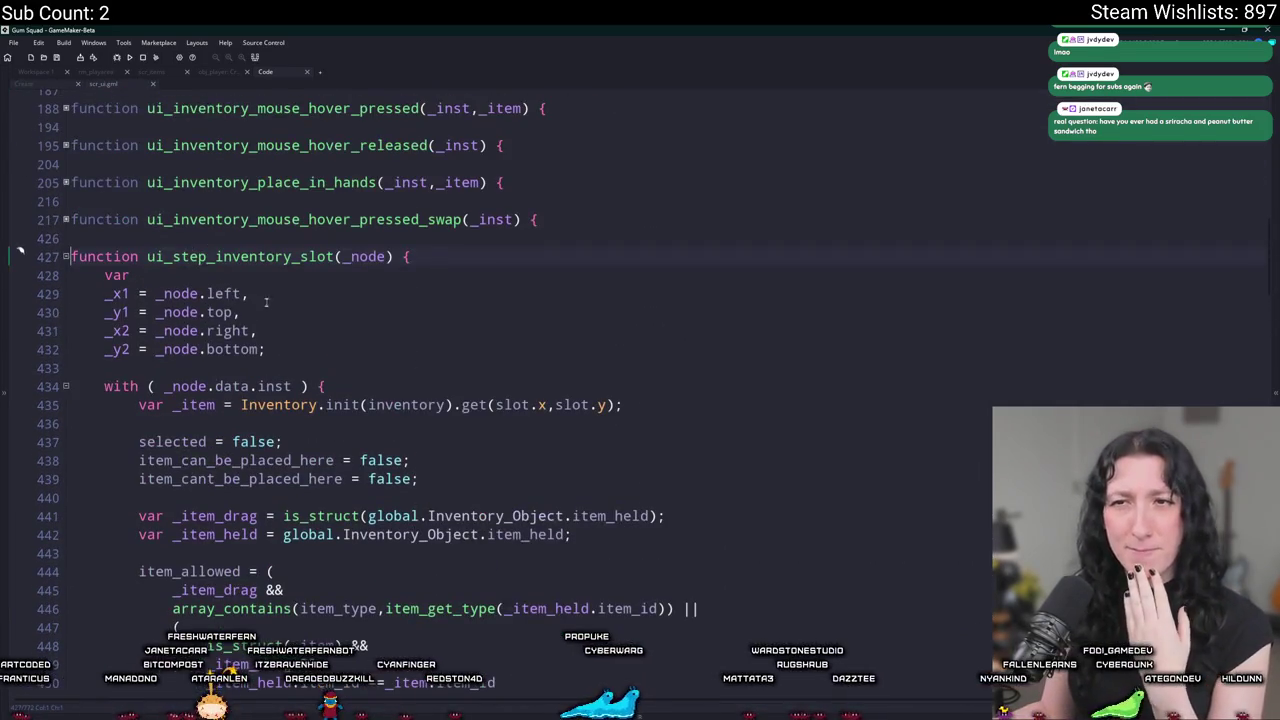
{"action": "scroll", "coordinate": [266, 302], "scroll_direction": "down", "scroll_amount": 5}
{"action": "scroll", "coordinate": [250, 310], "scroll_direction": "down", "scroll_amount": 5}
{"action": "scroll", "coordinate": [235, 320], "scroll_direction": "down", "scroll_amount": 5}
{"action": "scroll", "coordinate": [218, 329], "scroll_direction": "down", "scroll_amount": 5}
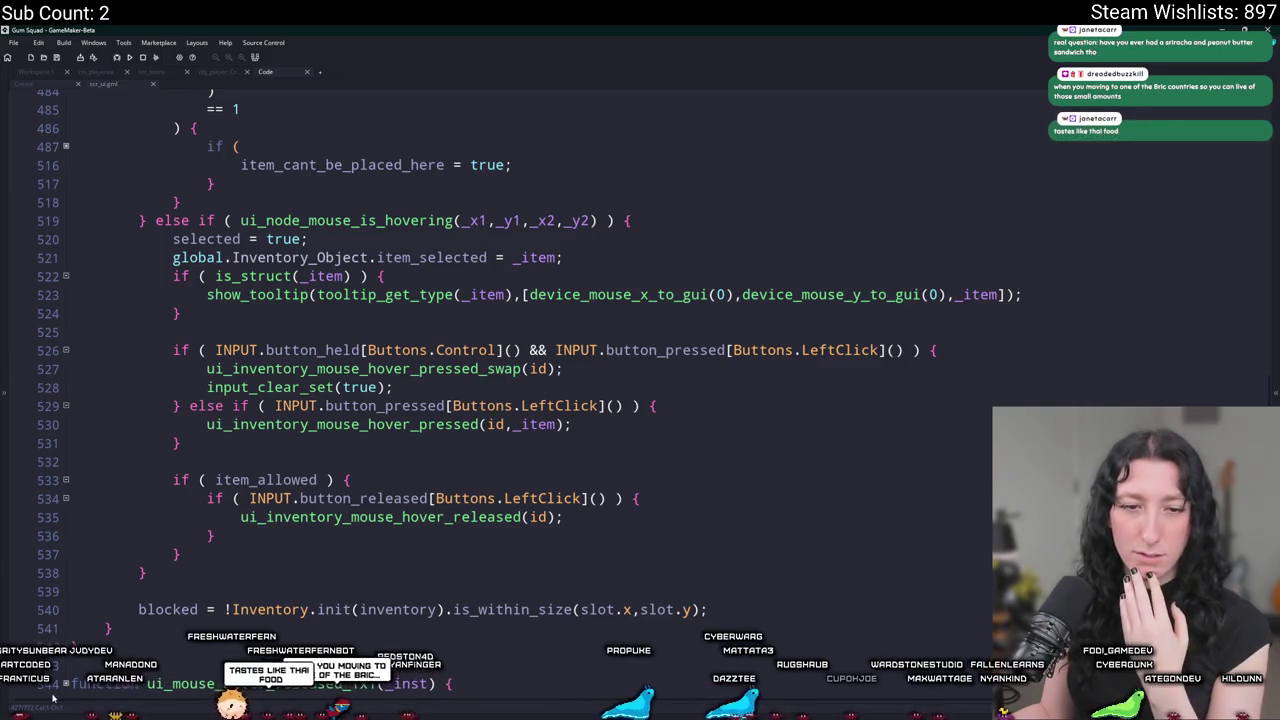
{"action": "left_click_drag", "start_coordinate": [117, 650], "coordinate": [133, 296]}
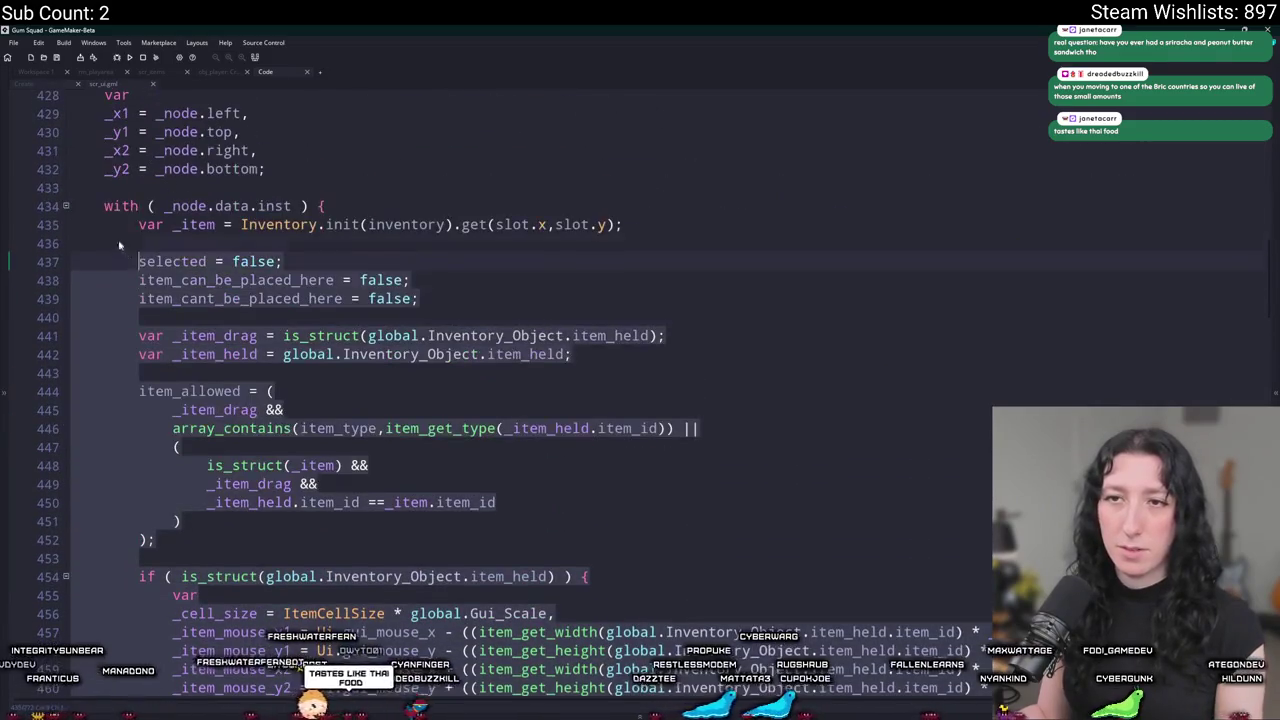
{"action": "left_click_drag", "start_coordinate": [133, 296], "coordinate": [70, 136]}
Fold the slot functions and place the copy at line 774, after ui_draw_inventory_slot_end.
{"action": "left_click", "coordinate": [66, 136]}
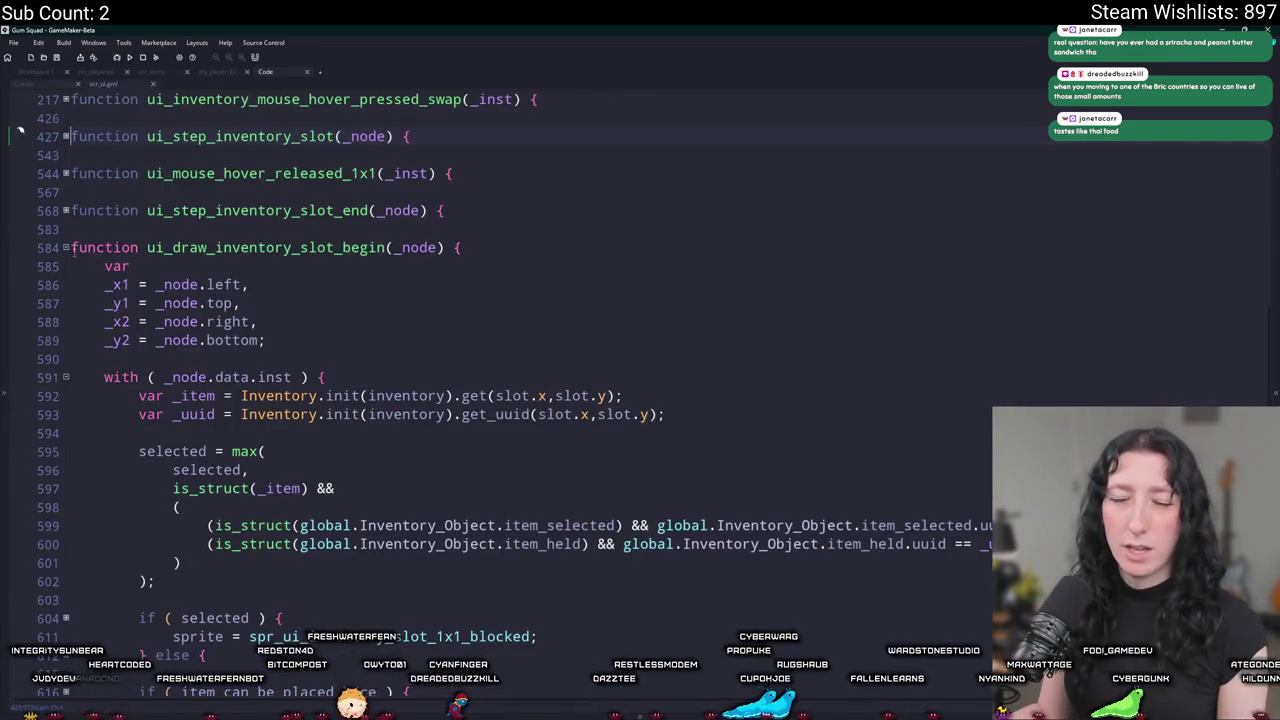
{"action": "left_click", "coordinate": [66, 247]}
{"action": "left_click", "coordinate": [66, 284]}
{"action": "scroll", "coordinate": [100, 340], "scroll_direction": "up", "scroll_amount": 5}
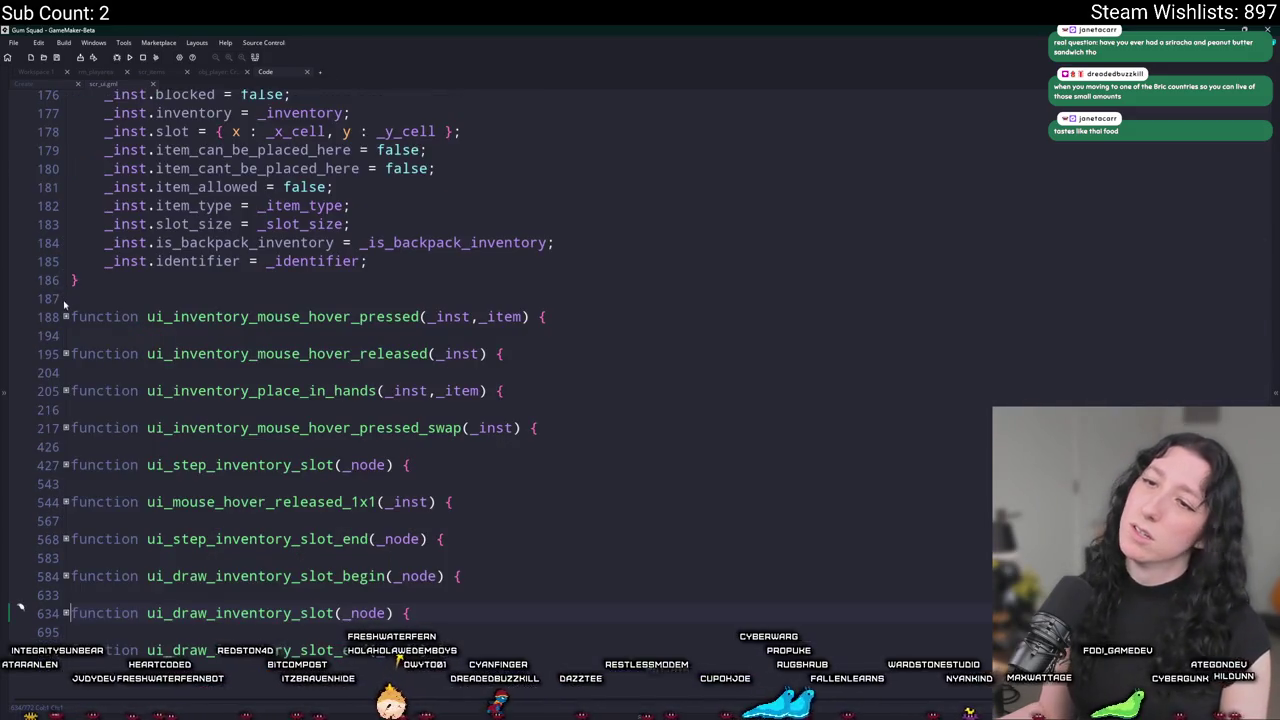
{"action": "left_click", "coordinate": [467, 630]}
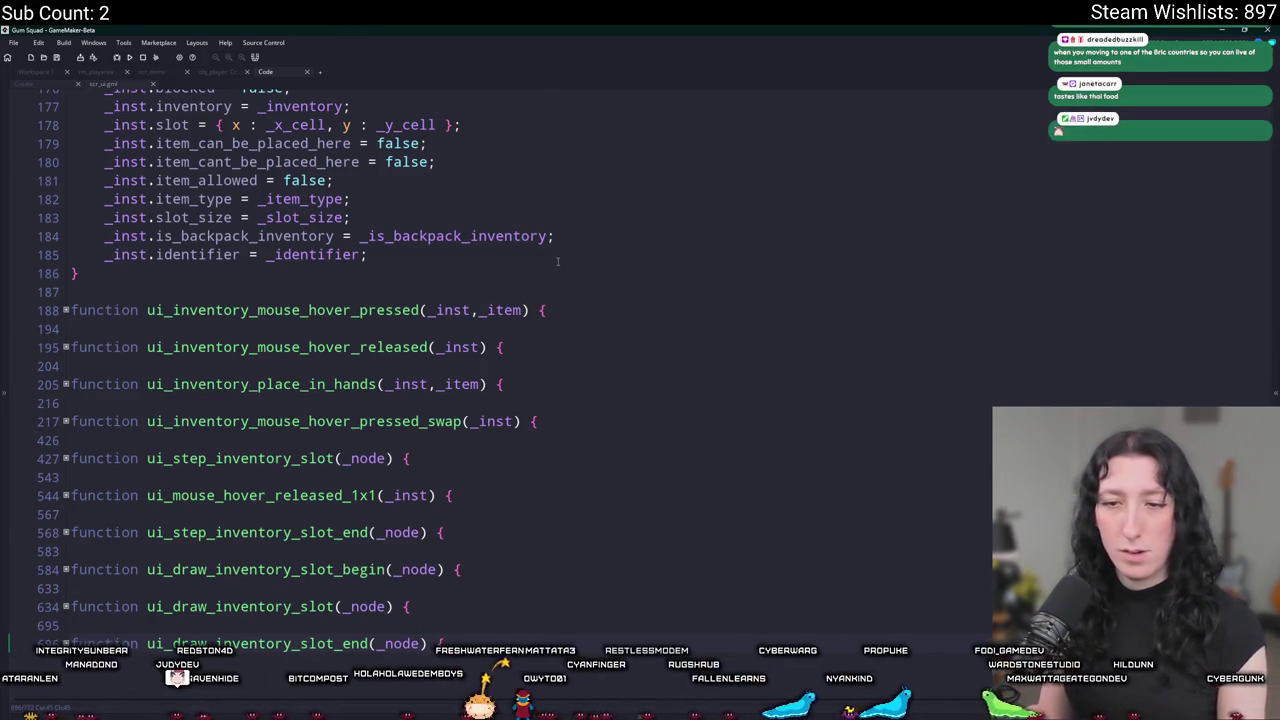
{"action": "scroll", "coordinate": [447, 609], "scroll_direction": "up", "scroll_amount": 3}
{"action": "scroll", "coordinate": [447, 609], "scroll_direction": "up", "scroll_amount": 5}
{"action": "scroll", "coordinate": [447, 609], "scroll_direction": "up", "scroll_amount": 3}
{"action": "scroll", "coordinate": [272, 365], "scroll_direction": "up", "scroll_amount": 5}
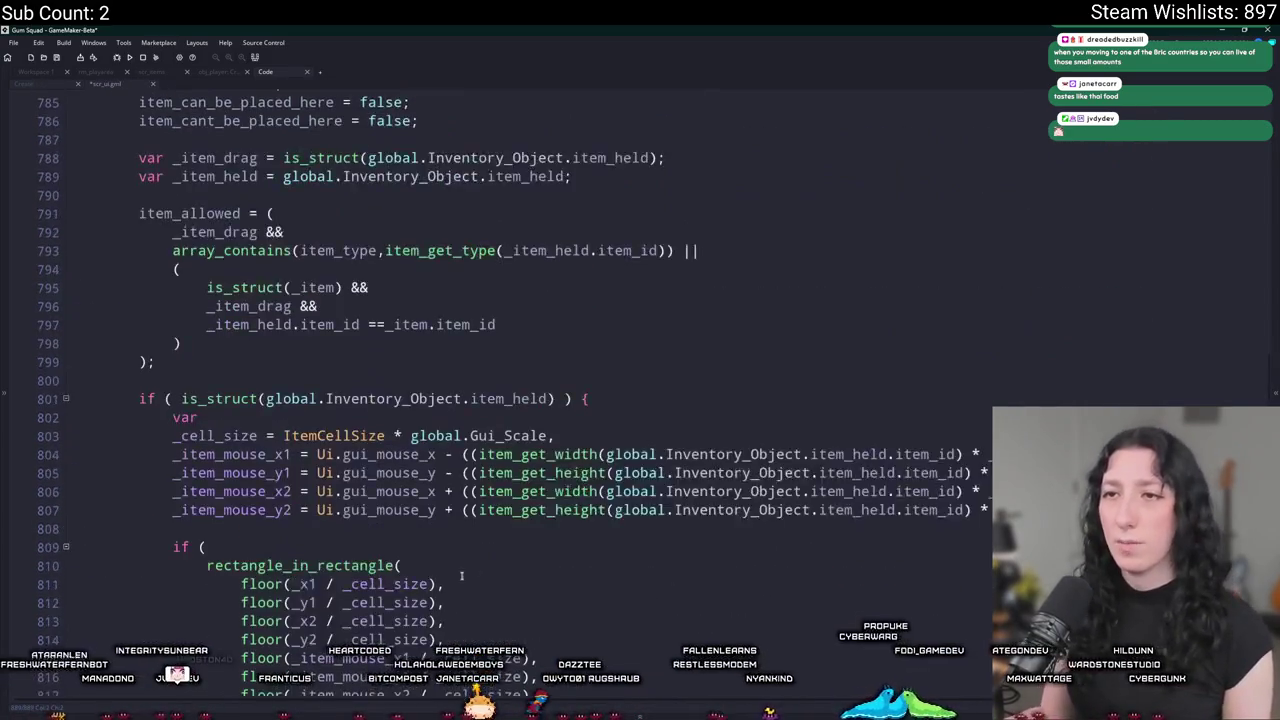
{"action": "scroll", "coordinate": [272, 365], "scroll_direction": "up", "scroll_amount": 3}
{"action": "scroll", "coordinate": [280, 362], "scroll_direction": "up", "scroll_amount": 3}
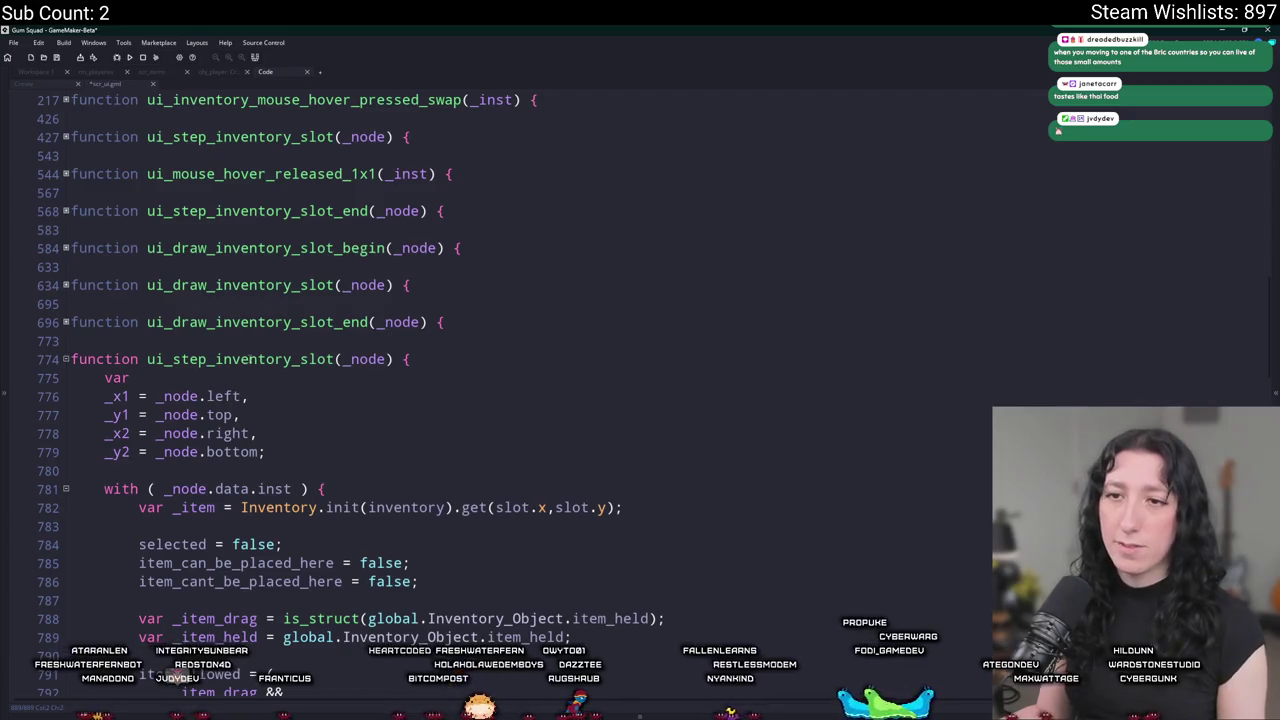
{"action": "mouse_move", "coordinate": [255, 359]}
{"action": "left_click_drag", "start_coordinate": [232, 359], "coordinate": [226, 360]}
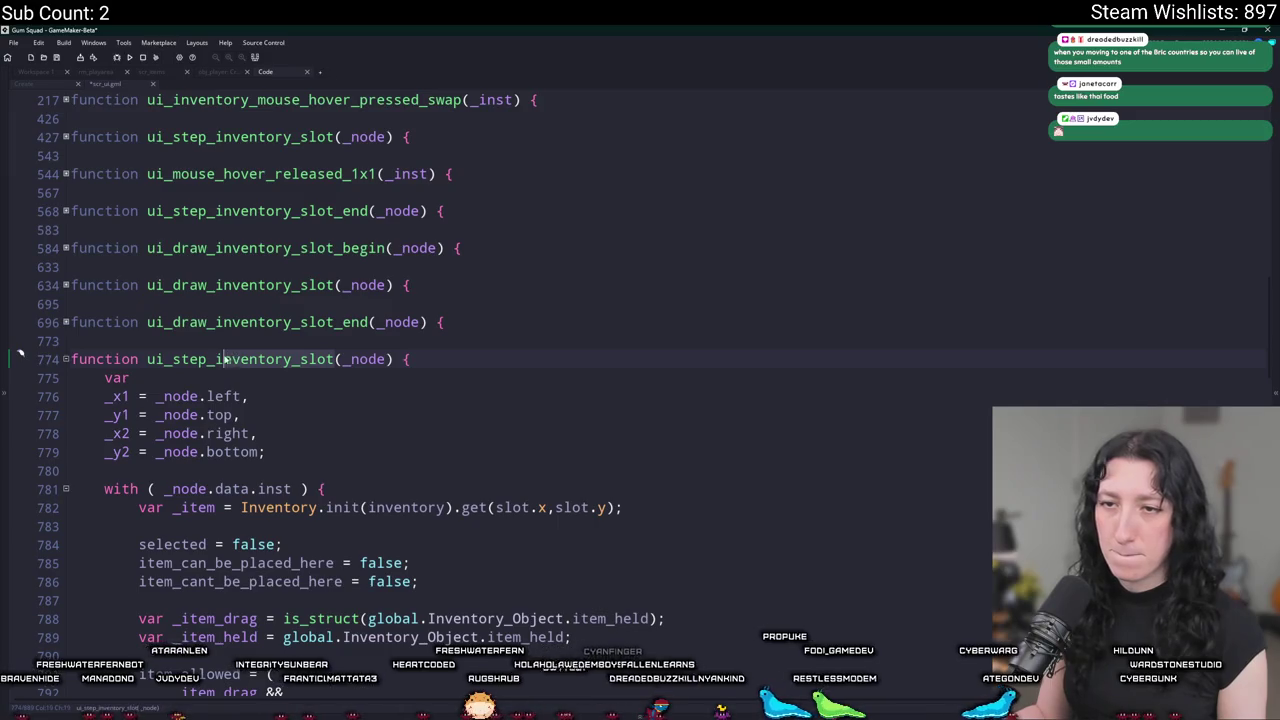
Rename the copied function to ui_step_button, then switch over to Discord.
{"action": "type", "text": "button"}
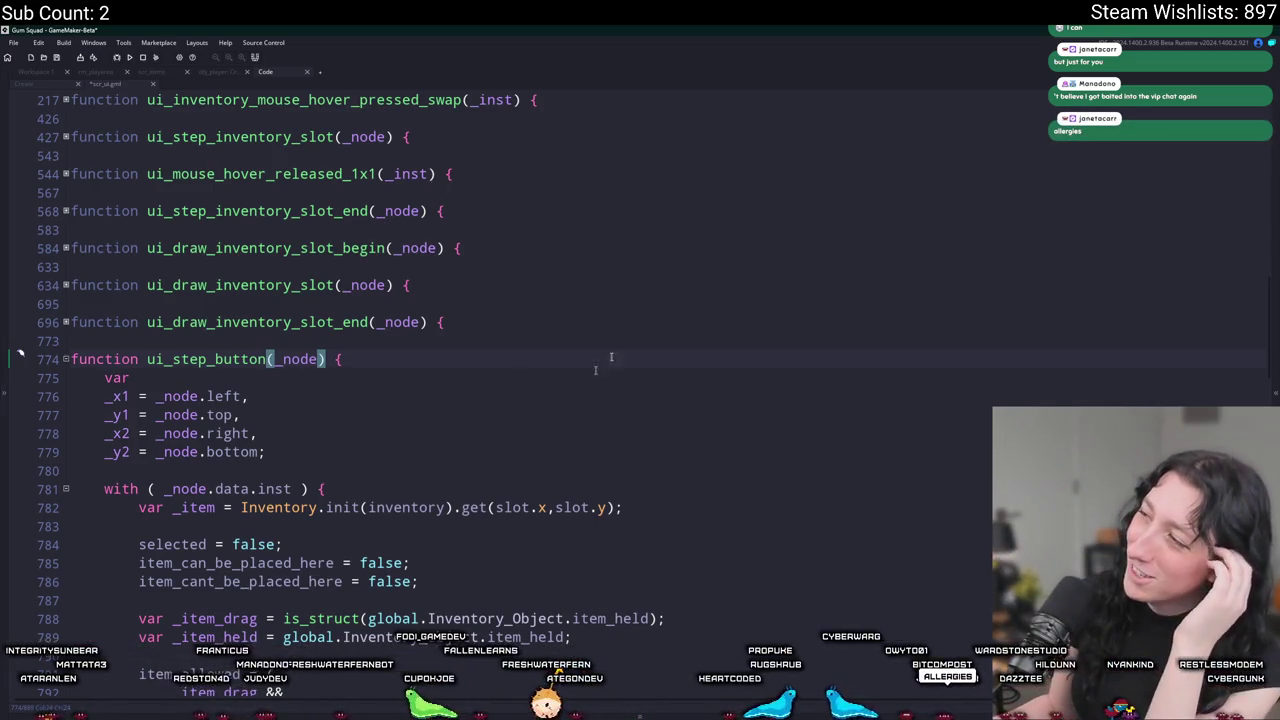
{"action": "key", "text": "alt+Tab"}
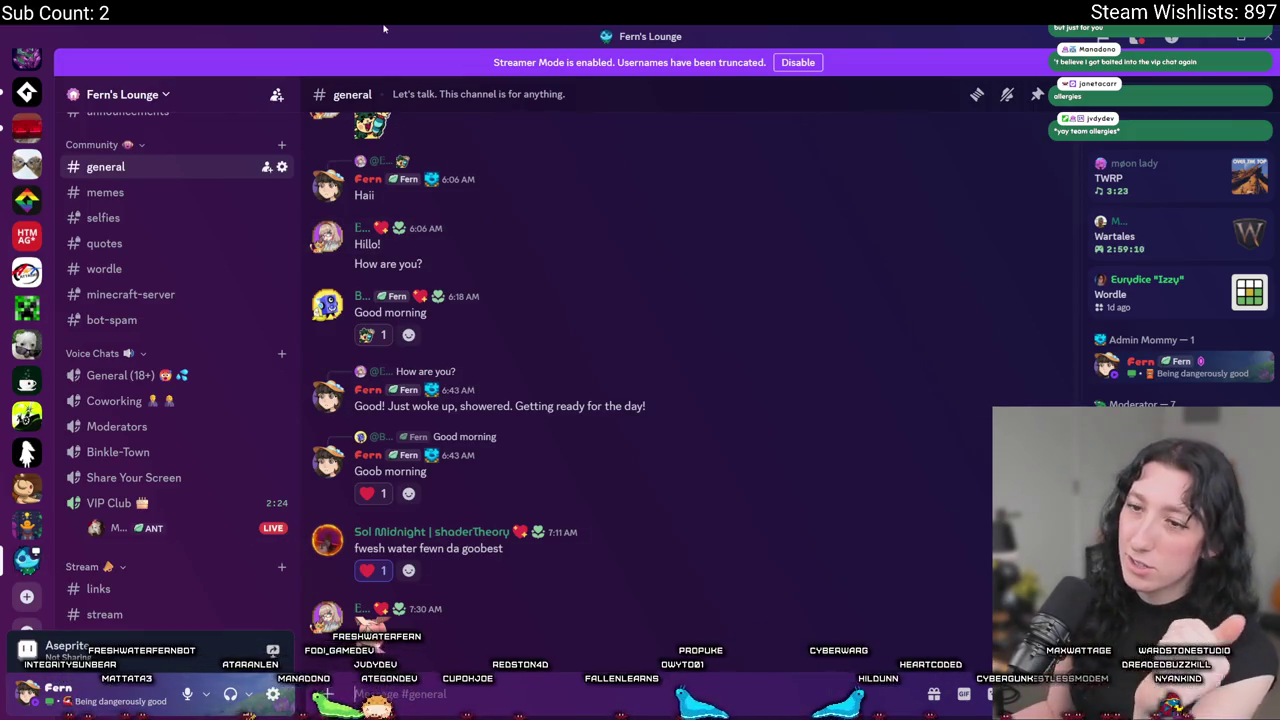
Minimize Discord to return to the ui_step_button code at line 774.
{"action": "key", "text": "super+Down"}
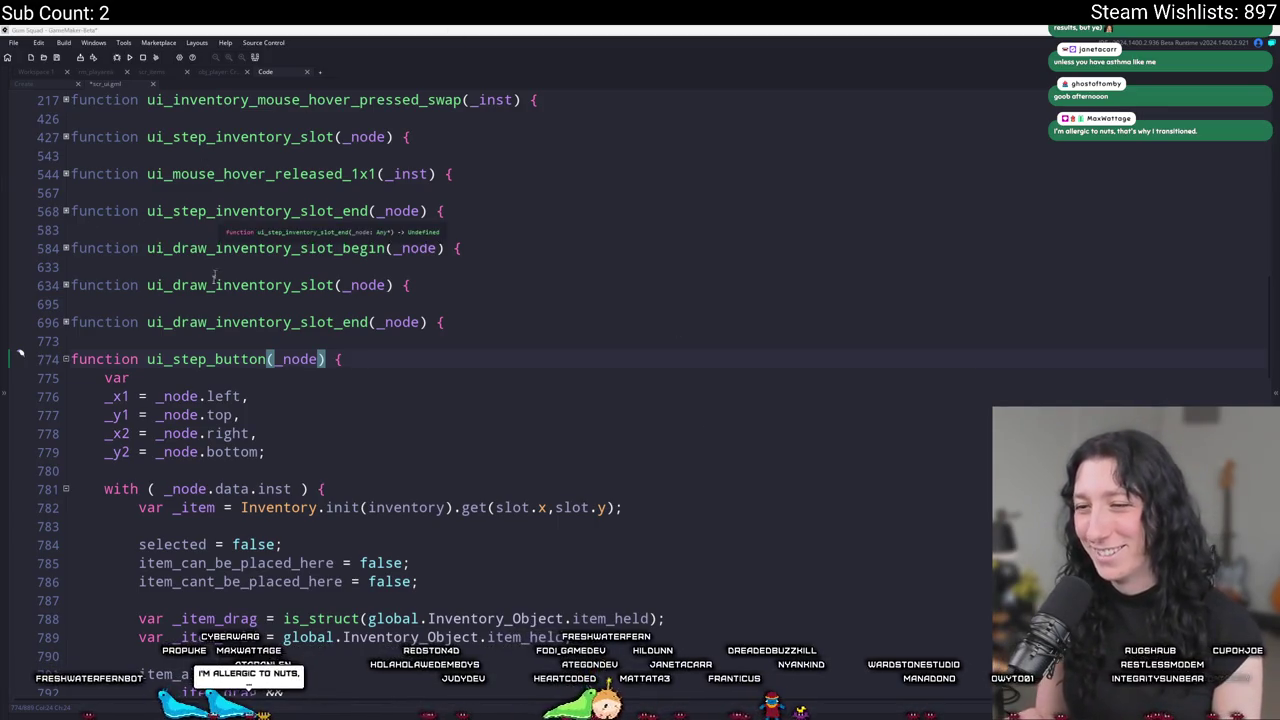
{"action": "scroll", "coordinate": [342, 350], "scroll_direction": "down", "scroll_amount": 2}
{"action": "left_click", "coordinate": [403, 334]}
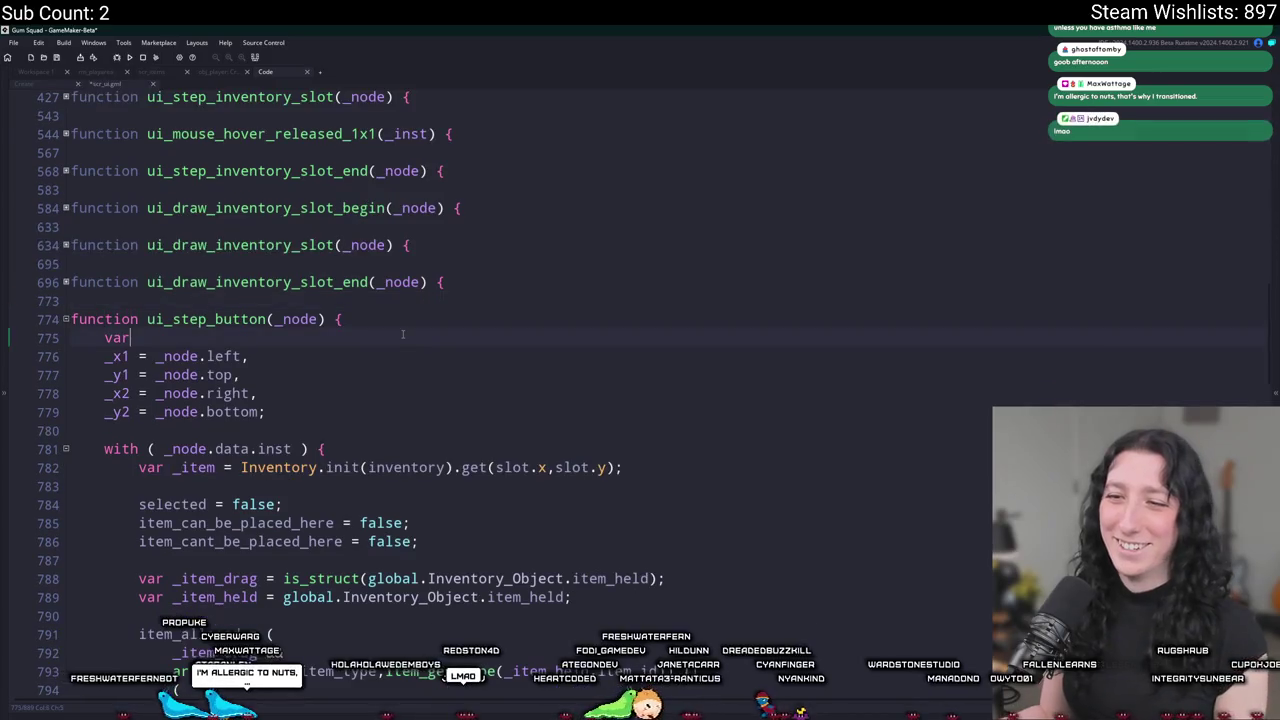
{"action": "scroll", "coordinate": [412, 324], "scroll_direction": "down", "scroll_amount": 4}
{"action": "scroll", "coordinate": [380, 360], "scroll_direction": "down", "scroll_amount": 2}
{"action": "scroll", "coordinate": [350, 420], "scroll_direction": "down", "scroll_amount": 2}
{"action": "scroll", "coordinate": [290, 458], "scroll_direction": "up", "scroll_amount": 3}
{"action": "scroll", "coordinate": [290, 458], "scroll_direction": "down", "scroll_amount": 2}
{"action": "scroll", "coordinate": [296, 440], "scroll_direction": "down", "scroll_amount": 5}
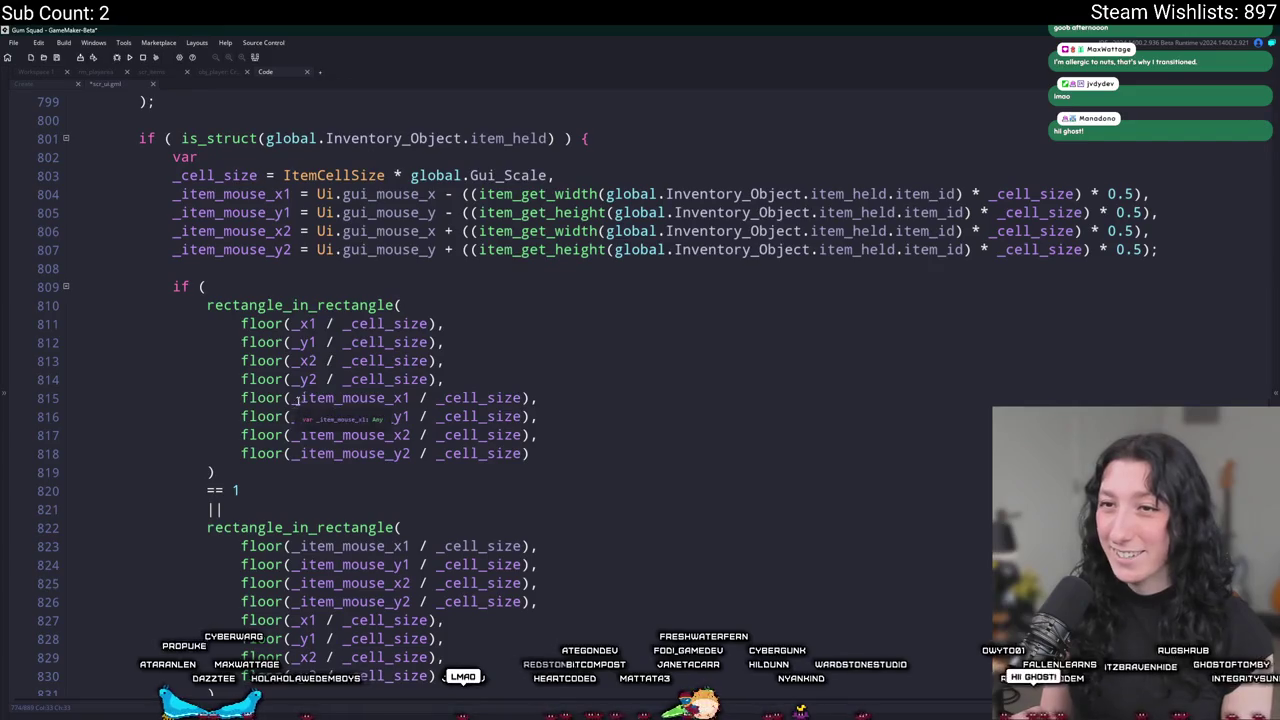
{"action": "scroll", "coordinate": [296, 400], "scroll_direction": "down", "scroll_amount": 1}
{"action": "scroll", "coordinate": [296, 400], "scroll_direction": "up", "scroll_amount": 2}
{"action": "scroll", "coordinate": [330, 430], "scroll_direction": "down", "scroll_amount": 2}
{"action": "scroll", "coordinate": [392, 470], "scroll_direction": "down", "scroll_amount": 4}
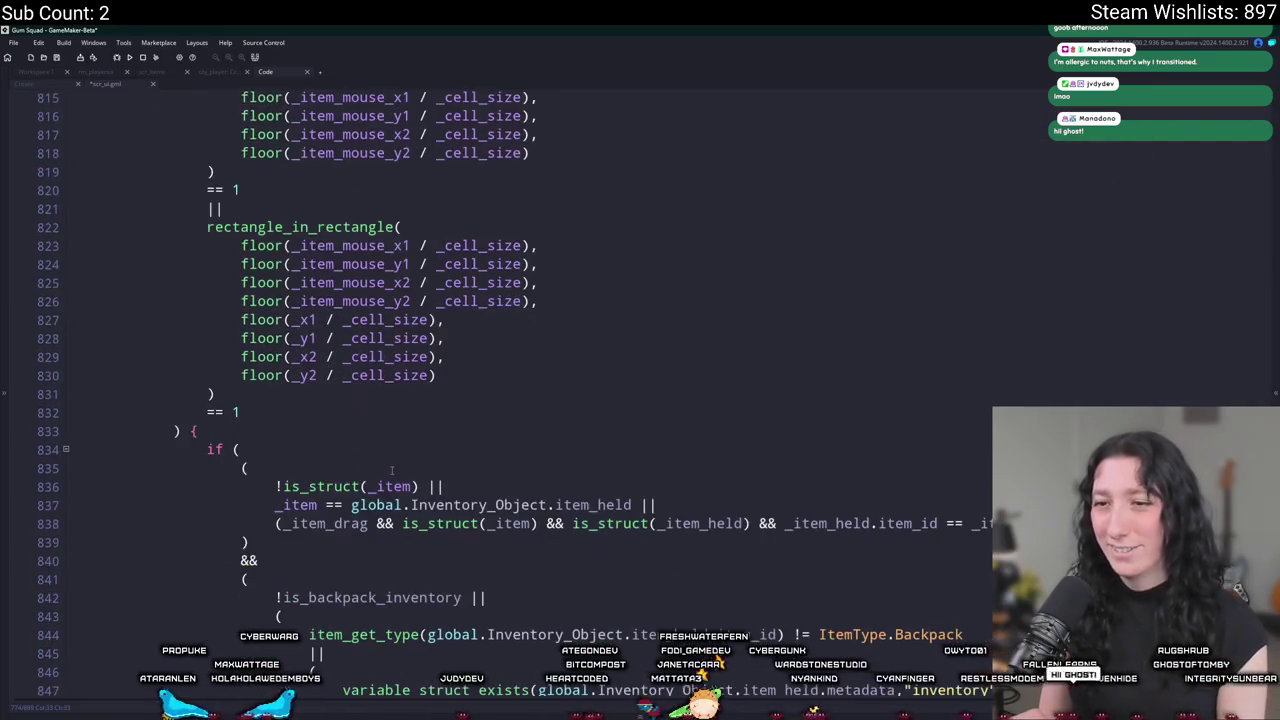
{"action": "scroll", "coordinate": [248, 418], "scroll_direction": "up", "scroll_amount": 1}
{"action": "scroll", "coordinate": [241, 467], "scroll_direction": "up", "scroll_amount": 3}
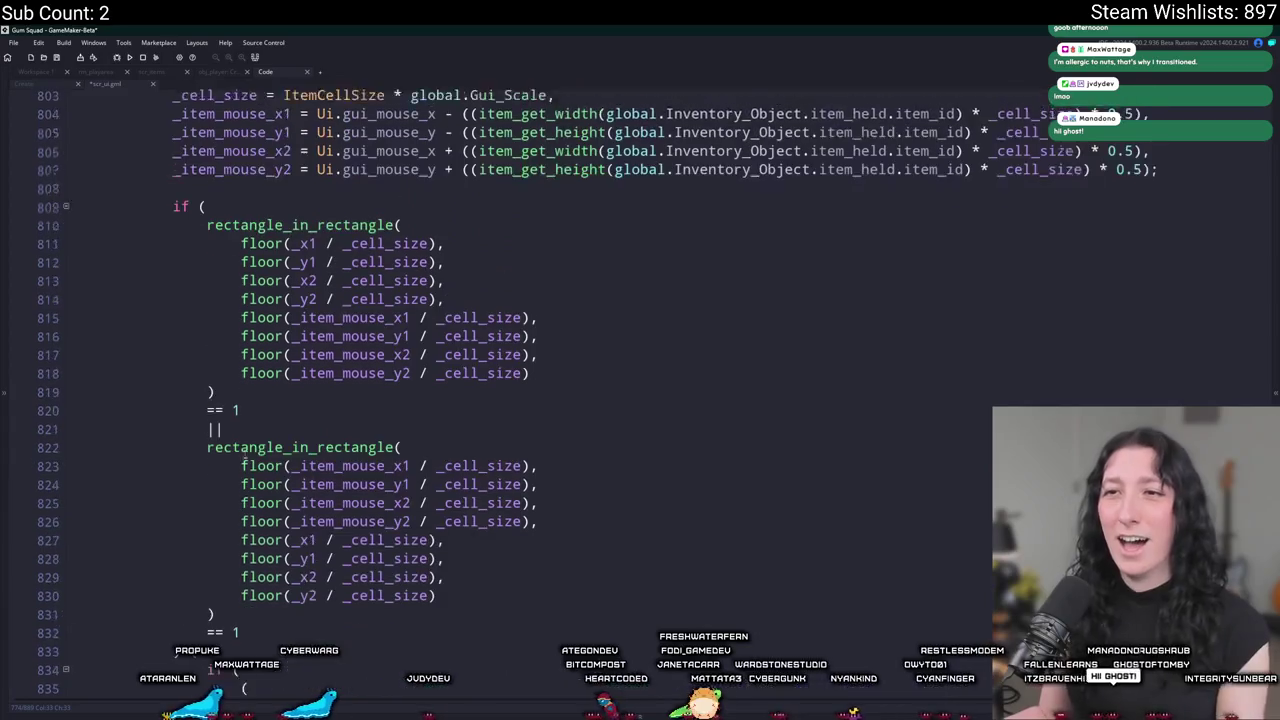
{"action": "scroll", "coordinate": [243, 430], "scroll_direction": "down", "scroll_amount": 5}
{"action": "scroll", "coordinate": [244, 390], "scroll_direction": "down", "scroll_amount": 3}
{"action": "scroll", "coordinate": [244, 390], "scroll_direction": "down", "scroll_amount": 3}
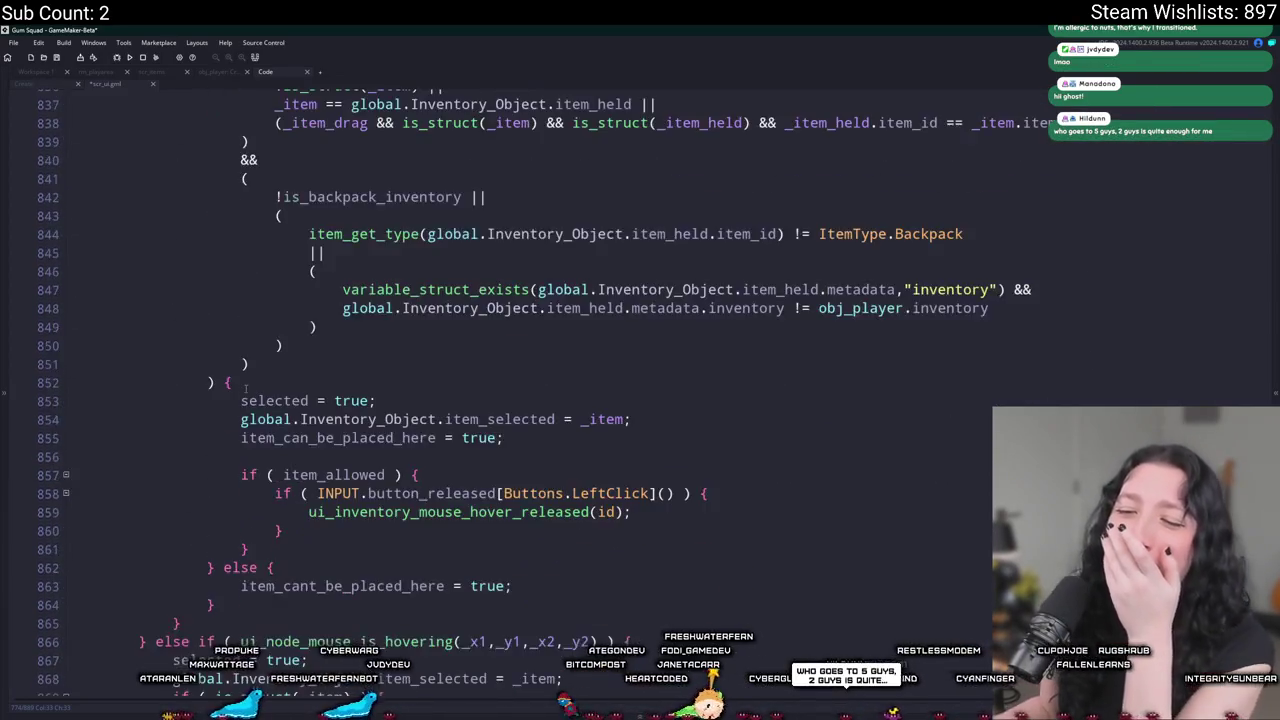
{"action": "scroll", "coordinate": [238, 400], "scroll_direction": "down", "scroll_amount": 2}
{"action": "scroll", "coordinate": [232, 410], "scroll_direction": "down", "scroll_amount": 2}
{"action": "scroll", "coordinate": [227, 423], "scroll_direction": "down", "scroll_amount": 2}
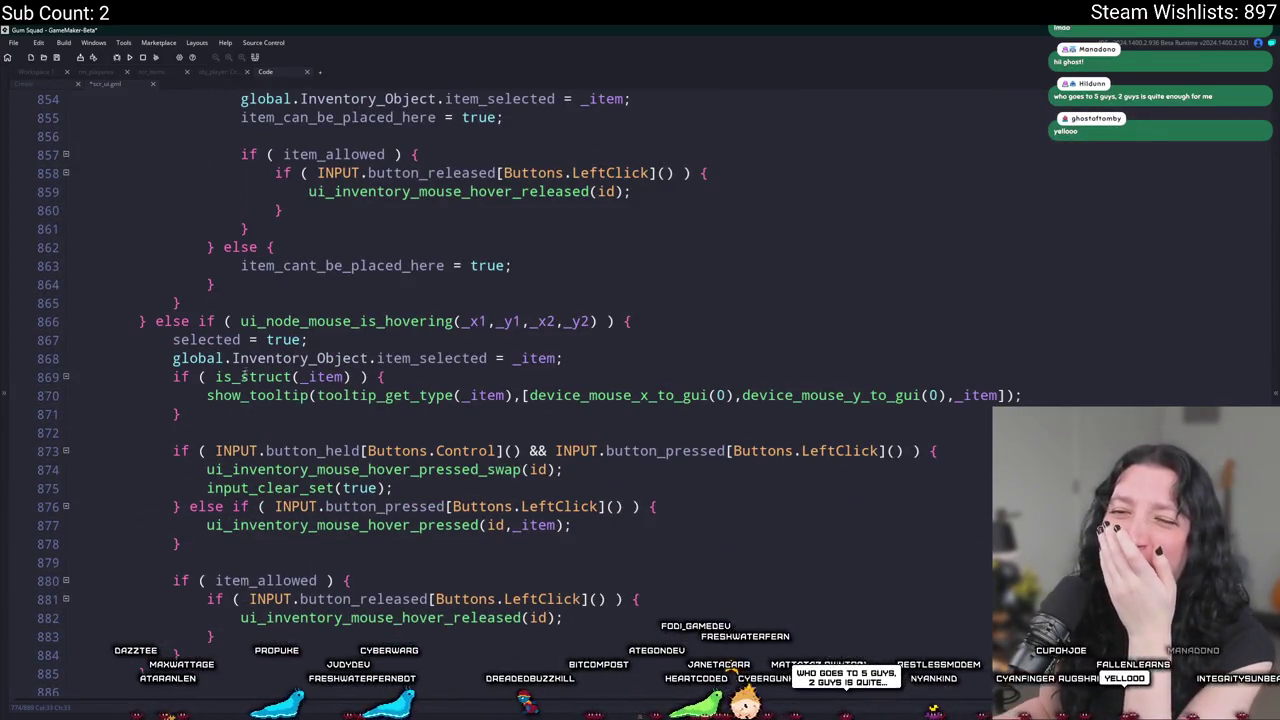
{"action": "mouse_move", "coordinate": [252, 338]}
{"action": "left_mouse_down"}
{"action": "mouse_move", "coordinate": [170, 259]}
{"action": "mouse_move", "coordinate": [133, 328]}
{"action": "left_mouse_up"}
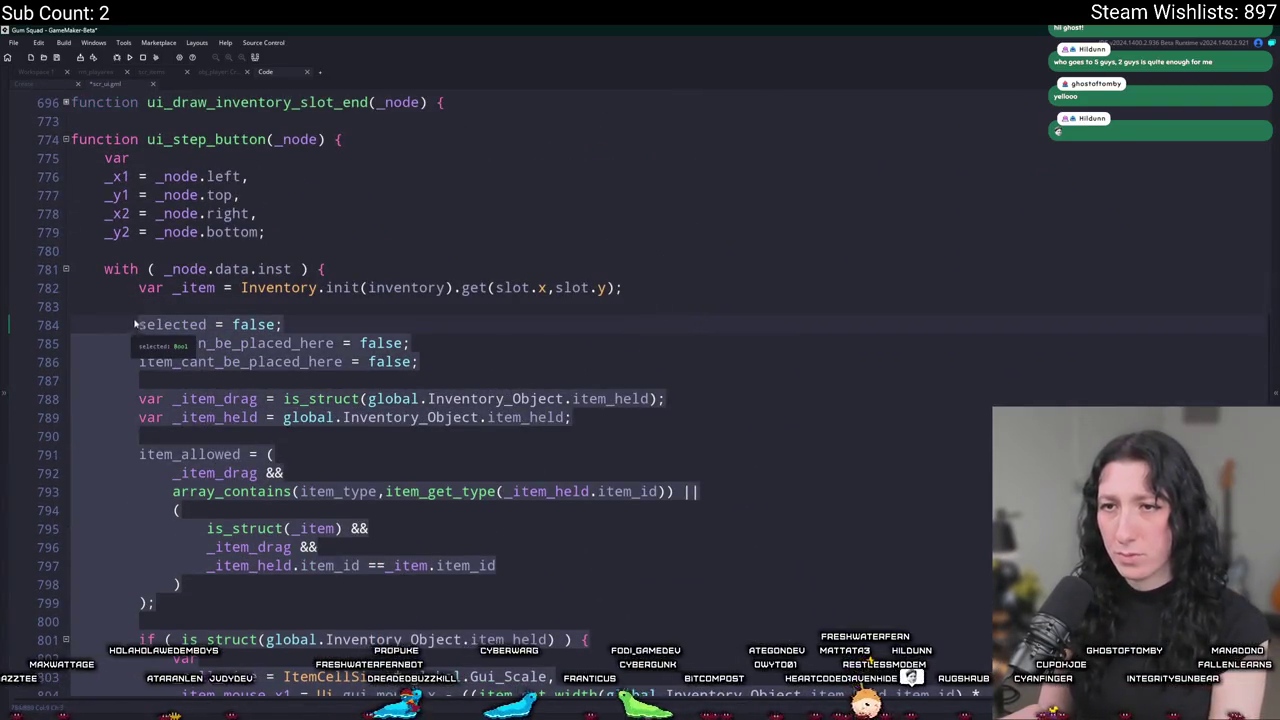
Delete the slot placement block and add an empty ui_node_mouse_is_hovering if block.
{"action": "left_click_drag", "start_coordinate": [135, 324], "coordinate": [135, 290]}
{"action": "key", "text": "Delete"}
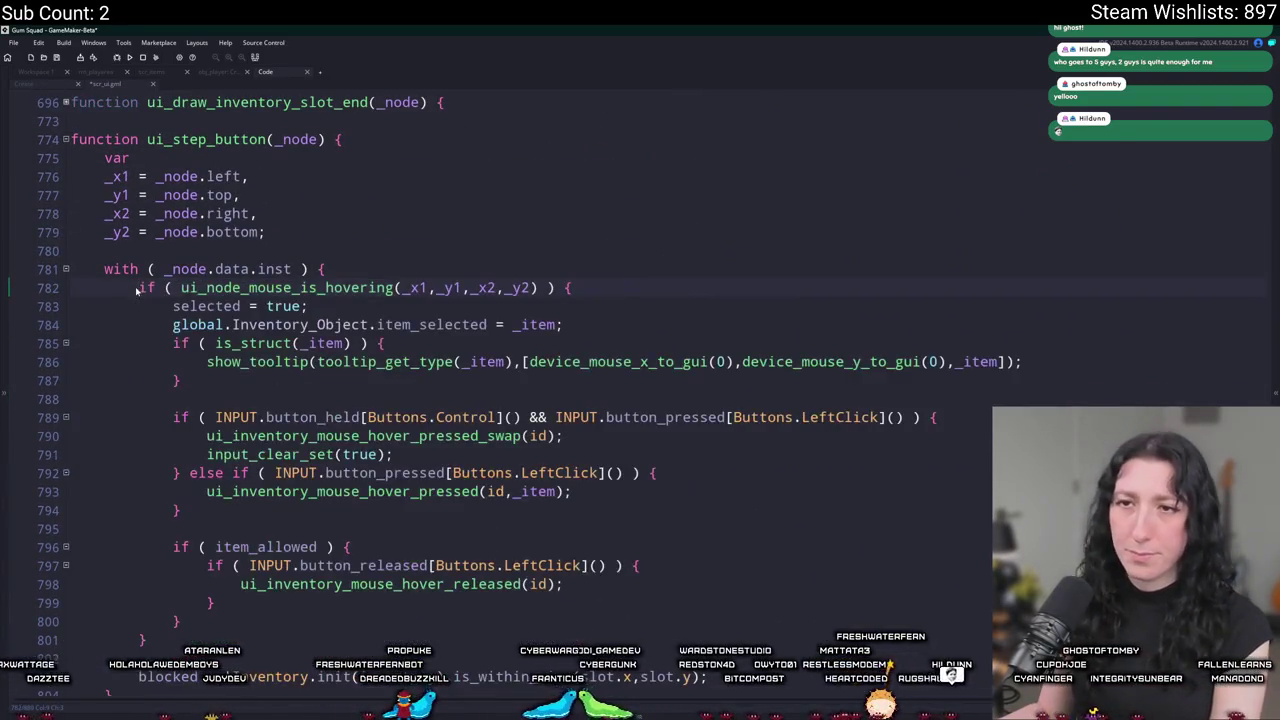
{"action": "left_click_drag", "start_coordinate": [576, 287], "coordinate": [139, 291]}
{"action": "key", "text": "ctrl+c"}
{"action": "key", "text": "Up"}
{"action": "key", "text": "Home"}
{"action": "key", "text": "Return"}
{"action": "key", "text": "Up"}
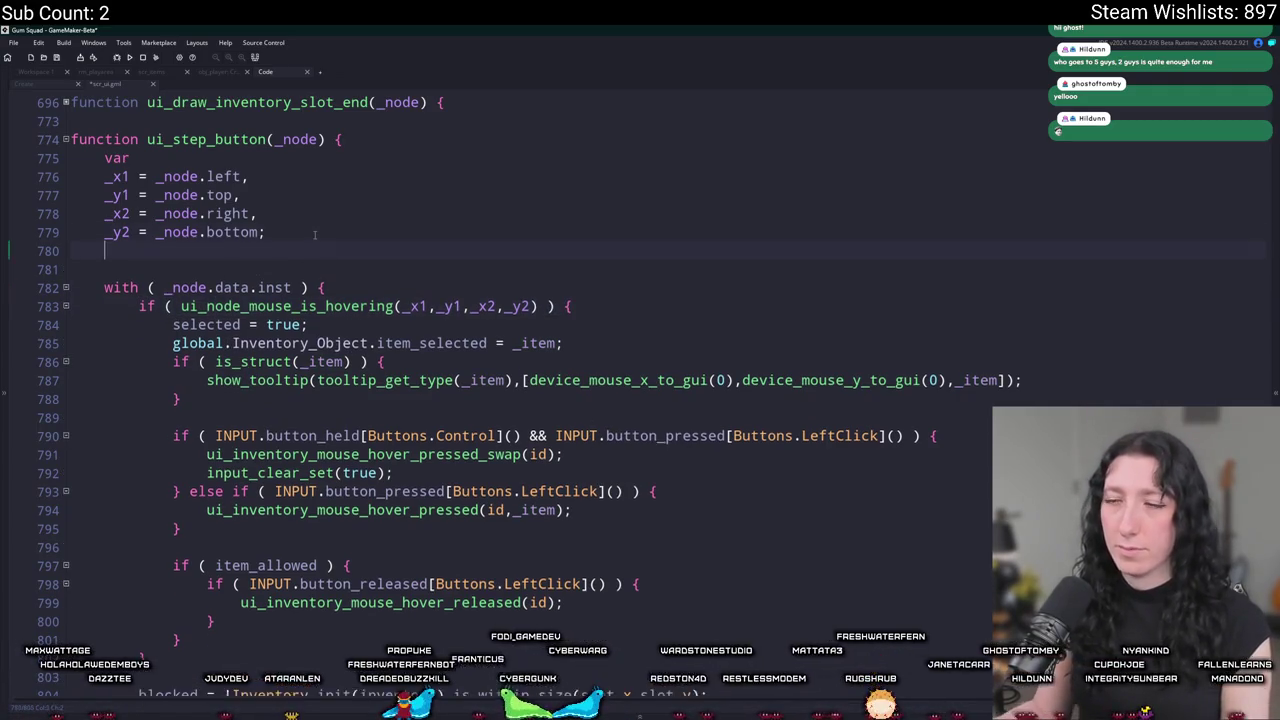
{"action": "key", "text": "ctrl+v"}
{"action": "key", "text": "Return"}
{"action": "type", "text": "}"}
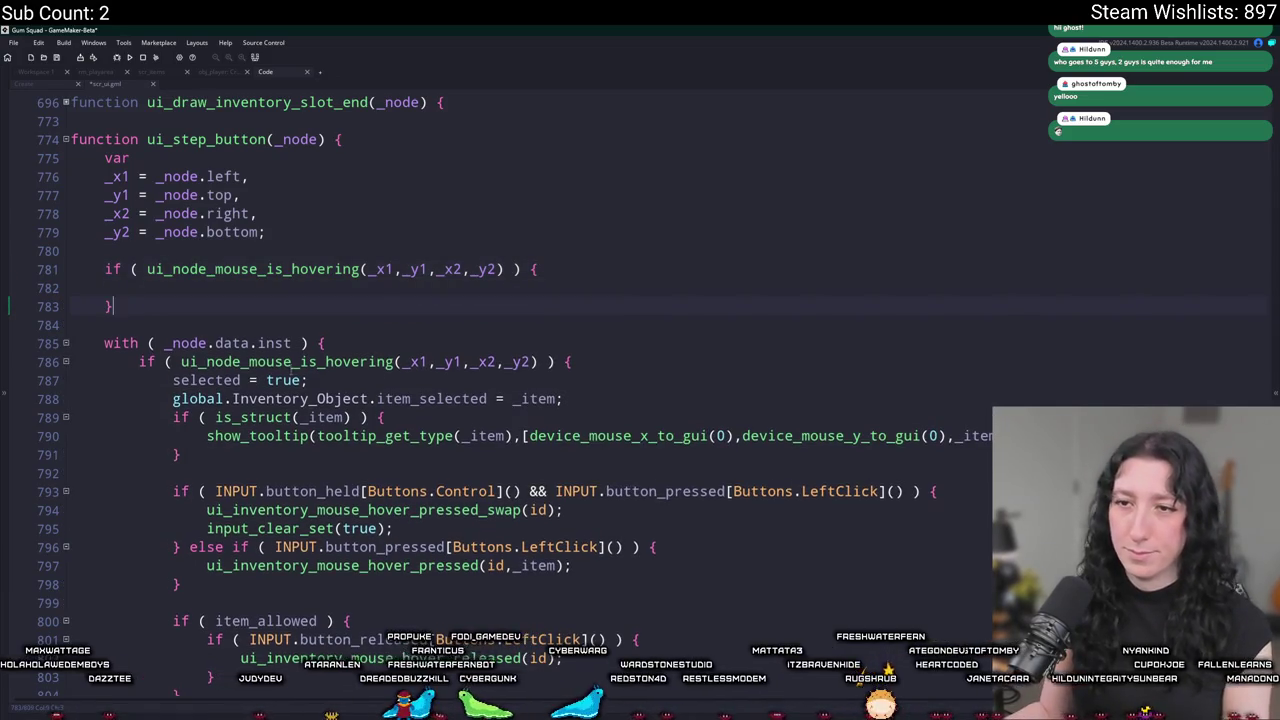
Set _node.data.inst.selected = false before the hover check and true inside it.
{"action": "left_click_drag", "start_coordinate": [291, 343], "coordinate": [173, 343]}
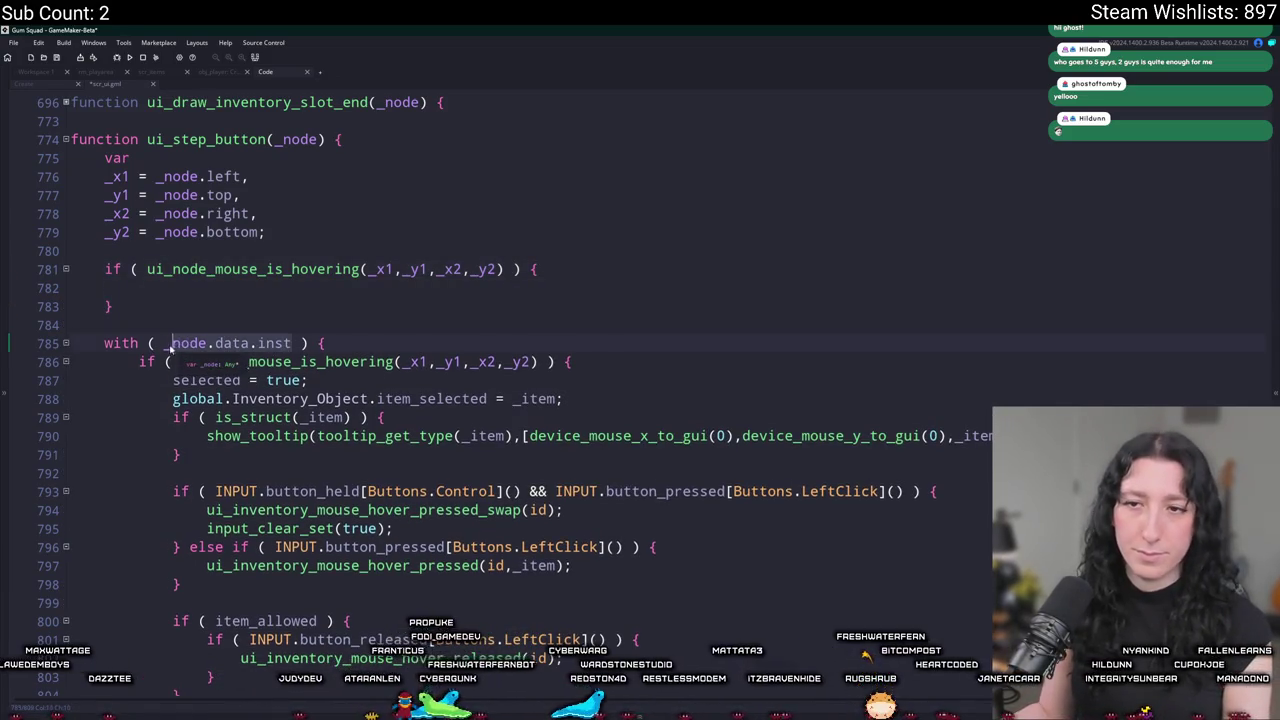
{"action": "key", "text": "ctrl+c"}
{"action": "left_click", "coordinate": [219, 250]}
{"action": "key", "text": "Return"}
{"action": "key", "text": "ctrl+v"}
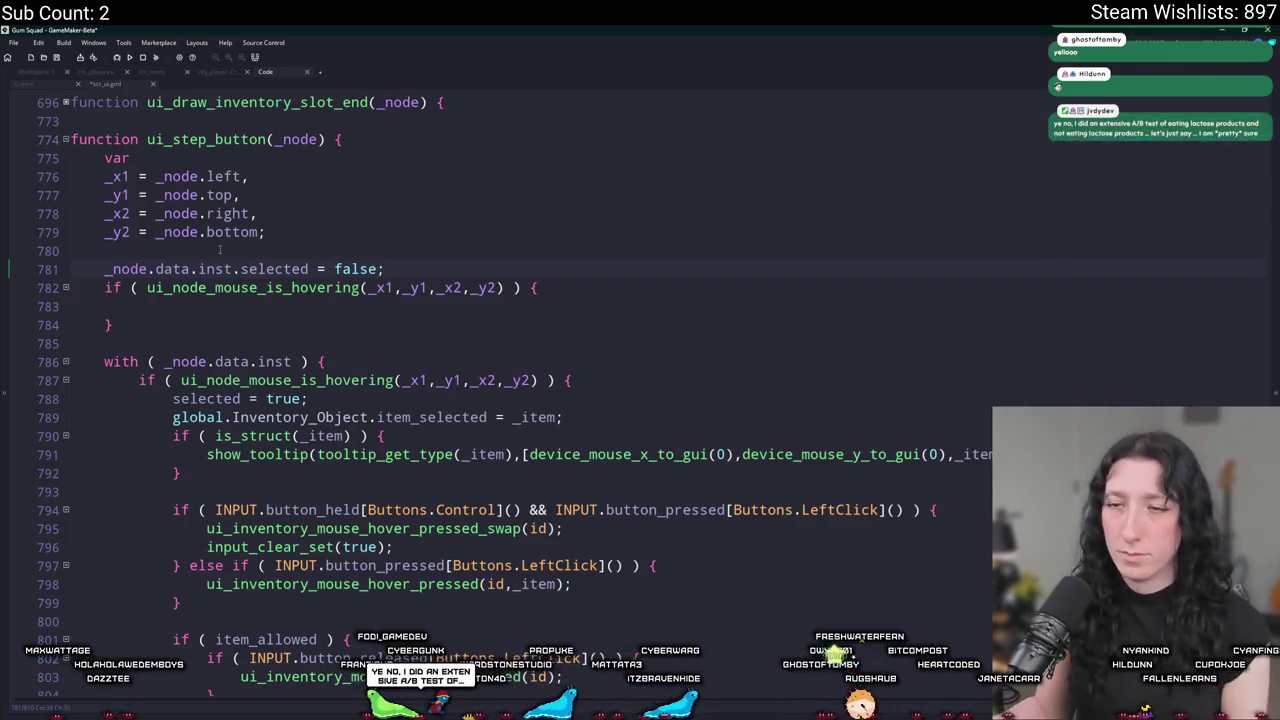
{"action": "left_click", "coordinate": [138, 306]}
{"action": "key", "text": "ctrl+v"}
{"action": "type", "text": "= tr"}
{"action": "key", "text": "BackSpace"}
{"action": "key", "text": "BackSpace"}
{"action": "key", "text": "BackSpace"}
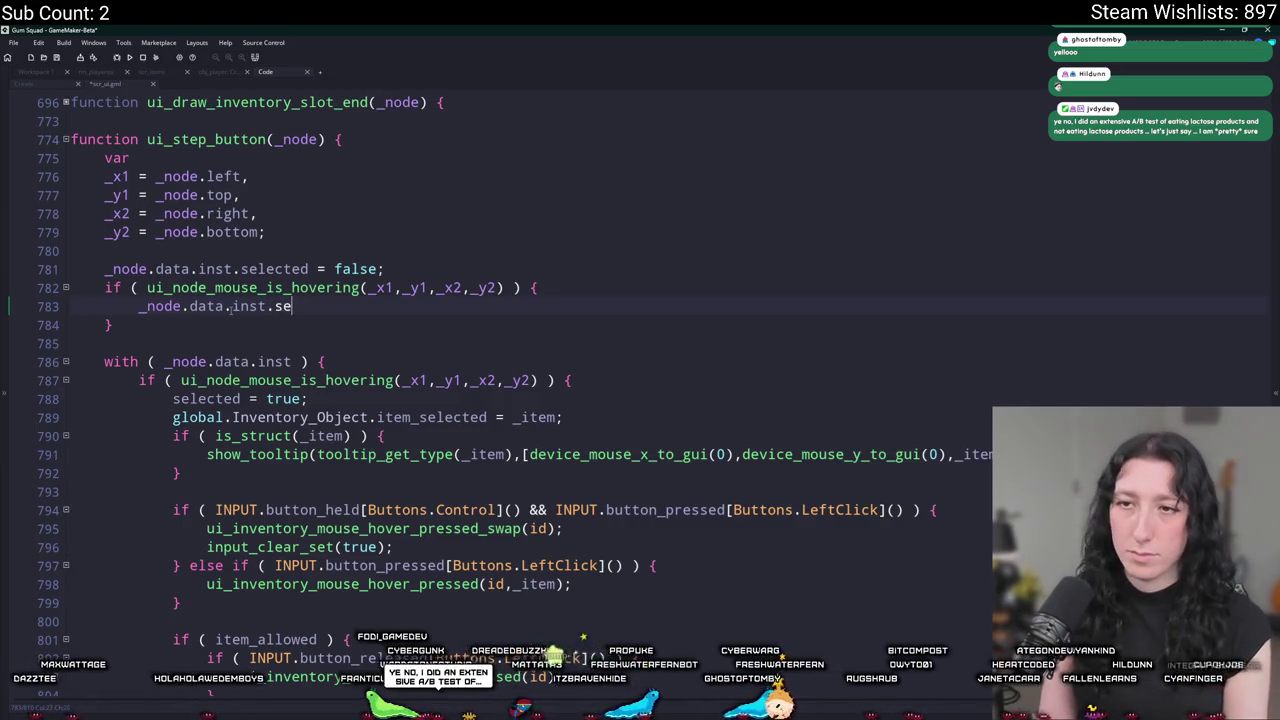
{"action": "key", "text": "BackSpace"}
{"action": "type", "text": "= "}
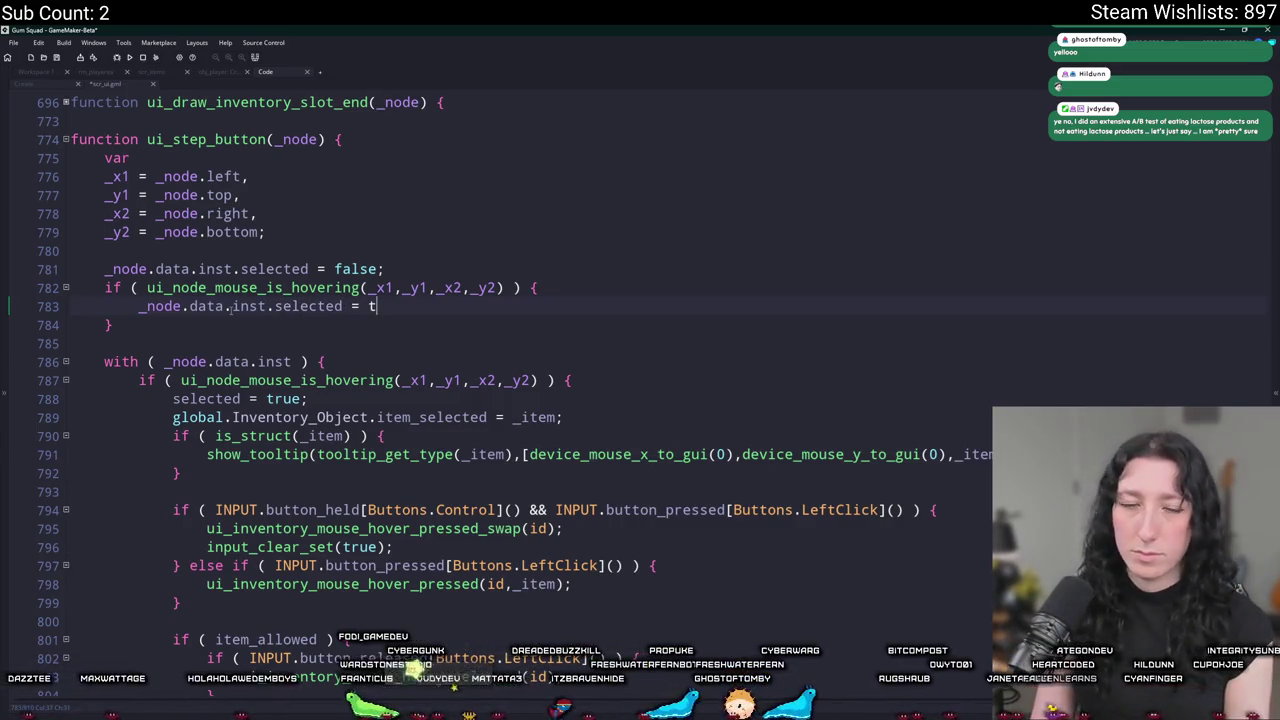
{"action": "type", "text": "true;"}
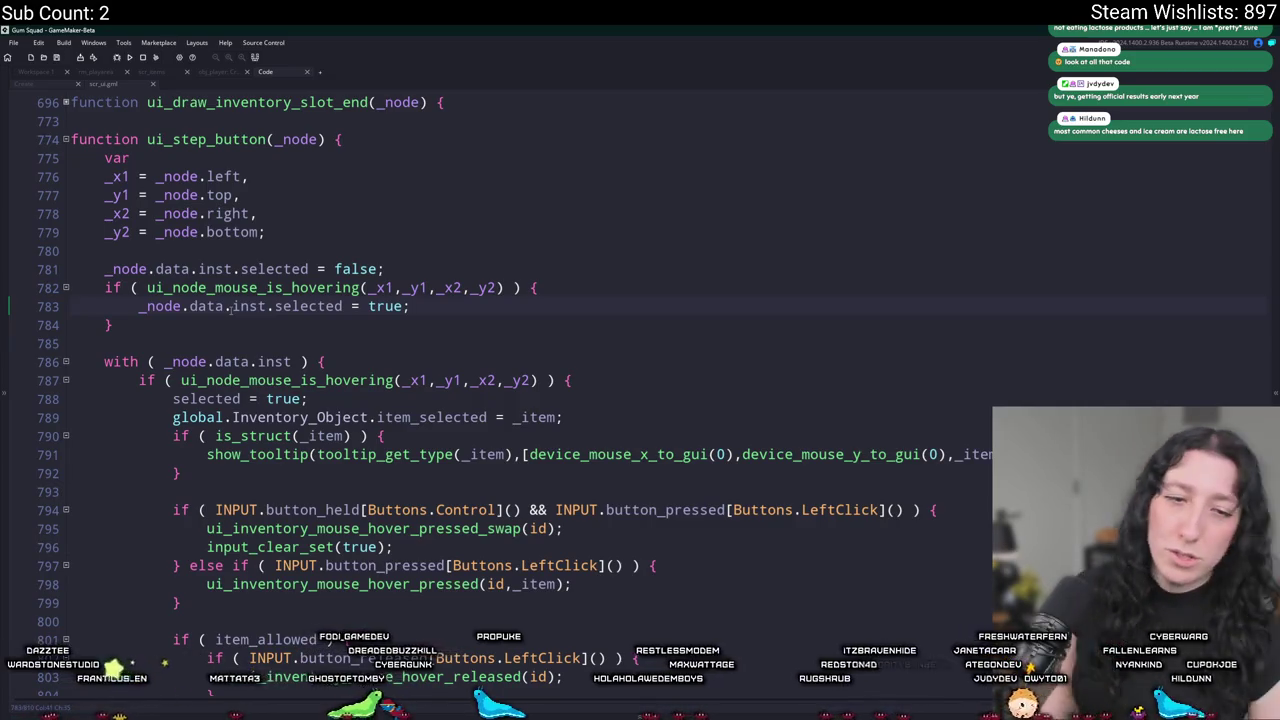
Delete the old with-block of inventory click handling (lines 785–809).
{"action": "scroll", "coordinate": [231, 311], "scroll_direction": "down", "scroll_amount": 3}
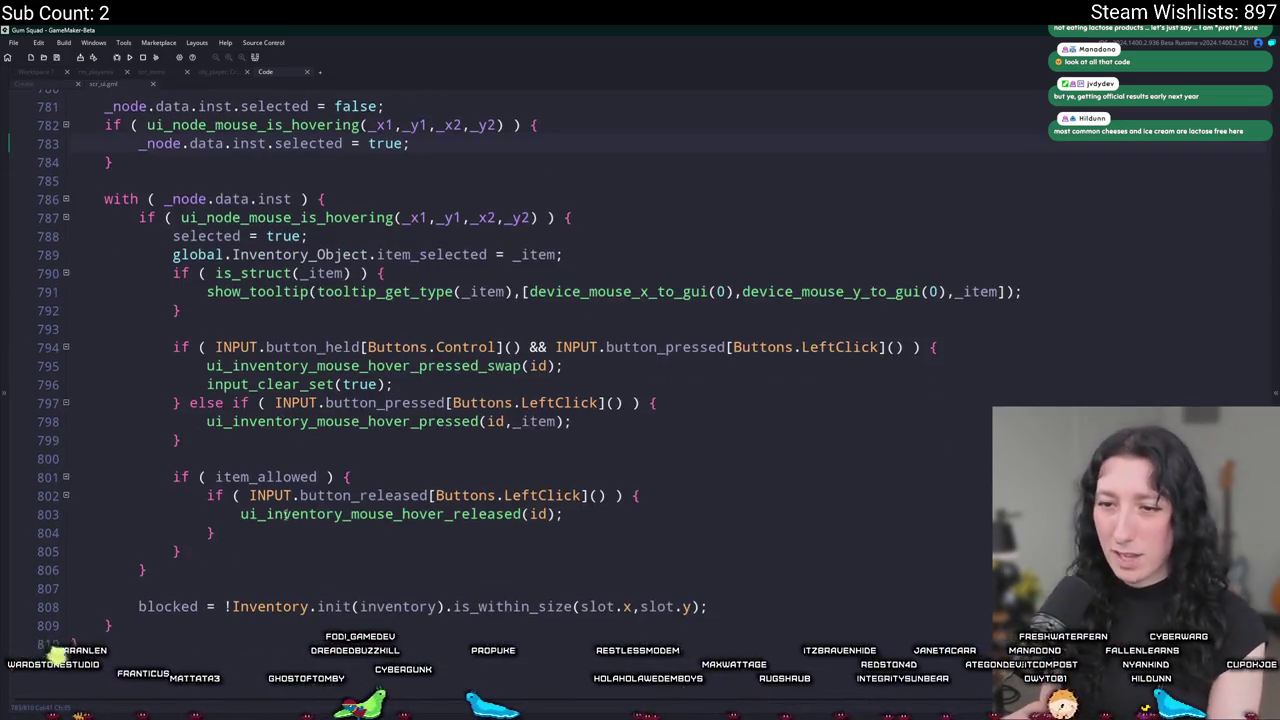
{"action": "left_click_drag", "start_coordinate": [186, 638], "coordinate": [70, 293]}
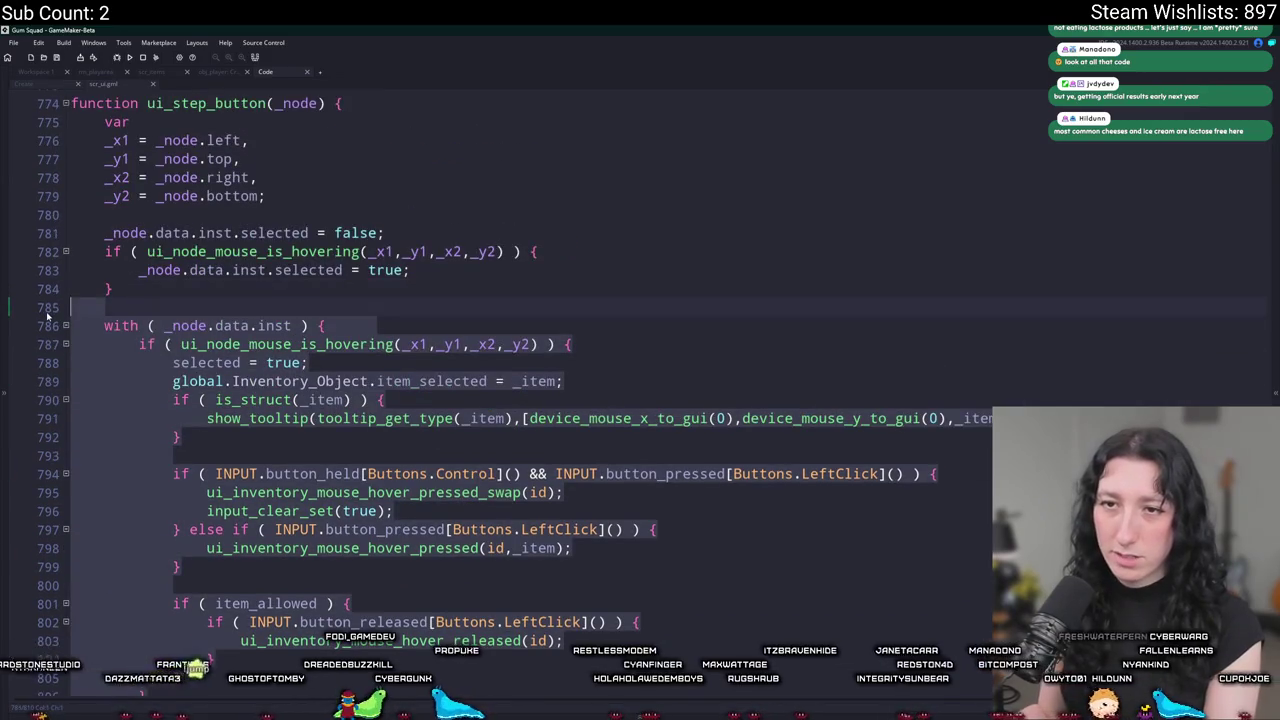
{"action": "key", "text": "BackSpace"}
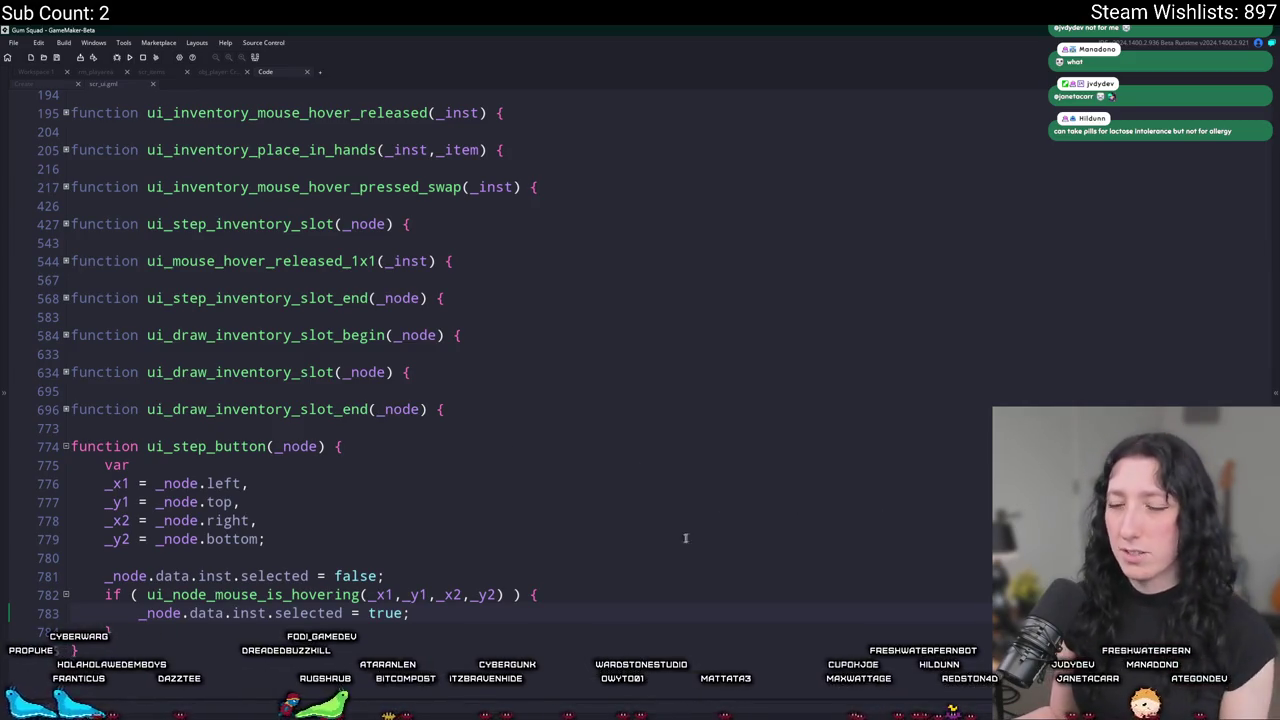
Begin a new if condition referencing _node.data.i below the hover block.
{"action": "scroll", "coordinate": [605, 598], "scroll_direction": "down", "scroll_amount": 1}
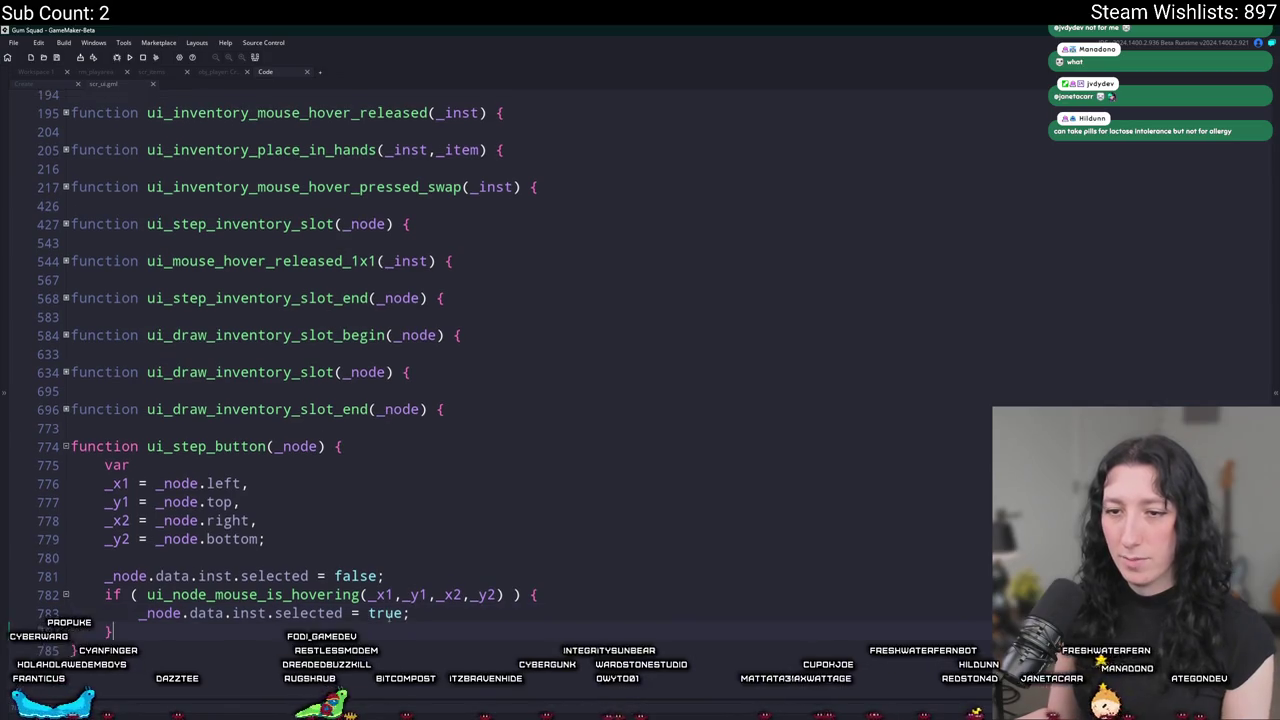
{"action": "type", "text": "if ( k"}
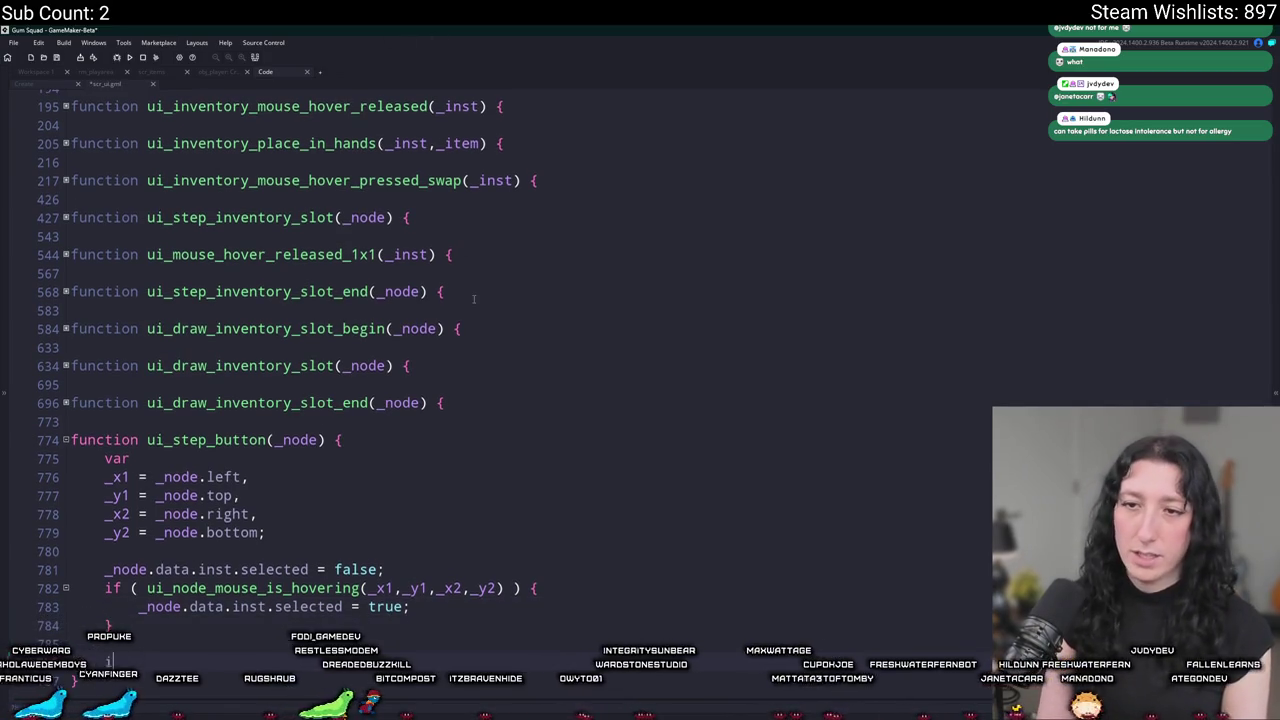
{"action": "key", "text": "BackSpace"}
{"action": "key", "text": "Return"}
{"action": "type", "text": ".data.i"}
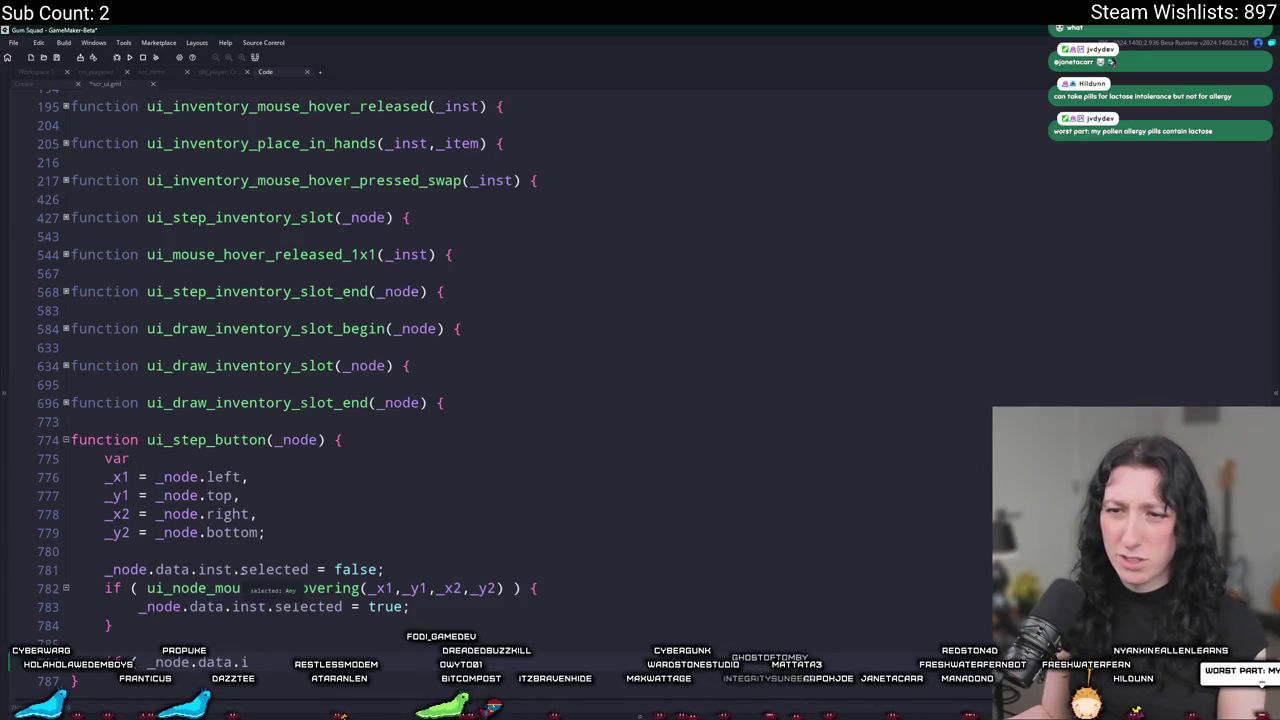
Insert 'with ( _node.data.inst ) {' above the selection reset and strip its prefix.
{"action": "left_click_drag", "start_coordinate": [233, 569], "coordinate": [105, 569]}
{"action": "key", "text": "Return"}
{"action": "key", "text": "Up"}
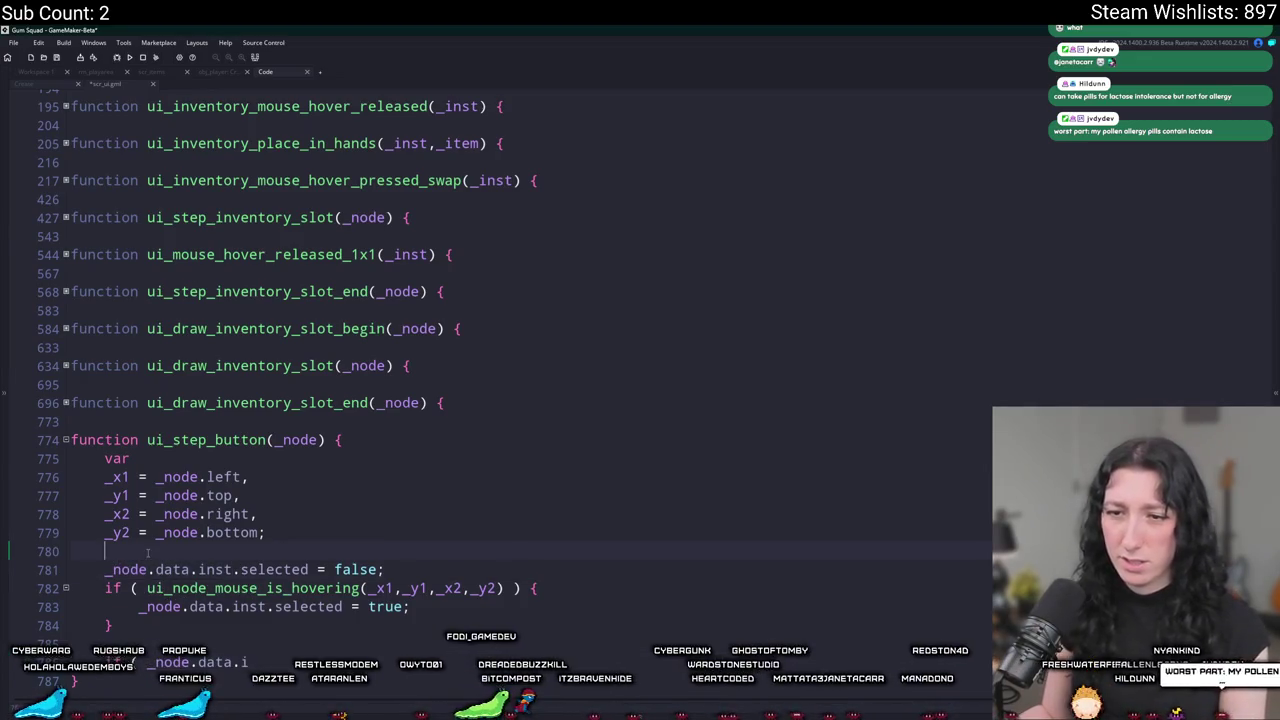
{"action": "type", "text": "with ( _node.data.inst ) {"}
{"action": "key", "text": "Down"}
{"action": "key", "text": "Home"}
{"action": "key", "text": "ctrl+shift+Right"}
{"action": "key", "text": "ctrl+shift+Right"}
{"action": "key", "text": "ctrl+shift+Right"}
{"action": "key", "text": "Delete"}
{"action": "key", "text": "Down"}
{"action": "key", "text": "Down"}
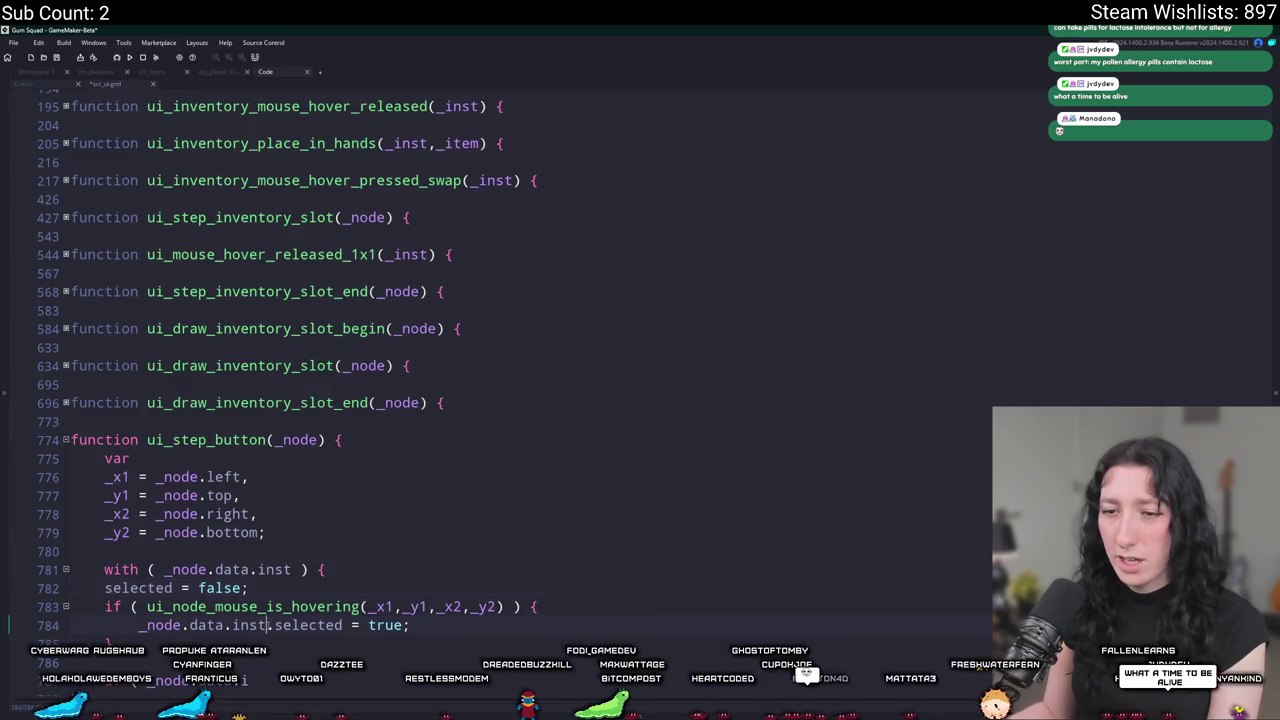
Strip the _node.data.inst prefix from the hover line and indent the hover code inside the with block.
{"action": "left_click_drag", "start_coordinate": [276, 625], "coordinate": [139, 625]}
{"action": "key", "text": "Delete"}
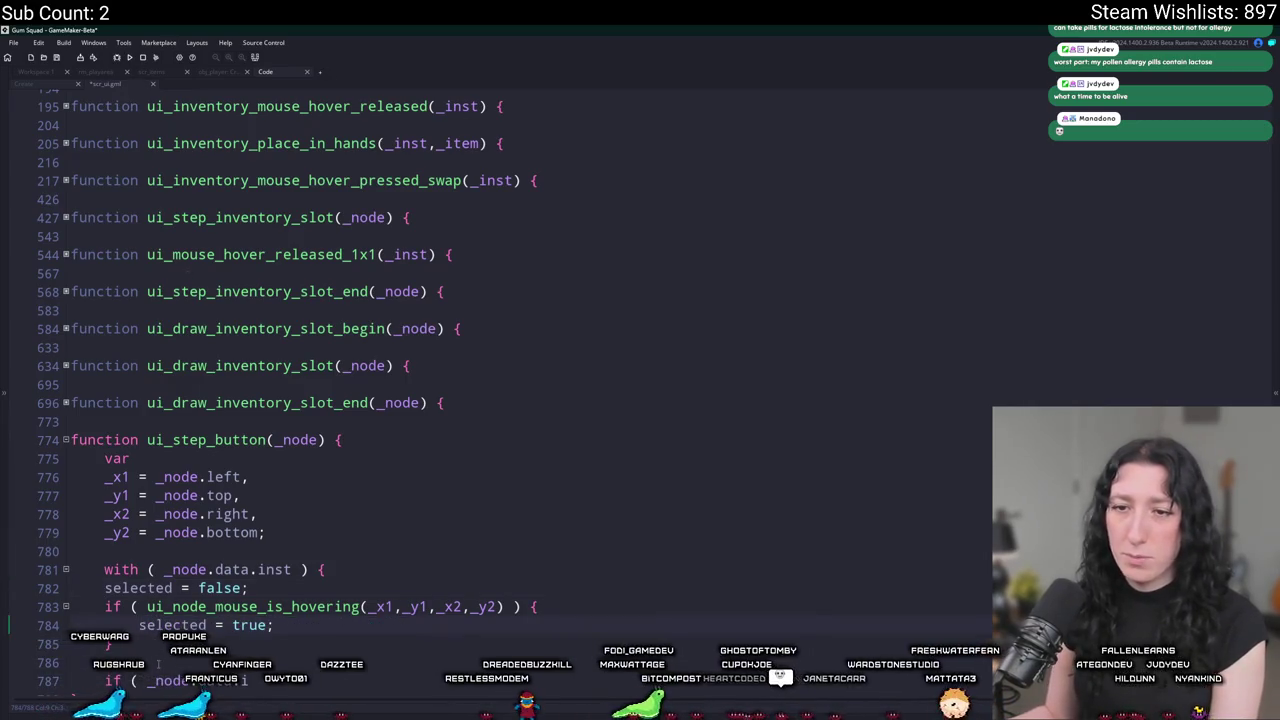
{"action": "left_click", "coordinate": [133, 643]}
{"action": "key", "text": "Return"}
{"action": "left_click_drag", "start_coordinate": [126, 588], "coordinate": [104, 532]}
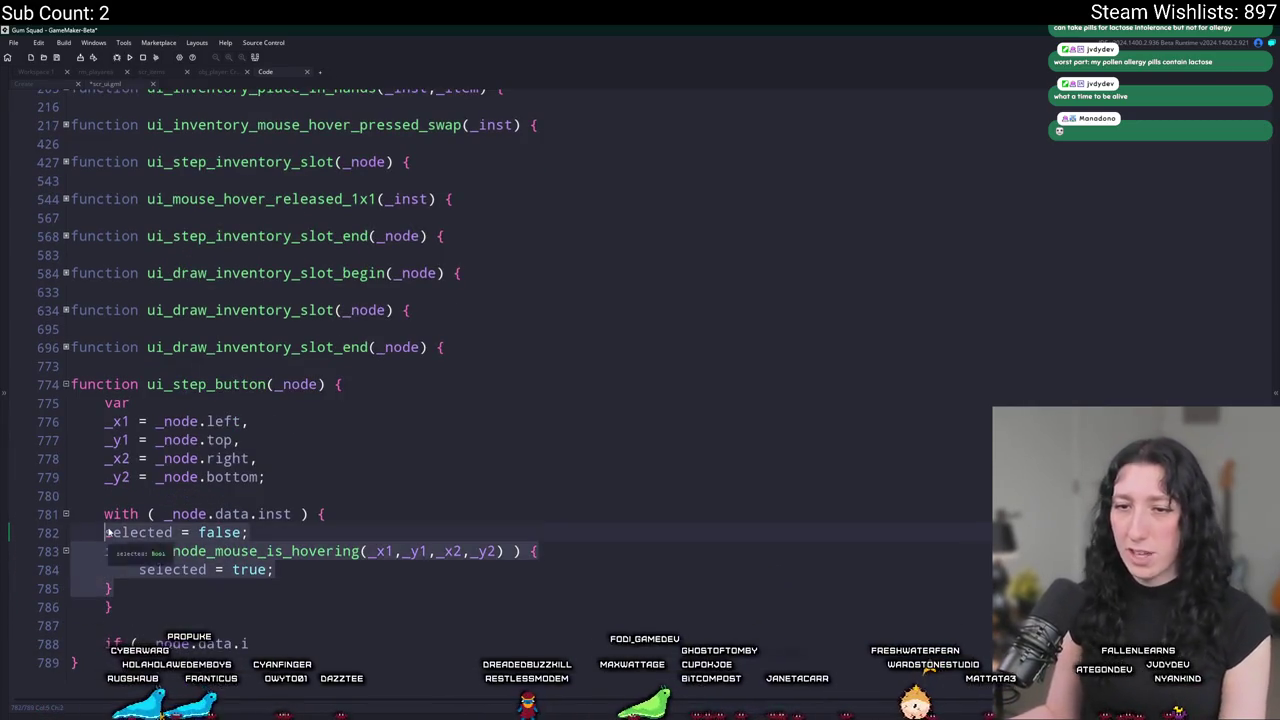
{"action": "key", "text": "Tab"}
{"action": "key", "text": "Down"}
{"action": "key", "text": "Down"}
{"action": "key", "text": "Down"}
Delete the leftover unfinished condition and open a fresh indented line below the hover check.
{"action": "left_click", "coordinate": [191, 532]}
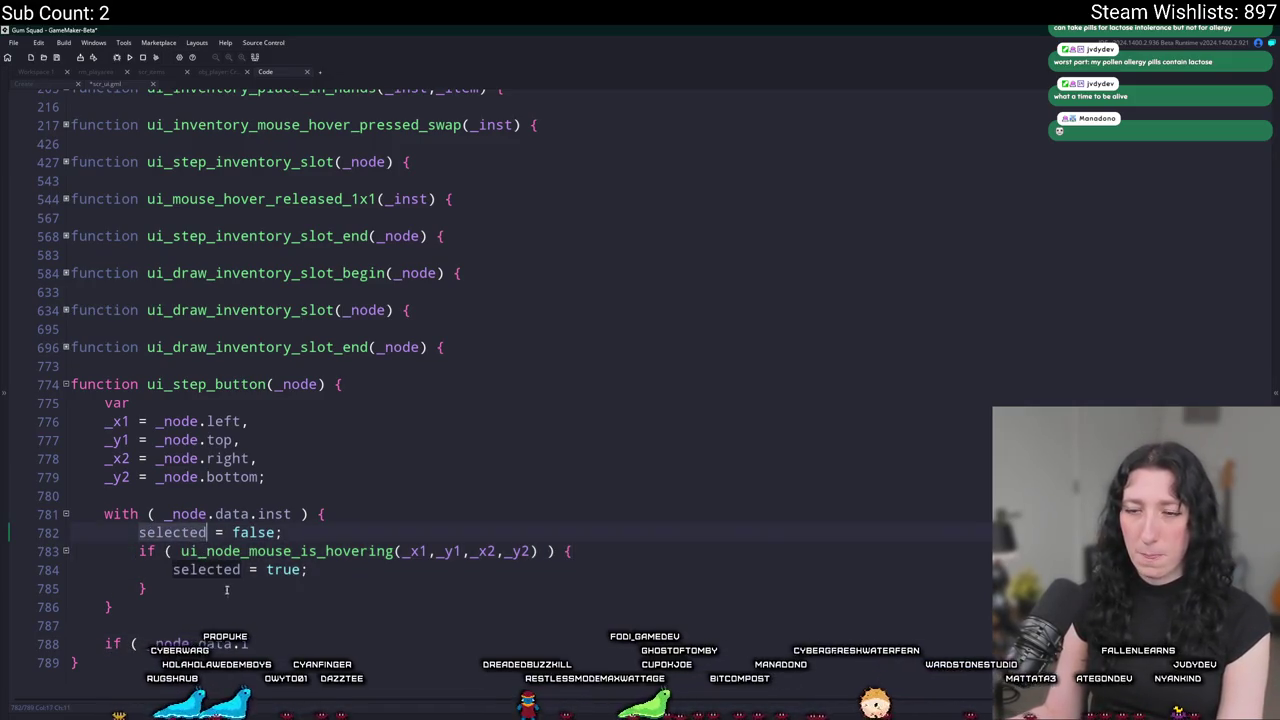
{"action": "left_click_drag", "start_coordinate": [113, 607], "coordinate": [260, 643]}
{"action": "key", "text": "Delete"}
{"action": "key", "text": "Down"}
{"action": "key", "text": "Return"}
{"action": "key", "text": "Return"}
Add an empty 'if ( selected && INPUT.button_pressed[Buttons.LeftClick]() ) {' block.
{"action": "type", "text": "if ( _ins"}
{"action": "key", "text": "BackSpace"}
{"action": "key", "text": "BackSpace"}
{"action": "key", "text": "BackSpace"}
{"action": "type", "text": "selected"}
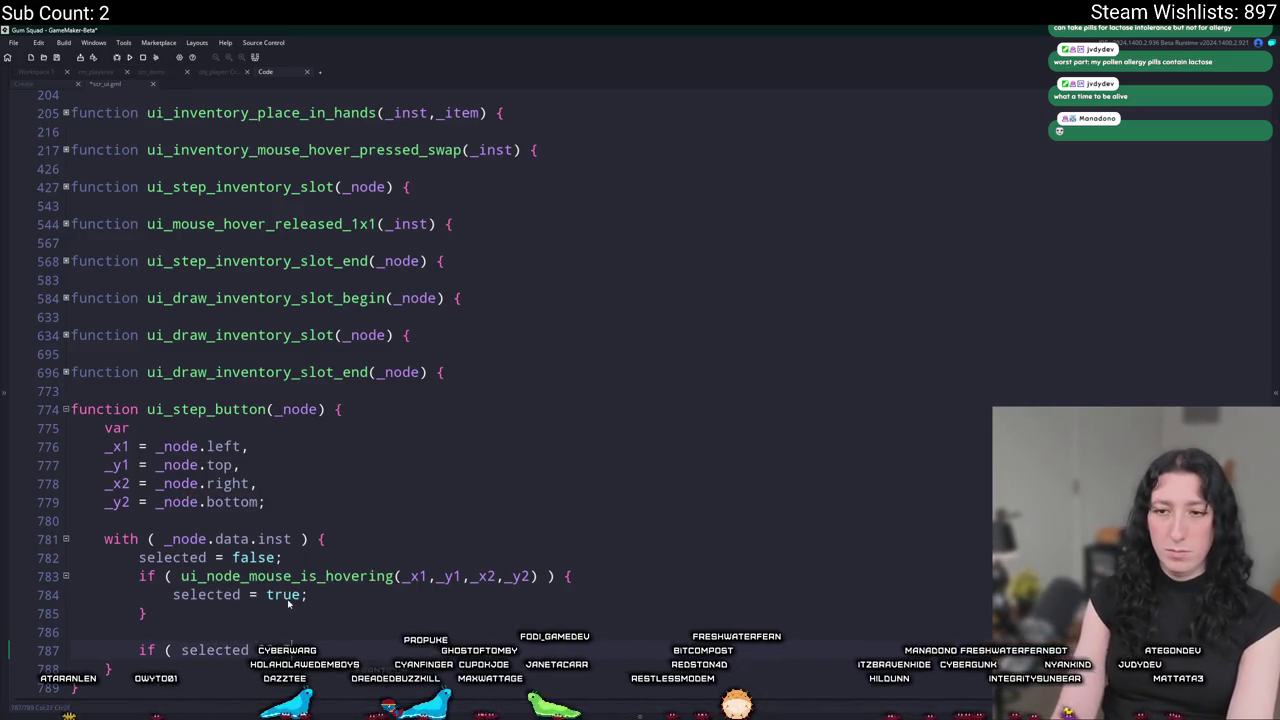
{"action": "type", "text": "."}
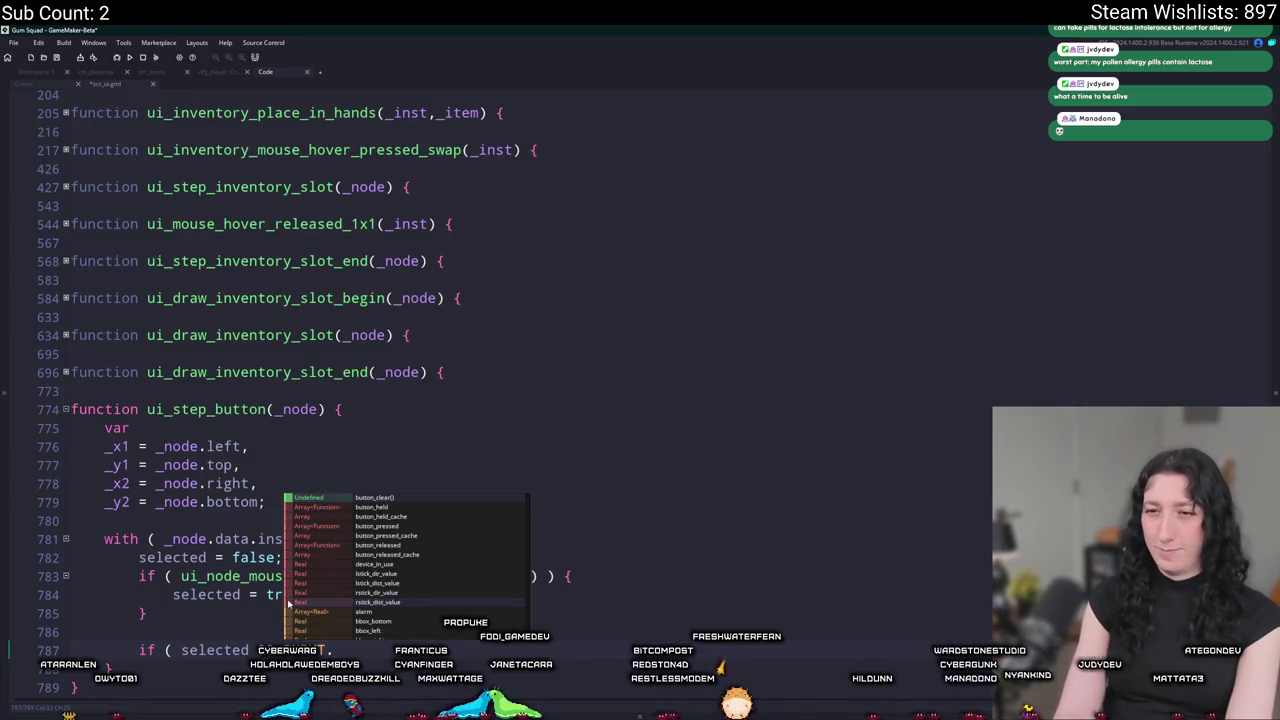
{"action": "type", "text": "button_press"}
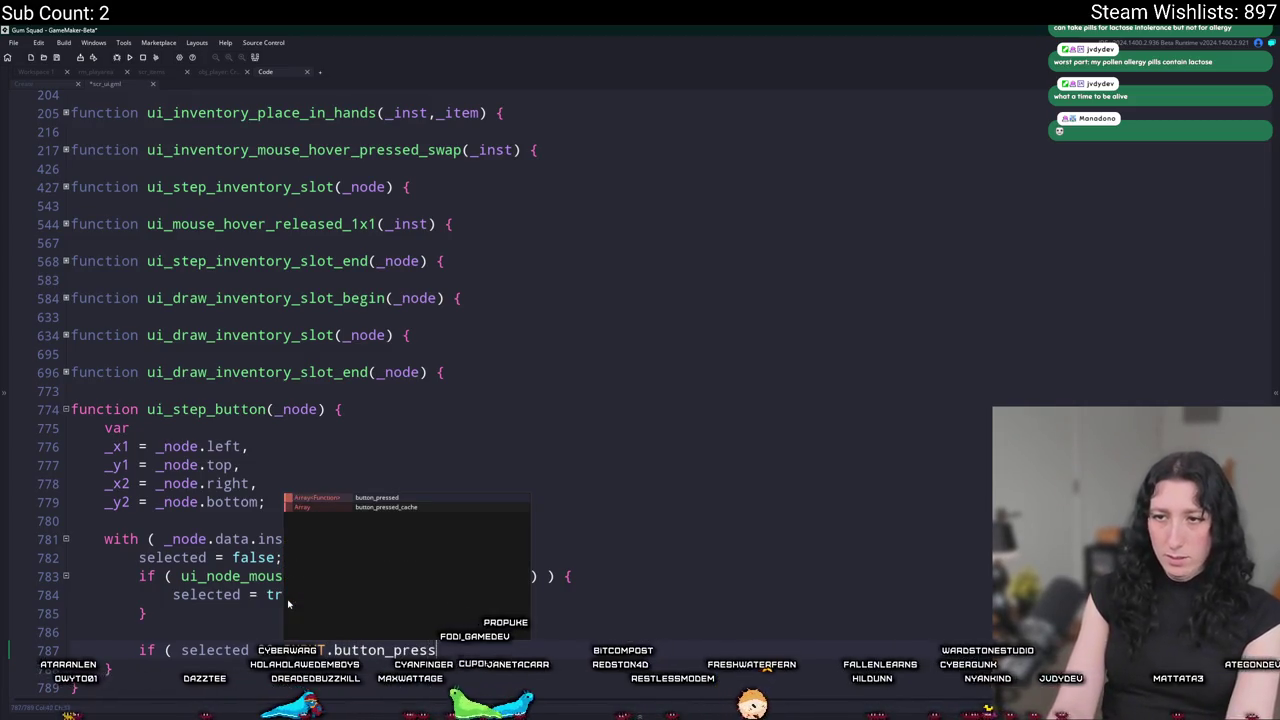
{"action": "type", "text": "ed(Bu"}
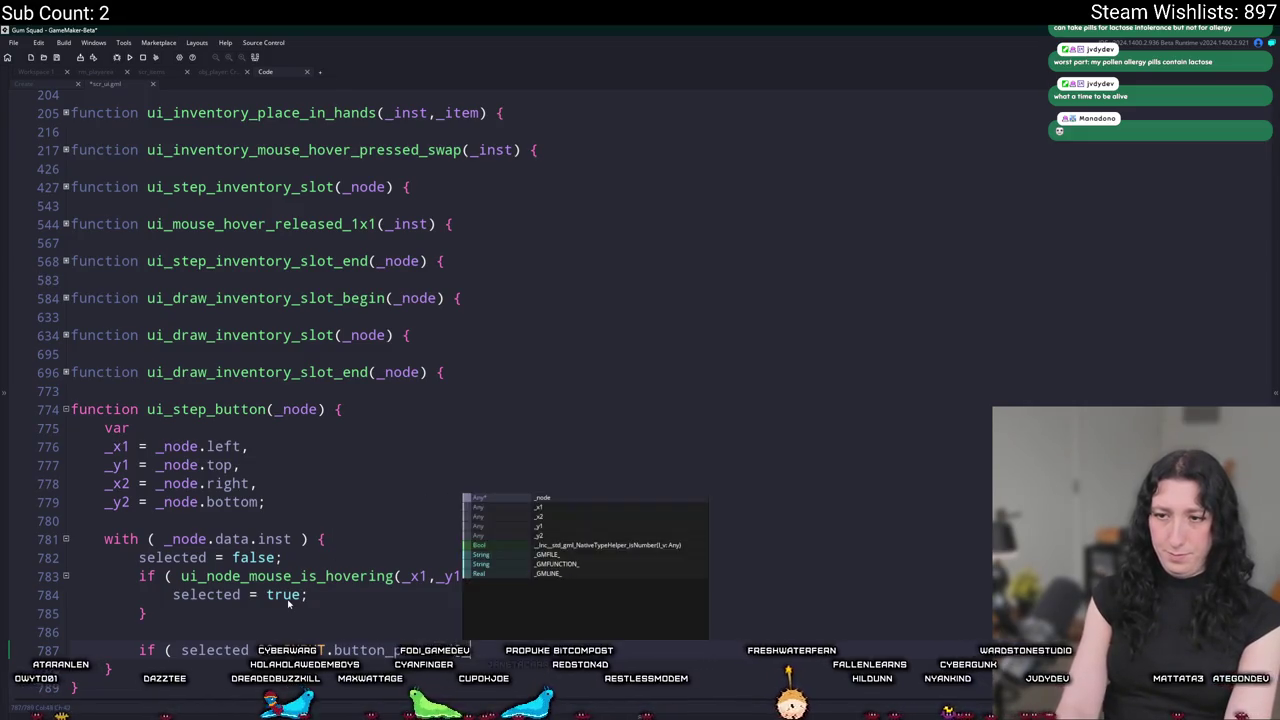
{"action": "type", "text": "n."}
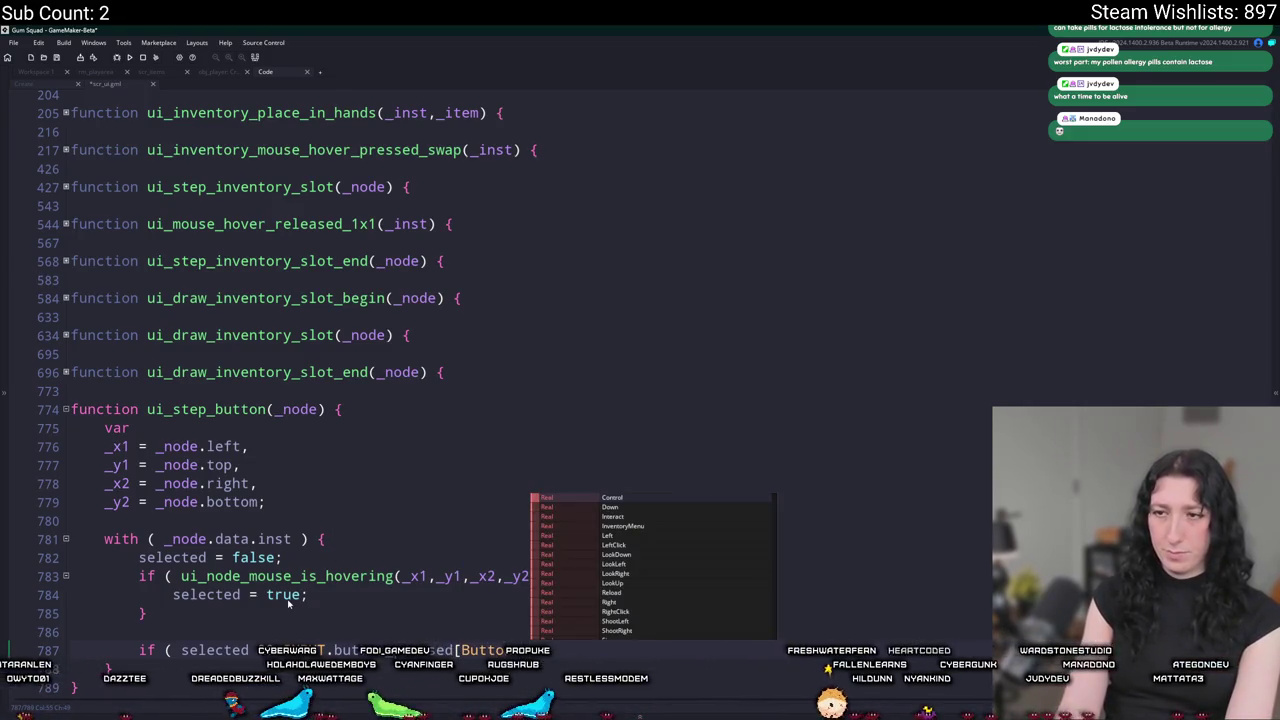
{"action": "type", "text": "Left"}
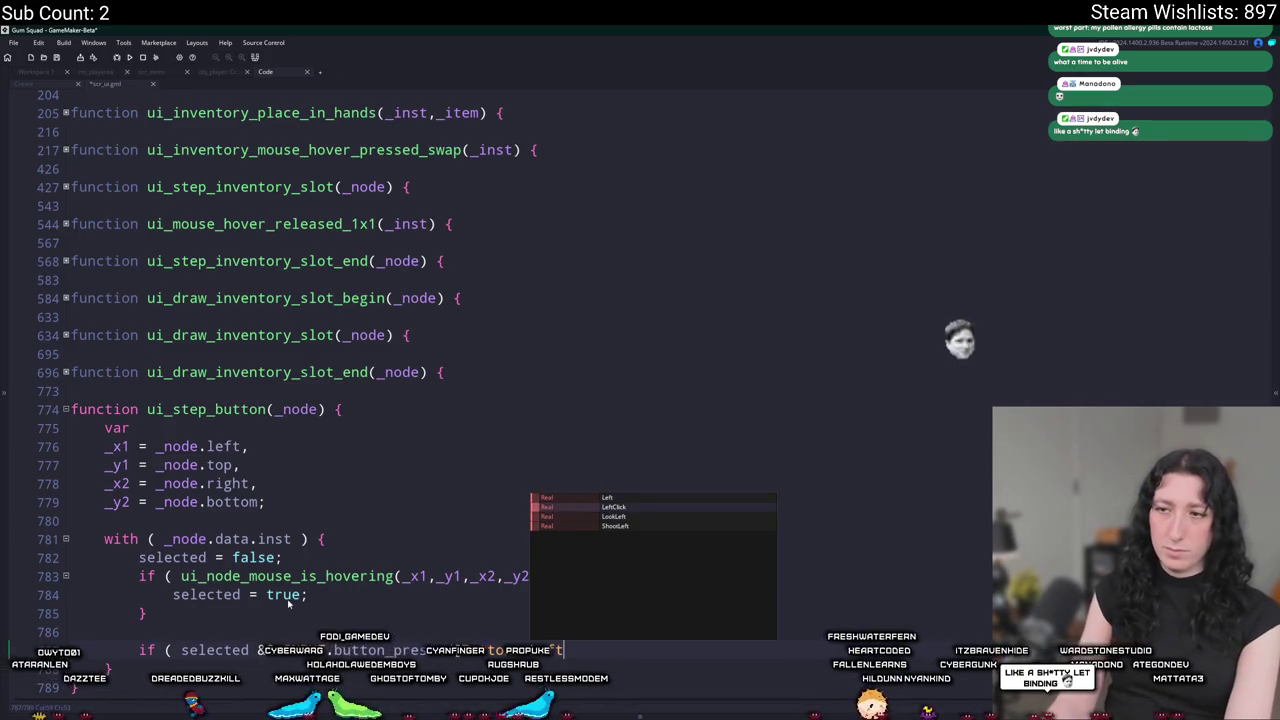
{"action": "key", "text": "BackSpace"}
{"action": "key", "text": "BackSpace"}
{"action": "key", "text": "BackSpace"}
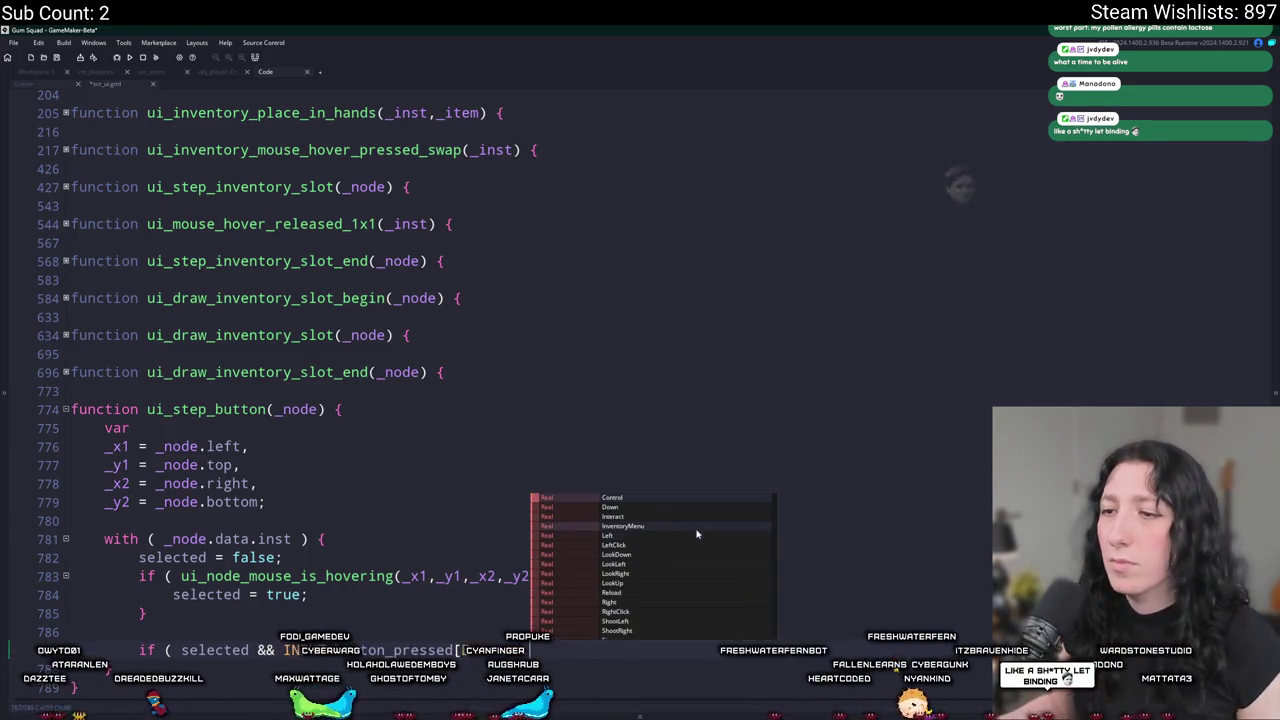
{"action": "scroll", "coordinate": [670, 610], "scroll_direction": "down", "scroll_amount": 1}
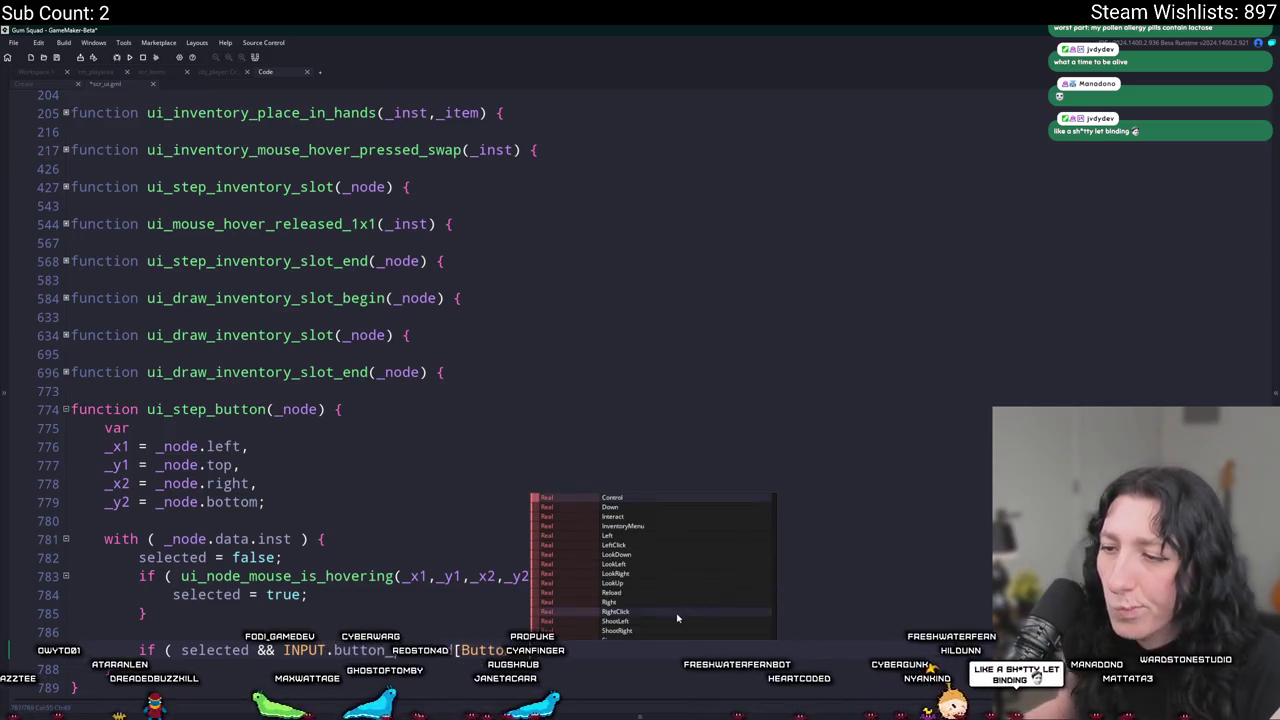
{"action": "type", "text": "LeftClic"}
{"action": "key", "text": "Return"}
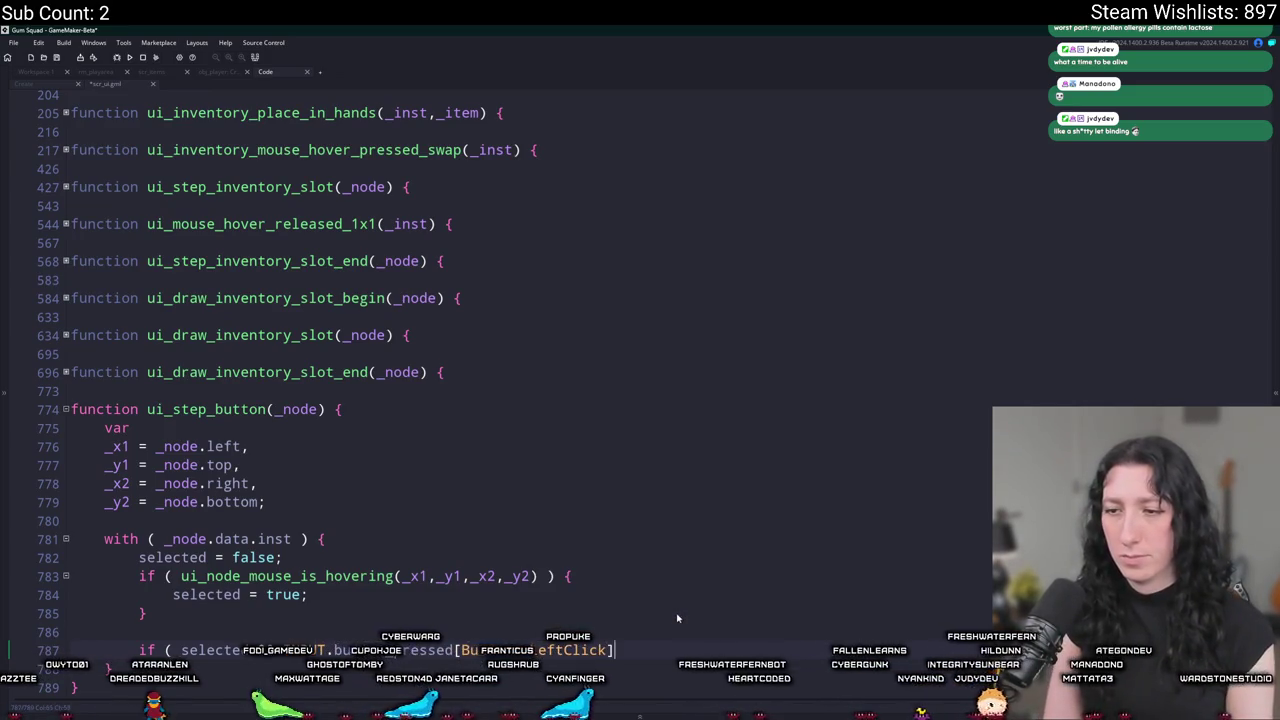
{"action": "type", "text": ") ) {"}
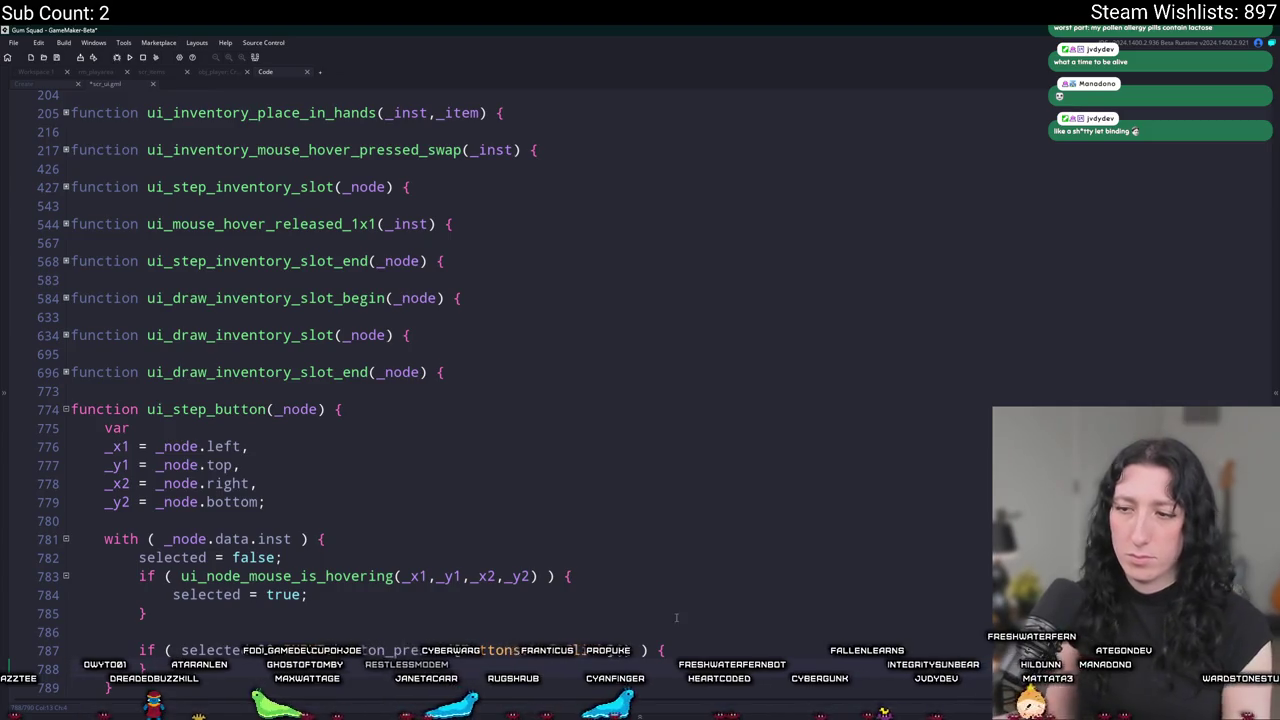
{"action": "scroll", "coordinate": [711, 648], "scroll_direction": "down", "scroll_amount": 1}
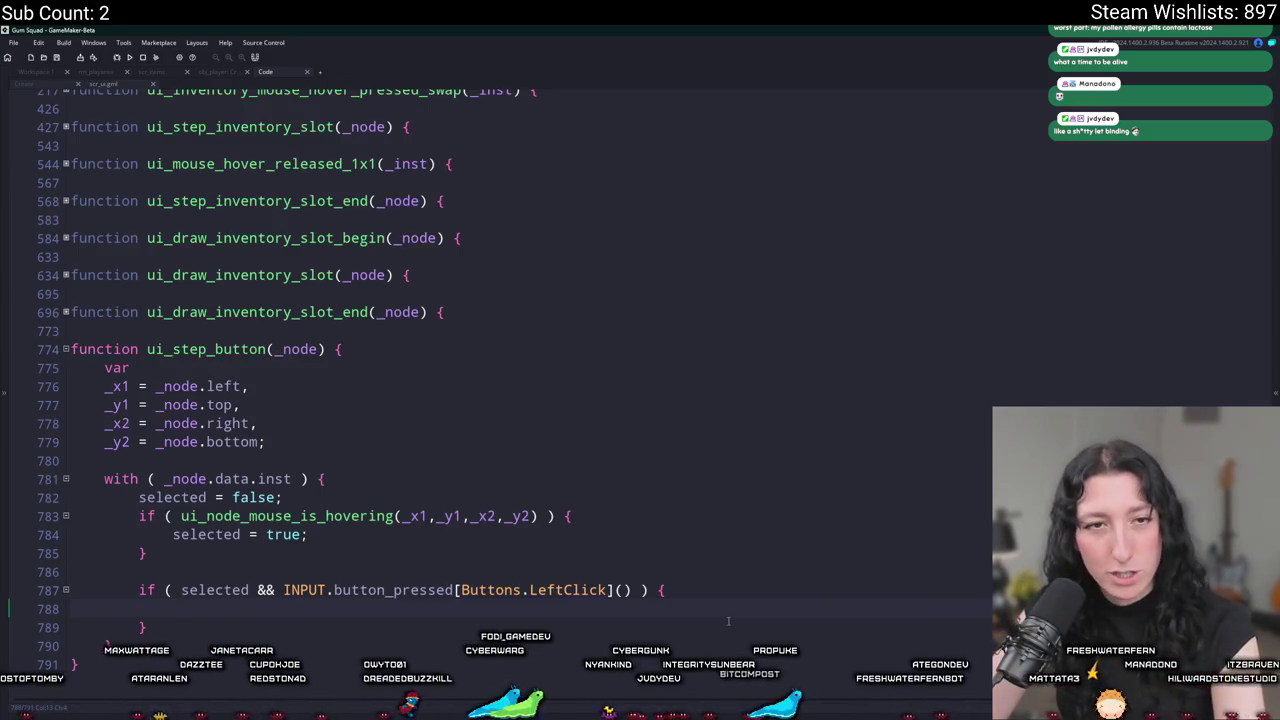
{"action": "left_click", "coordinate": [60, 458]}
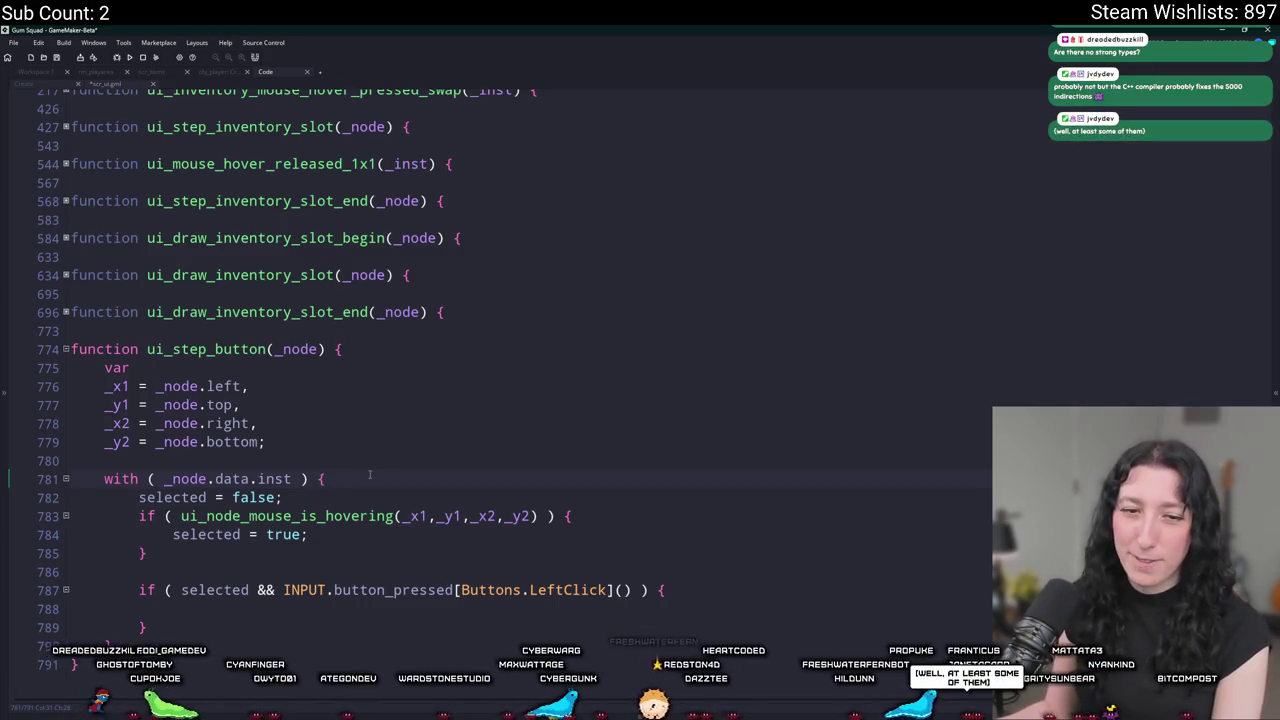
{"action": "scroll", "coordinate": [358, 475], "scroll_direction": "down", "scroll_amount": 1}
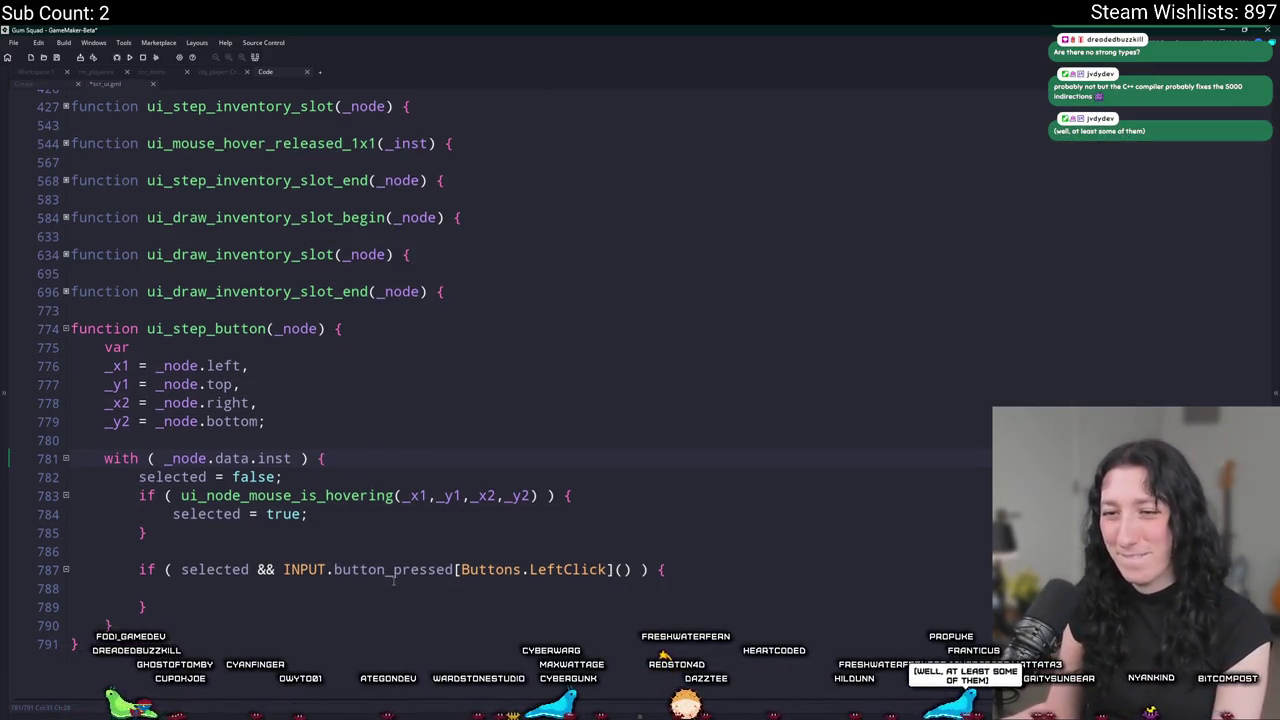
{"action": "right_click", "coordinate": [393, 580]}
{"action": "left_click", "coordinate": [352, 593]}
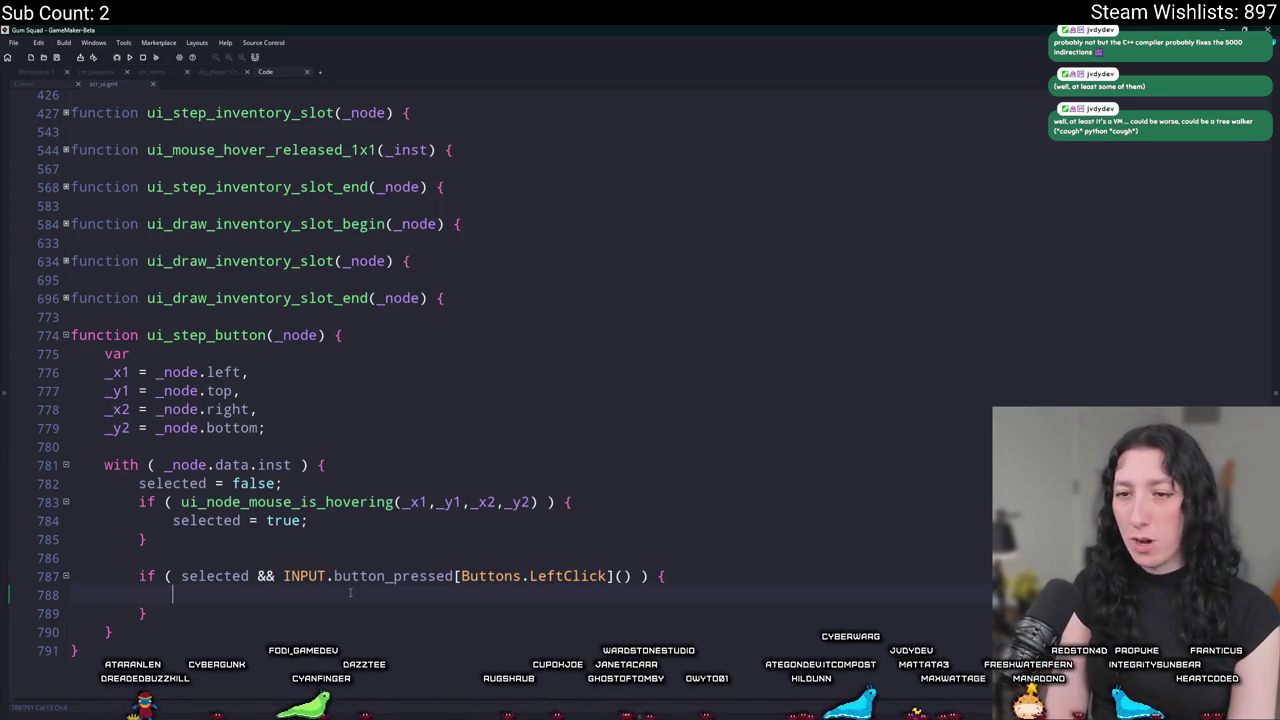
{"action": "type", "text": "s"}
Type event(); inside the LeftClick if block on line 788.
{"action": "key", "text": "BackSpace"}
{"action": "key", "text": "BackSpace"}
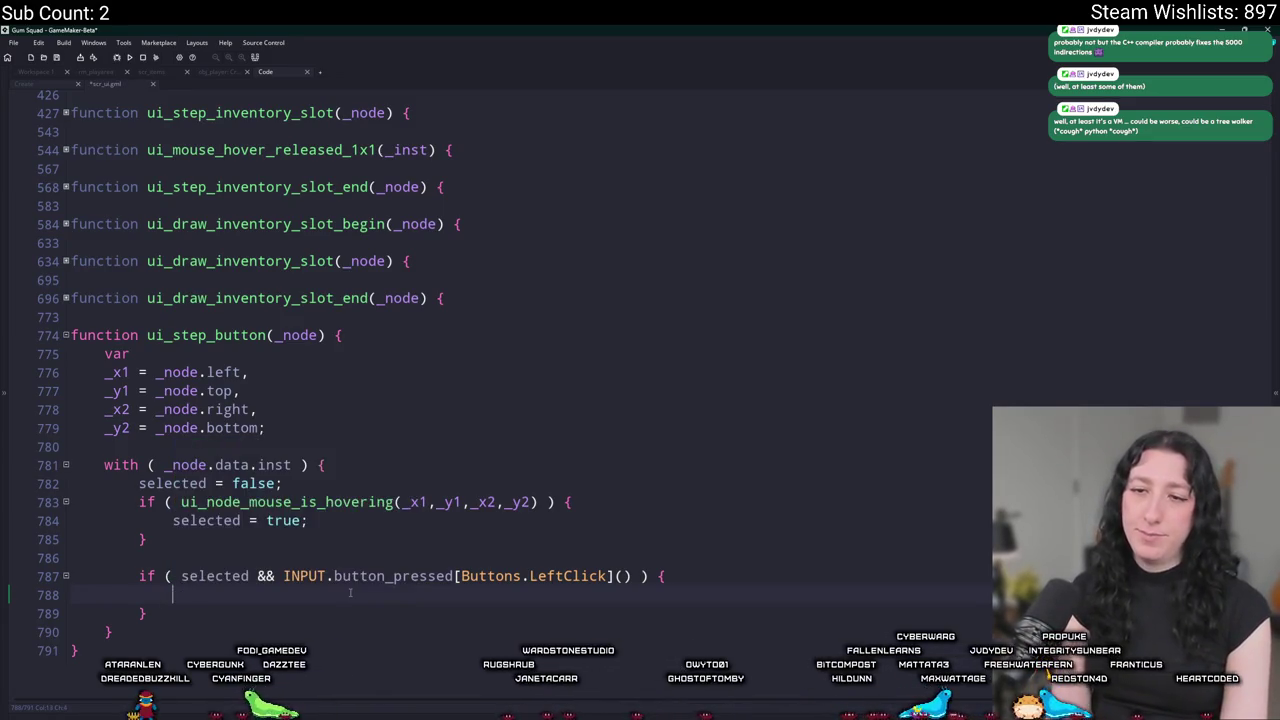
{"action": "type", "text": "s"}
{"action": "key", "text": "BackSpace"}
{"action": "type", "text": "j"}
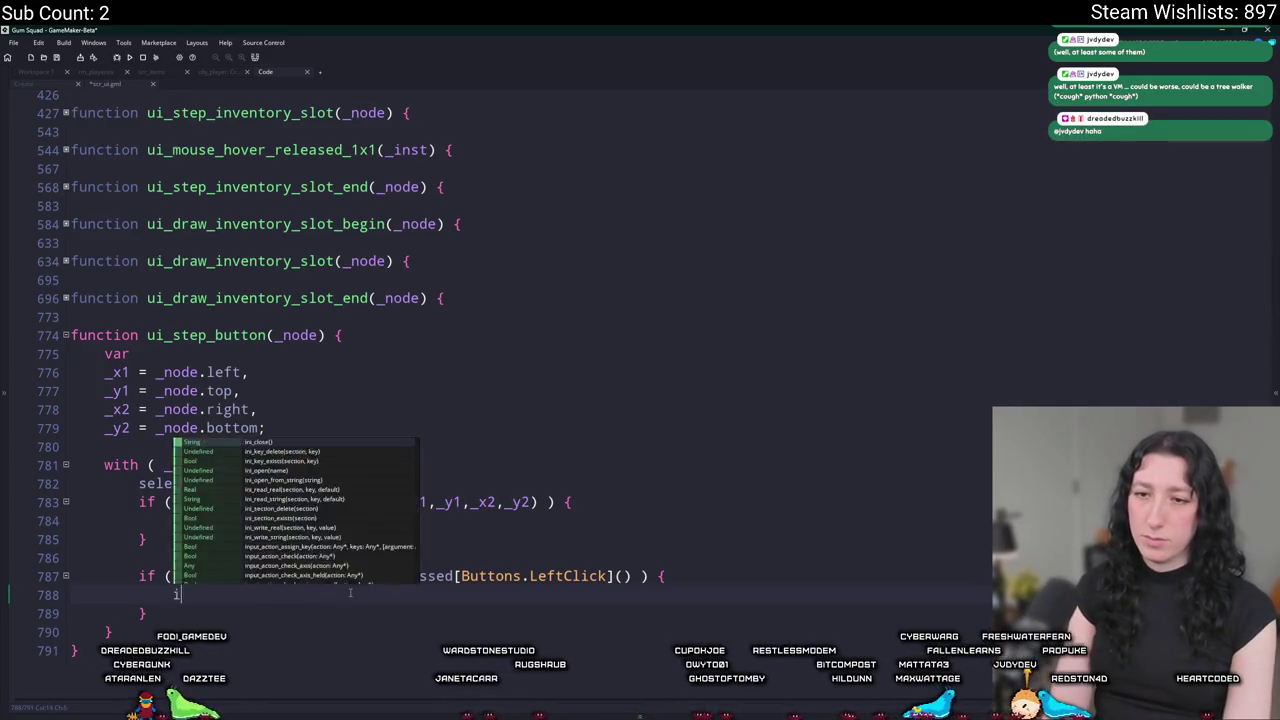
{"action": "key", "text": "BackSpace"}
{"action": "type", "text": "j"}
{"action": "key", "text": "BackSpace"}
{"action": "type", "text": "event();"}
Correct the call to event_func(); and select the ui_step_button function.
{"action": "left_click", "coordinate": [170, 576]}
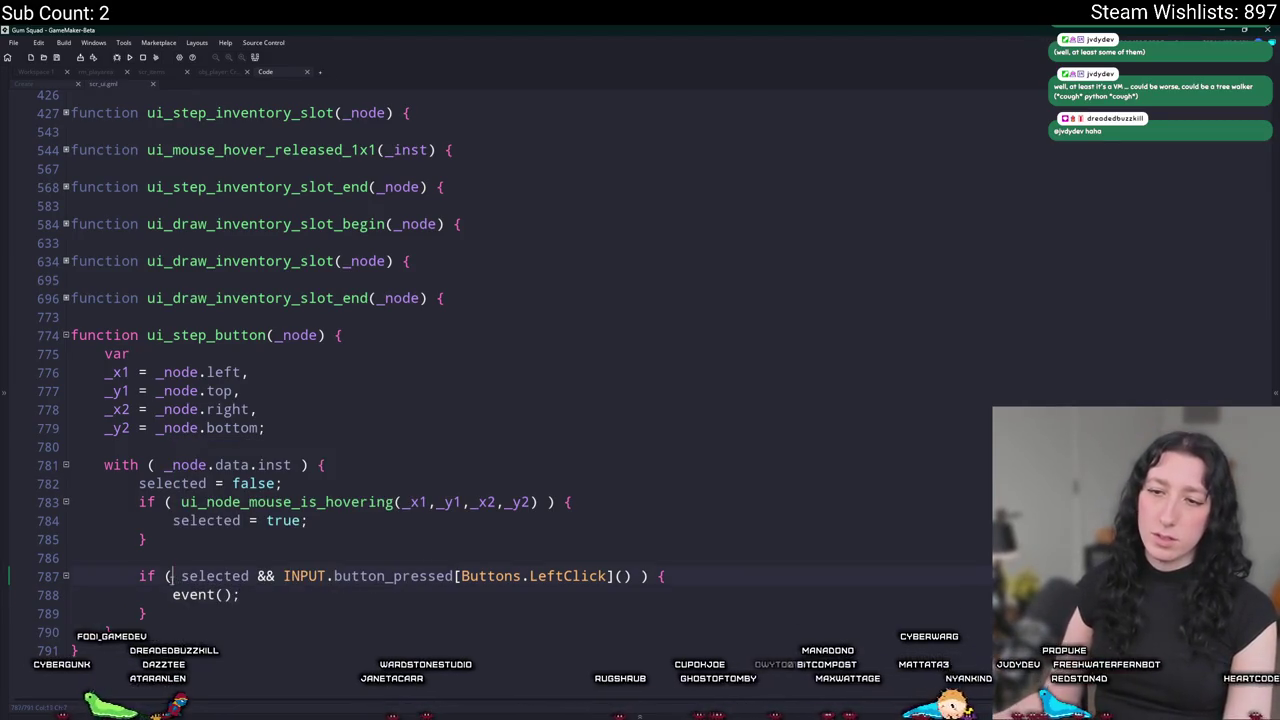
{"action": "left_click", "coordinate": [221, 595]}
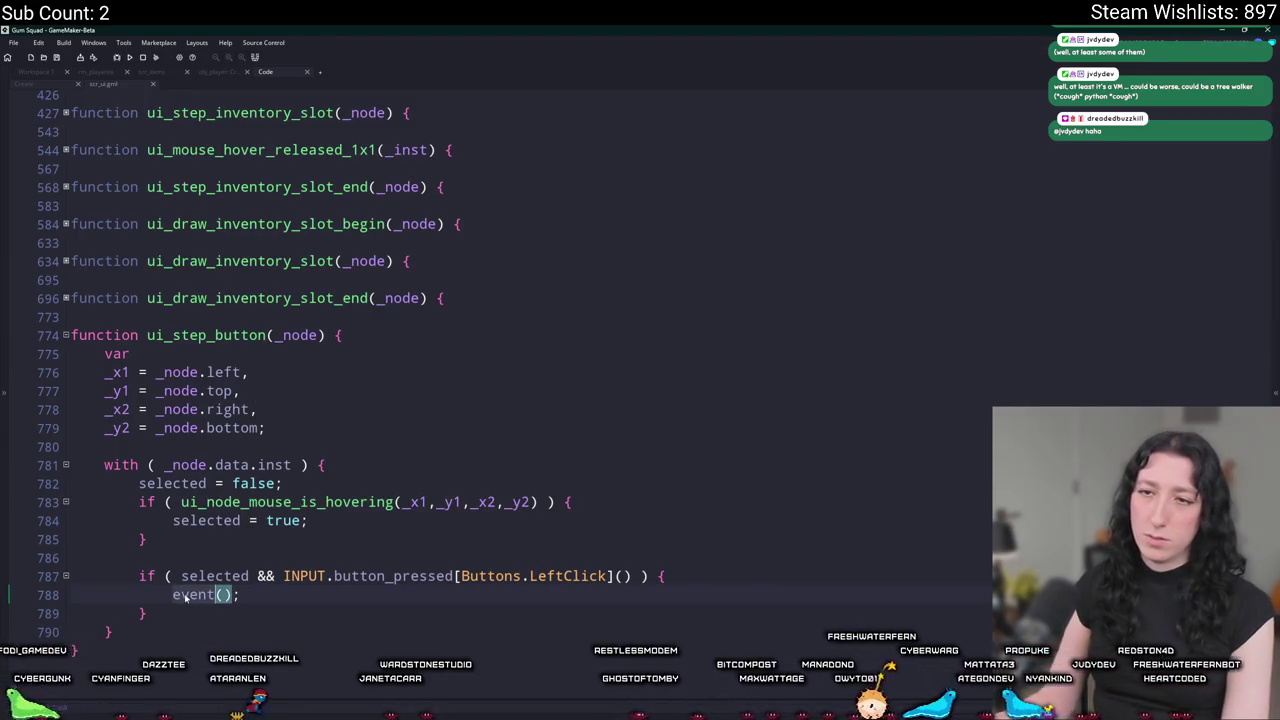
{"action": "scroll", "coordinate": [300, 250], "scroll_direction": "down", "scroll_amount": 1}
{"action": "scroll", "coordinate": [400, 350], "scroll_direction": "up", "scroll_amount": 1}
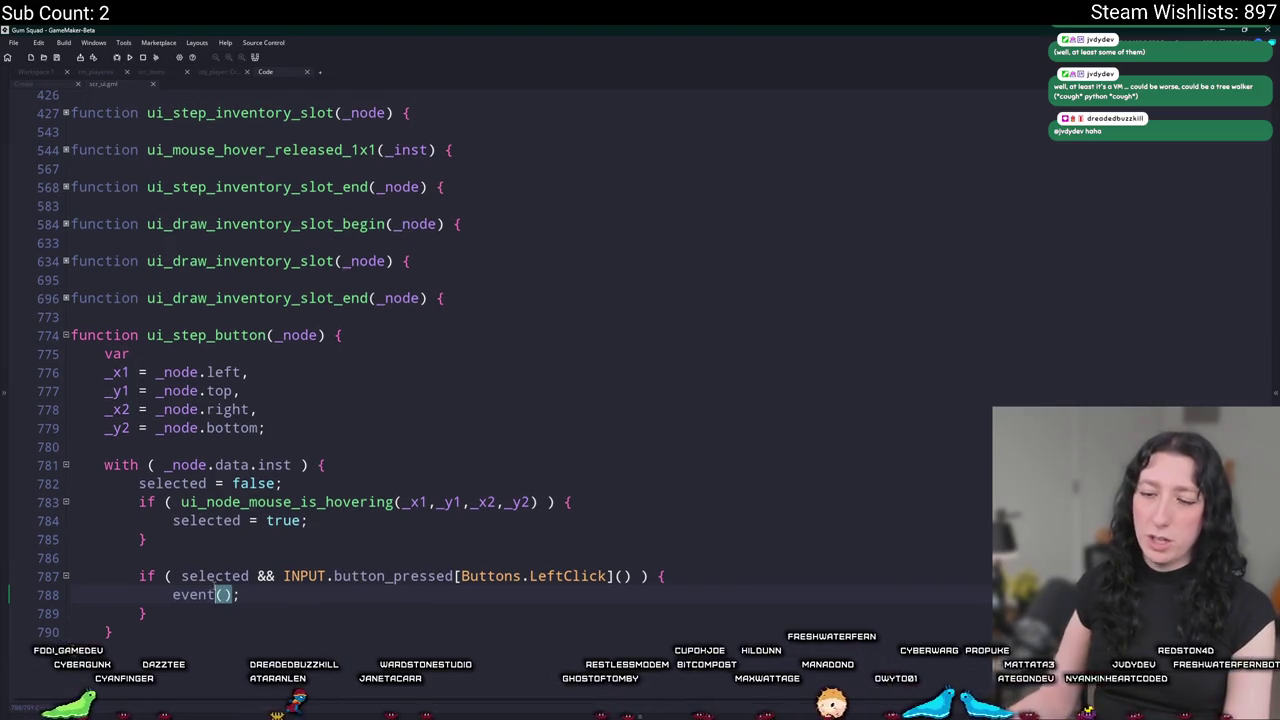
{"action": "type", "text": "_func"}
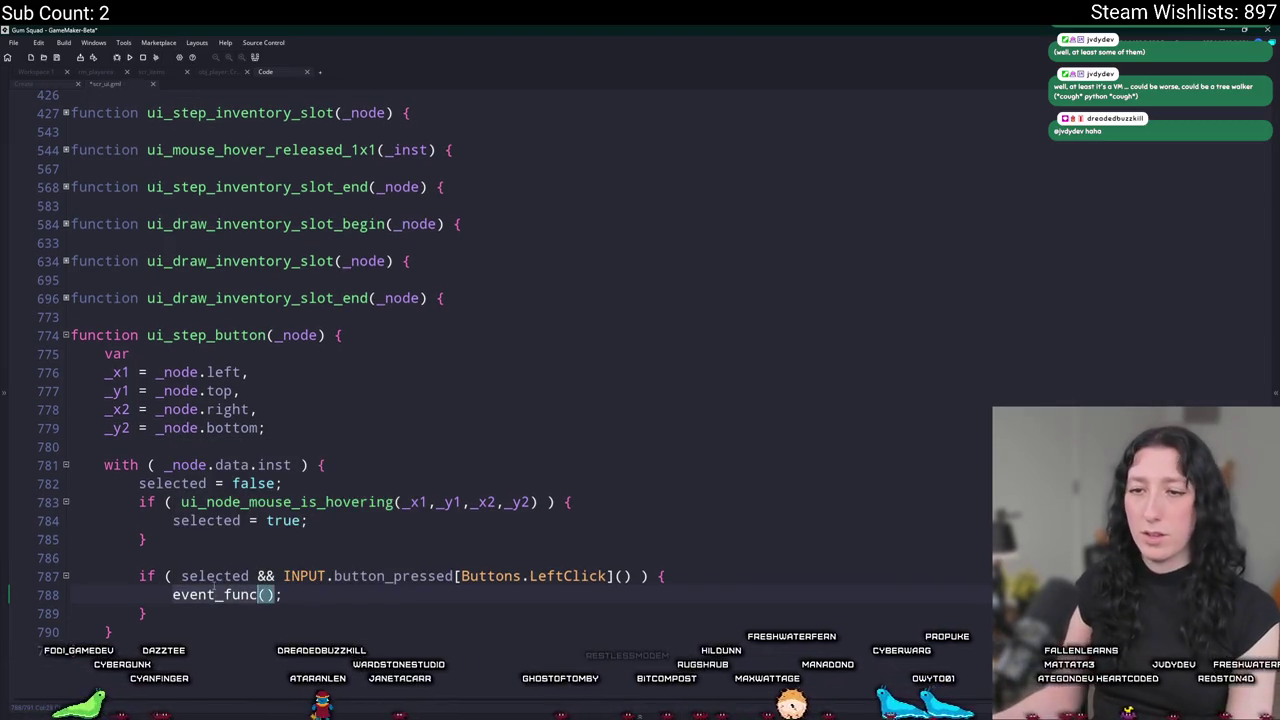
{"action": "mouse_move", "coordinate": [116, 632]}
{"action": "left_mouse_down"}
{"action": "mouse_move", "coordinate": [100, 345]}
{"action": "mouse_move", "coordinate": [68, 335]}
{"action": "left_mouse_up"}
Duplicate ui_step_button and rename the copy to ui_draw_button.
{"action": "key", "text": "ctrl+d"}
{"action": "left_click", "coordinate": [208, 372]}
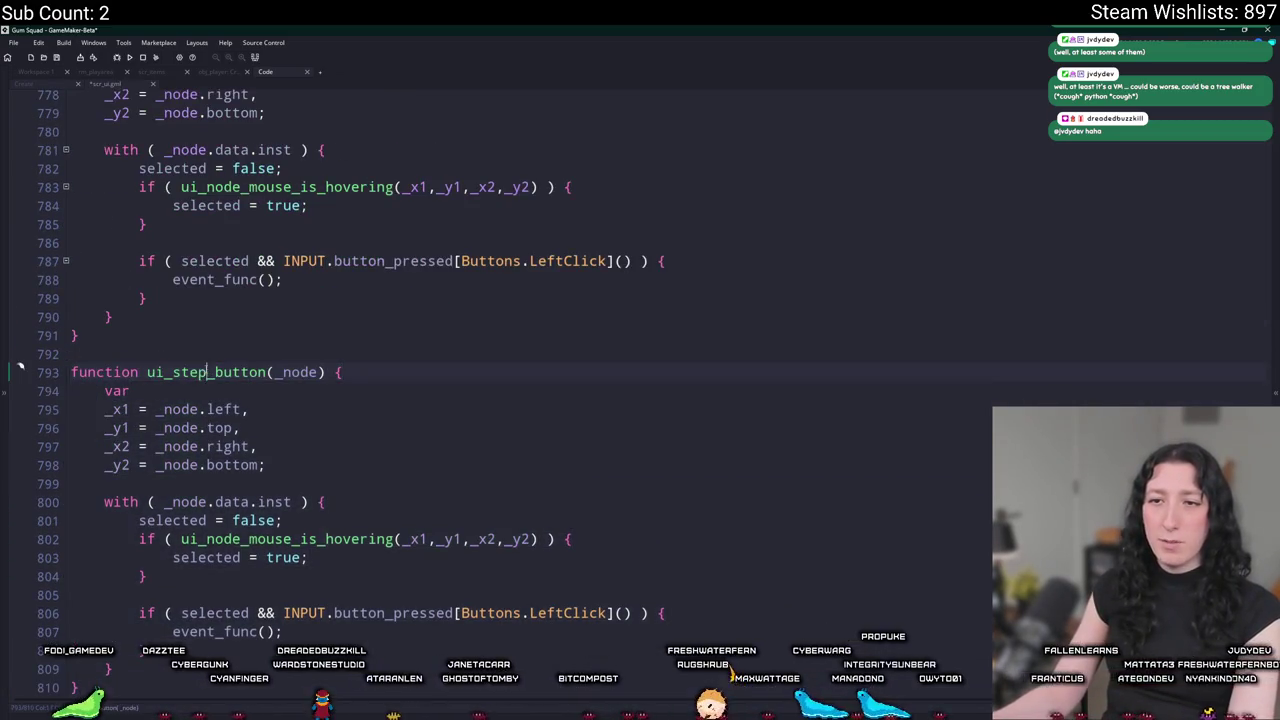
{"action": "key", "text": "BackSpace"}
{"action": "key", "text": "BackSpace"}
{"action": "key", "text": "BackSpace"}
{"action": "type", "text": "draw"}
{"action": "scroll", "coordinate": [224, 364], "scroll_direction": "down", "scroll_amount": 1}
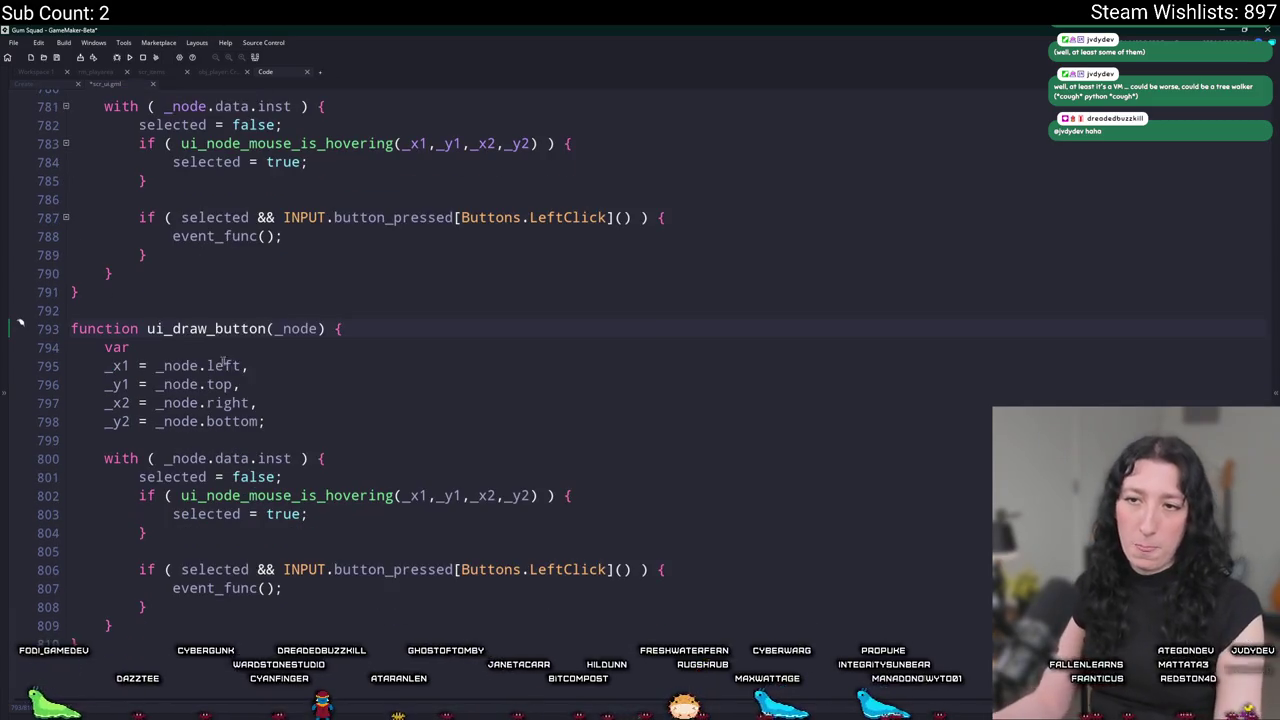
Start a draw_sprite_stretched call after the bounds variables, then erase it and tidy blank lines.
{"action": "left_click", "coordinate": [275, 427]}
{"action": "key", "text": "Return"}
{"action": "key", "text": "Return"}
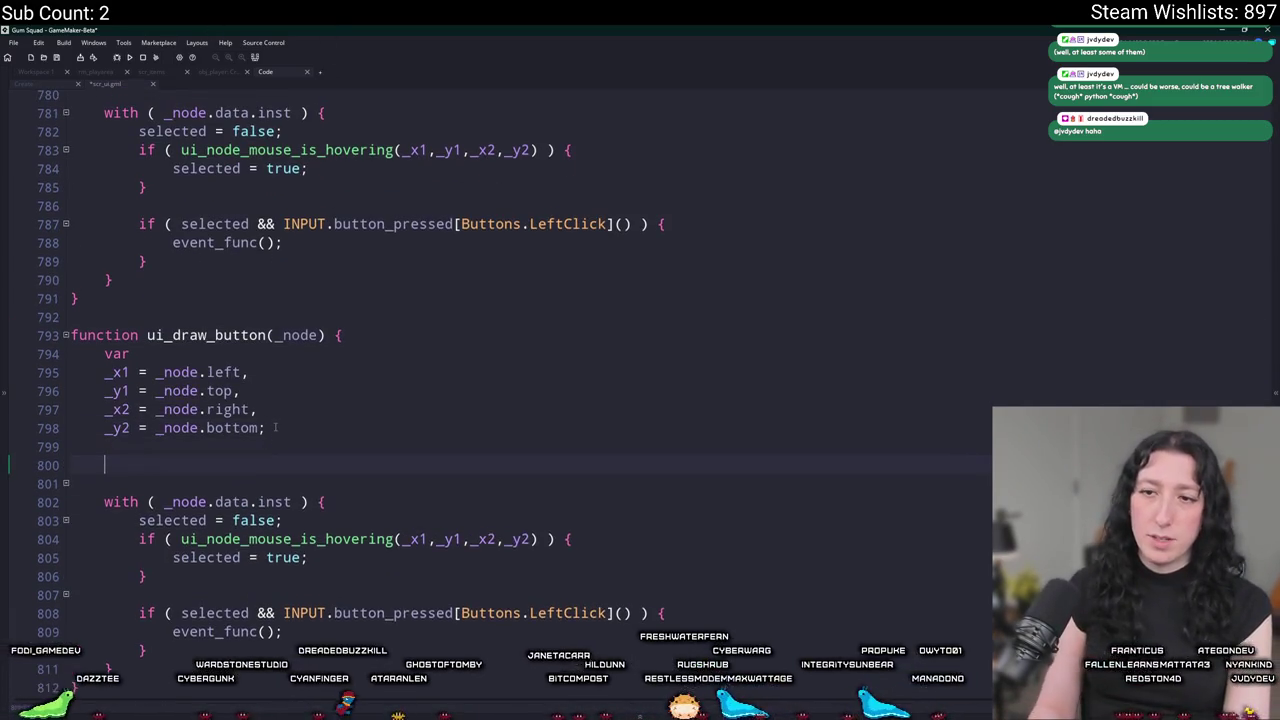
{"action": "key", "text": "BackSpace"}
{"action": "key", "text": "BackSpace"}
{"action": "key", "text": "BackSpace"}
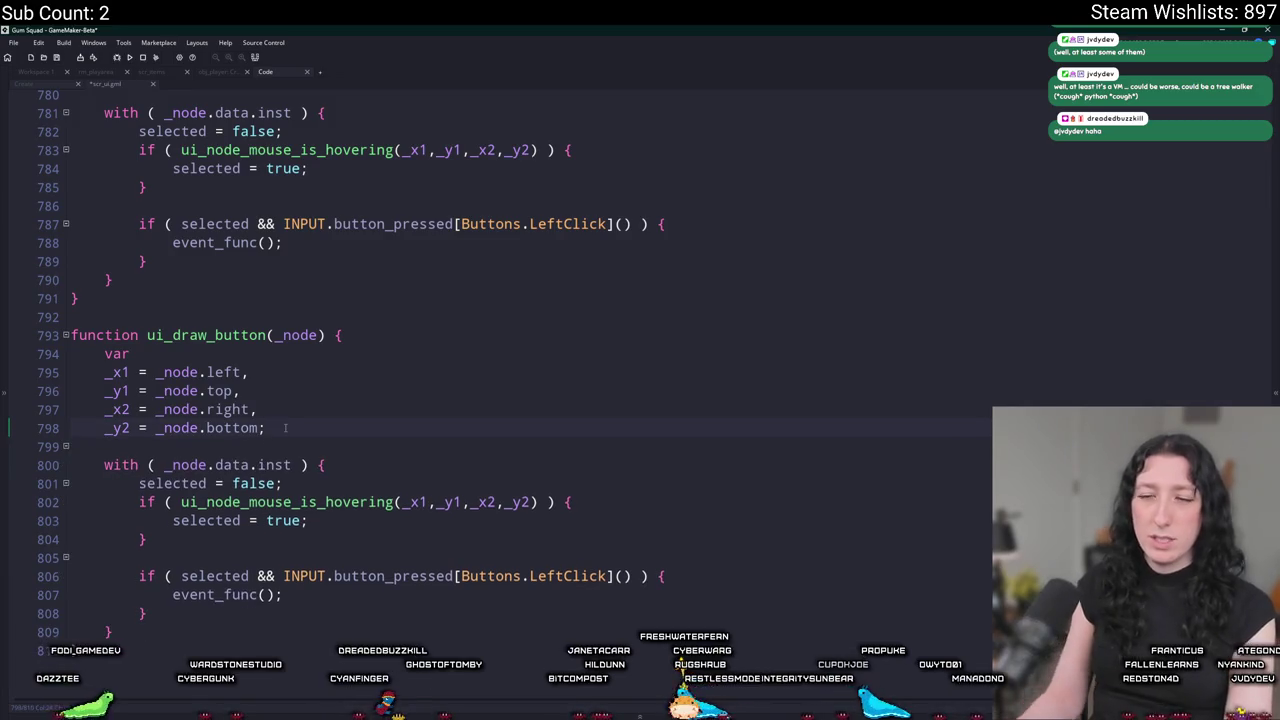
{"action": "key", "text": "Return"}
{"action": "key", "text": "Return"}
{"action": "key", "text": "BackSpace"}
{"action": "key", "text": "BackSpace"}
{"action": "key", "text": "BackSpace"}
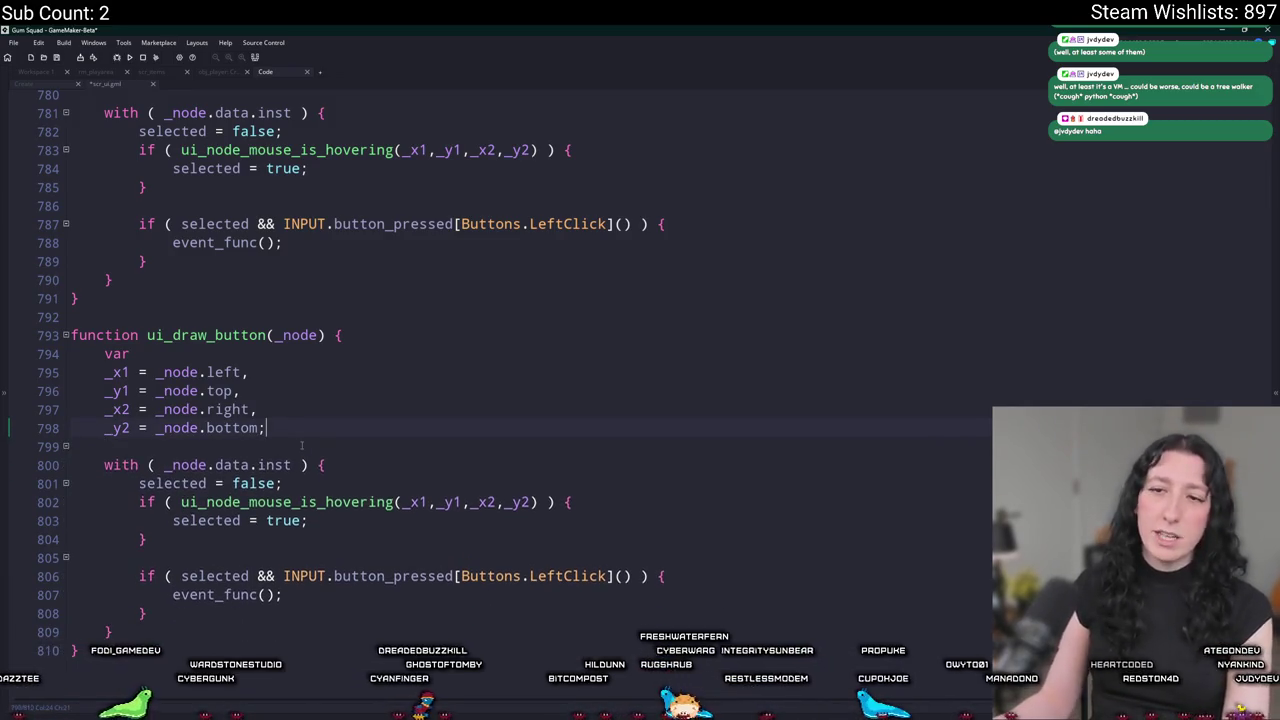
{"action": "key", "text": "Return"}
{"action": "key", "text": "Return"}
{"action": "type", "text": "draw"}
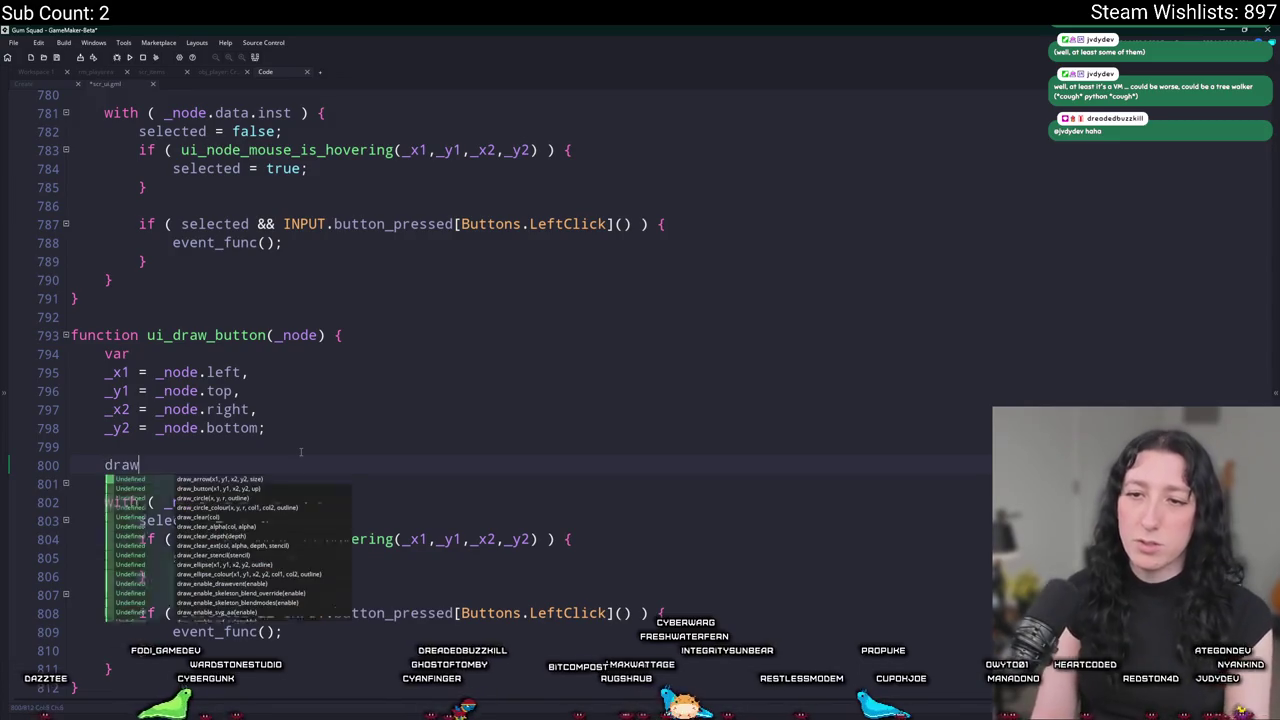
{"action": "type", "text": "_sprite_stretched(spr"}
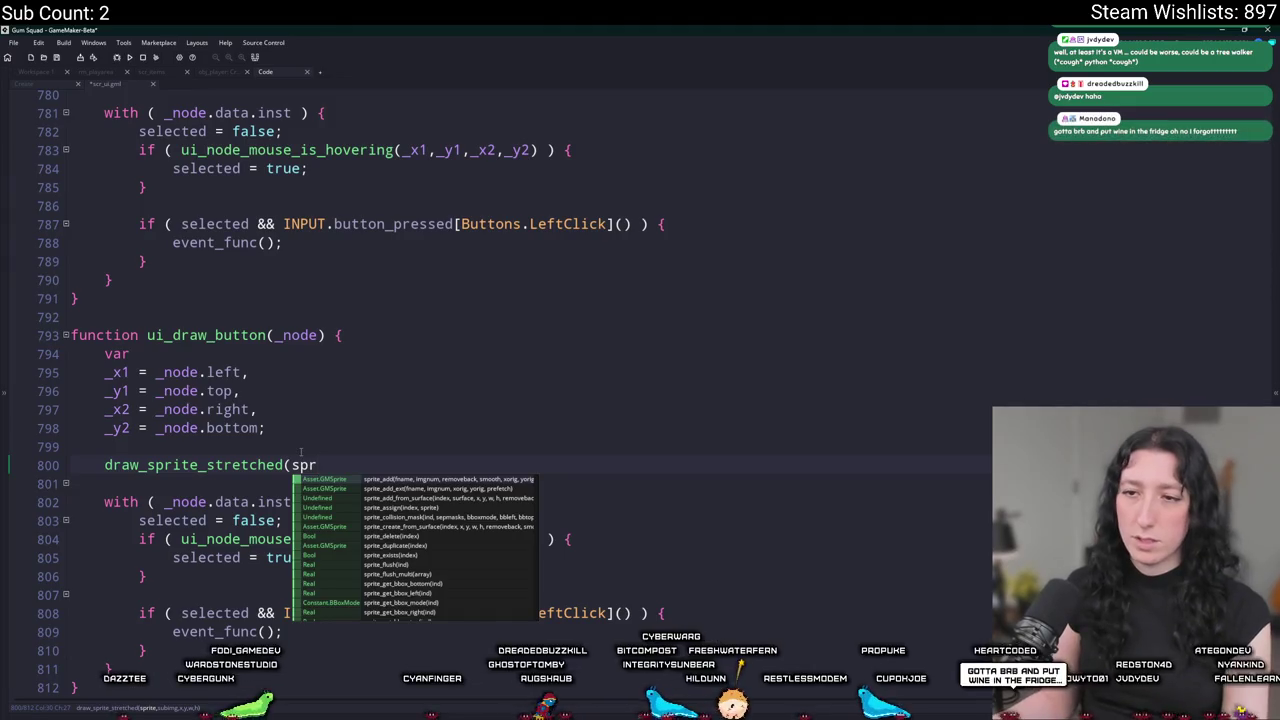
{"action": "type", "text": "i"}
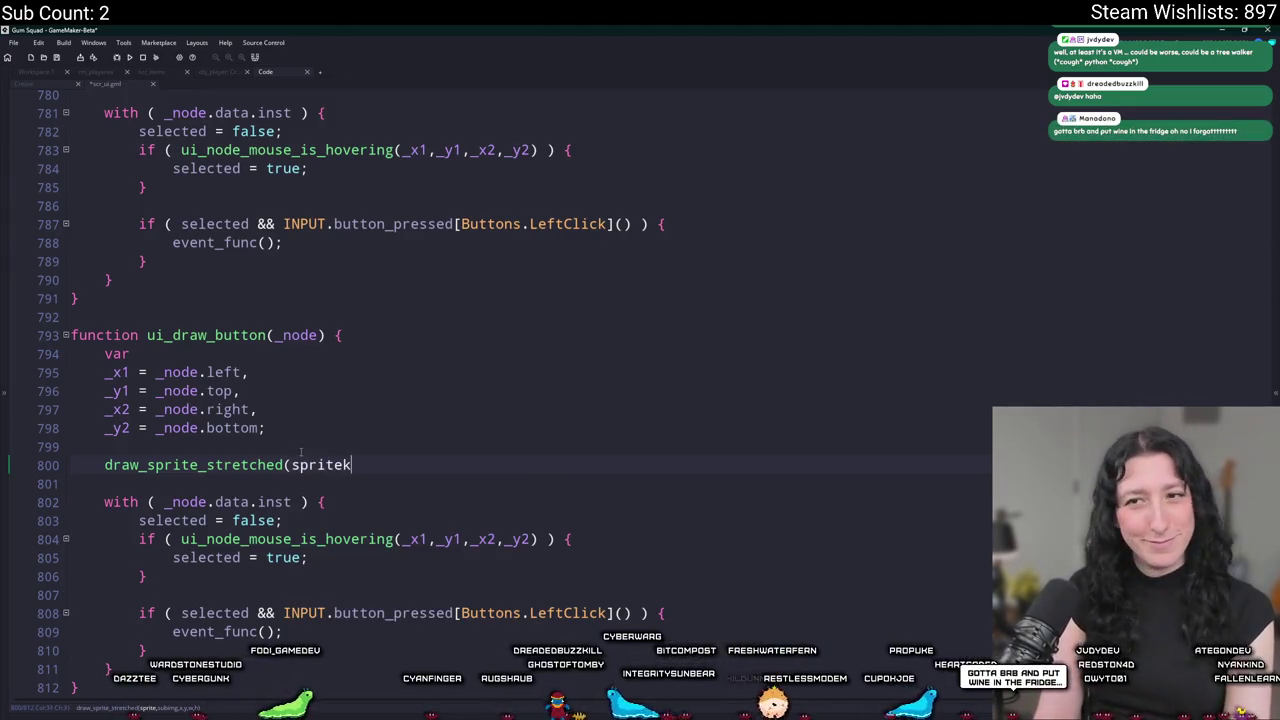
{"action": "type", "text": "te"}
{"action": "key", "text": "BackSpace"}
{"action": "key", "text": "BackSpace"}
{"action": "key", "text": "BackSpace"}
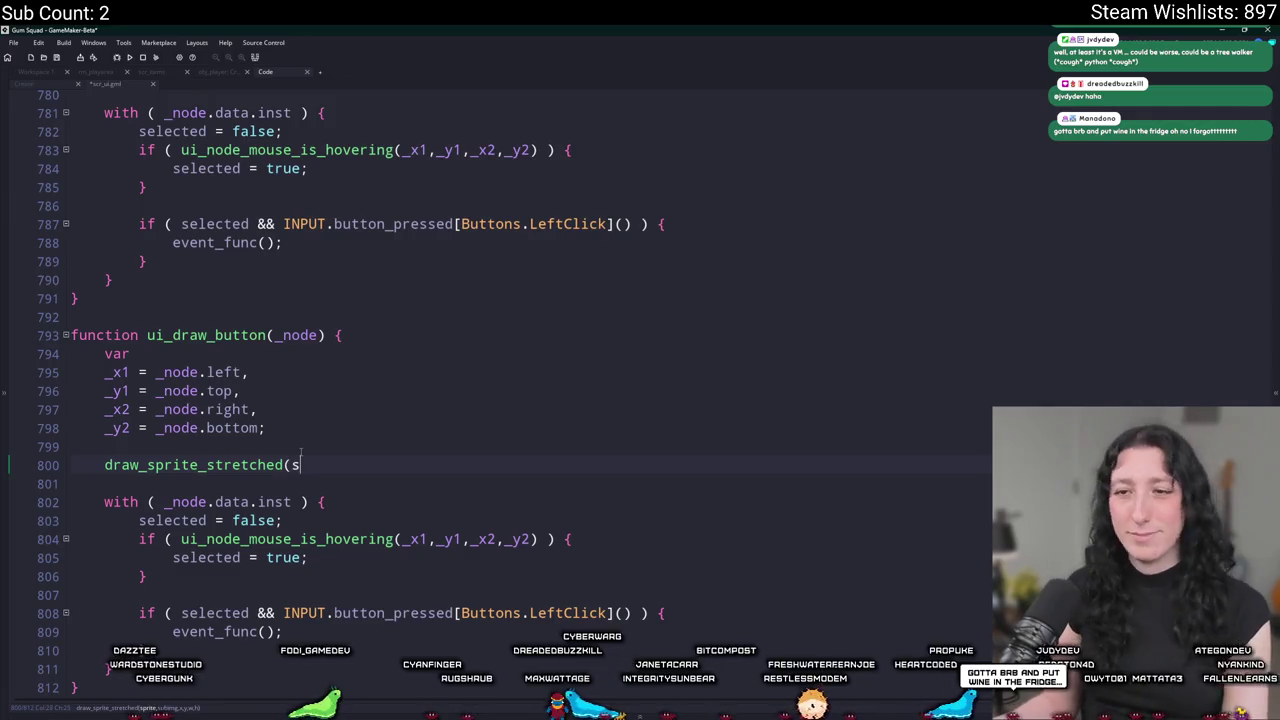
{"action": "key", "text": "BackSpace"}
{"action": "key", "text": "BackSpace"}
{"action": "key", "text": "BackSpace"}
{"action": "key", "text": "Delete"}
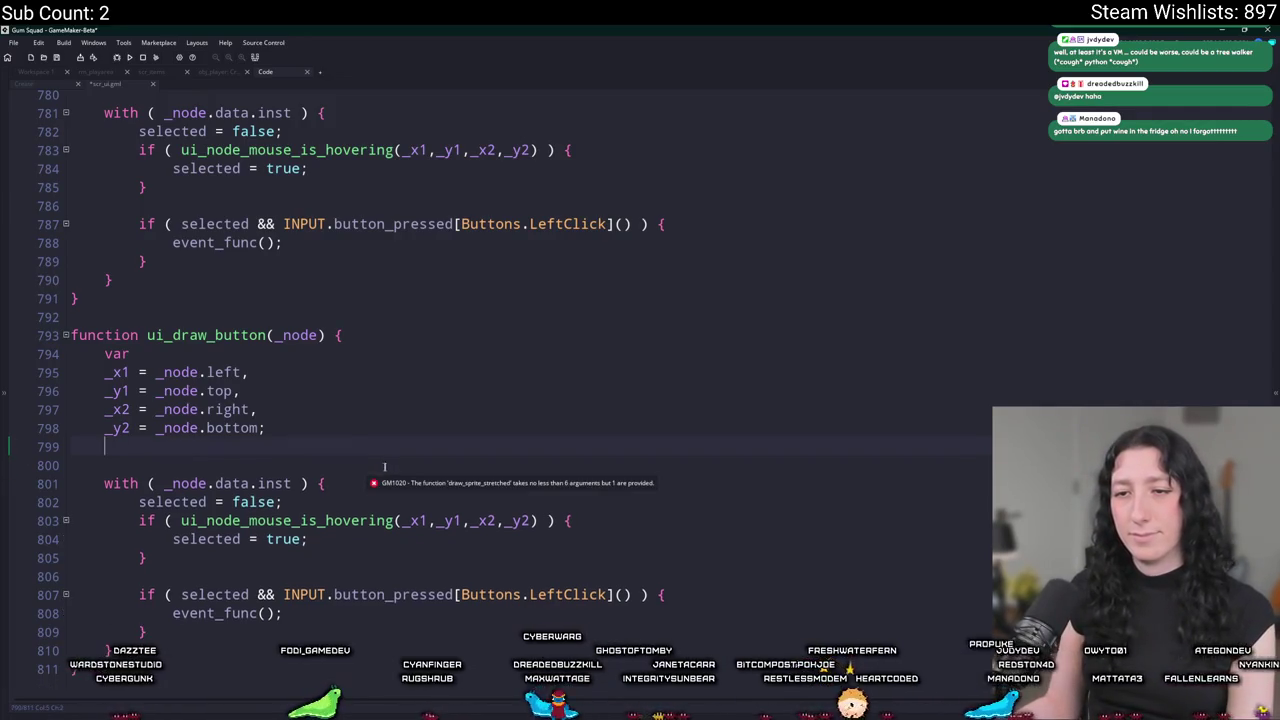
{"action": "key", "text": "Delete"}
Write draw_sprite_stretched(sprite,selected,_x1,_y1,_x2-_x1,_y2-_y1) in the with block and delete the leftover hover code.
{"action": "left_click", "coordinate": [386, 465]}
{"action": "key", "text": "Return"}
{"action": "type", "text": "draw_sprite_stretched(sprite"}
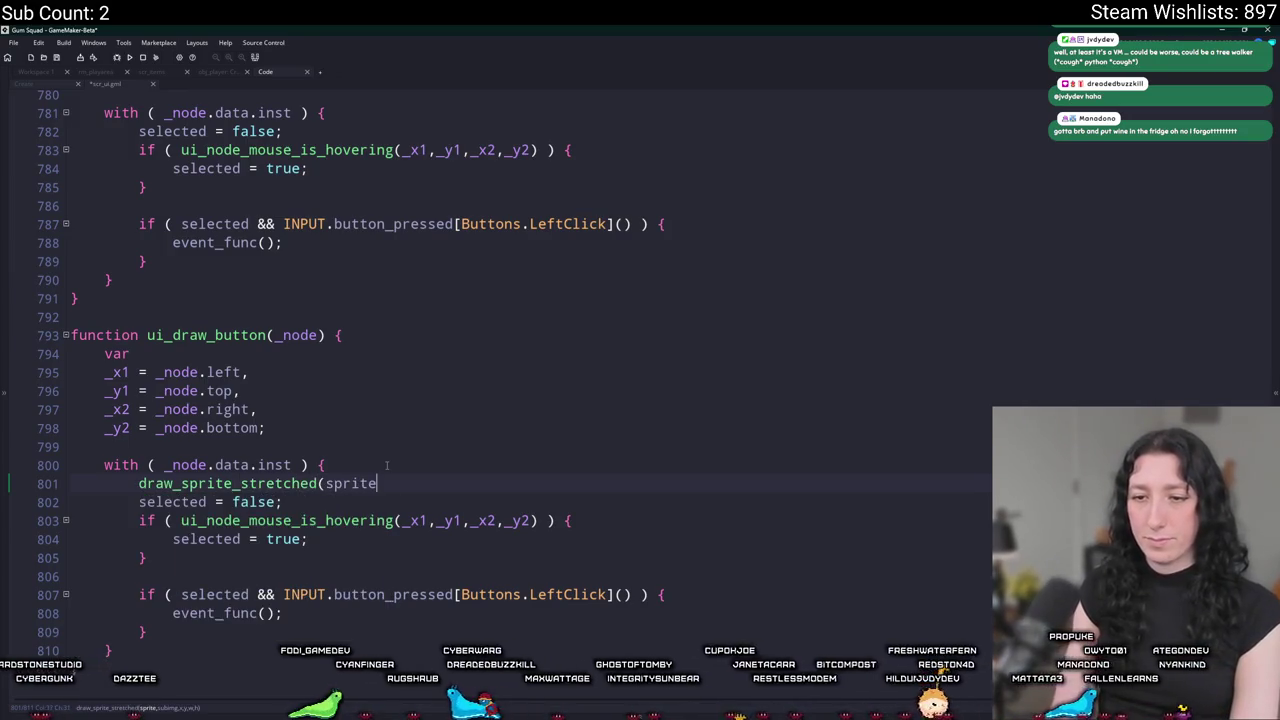
{"action": "type", "text": "selectedk"}
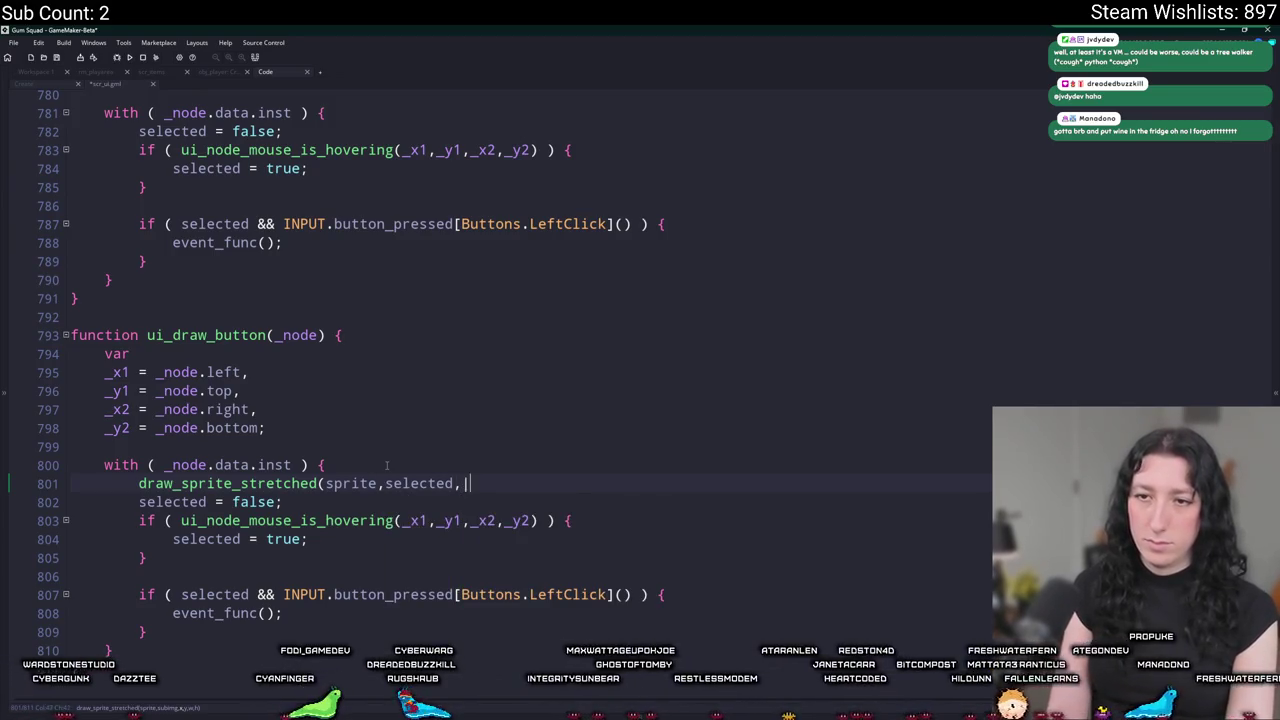
{"action": "type", "text": " y1,_x2 - _"}
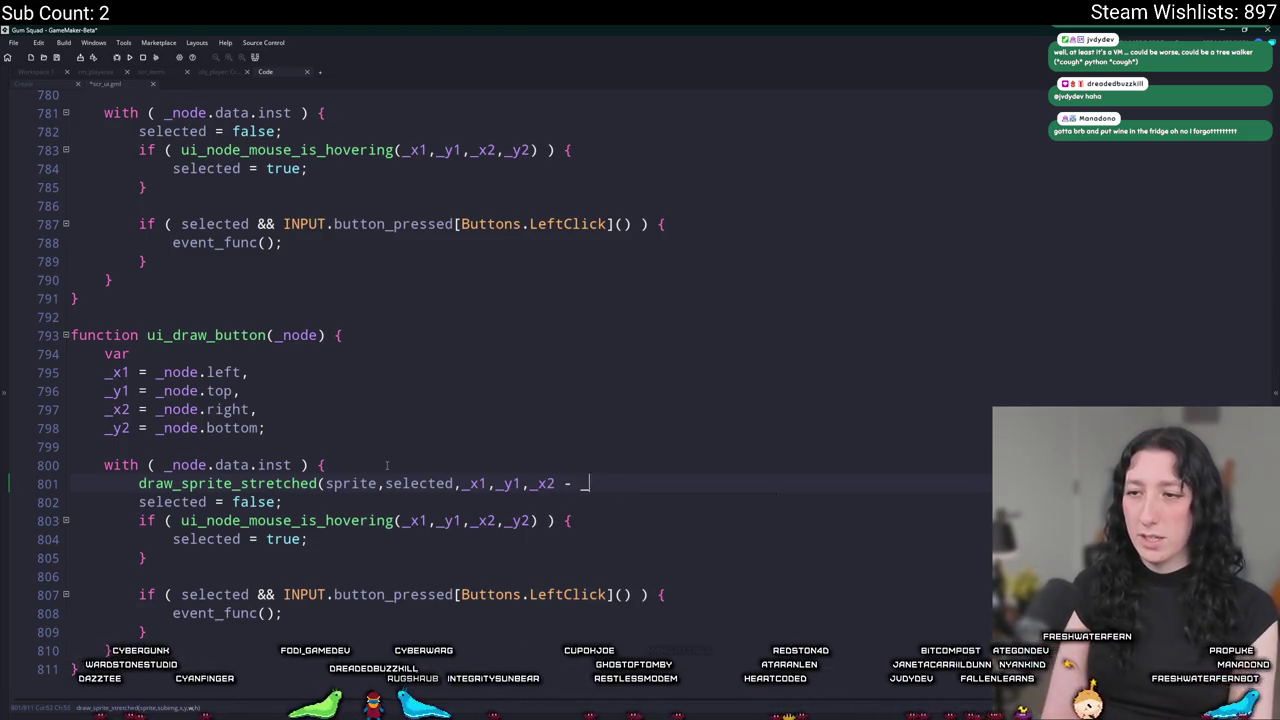
{"action": "type", "text": "y2, _y1;"}
{"action": "scroll", "coordinate": [386, 465], "scroll_direction": "down", "scroll_amount": 1}
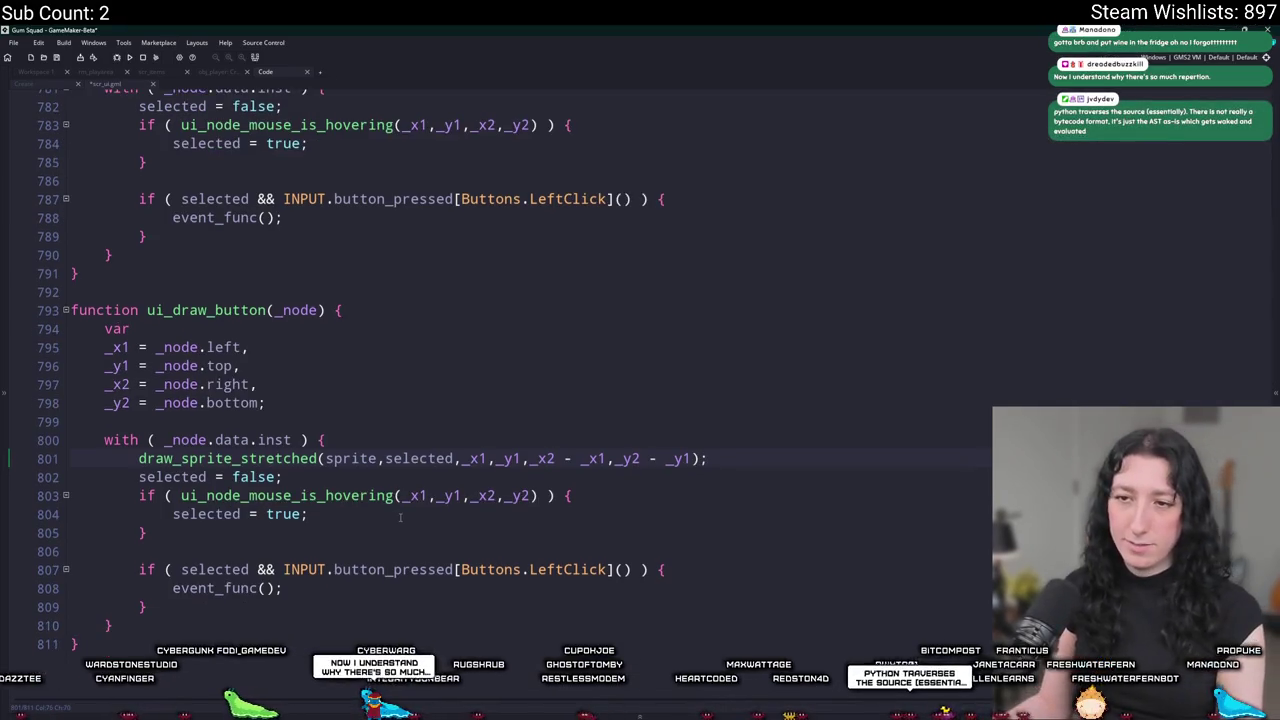
{"action": "scroll", "coordinate": [200, 500], "scroll_direction": "up", "scroll_amount": 1}
{"action": "left_click", "coordinate": [124, 539]}
{"action": "left_click_drag", "start_coordinate": [124, 539], "coordinate": [44, 487]}
{"action": "key", "text": "BackSpace"}
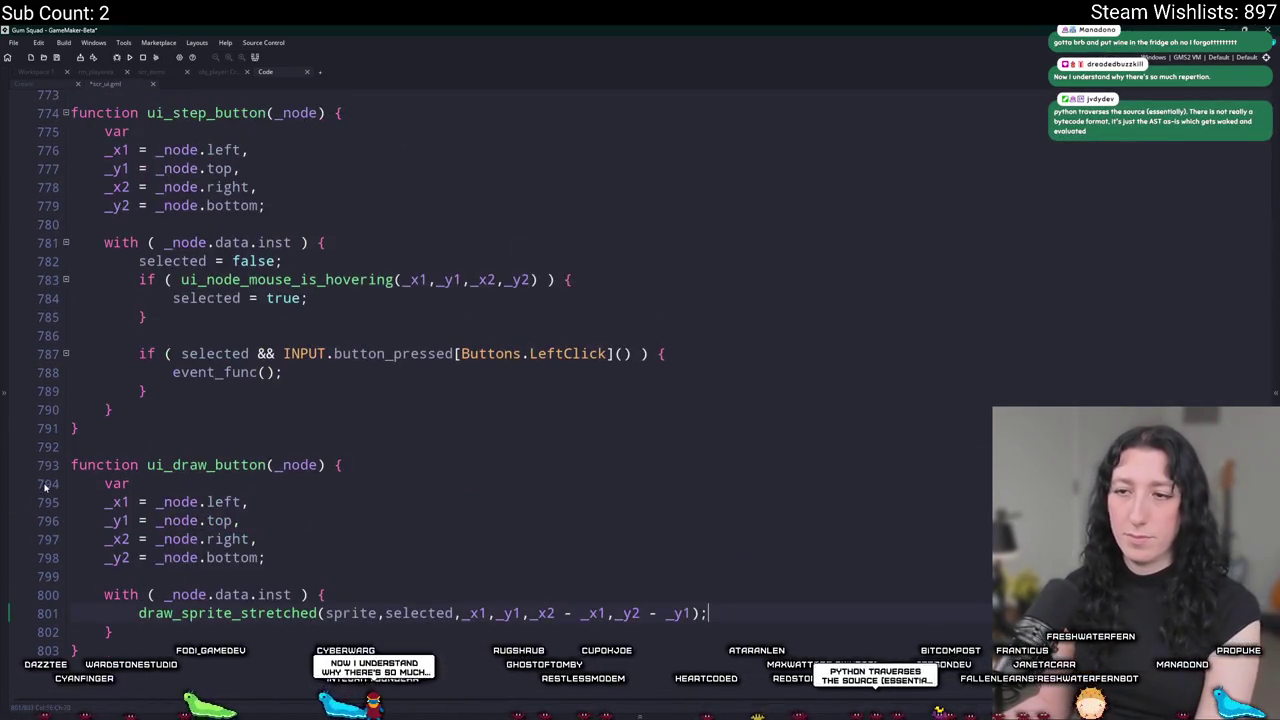
Assign _inst.draw = ui_draw_button in the Create event and open the spr_ui_inventory_customize sprite.
{"action": "double_click", "coordinate": [213, 466]}
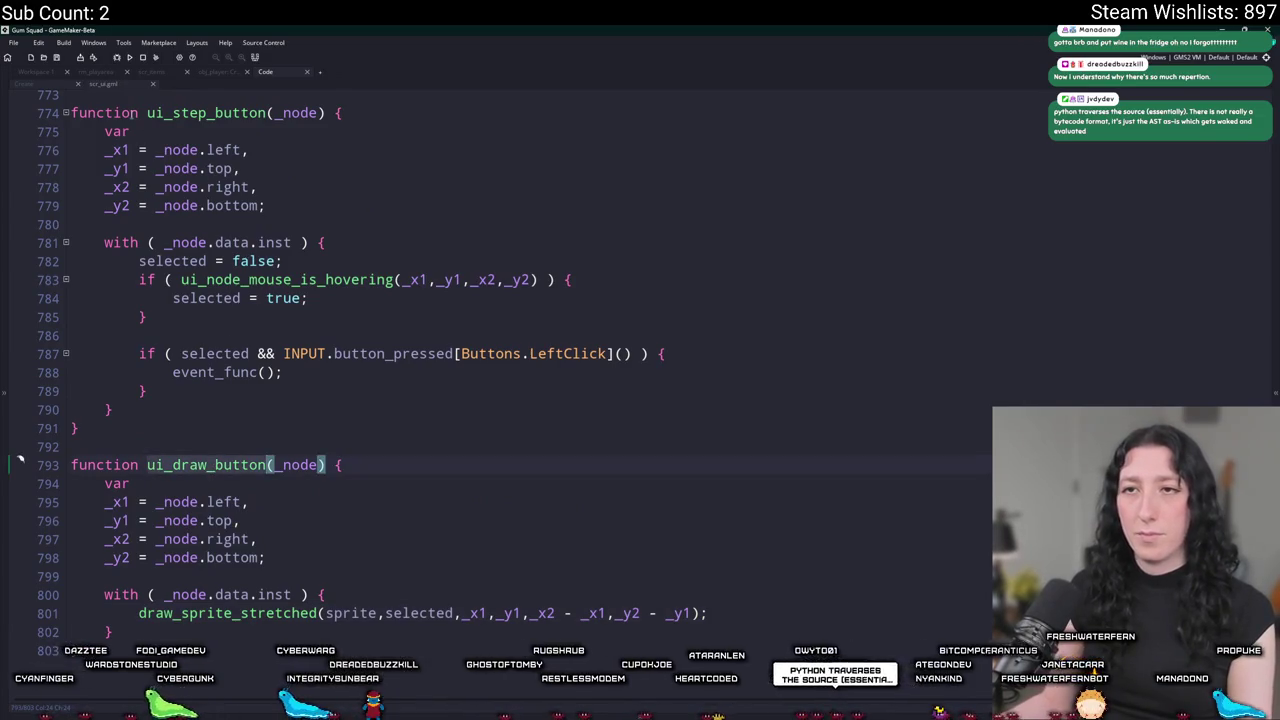
{"action": "double_click", "coordinate": [205, 113]}
{"action": "key", "text": "ctrl+Tab"}
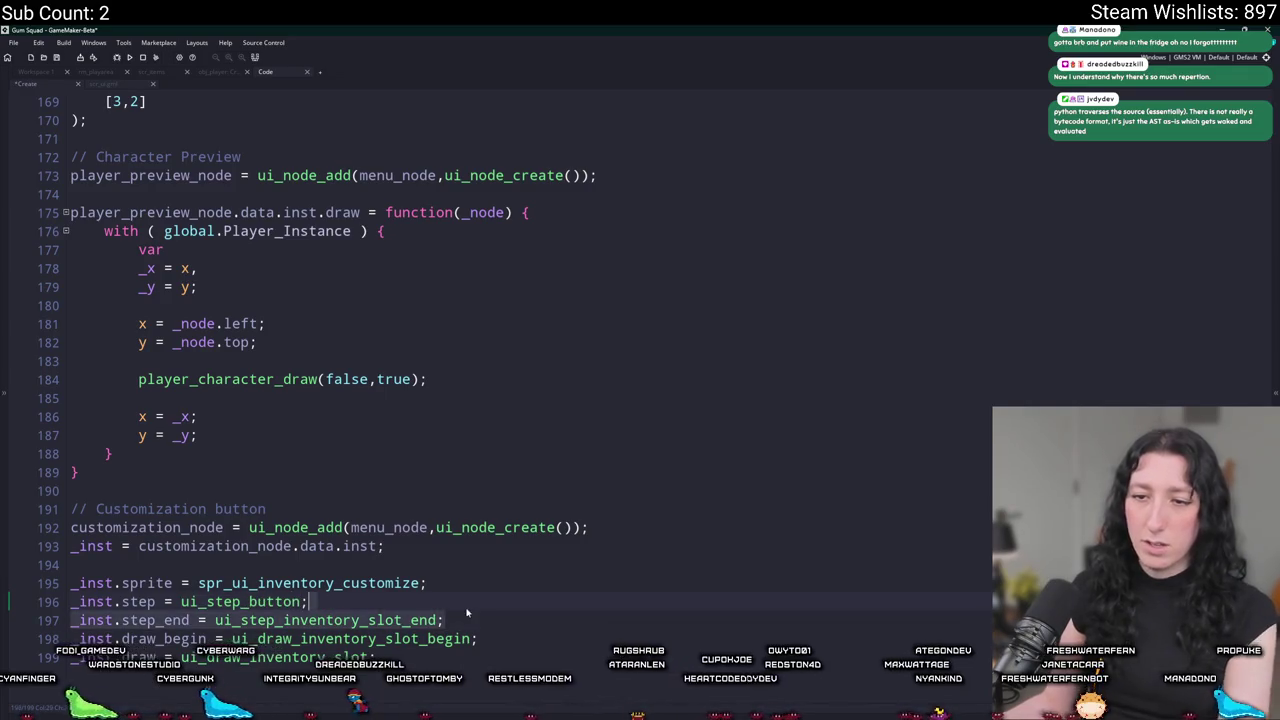
{"action": "scroll", "coordinate": [415, 624], "scroll_direction": "up", "scroll_amount": 1}
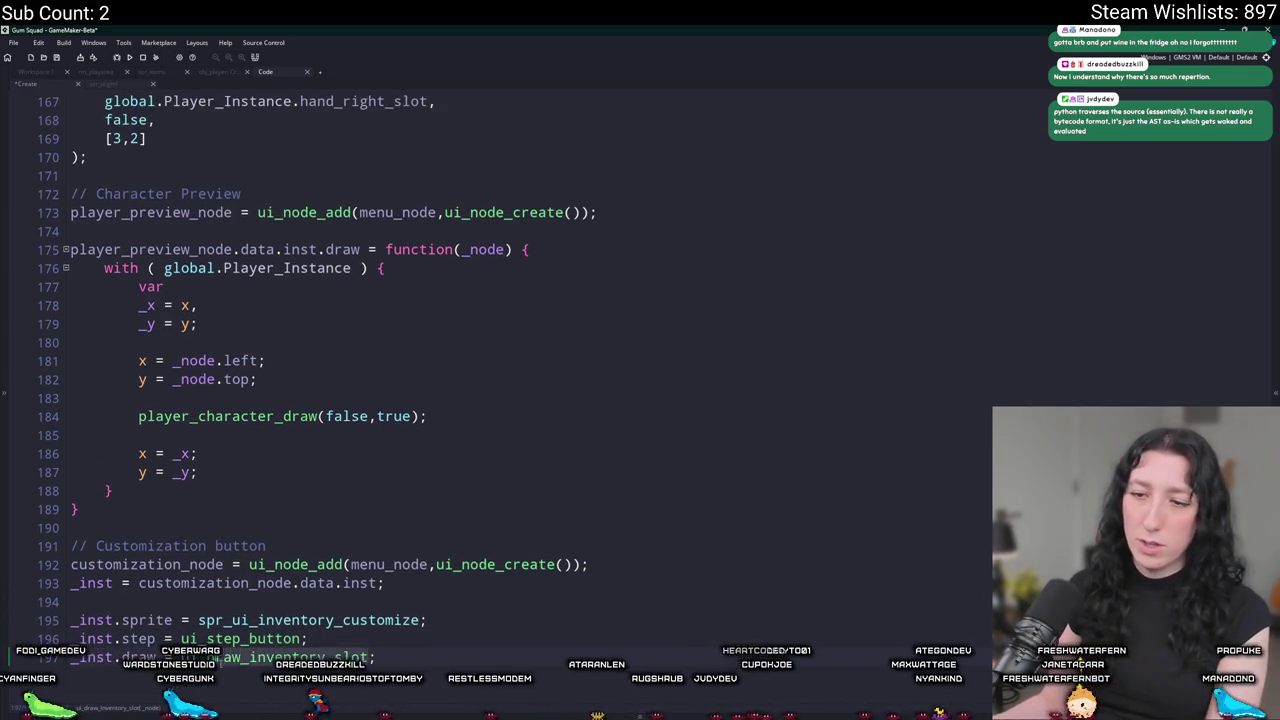
{"action": "type", "text": "bu"}
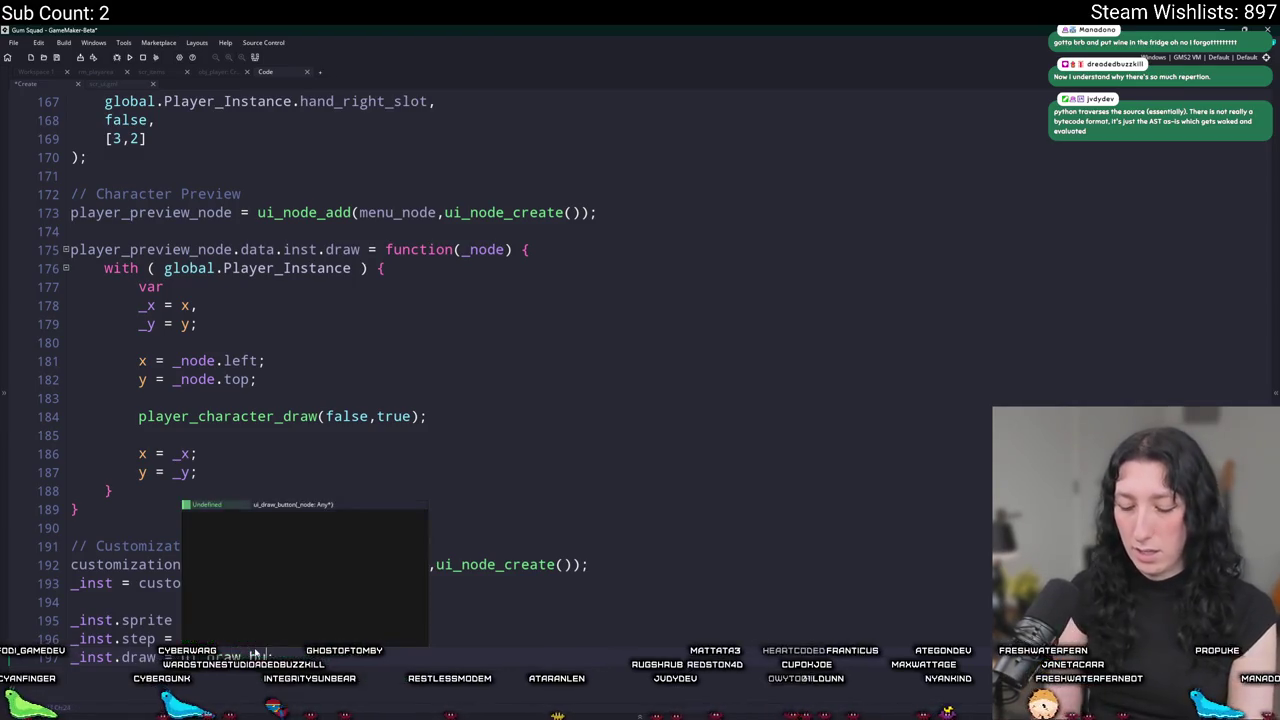
{"action": "key", "text": "Return"}
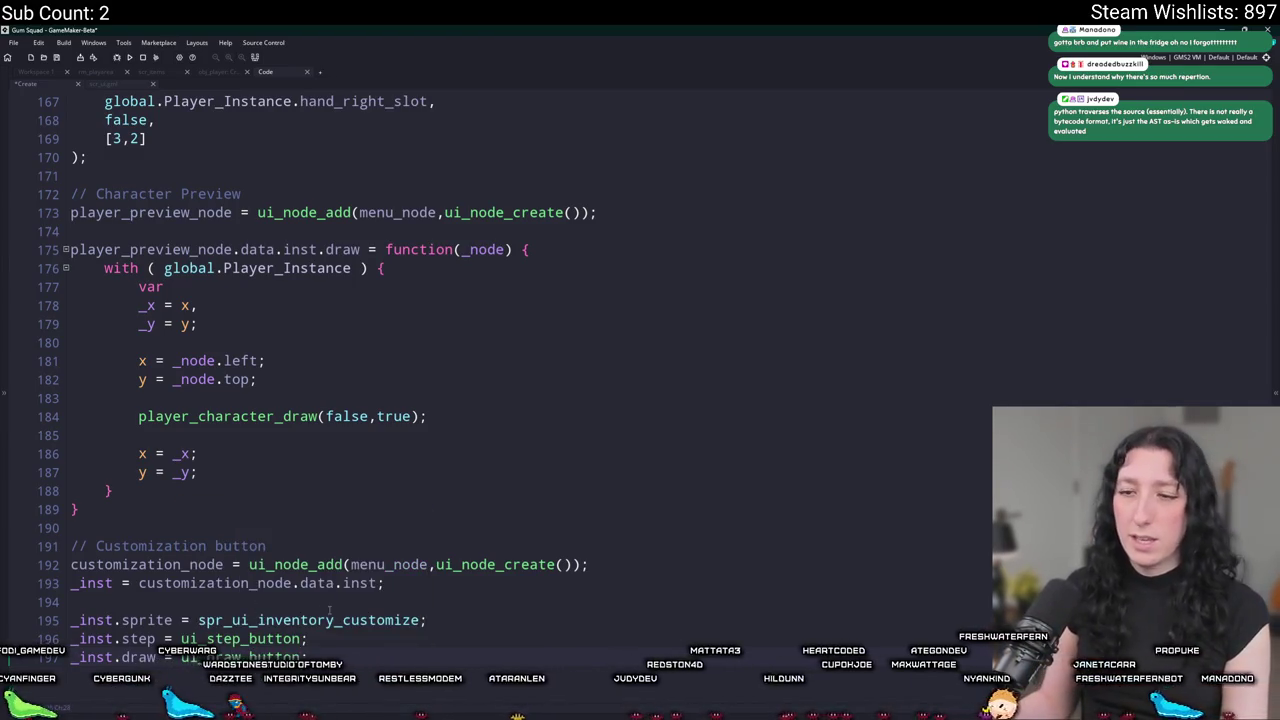
{"action": "middle_click", "coordinate": [333, 620]}
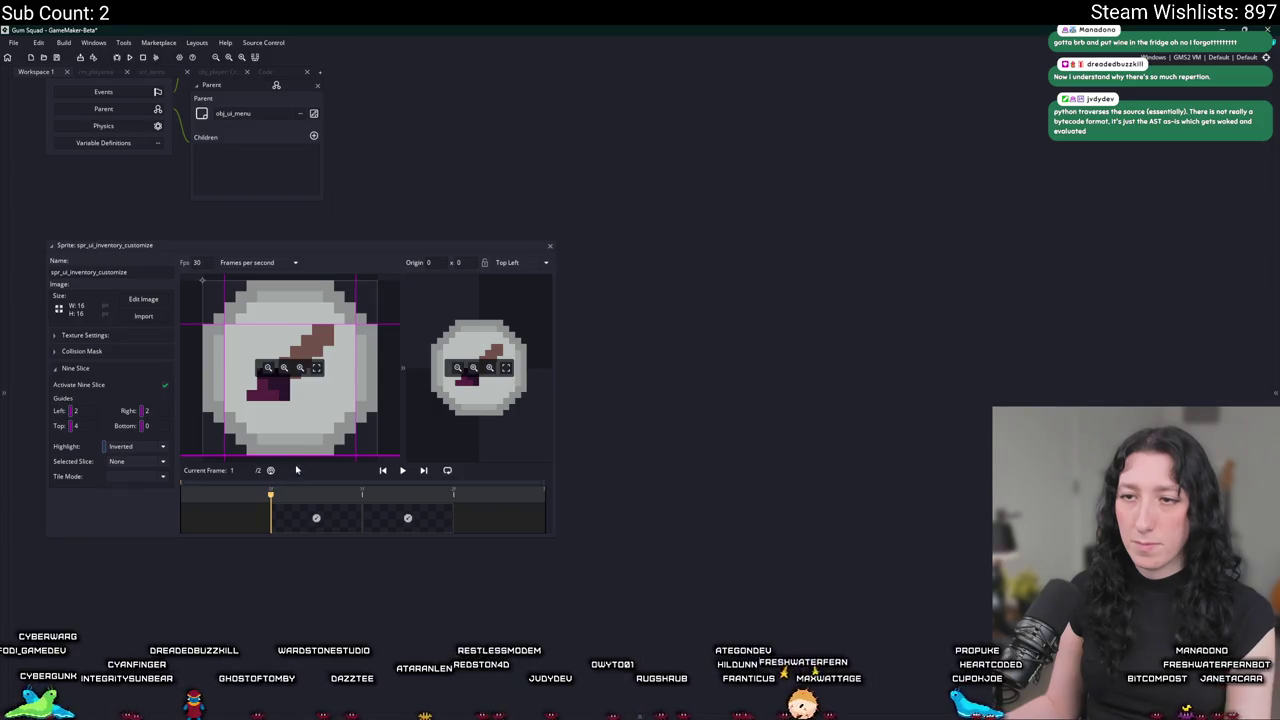
{"action": "mouse_move", "coordinate": [519, 409]}
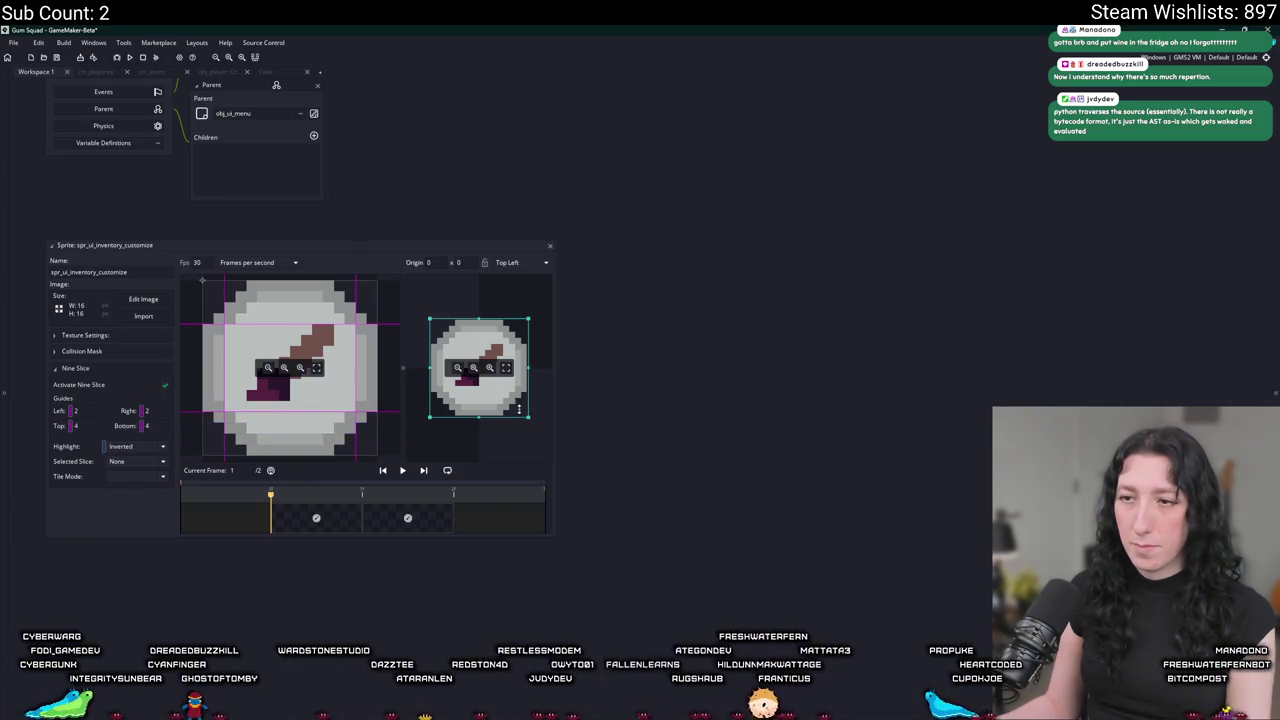
Stretch the nine-slice preview into a short, wide strip, then close the sprite editor.
{"action": "left_click_drag", "start_coordinate": [527, 414], "coordinate": [587, 458]}
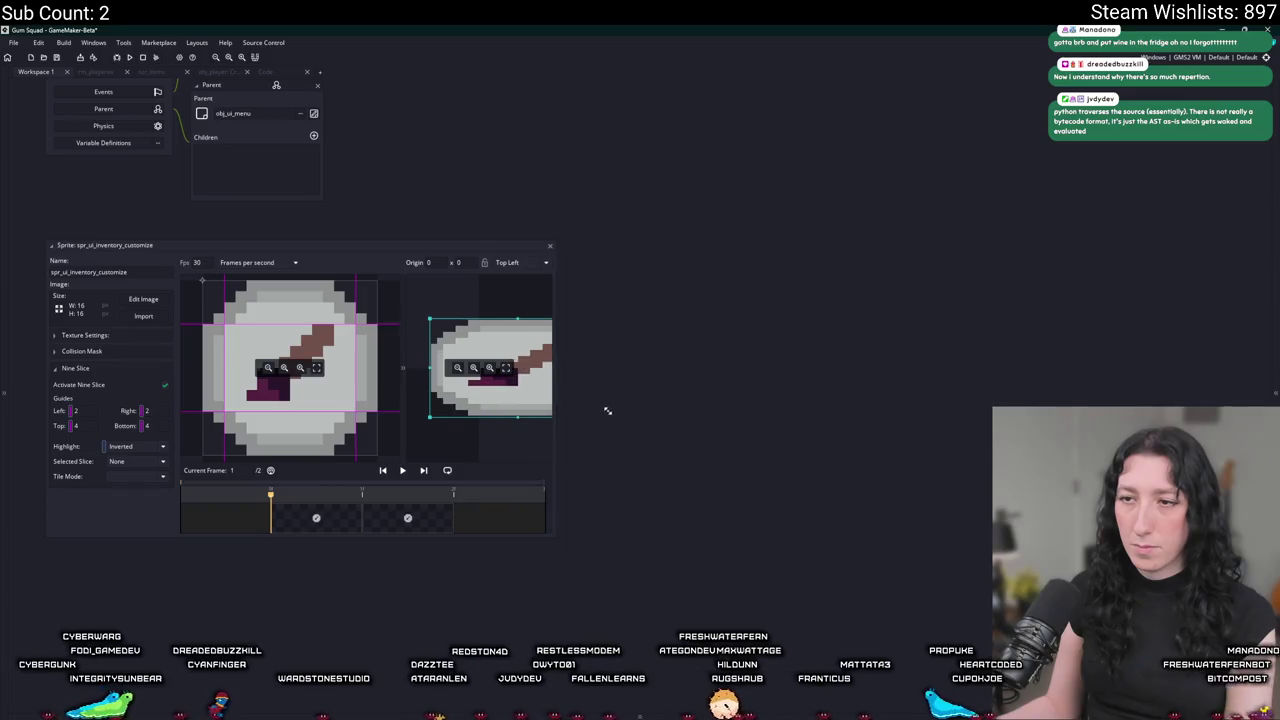
{"action": "mouse_move", "coordinate": [587, 458]}
{"action": "left_mouse_down"}
{"action": "mouse_move", "coordinate": [627, 340]}
{"action": "mouse_move", "coordinate": [602, 454]}
{"action": "left_mouse_up"}
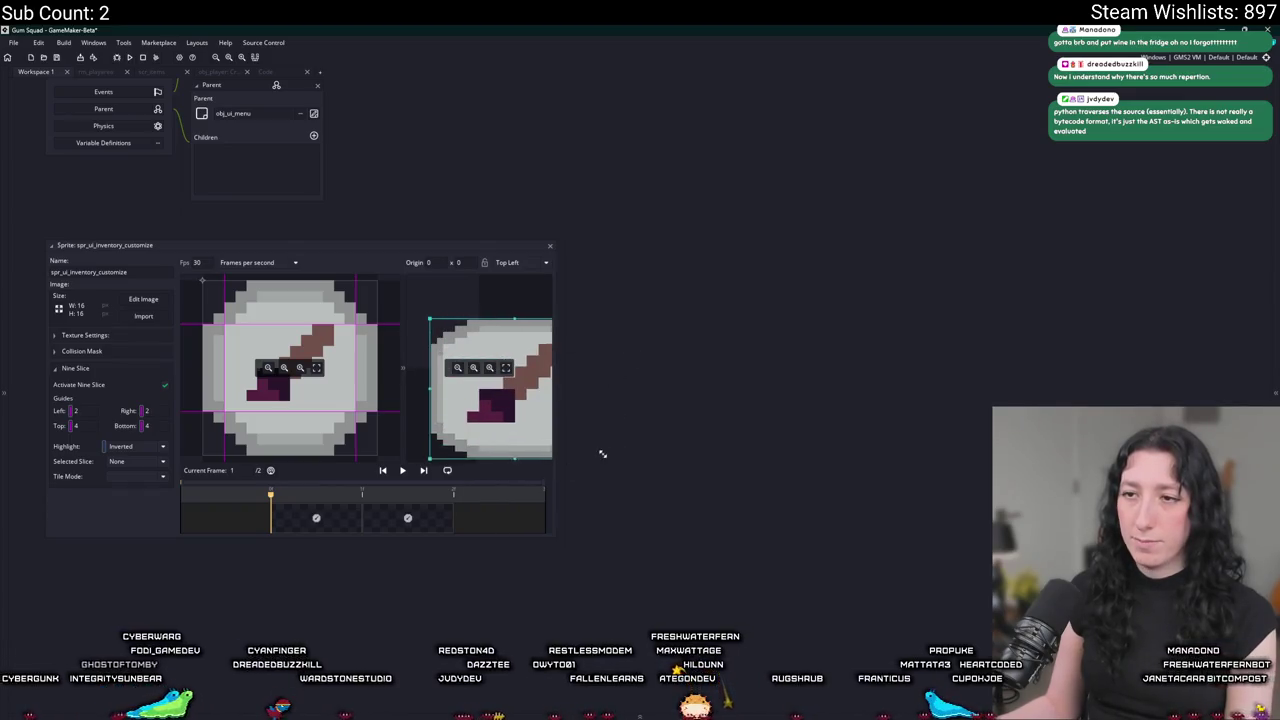
{"action": "left_click", "coordinate": [550, 248]}
{"action": "left_click_drag", "start_coordinate": [440, 128], "coordinate": [455, 337]}
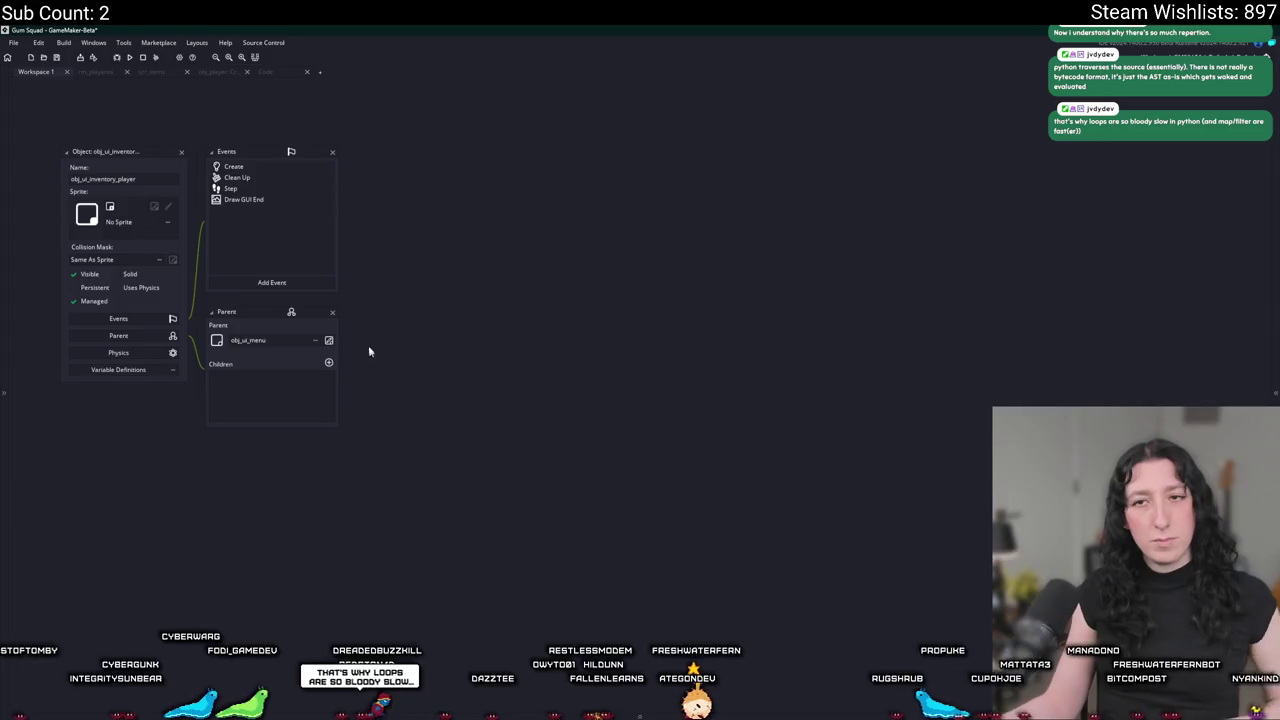
{"action": "left_click_drag", "start_coordinate": [369, 347], "coordinate": [365, 426]}
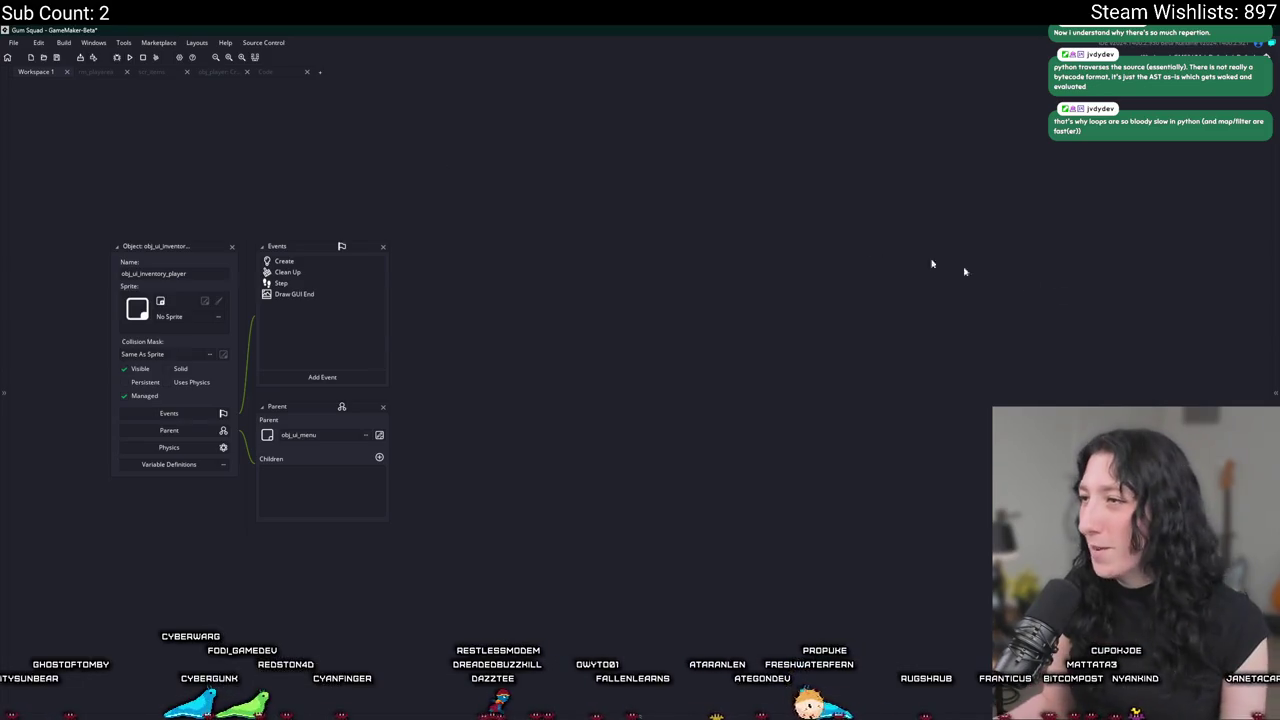
Reopen spr_ui_inventory_customize and review its nine-slice settings, tile modes and right slice.
{"action": "key", "text": "ctrl+alt+a"}
{"action": "scroll", "coordinate": [963, 487], "scroll_direction": "down", "scroll_amount": 5}
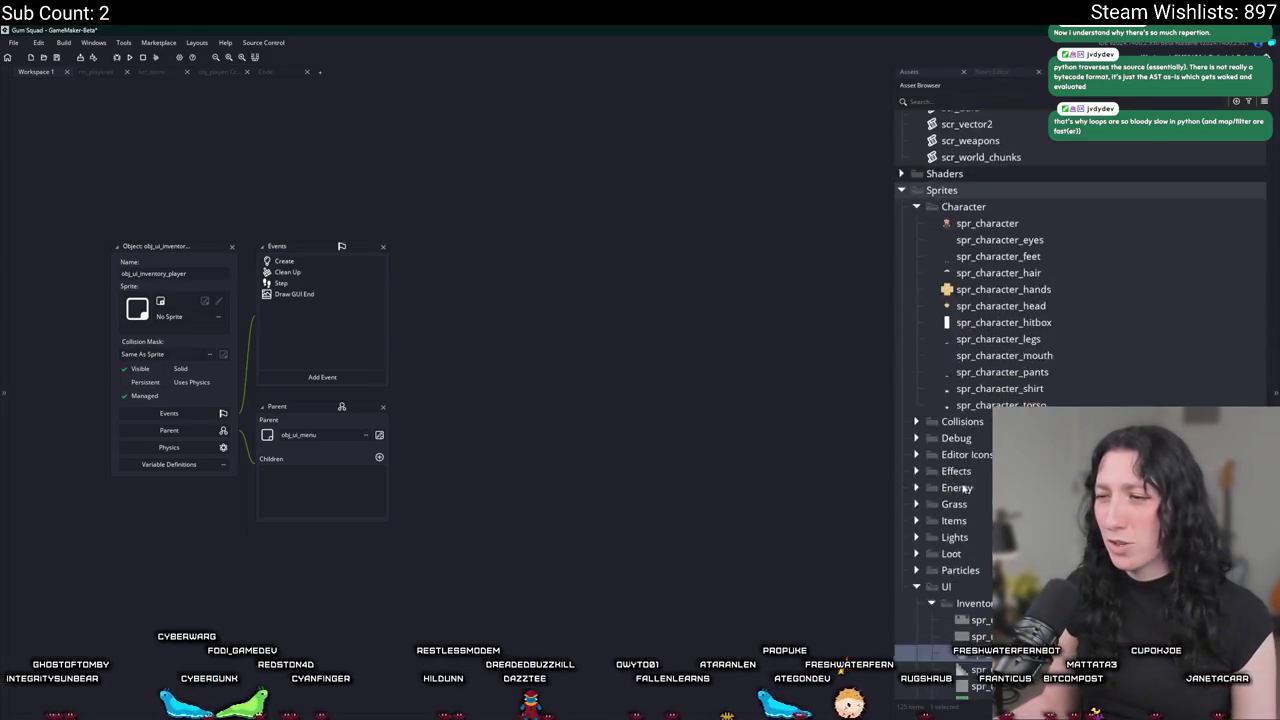
{"action": "scroll", "coordinate": [963, 487], "scroll_direction": "down", "scroll_amount": 7}
{"action": "double_click", "coordinate": [1003, 292]}
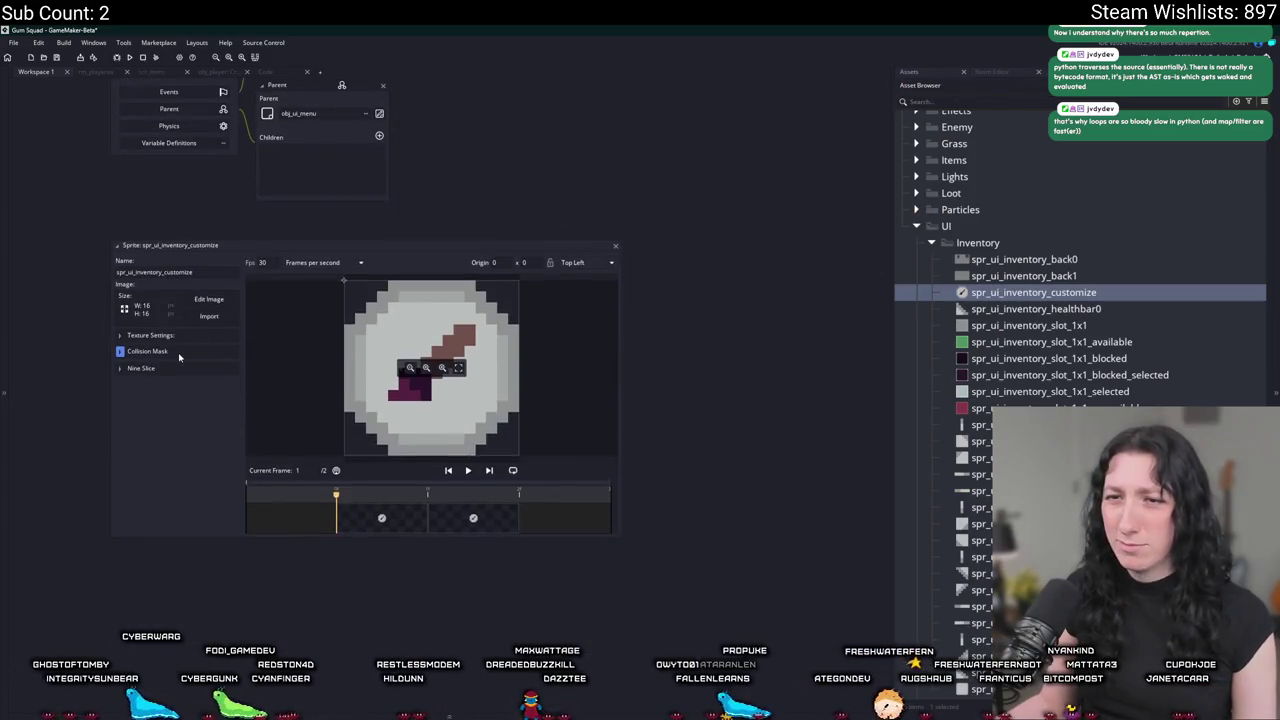
{"action": "left_click", "coordinate": [161, 368]}
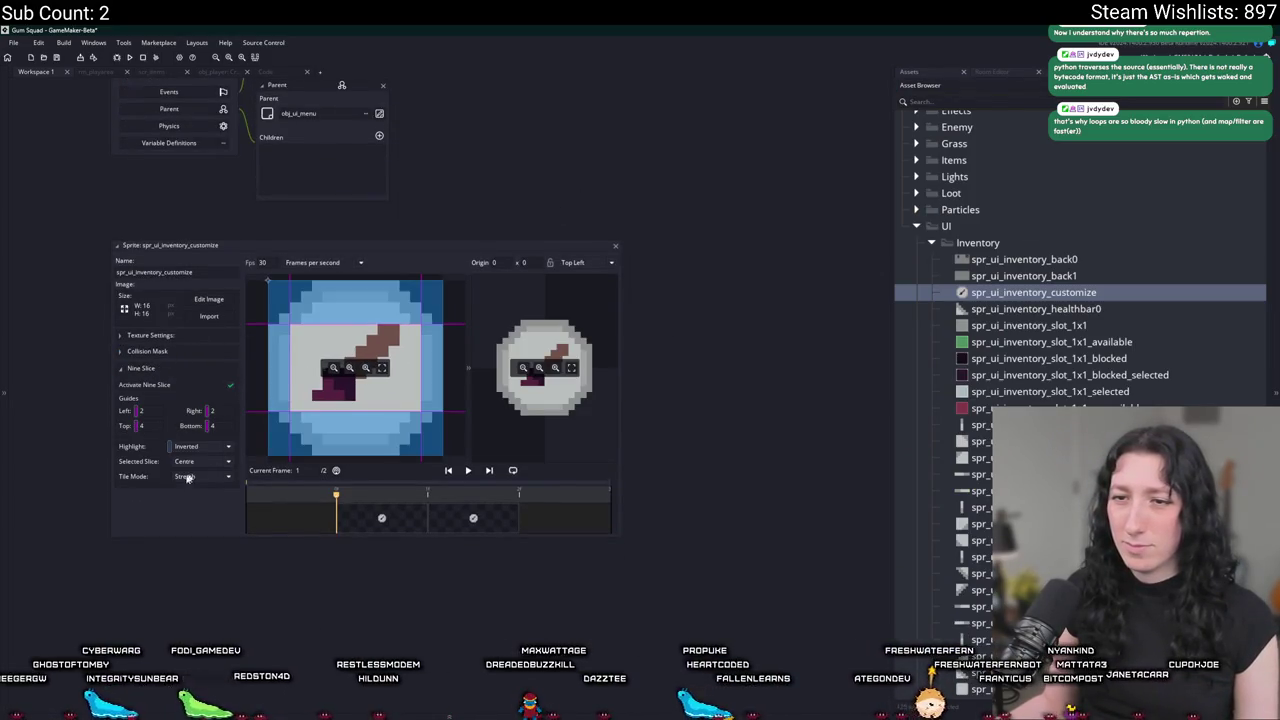
{"action": "left_click", "coordinate": [187, 477]}
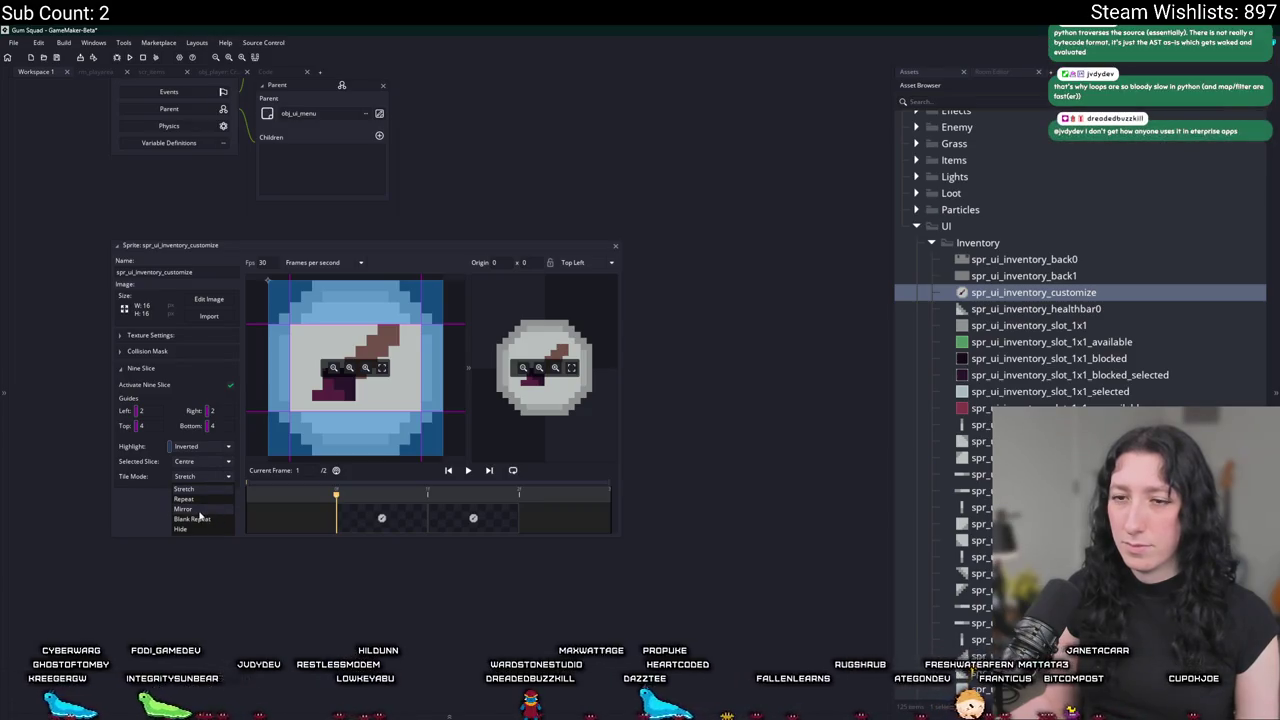
{"action": "left_click", "coordinate": [428, 394]}
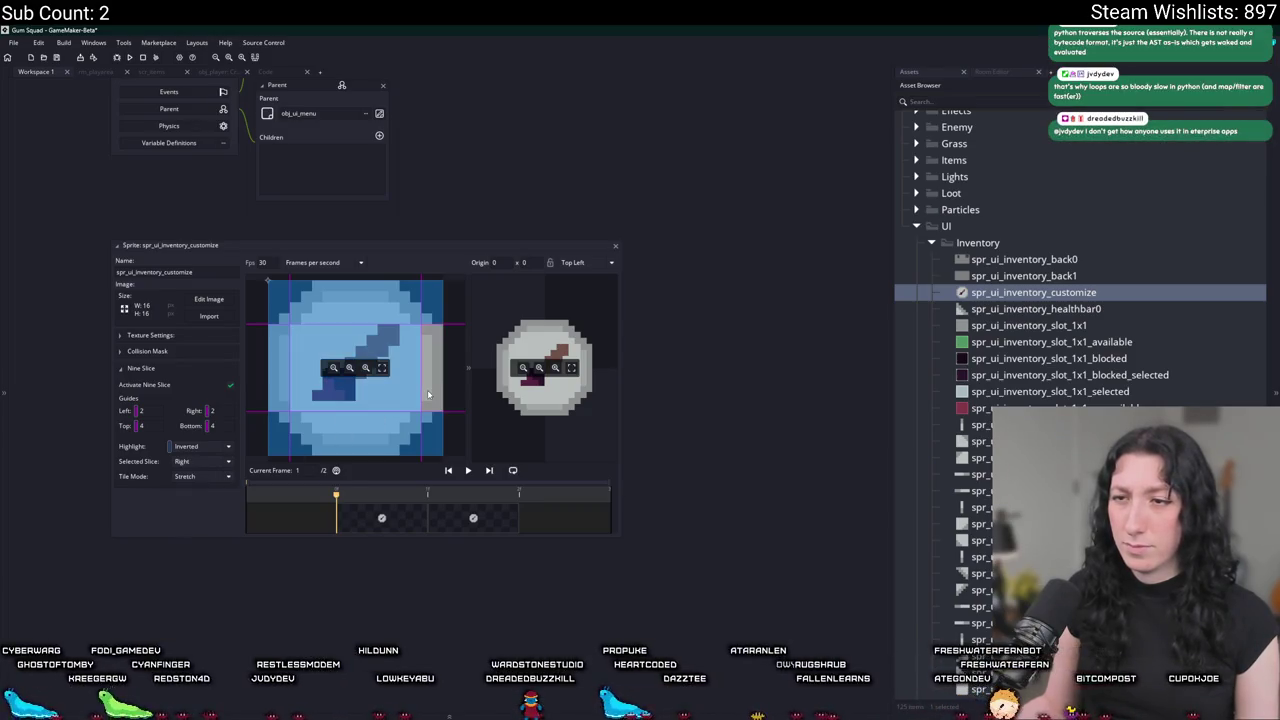
Enlarge the sprite editor and scale up the nine-slice preview, centring the icon.
{"action": "left_click_drag", "start_coordinate": [640, 530], "coordinate": [448, 393]}
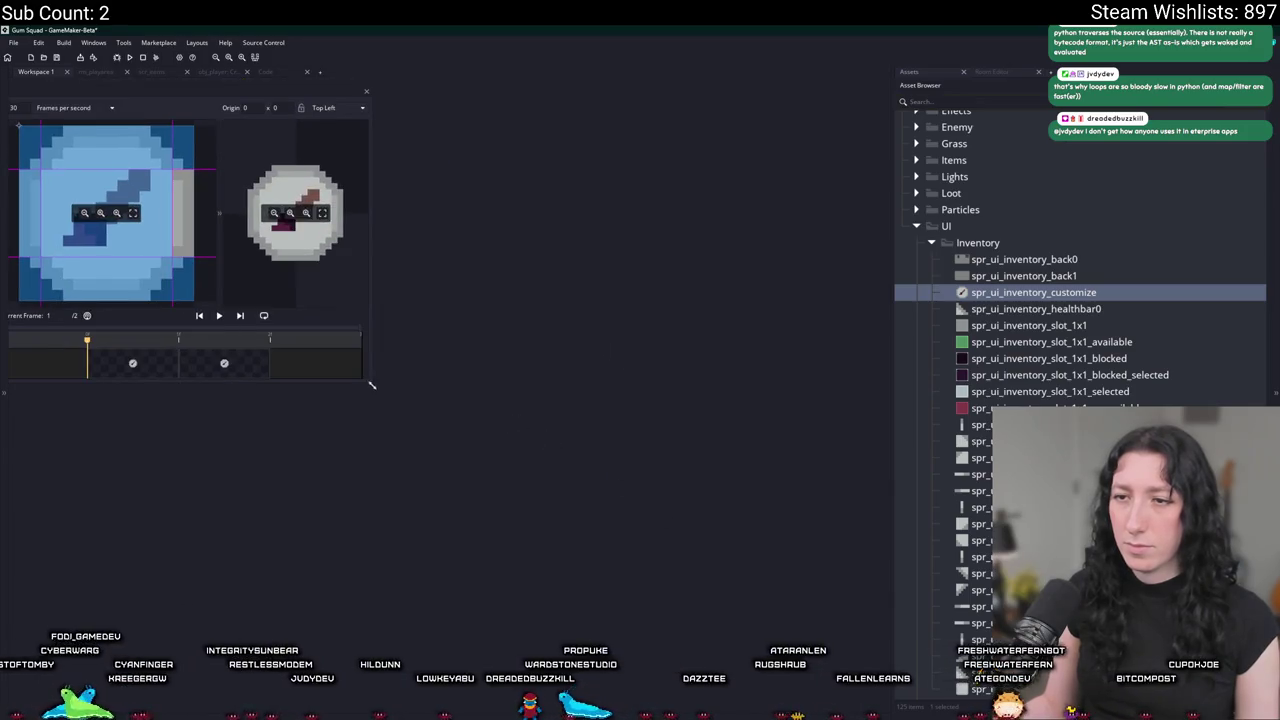
{"action": "left_click_drag", "start_coordinate": [371, 385], "coordinate": [776, 626]}
{"action": "mouse_move", "coordinate": [589, 264]}
{"action": "left_mouse_down"}
{"action": "mouse_move", "coordinate": [758, 420]}
{"action": "mouse_move", "coordinate": [733, 398]}
{"action": "left_mouse_up"}
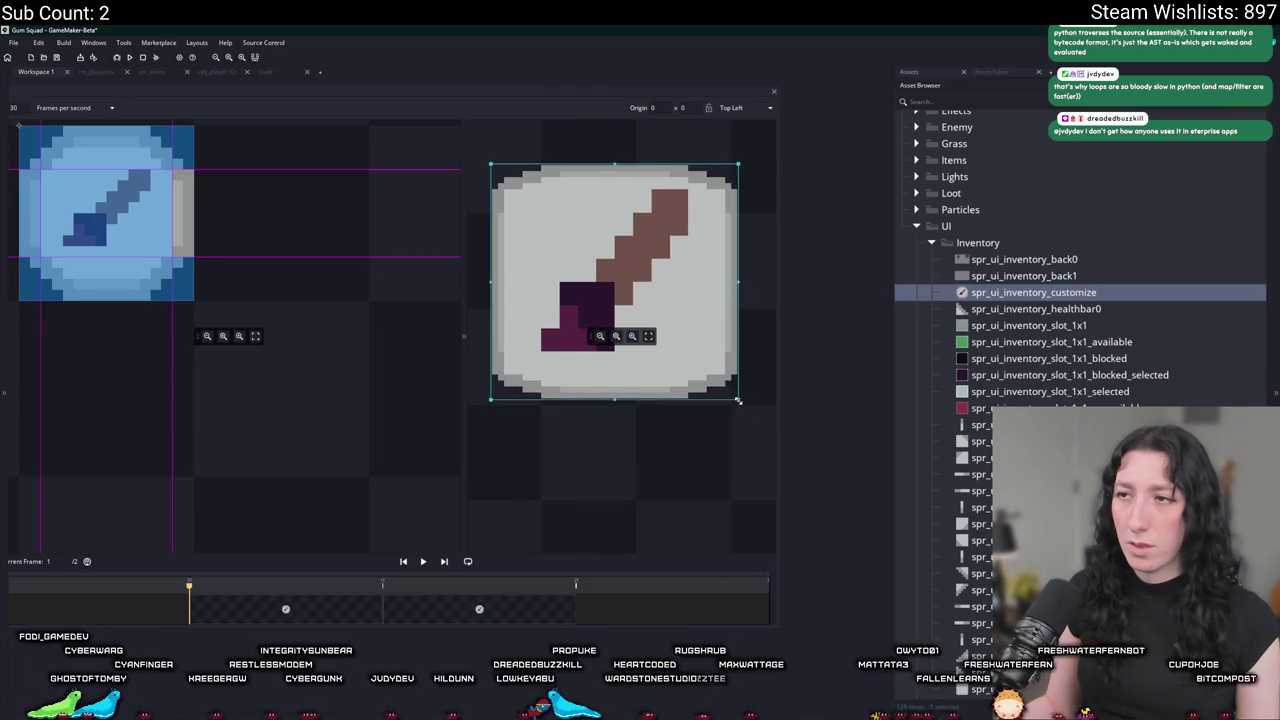
{"action": "left_click", "coordinate": [185, 226]}
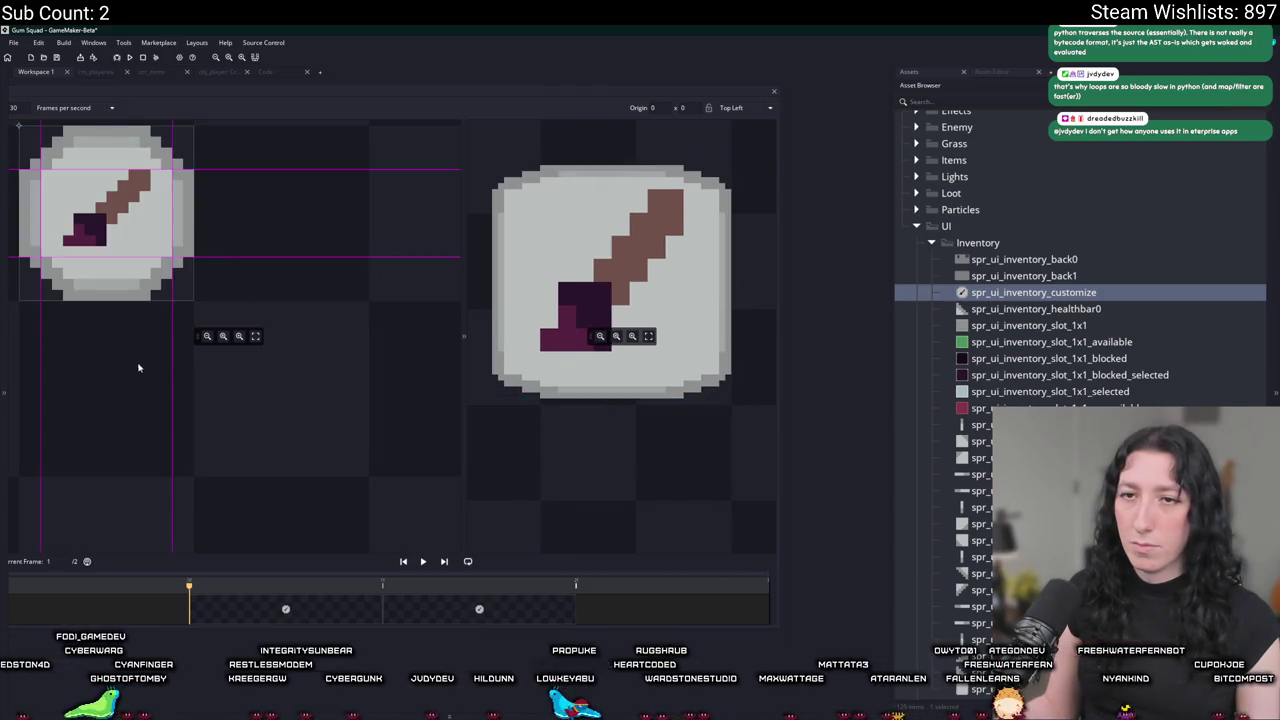
{"action": "left_click_drag", "start_coordinate": [185, 226], "coordinate": [395, 256]}
Select the Left slice and resize the preview to test how the nine-slice stretches.
{"action": "scroll", "coordinate": [875, 479], "scroll_direction": "down", "scroll_amount": 3}
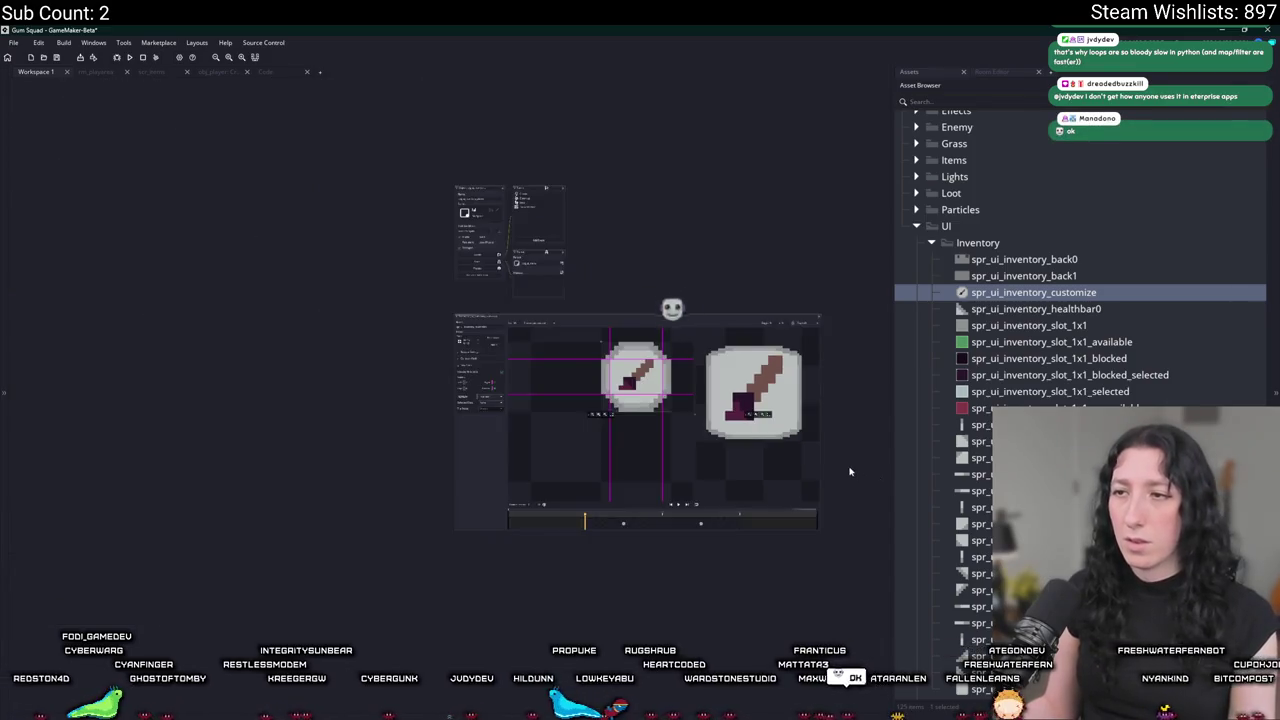
{"action": "scroll", "coordinate": [560, 365], "scroll_direction": "up", "scroll_amount": 3}
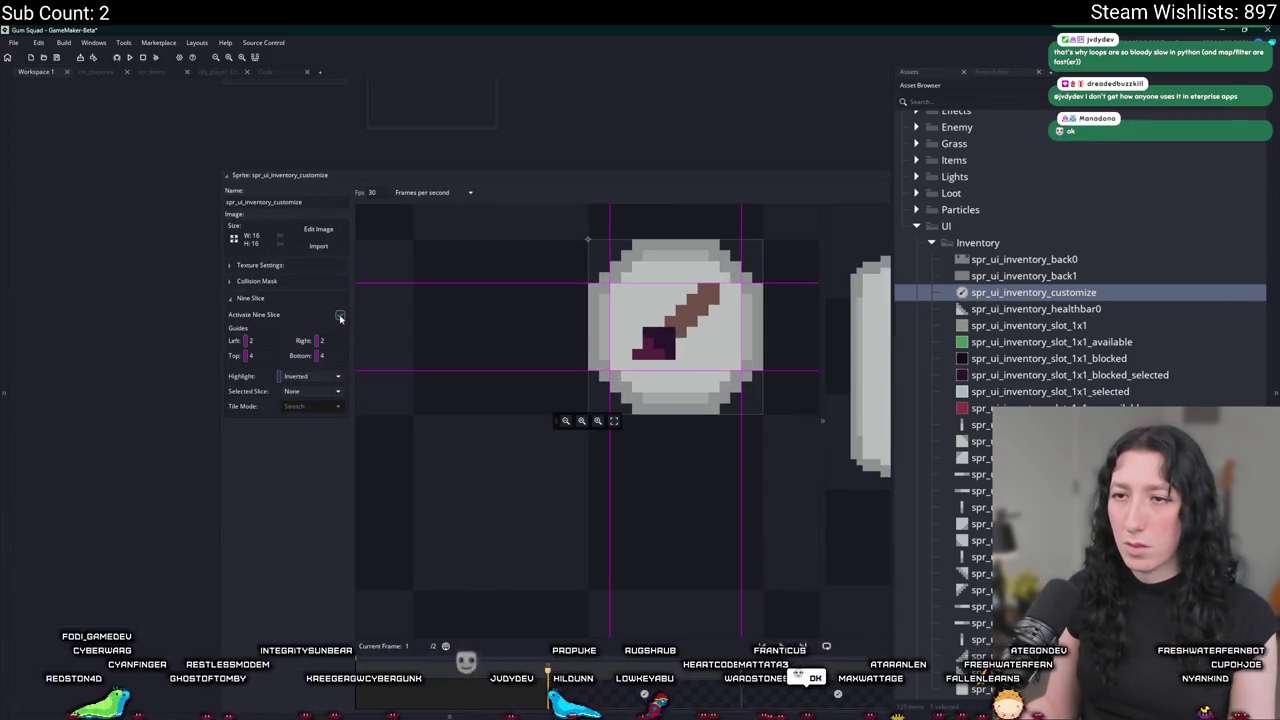
{"action": "left_click_drag", "start_coordinate": [277, 471], "coordinate": [173, 470]}
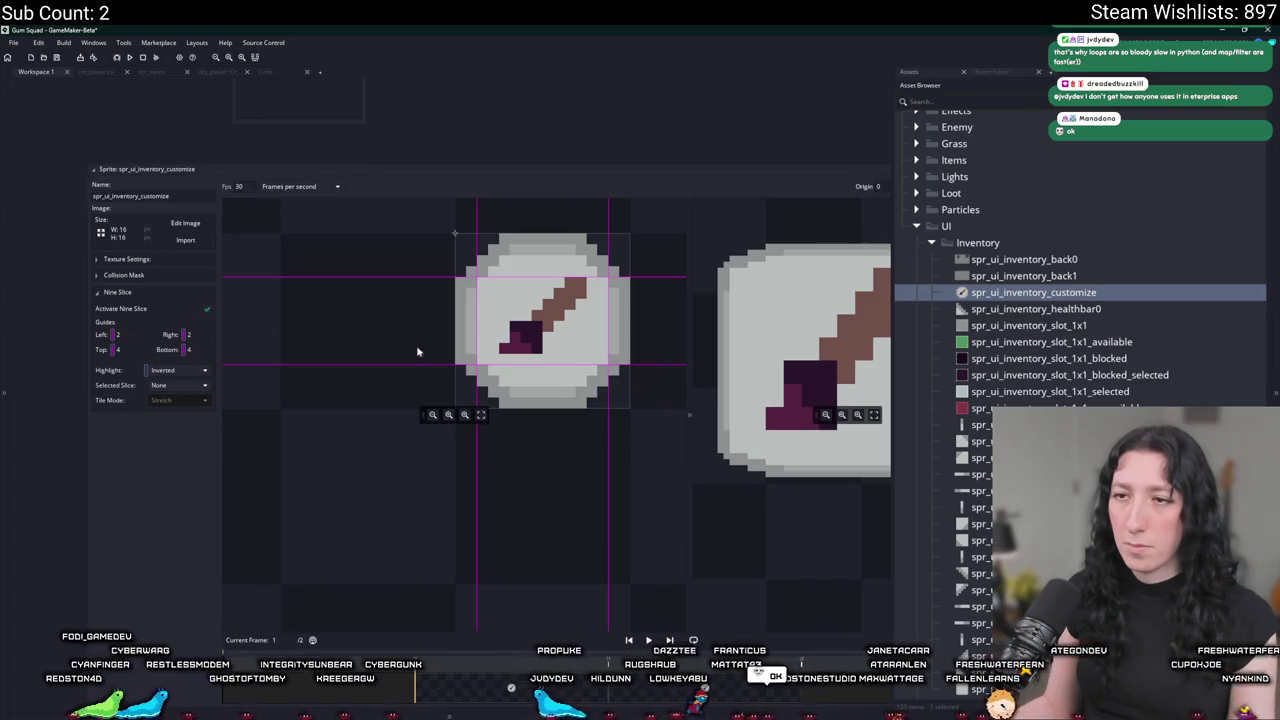
{"action": "left_click", "coordinate": [465, 320]}
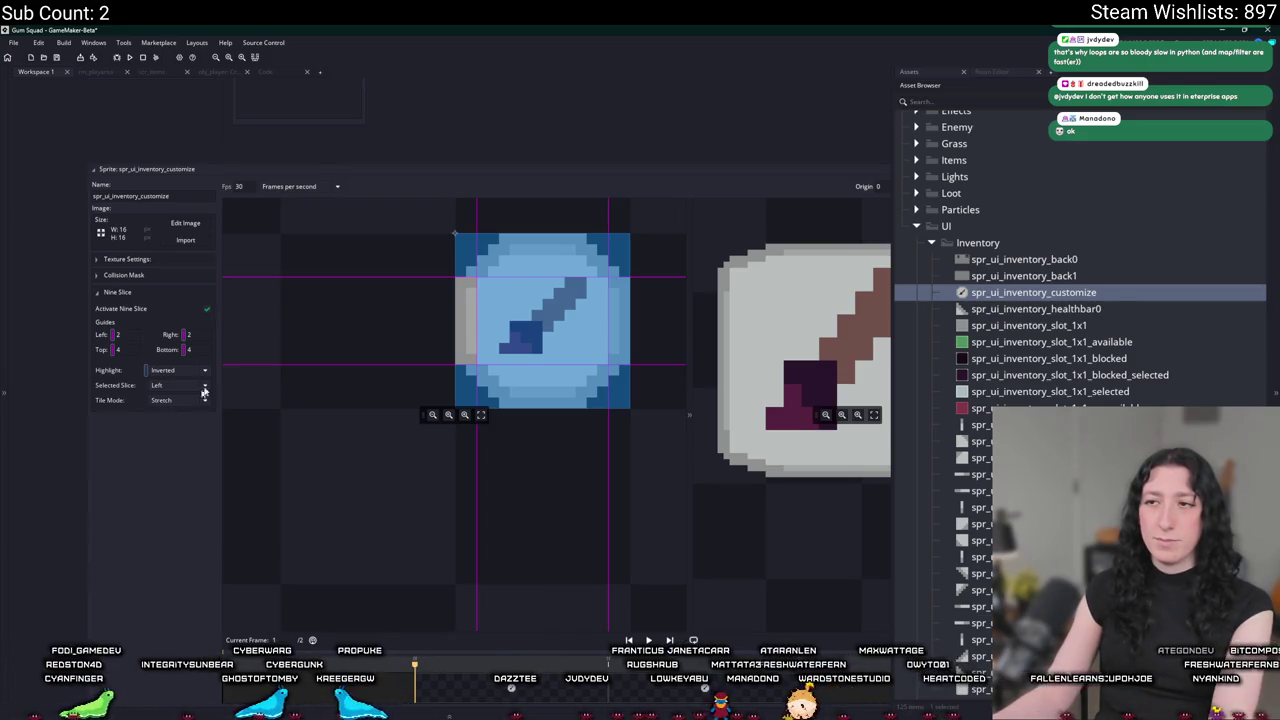
{"action": "left_click_drag", "start_coordinate": [634, 164], "coordinate": [317, 112]}
{"action": "mouse_move", "coordinate": [636, 428]}
{"action": "left_mouse_down"}
{"action": "mouse_move", "coordinate": [604, 446]}
{"action": "mouse_move", "coordinate": [517, 328]}
{"action": "left_mouse_up"}
{"action": "key", "text": "alt+Tab"}
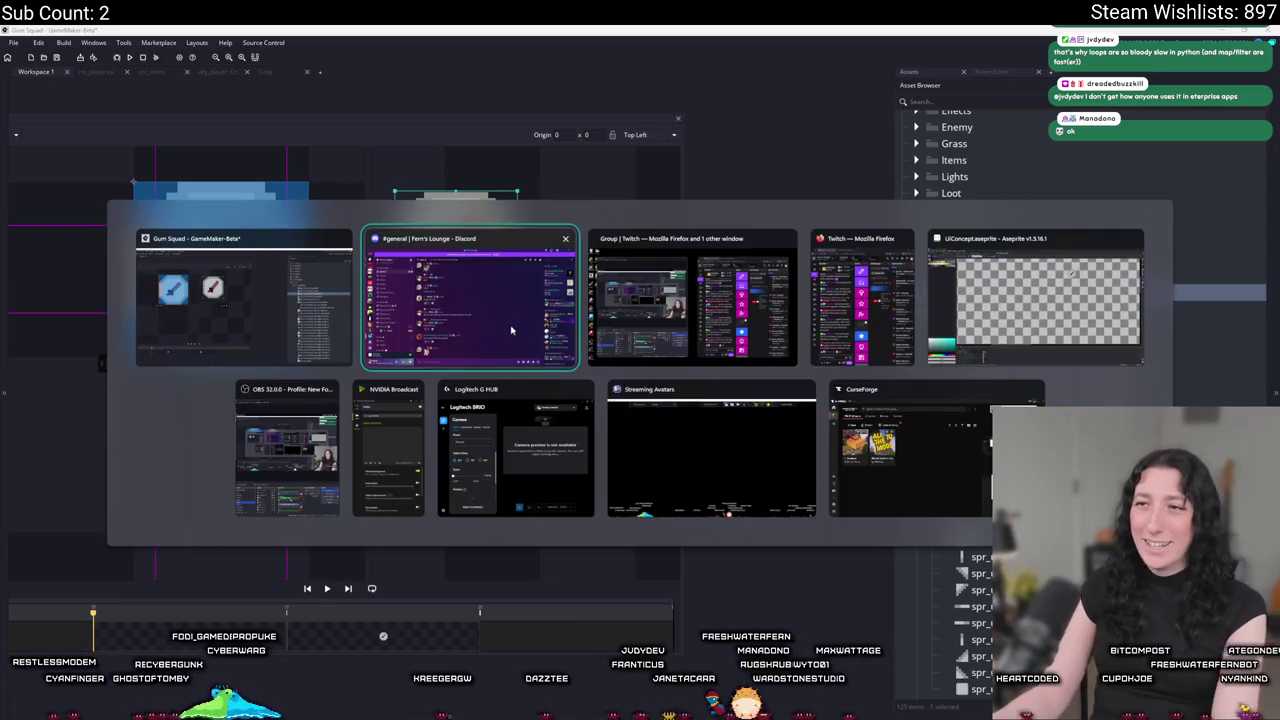
In Aseprite, nudge the ring's left half one pixel left and right half one pixel right.
{"action": "key", "text": "Tab"}
{"action": "key", "text": "Tab"}
{"action": "key", "text": "Tab"}
{"action": "scroll", "coordinate": [716, 307], "scroll_direction": "up", "scroll_amount": 4}
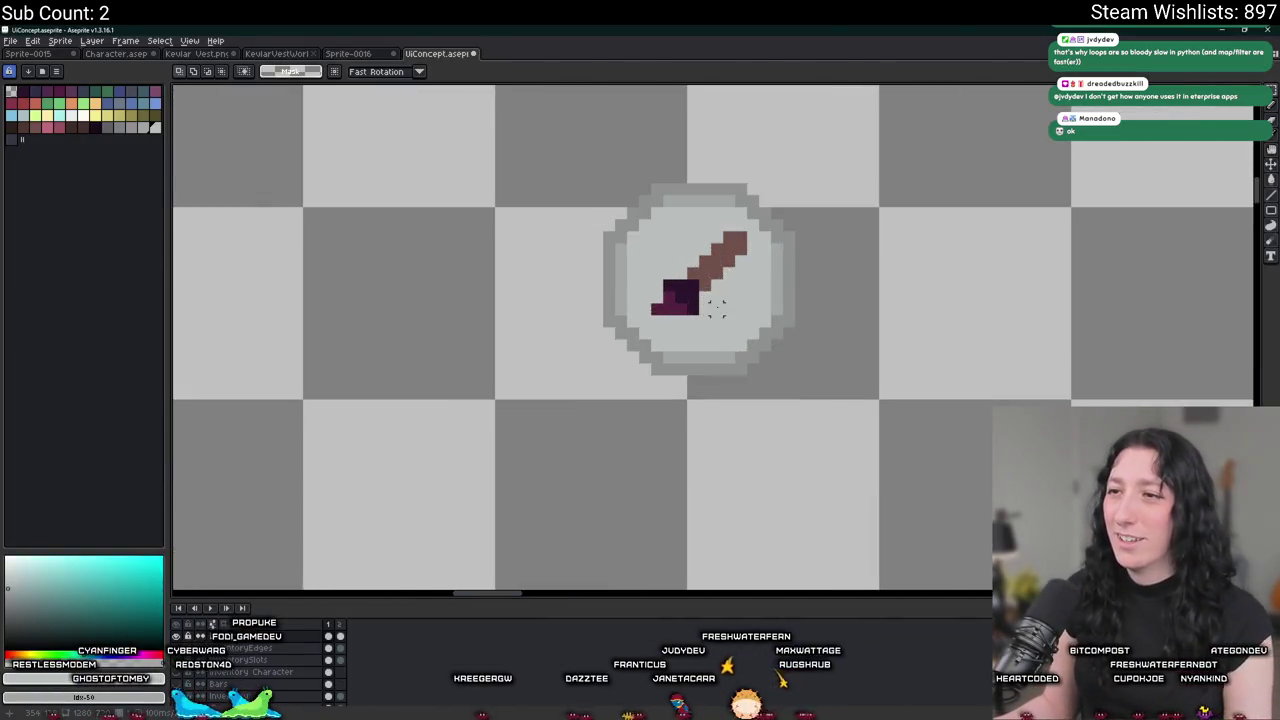
{"action": "scroll", "coordinate": [716, 307], "scroll_direction": "up", "scroll_amount": 2}
{"action": "scroll", "coordinate": [460, 150], "scroll_direction": "down", "scroll_amount": 2}
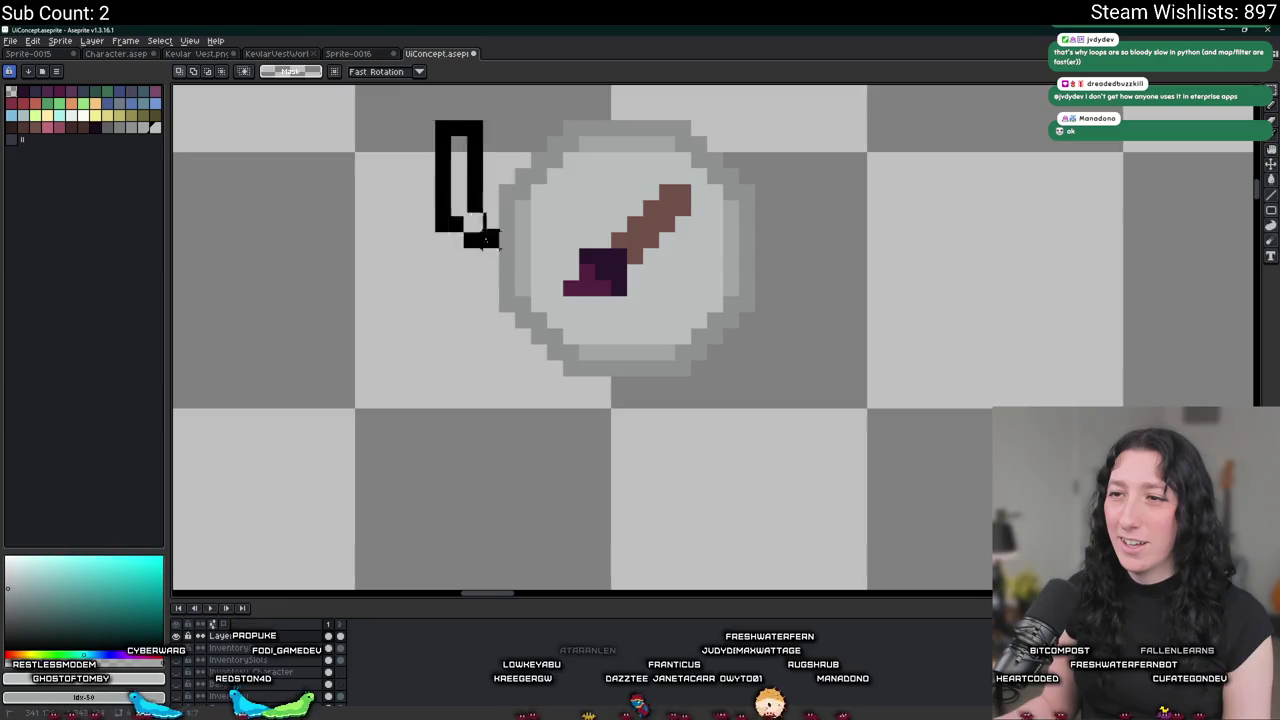
{"action": "left_click_drag", "start_coordinate": [482, 240], "coordinate": [566, 378]}
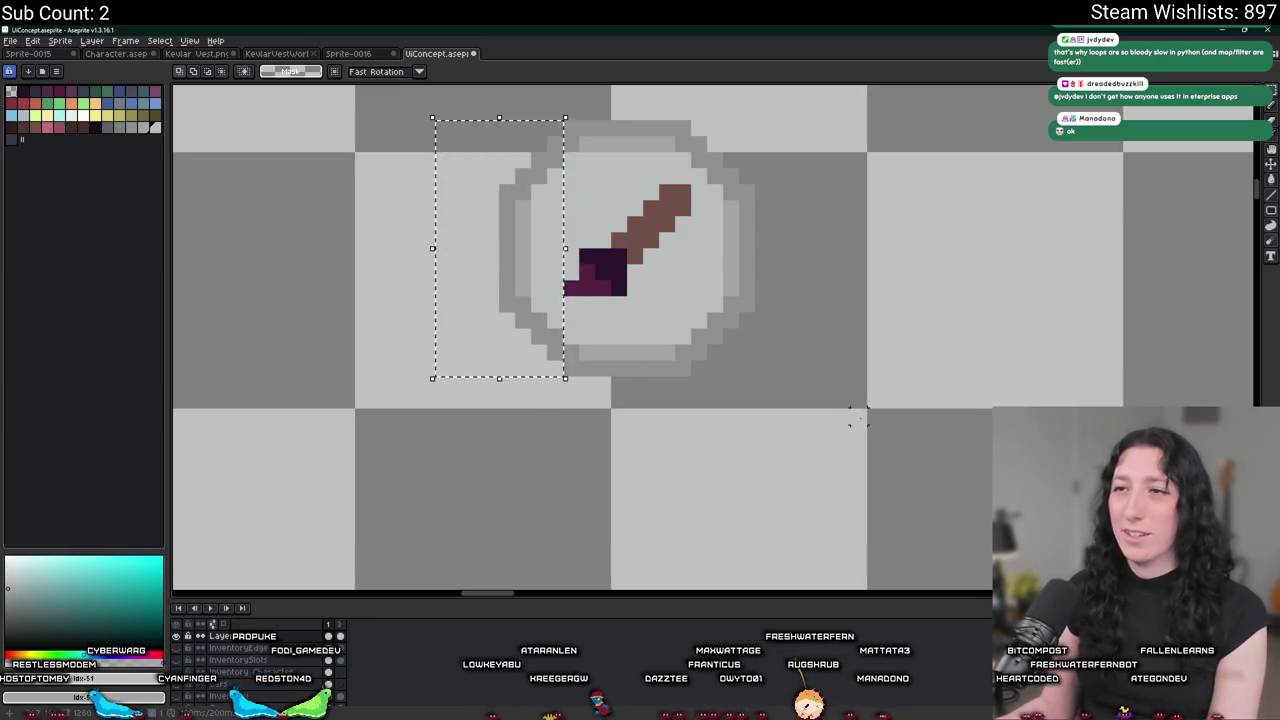
{"action": "key", "text": "Left"}
{"action": "left_click_drag", "start_coordinate": [848, 436], "coordinate": [700, 88]}
{"action": "key", "text": "Right"}
{"action": "key", "text": "ctrl+d"}
Shift the ring's top, bottom-right and bottom segments to line up with the widened halves.
{"action": "mouse_move", "coordinate": [565, 118]}
{"action": "left_mouse_down"}
{"action": "mouse_move", "coordinate": [612, 154]}
{"action": "mouse_move", "coordinate": [690, 128]}
{"action": "left_mouse_up"}
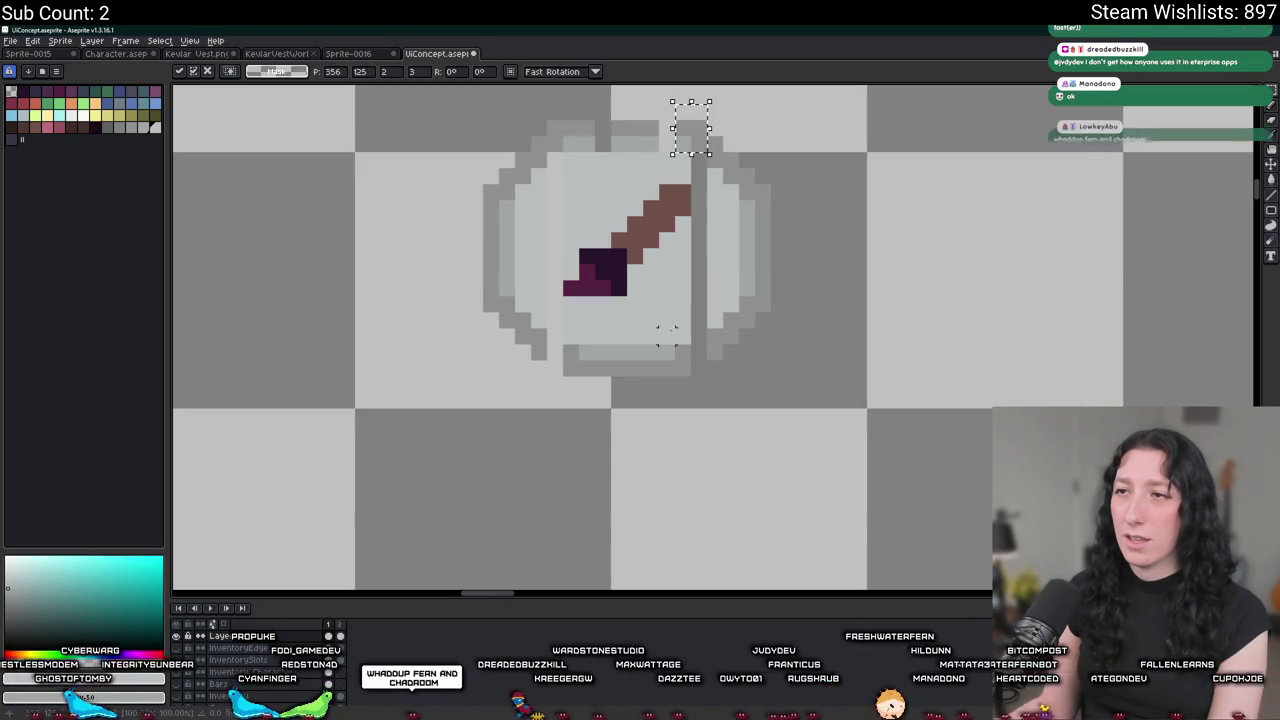
{"action": "mouse_move", "coordinate": [660, 343]}
{"action": "left_mouse_down"}
{"action": "mouse_move", "coordinate": [704, 376]}
{"action": "mouse_move", "coordinate": [696, 360]}
{"action": "left_mouse_up"}
{"action": "key", "text": "ctrl+d"}
{"action": "left_click_drag", "start_coordinate": [563, 345], "coordinate": [597, 377]}
{"action": "key", "text": "Left"}
{"action": "key", "text": "ctrl+d"}
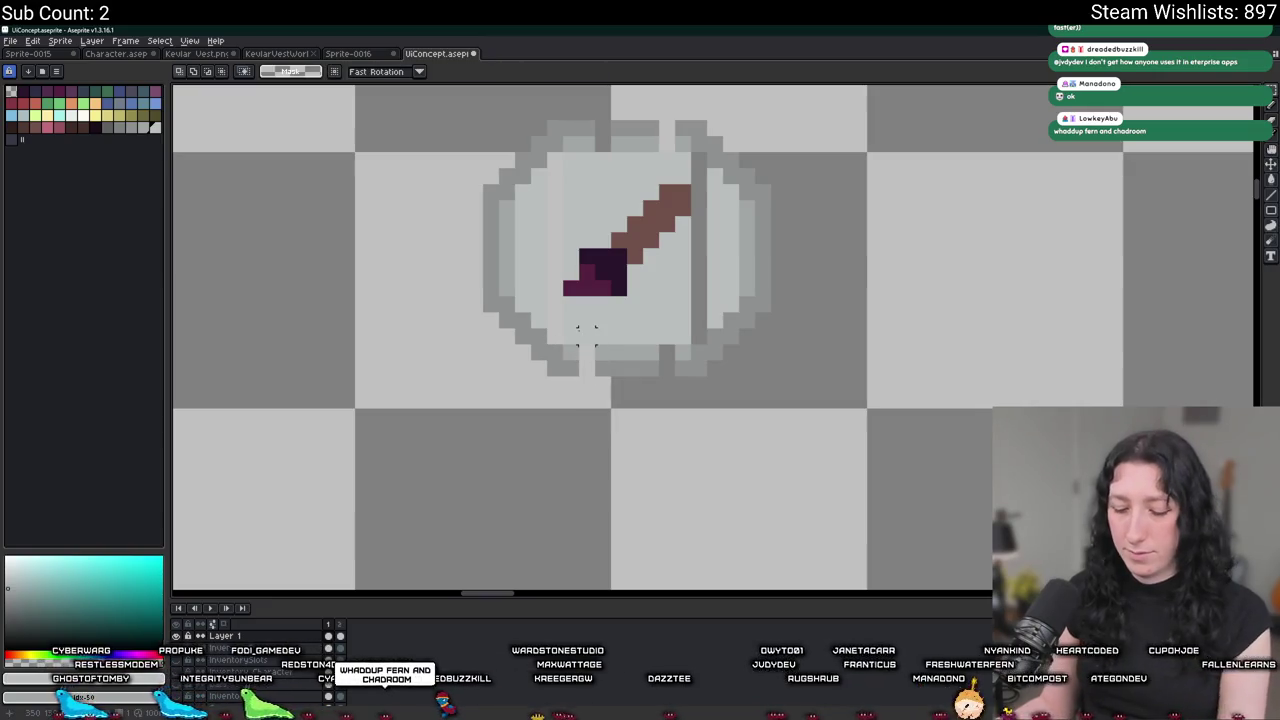
{"action": "key", "text": "ctrl+d"}
Show the game scene background layer behind the icon.
{"action": "key", "text": "i"}
{"action": "left_click", "coordinate": [182, 688]}
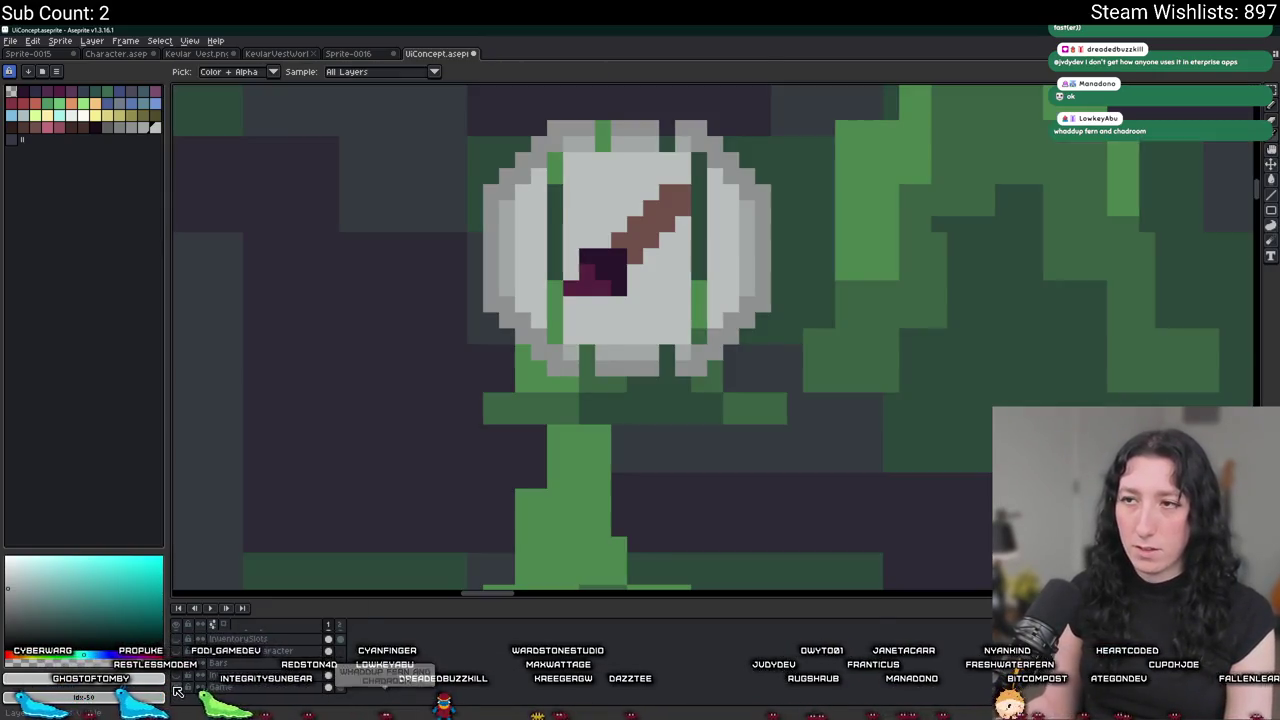
{"action": "scroll", "coordinate": [583, 365], "scroll_direction": "up", "scroll_amount": 3}
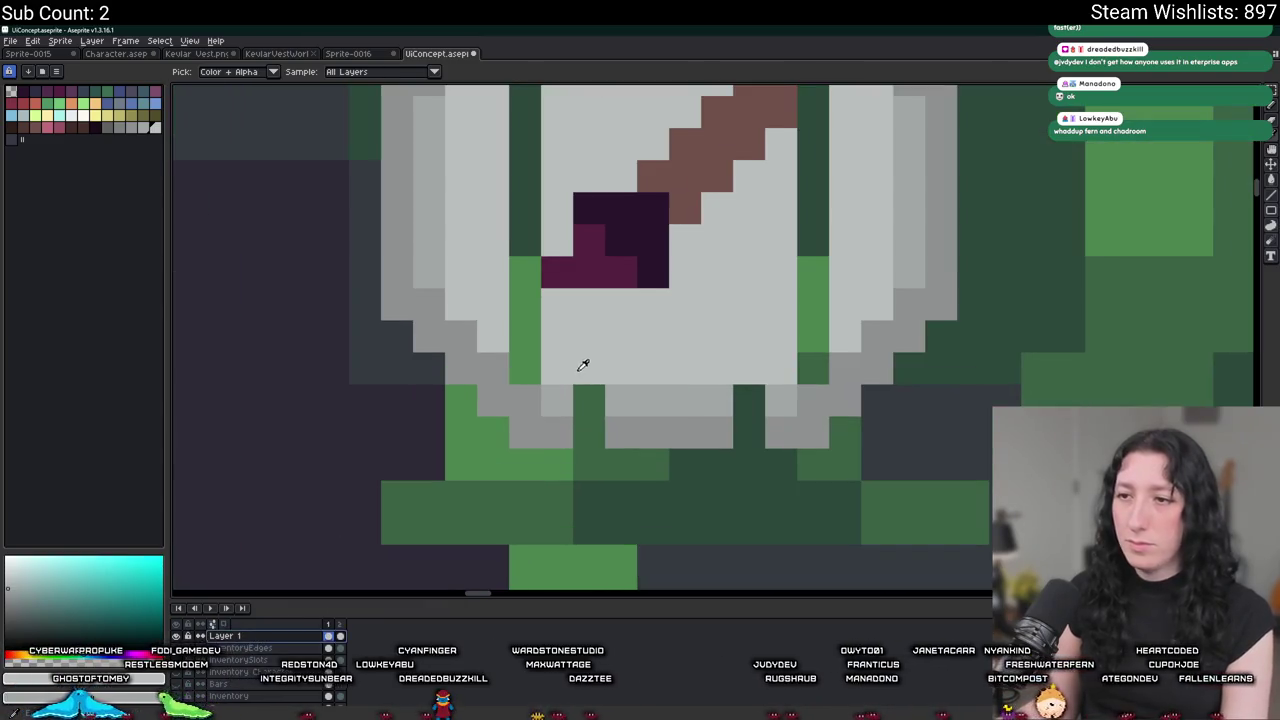
{"action": "scroll", "coordinate": [511, 318], "scroll_direction": "down", "scroll_amount": 2}
{"action": "scroll", "coordinate": [600, 320], "scroll_direction": "up", "scroll_amount": 2}
Pencil grey over the green columns and gap pixels left around the ring.
{"action": "key", "text": "b"}
{"action": "left_click_drag", "start_coordinate": [489, 512], "coordinate": [489, 125]}
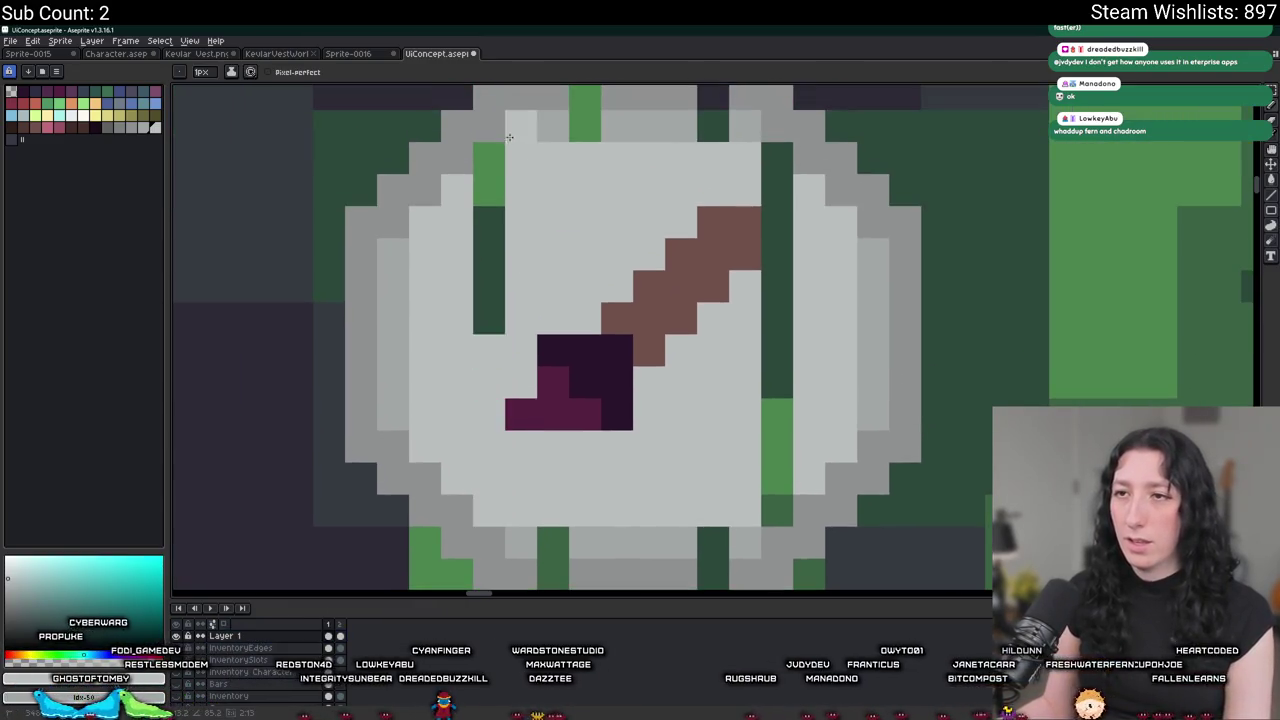
{"action": "left_click_drag", "start_coordinate": [777, 159], "coordinate": [777, 510]}
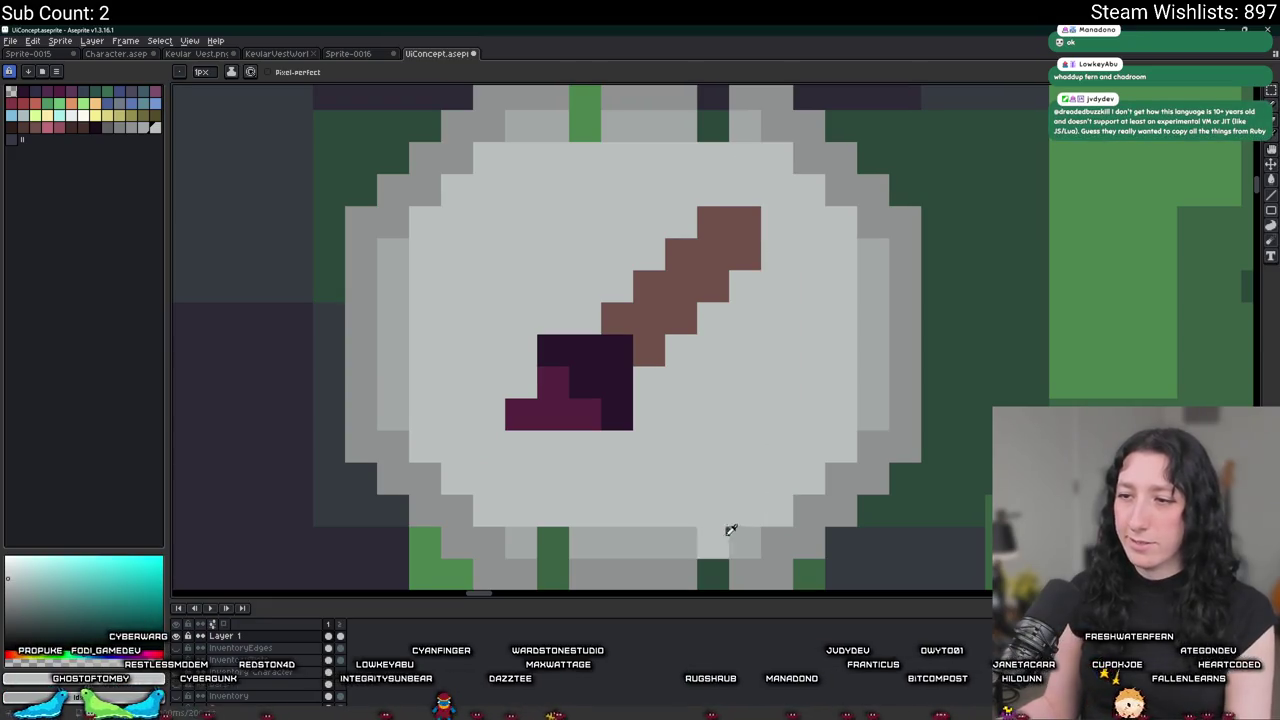
{"action": "left_click", "coordinate": [674, 470]}
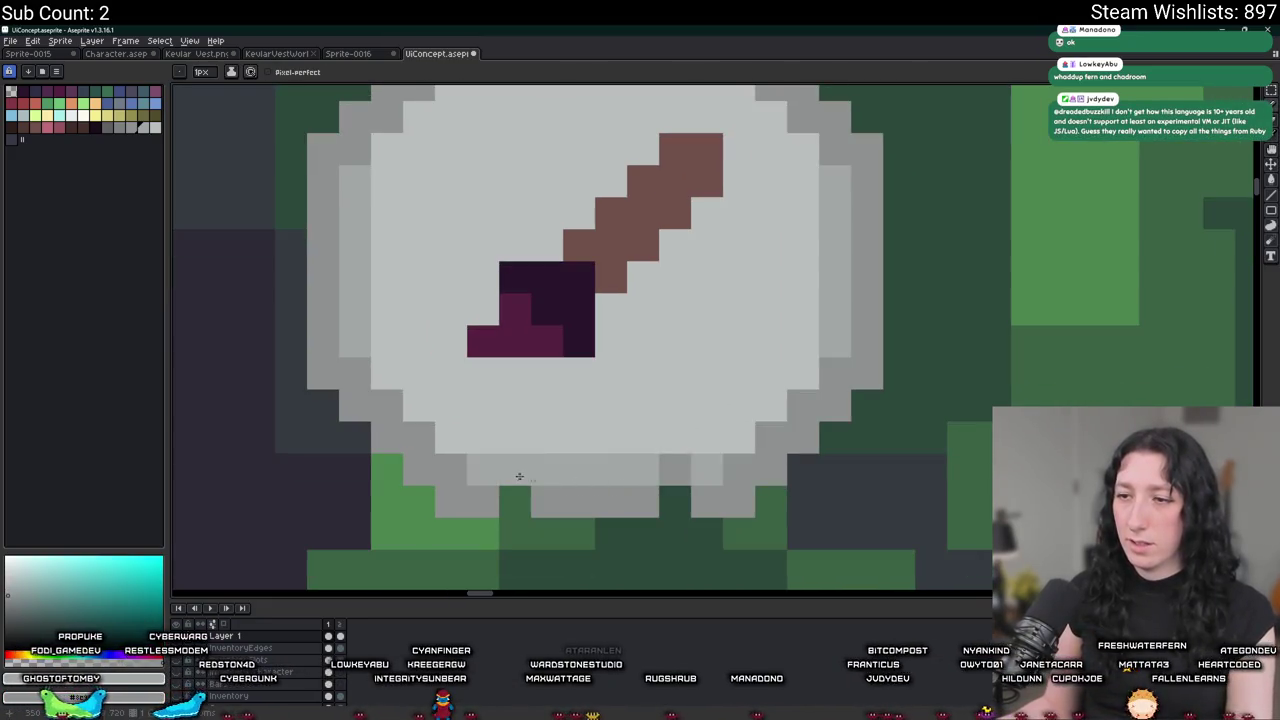
{"action": "scroll", "coordinate": [515, 500], "scroll_direction": "down", "scroll_amount": 2}
{"action": "scroll", "coordinate": [585, 254], "scroll_direction": "up", "scroll_amount": 2}
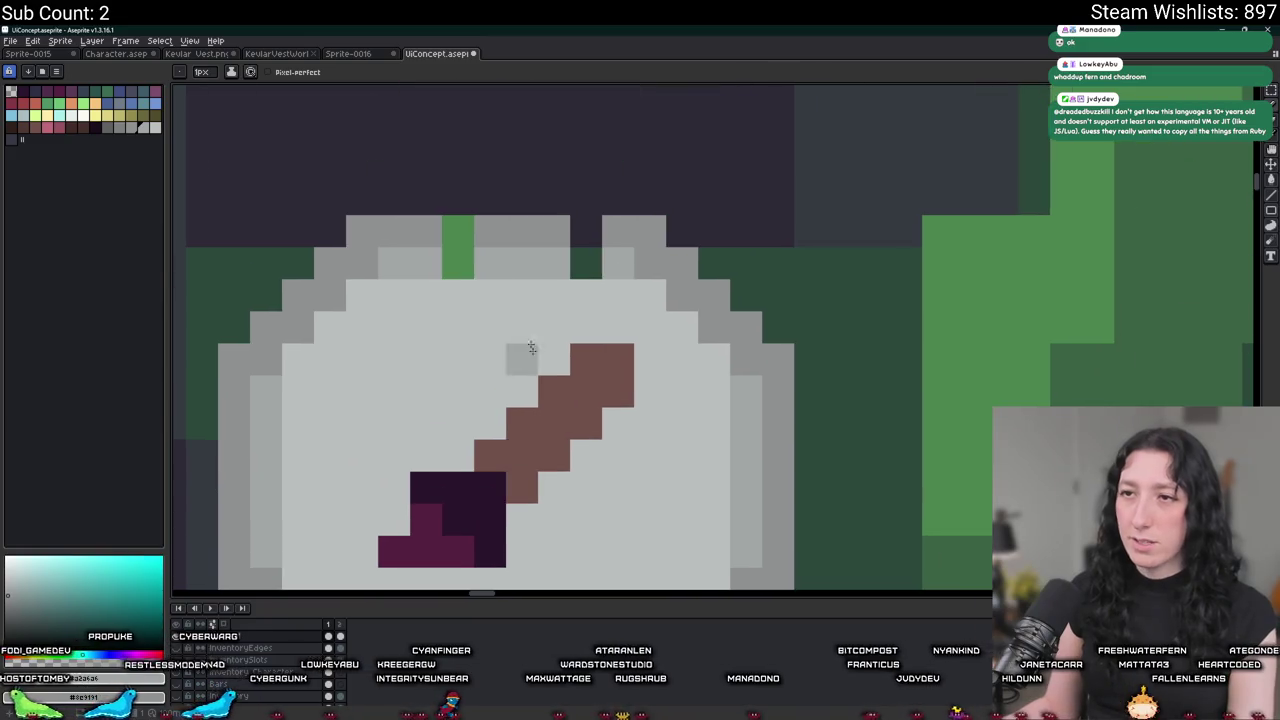
{"action": "left_click", "coordinate": [458, 262]}
{"action": "scroll", "coordinate": [458, 262], "scroll_direction": "down", "scroll_amount": 4}
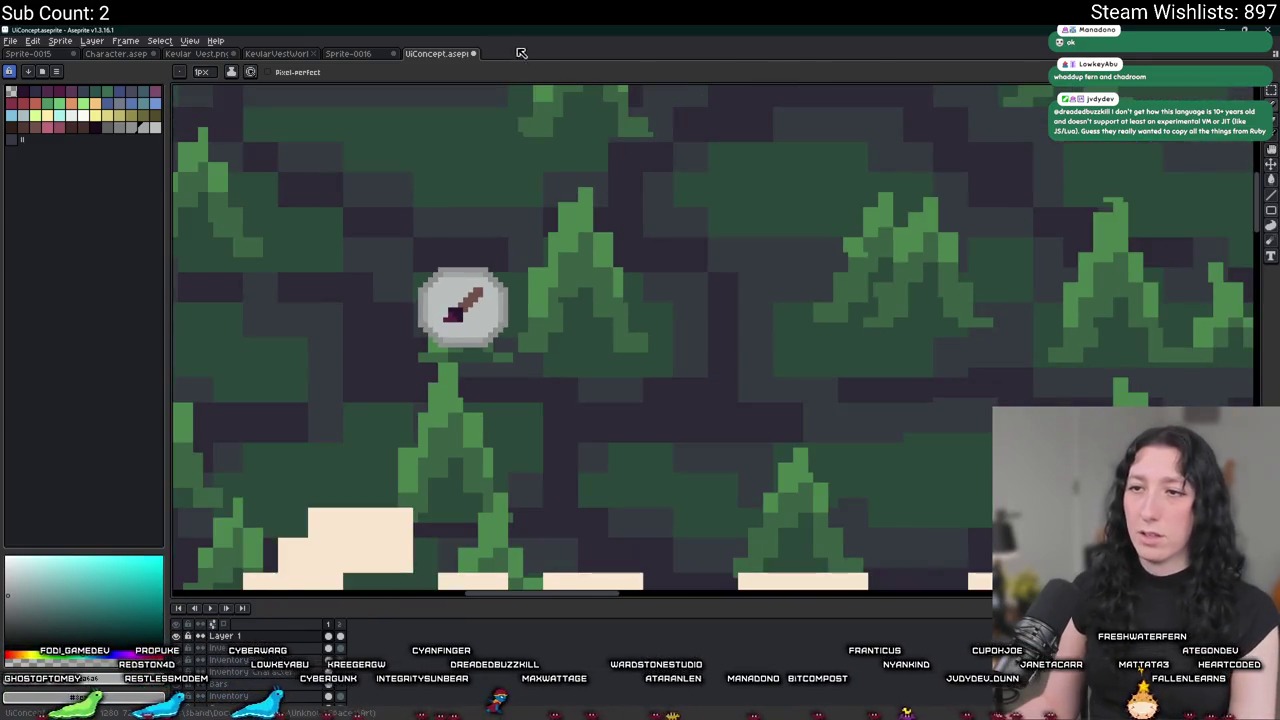
{"action": "key", "text": "alt+Tab"}
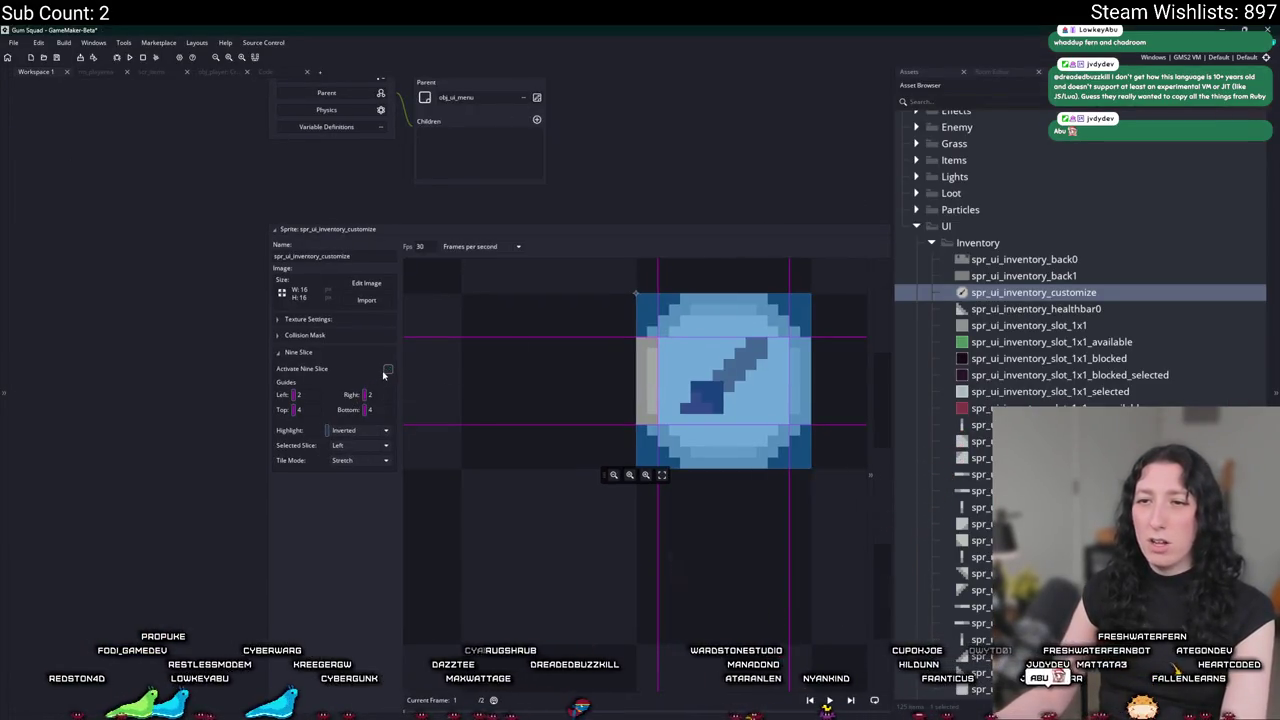
Close the spr_ui_inventory_customize editor and open obj_ui_inventory_player's Create event code.
{"action": "scroll", "coordinate": [600, 195], "scroll_direction": "down", "scroll_amount": 2}
{"action": "scroll", "coordinate": [500, 210], "scroll_direction": "down", "scroll_amount": 2}
{"action": "scroll", "coordinate": [415, 221], "scroll_direction": "up", "scroll_amount": 2}
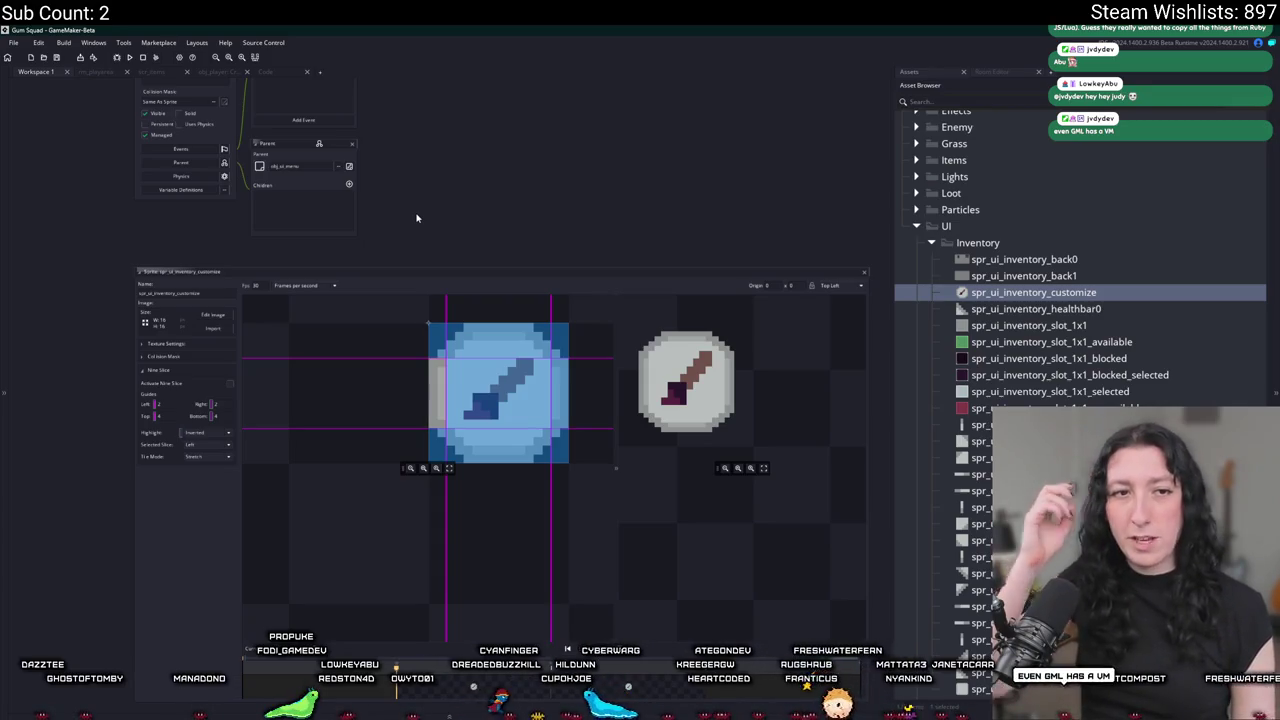
{"action": "left_click", "coordinate": [866, 272]}
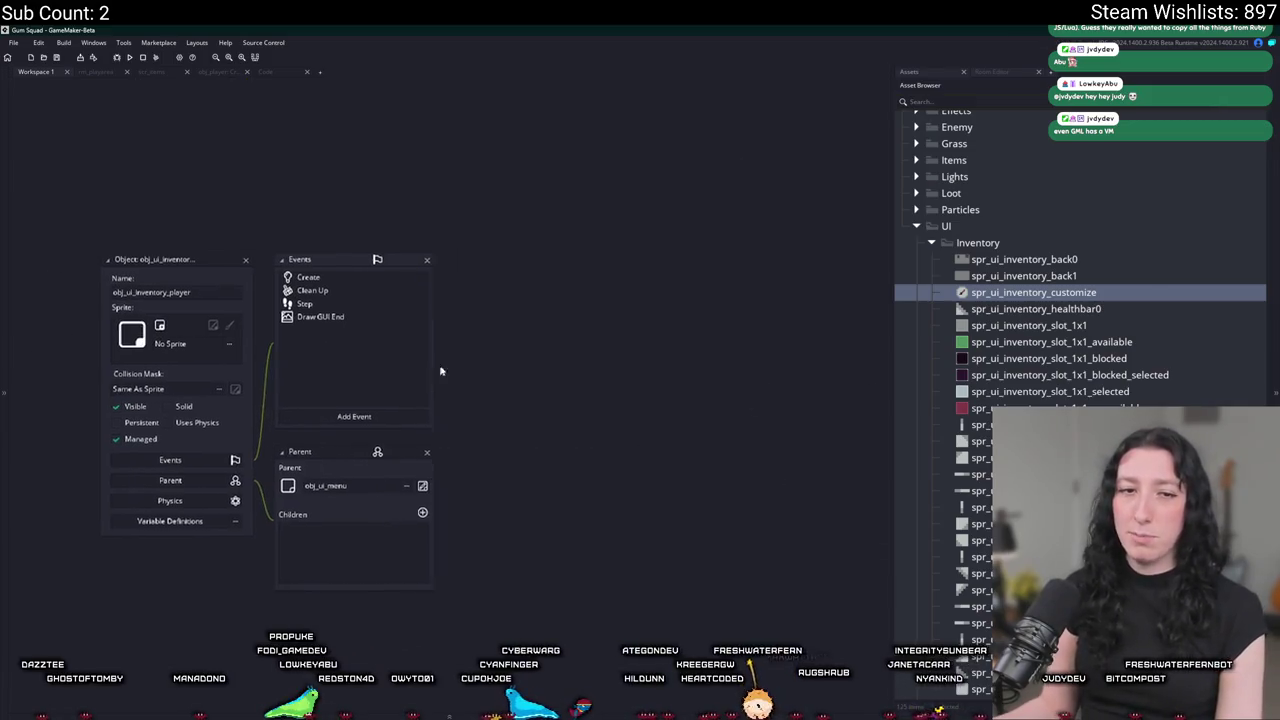
{"action": "left_click", "coordinate": [410, 268]}
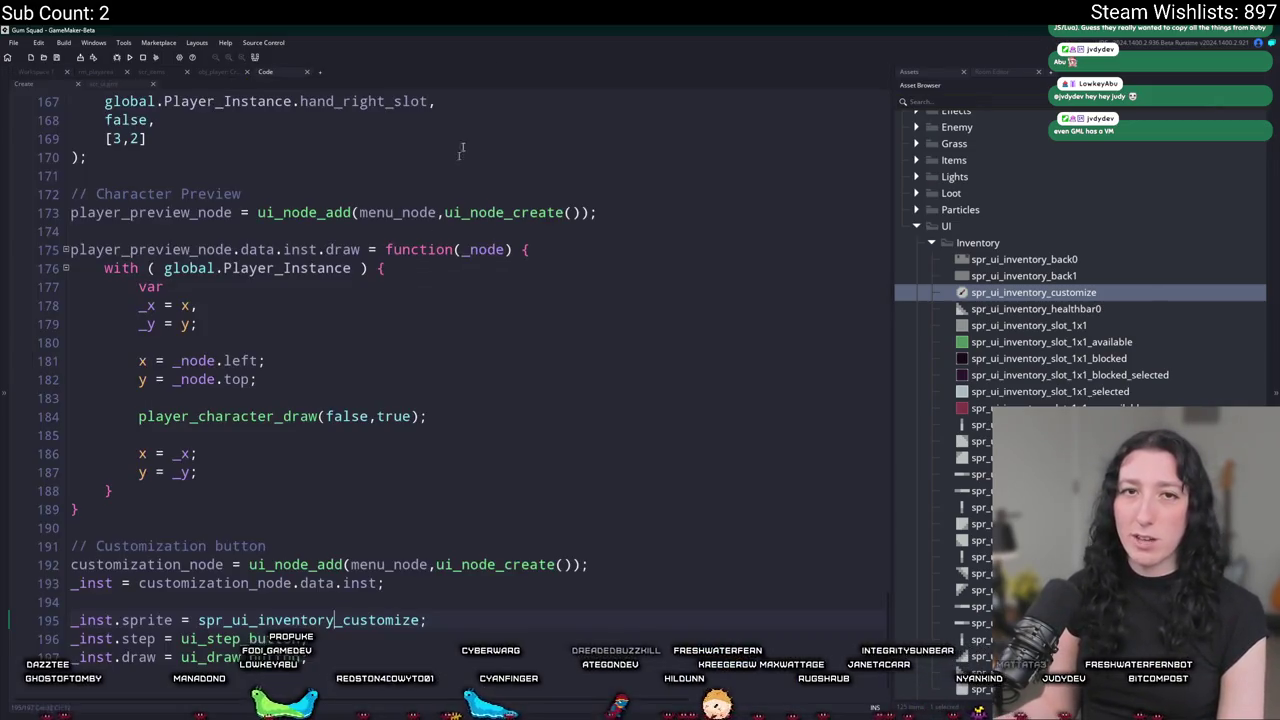
Give the customization button node an event_func function that shows a message.
{"action": "left_click", "coordinate": [503, 494]}
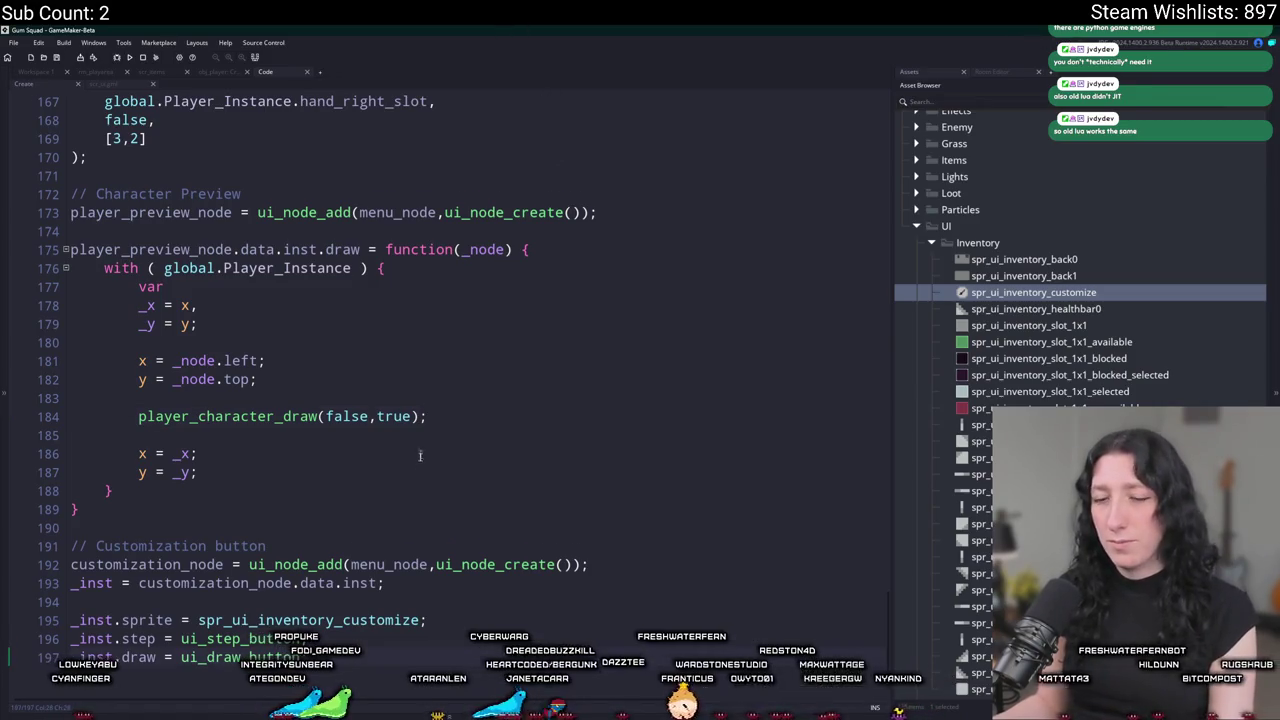
{"action": "left_click", "coordinate": [367, 650]}
{"action": "type", "text": "_inst"}
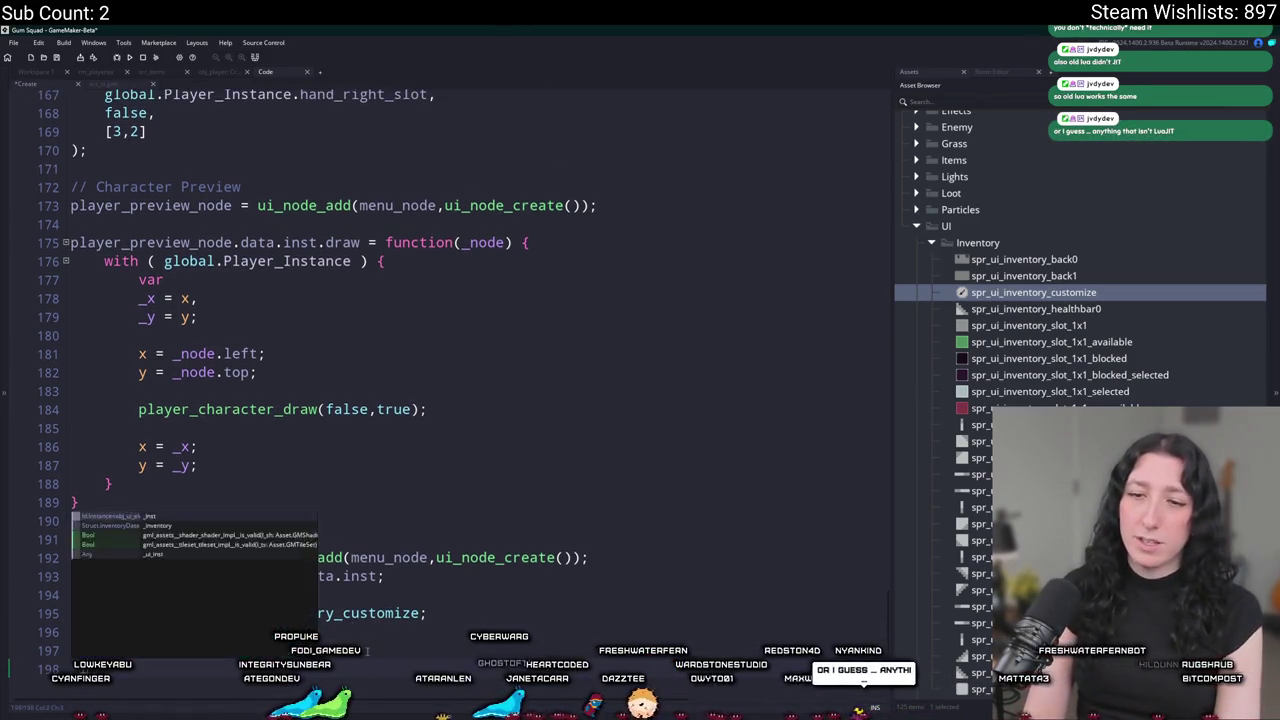
{"action": "type", "text": ".cvek"}
{"action": "key", "text": "BackSpace"}
{"action": "key", "text": "BackSpace"}
{"action": "key", "text": "BackSpace"}
{"action": "type", "text": "event_func = function() { "}
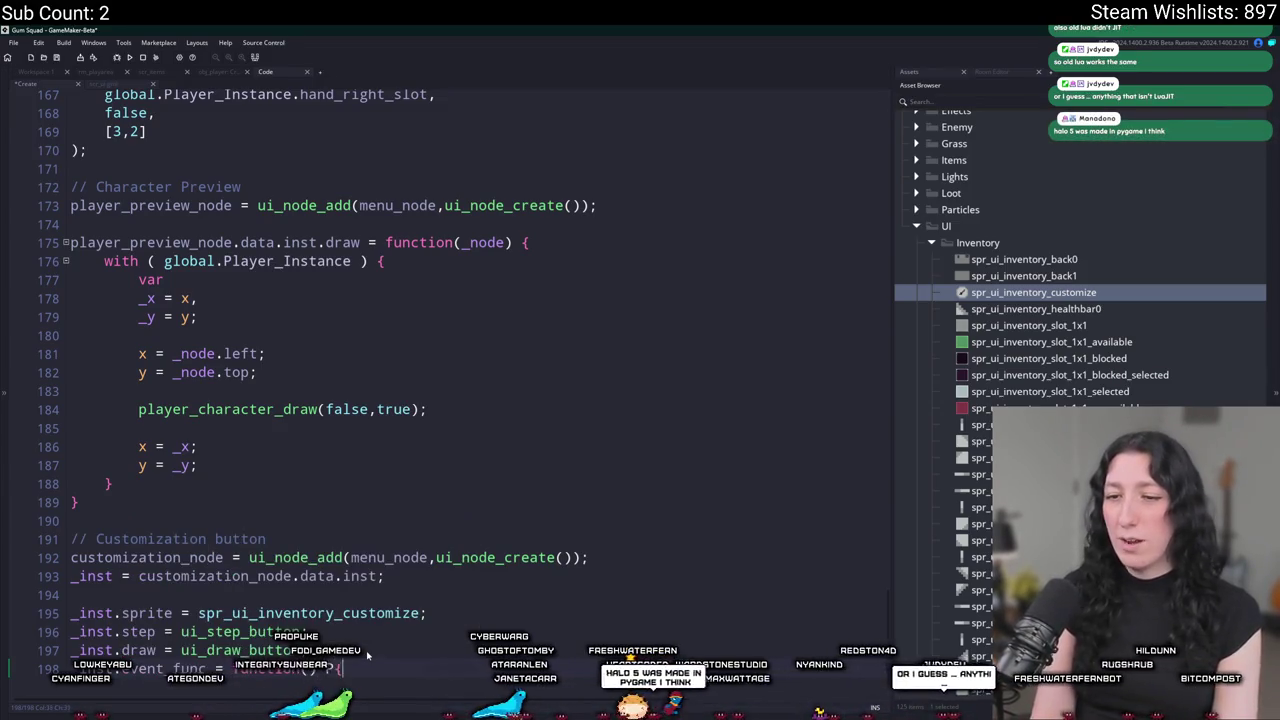
{"action": "type", "text": "show ms"}
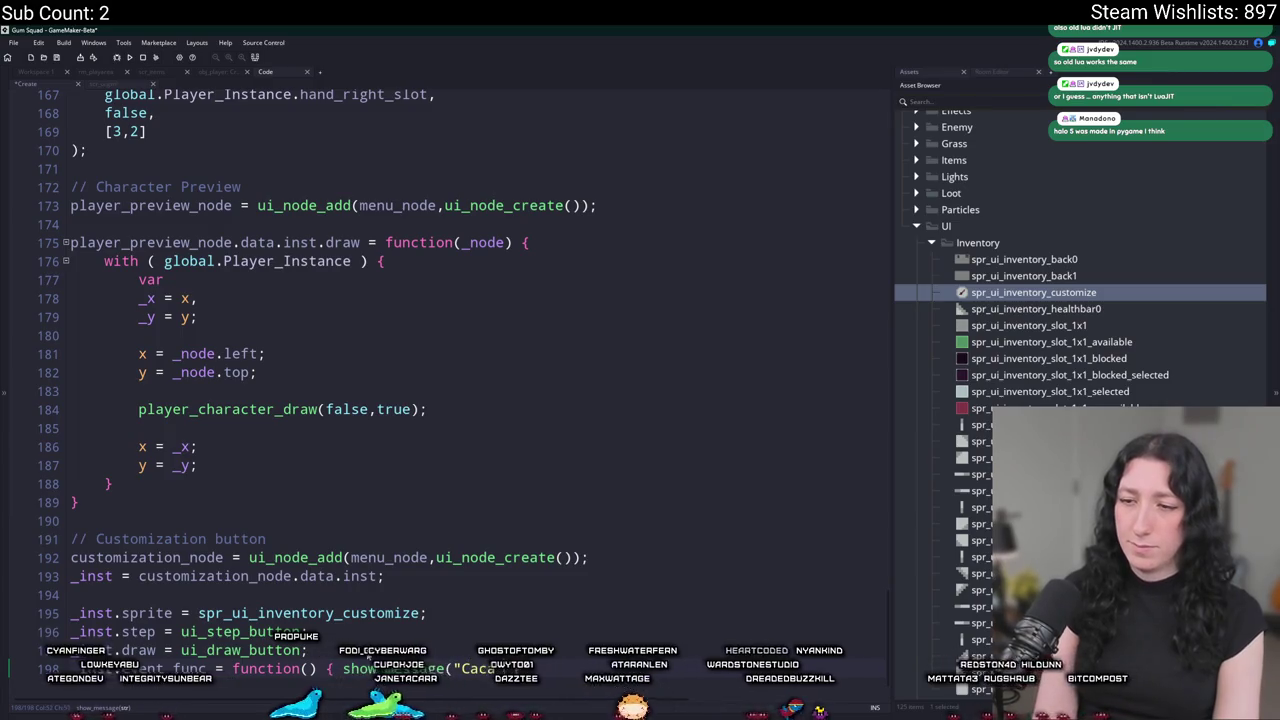
{"action": "key", "text": "End"}
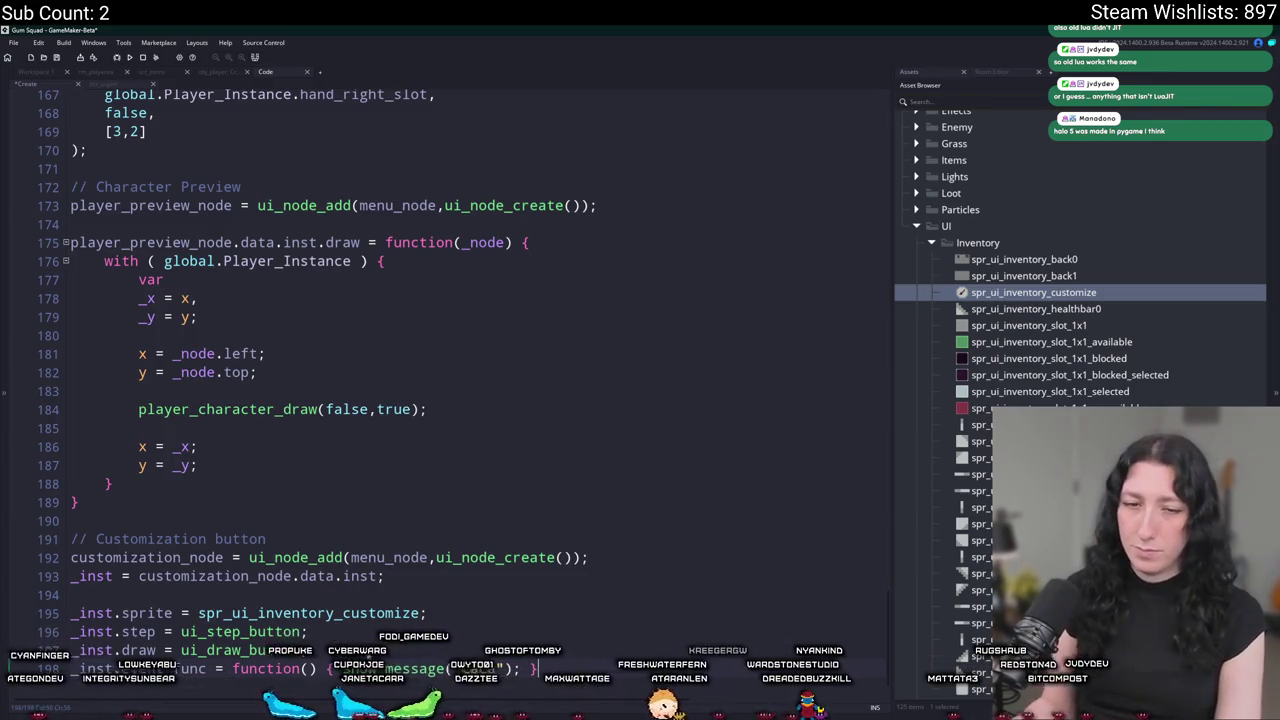
{"action": "scroll", "coordinate": [397, 656], "scroll_direction": "down", "scroll_amount": 1}
{"action": "scroll", "coordinate": [545, 625], "scroll_direction": "up", "scroll_amount": 1}
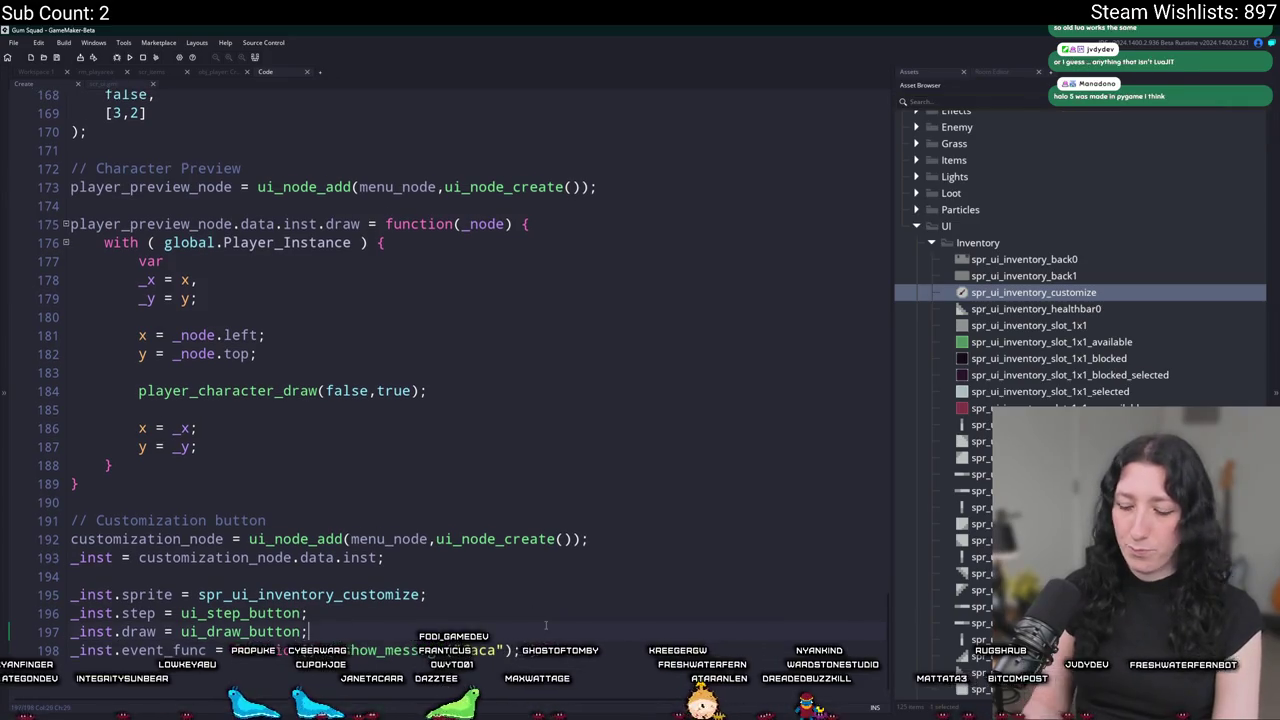
{"action": "key", "text": "Up"}
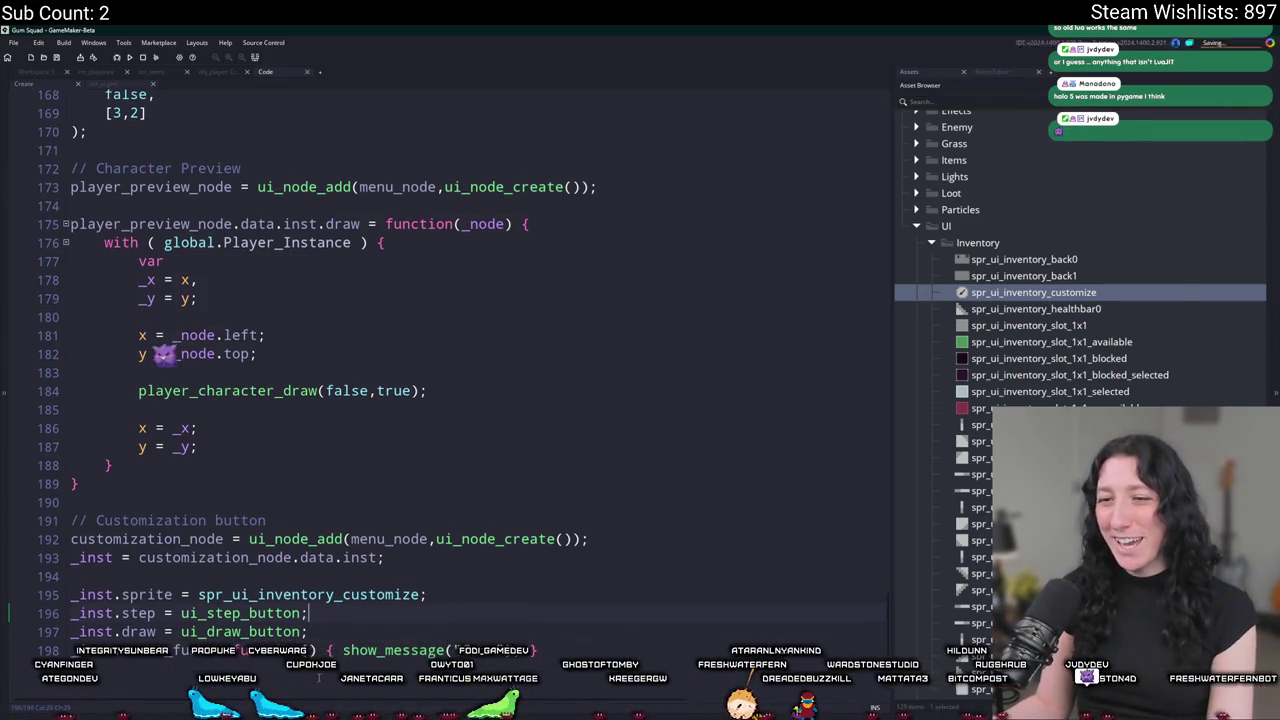
Check the ui_step_button definition, then return to the inventory player object's workspace.
{"action": "middle_click", "coordinate": [298, 627]}
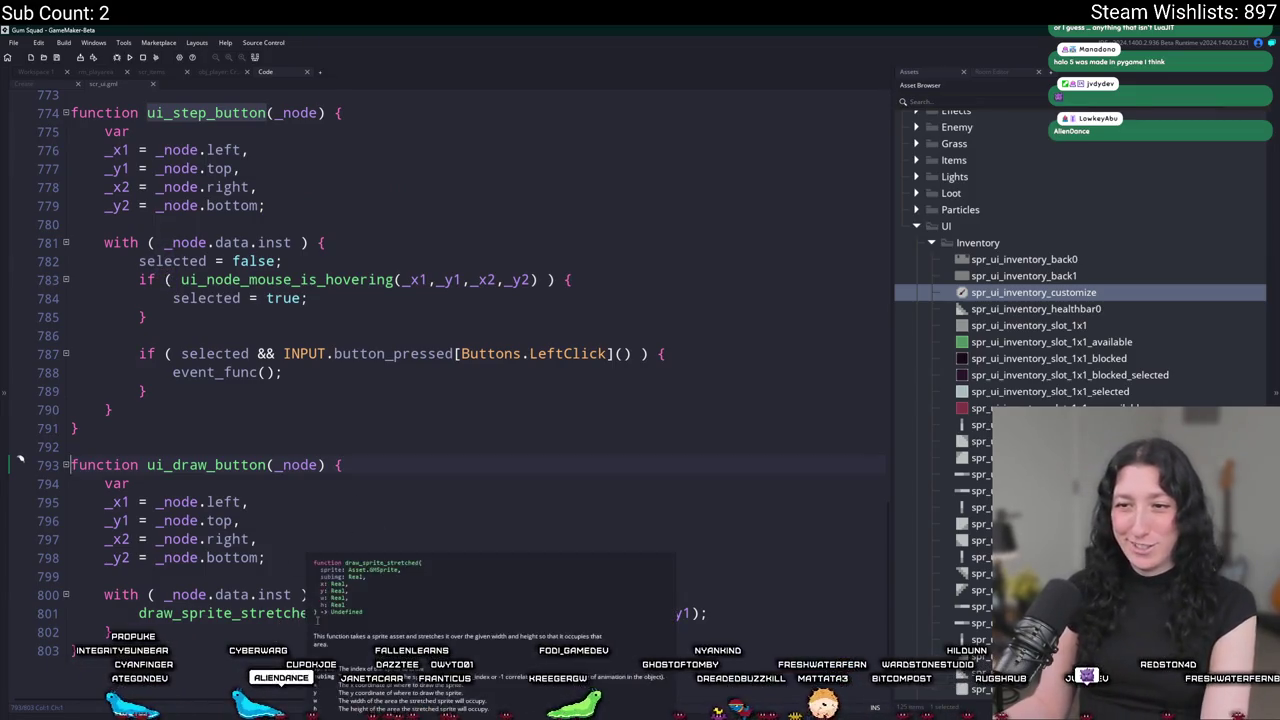
{"action": "left_click", "coordinate": [39, 84]}
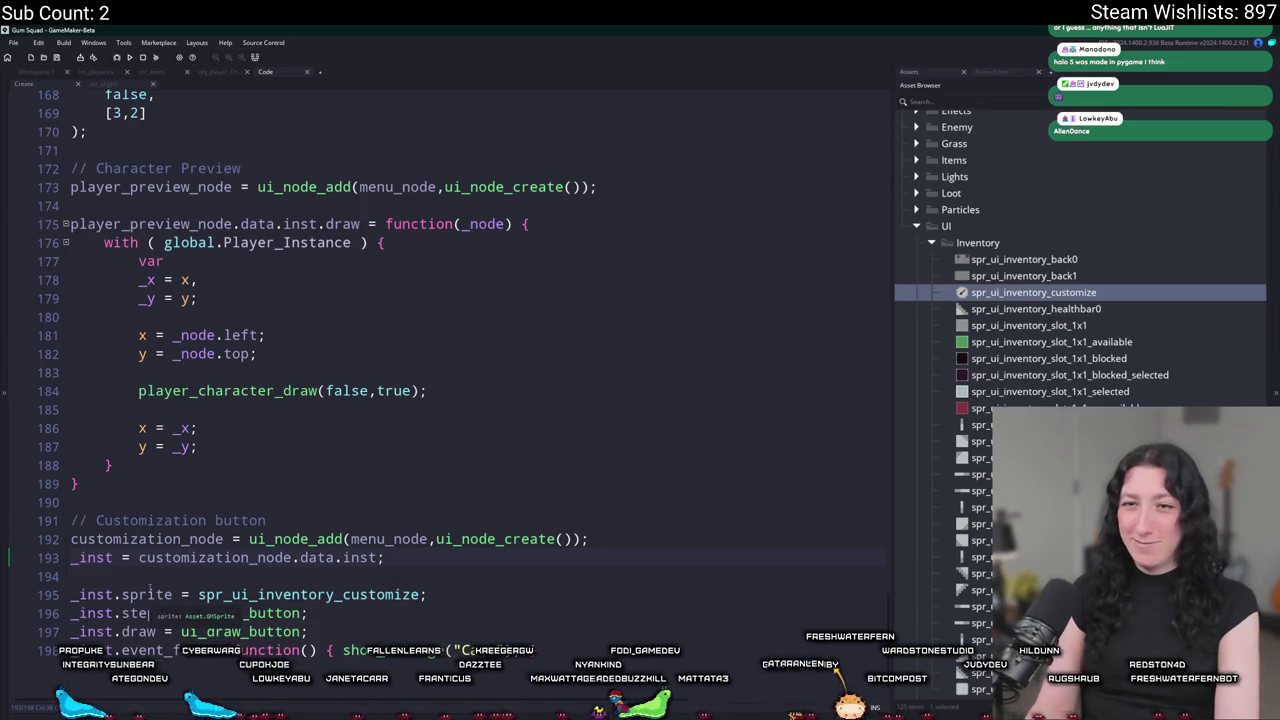
{"action": "scroll", "coordinate": [205, 557], "scroll_direction": "up", "scroll_amount": 4}
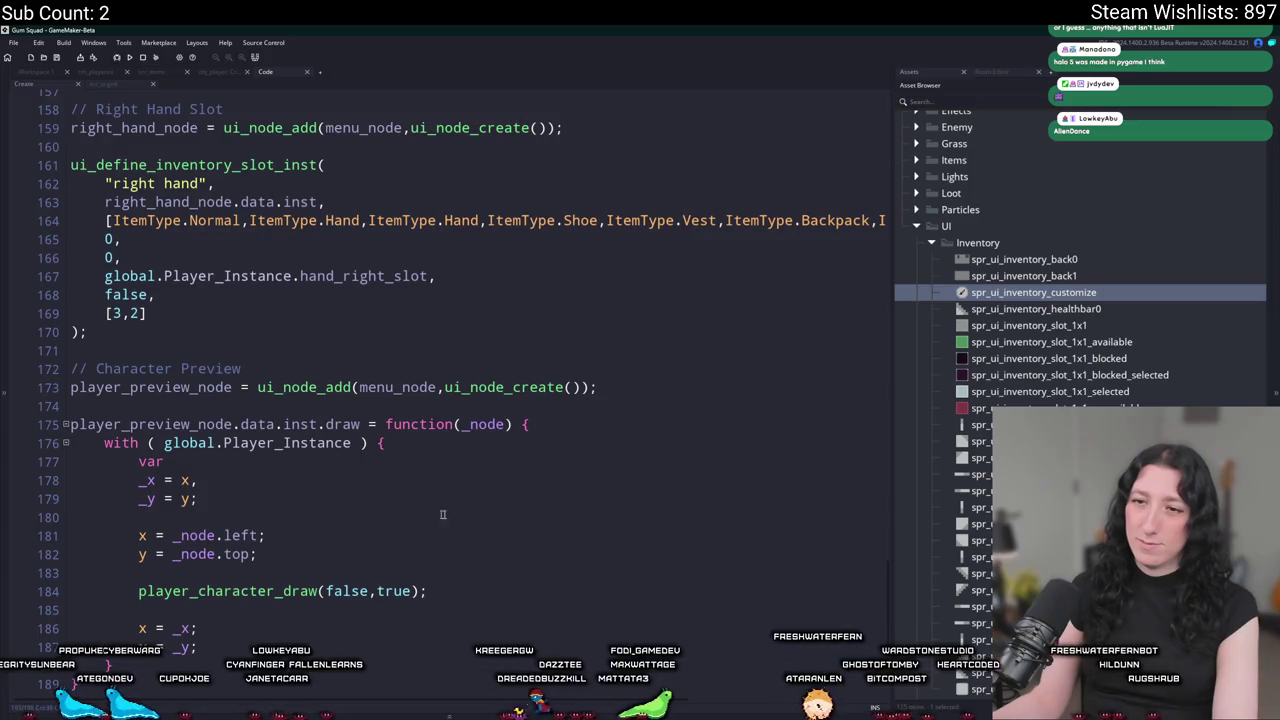
{"action": "scroll", "coordinate": [443, 514], "scroll_direction": "down", "scroll_amount": 2}
{"action": "left_click", "coordinate": [55, 73]}
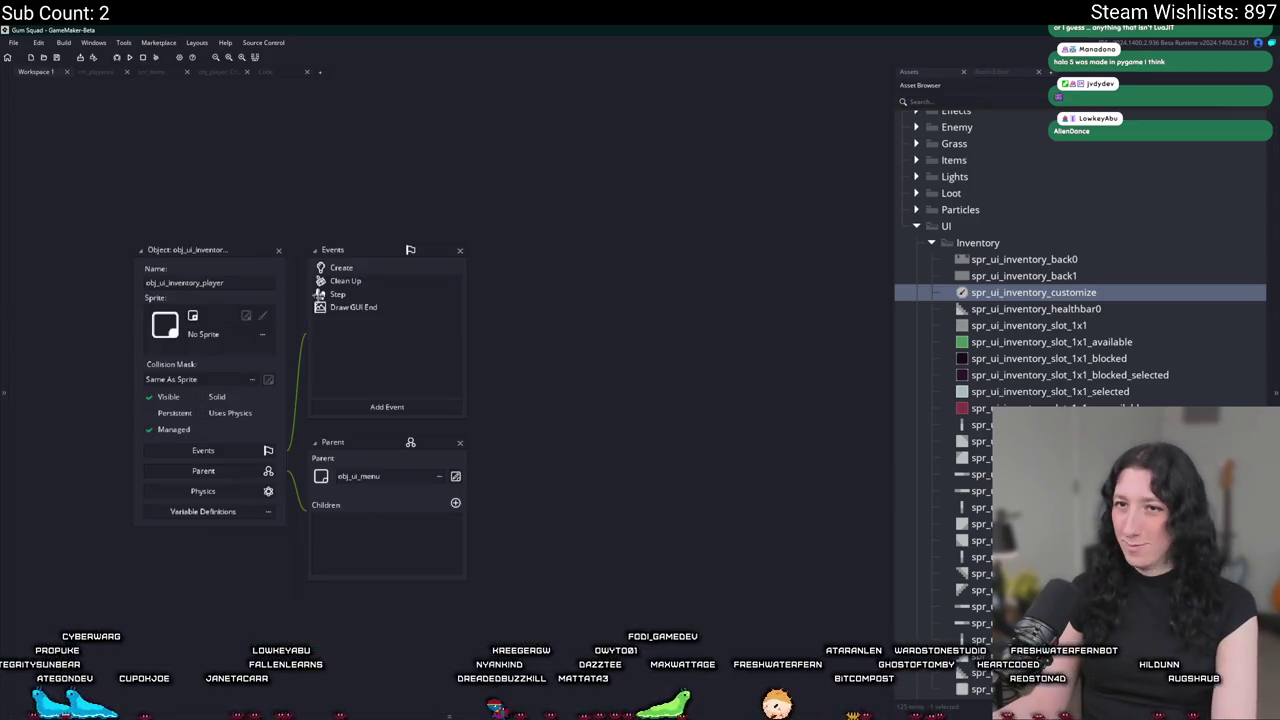
Open obj_ui_inventory_player's Step event and duplicate the Player Preview position lines.
{"action": "left_click", "coordinate": [358, 293]}
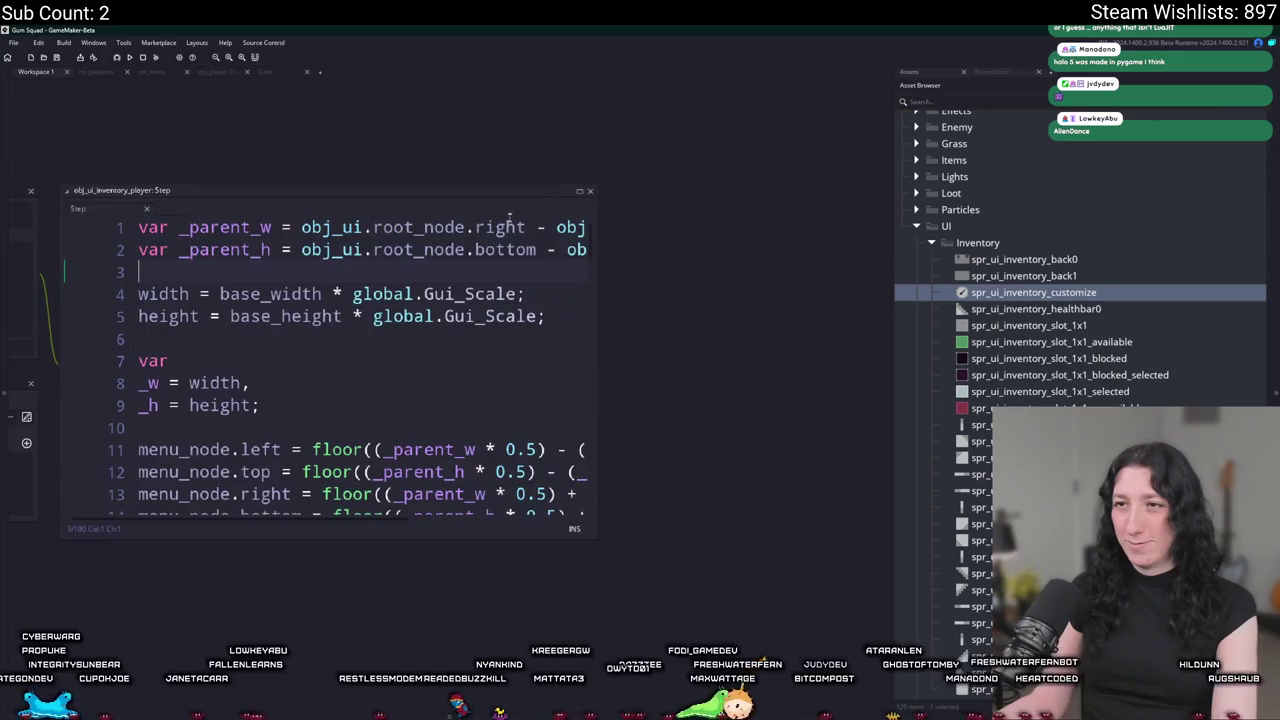
{"action": "left_click", "coordinate": [580, 192]}
{"action": "scroll", "coordinate": [234, 693], "scroll_direction": "down", "scroll_amount": 20}
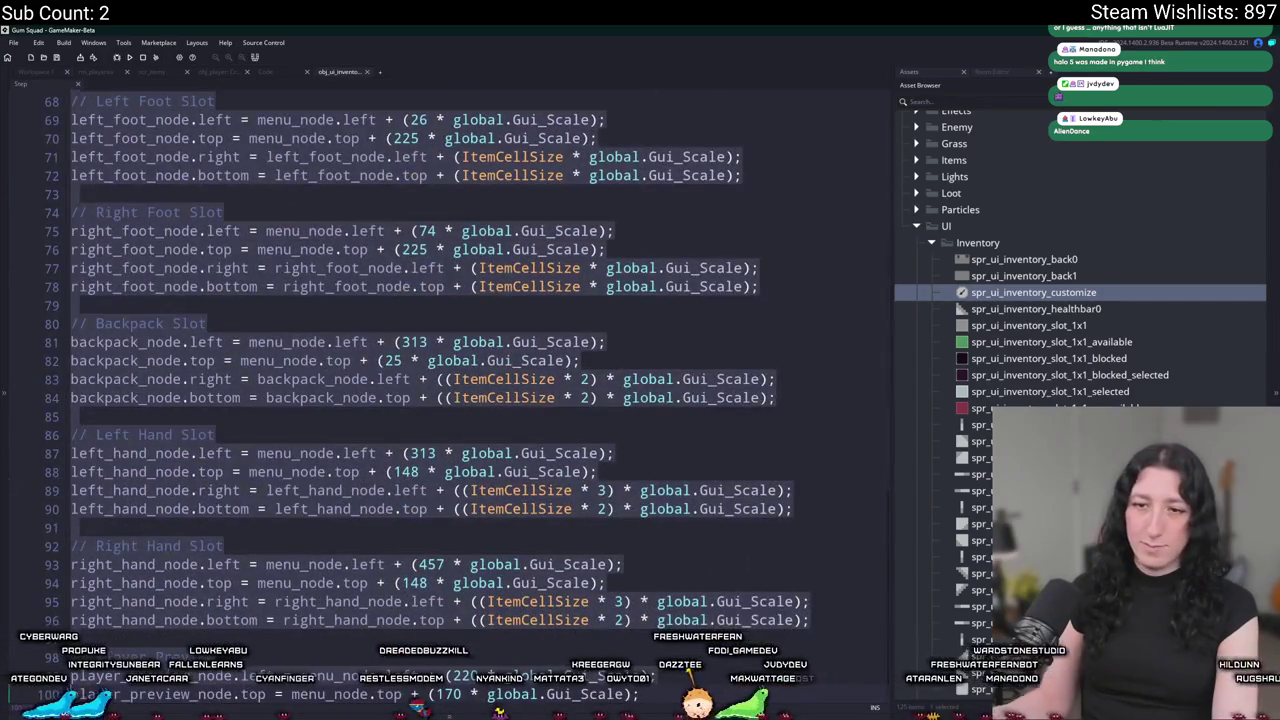
{"action": "scroll", "coordinate": [428, 386], "scroll_direction": "down", "scroll_amount": 1}
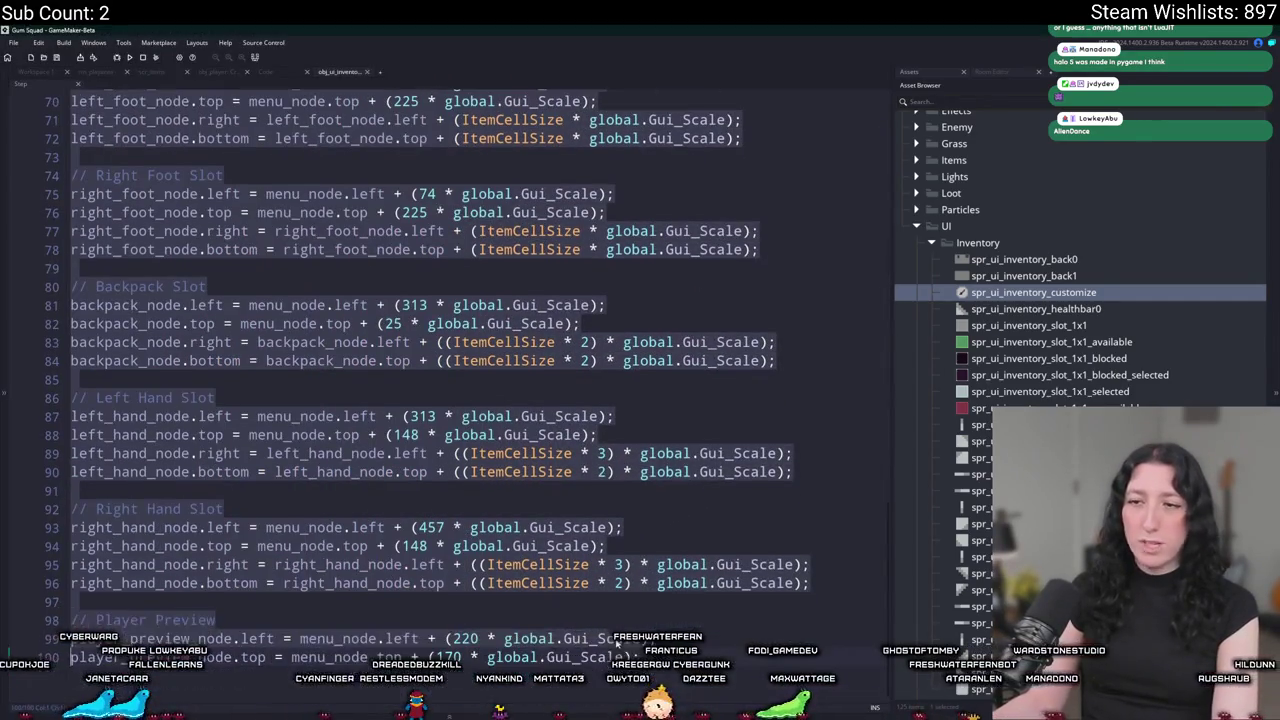
{"action": "left_click", "coordinate": [628, 619]}
{"action": "type", "text": "// Player Preview player_preview_node.left = menu_node.left + (220 * global.Gui_Scale); player_preview_node.top = menu_node.top + (170 * global.Gui_Scale);"}
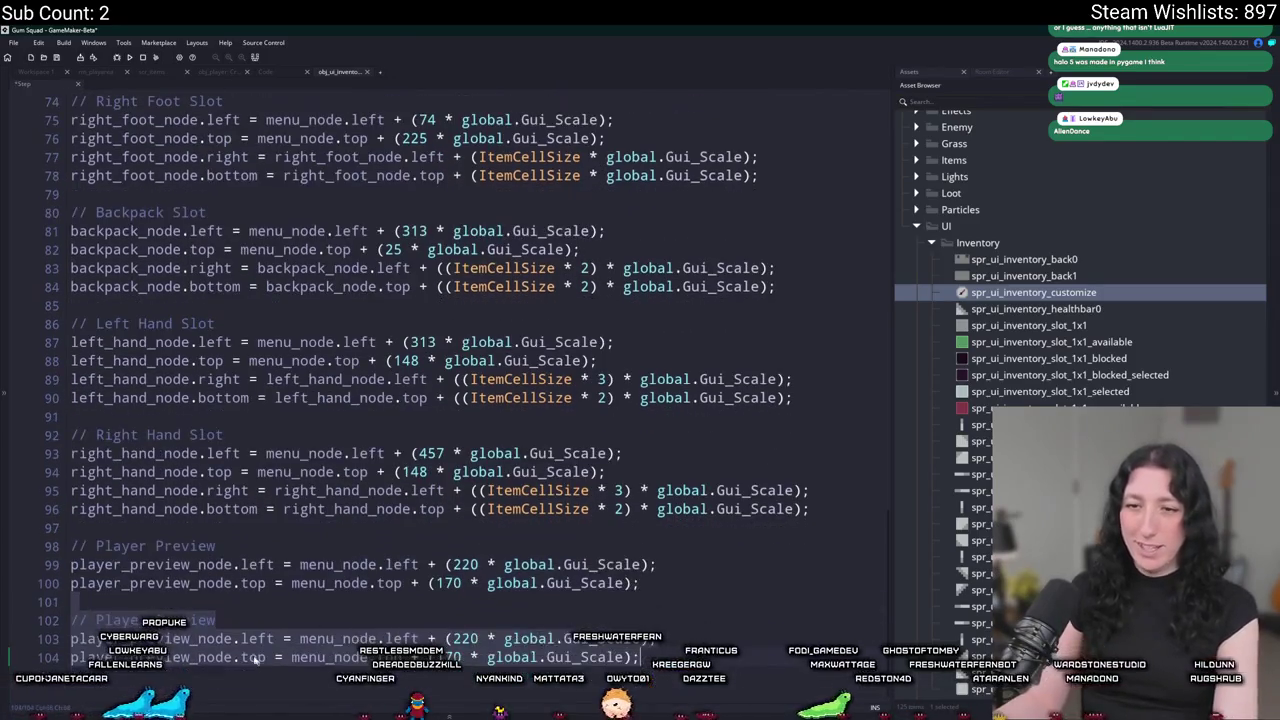
{"action": "left_click", "coordinate": [230, 638]}
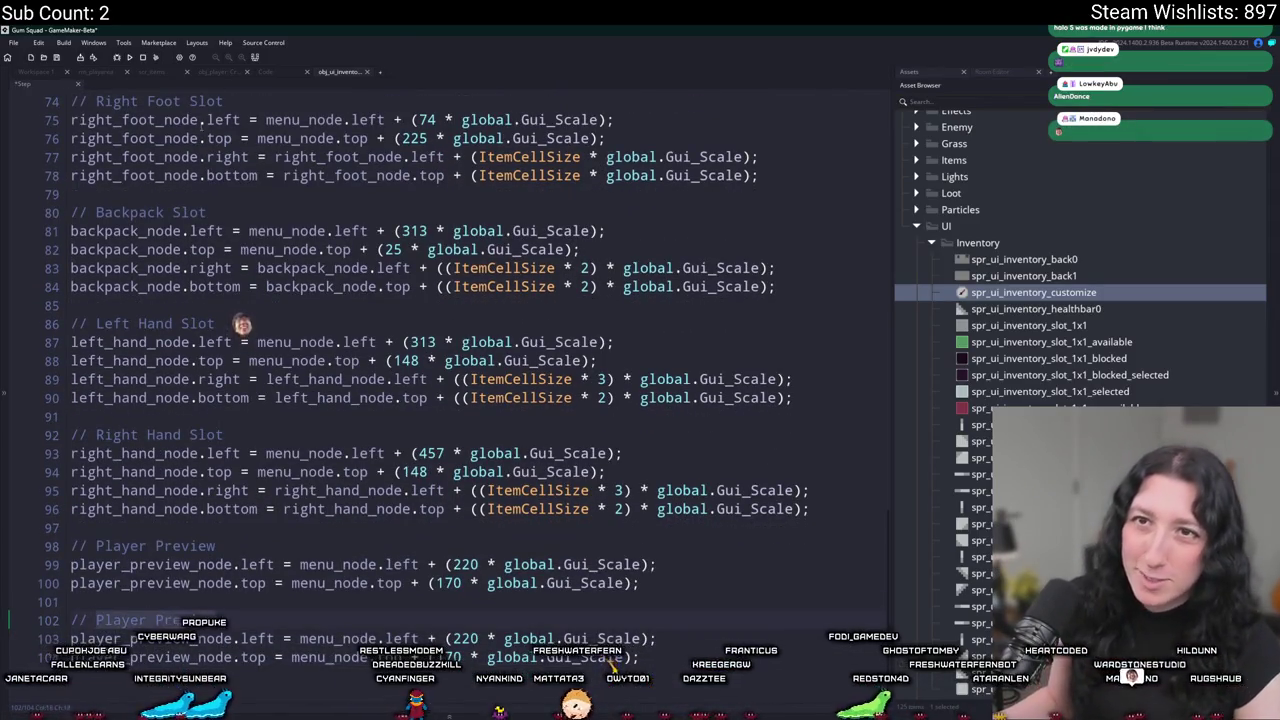
Replace menu_node with customization_node in the three copied left and top references.
{"action": "left_click", "coordinate": [36, 71]}
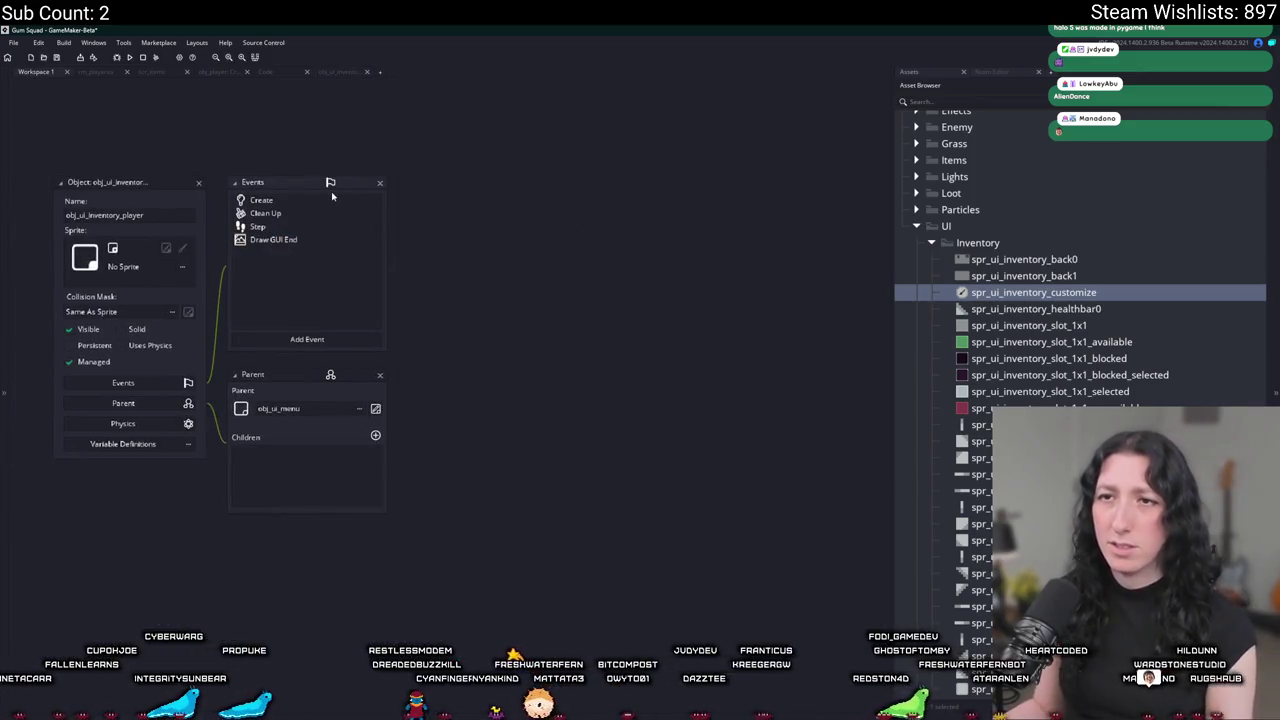
{"action": "left_click", "coordinate": [265, 71]}
{"action": "scroll", "coordinate": [385, 585], "scroll_direction": "down", "scroll_amount": 2}
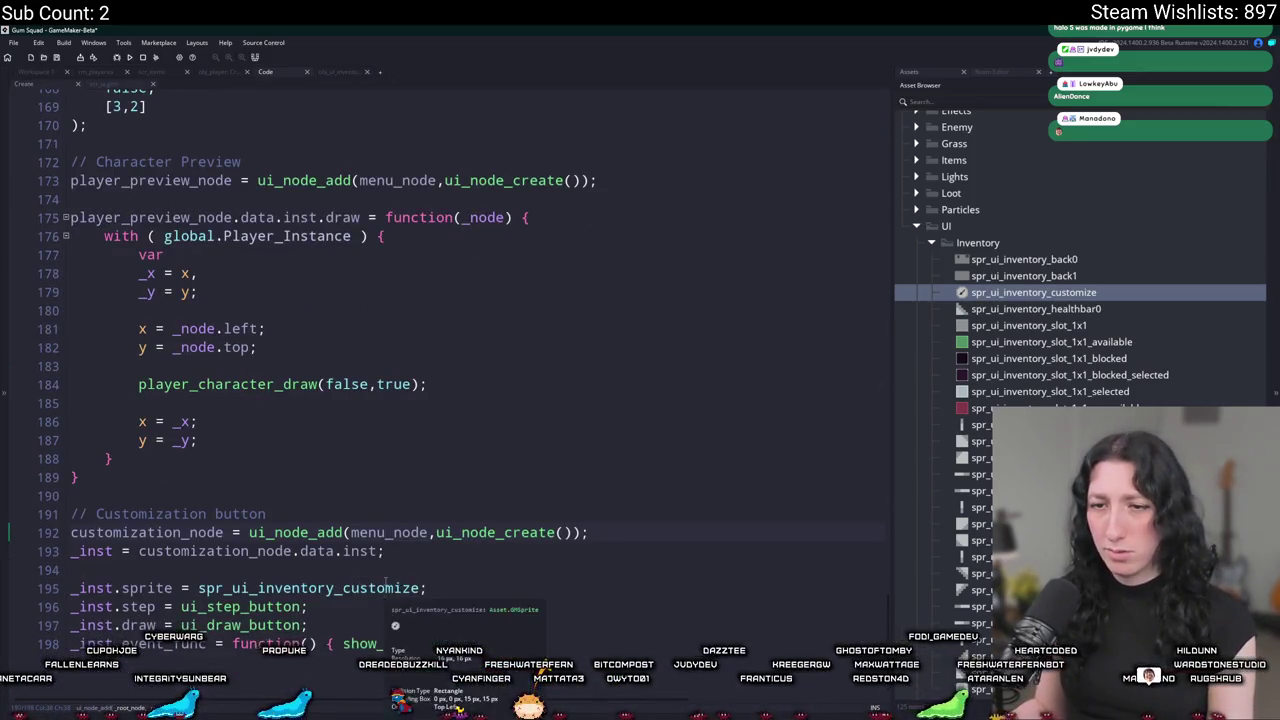
{"action": "left_click", "coordinate": [338, 71]}
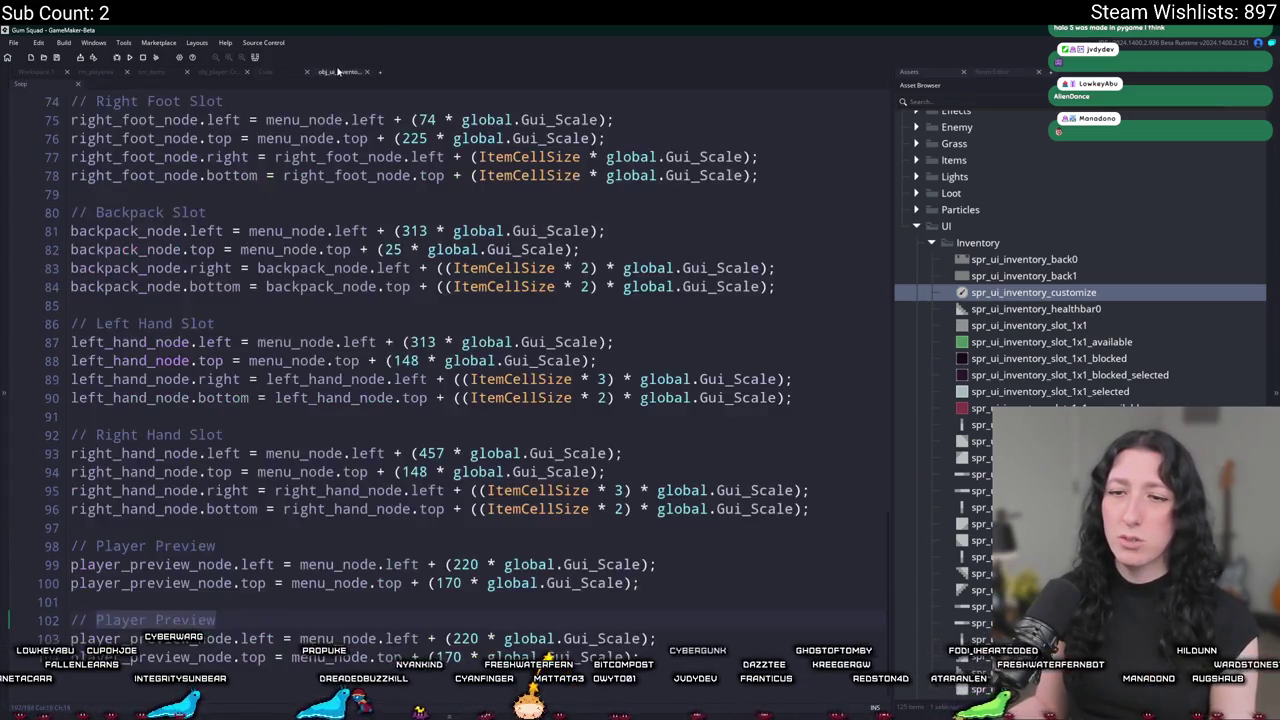
{"action": "double_click", "coordinate": [110, 657]}
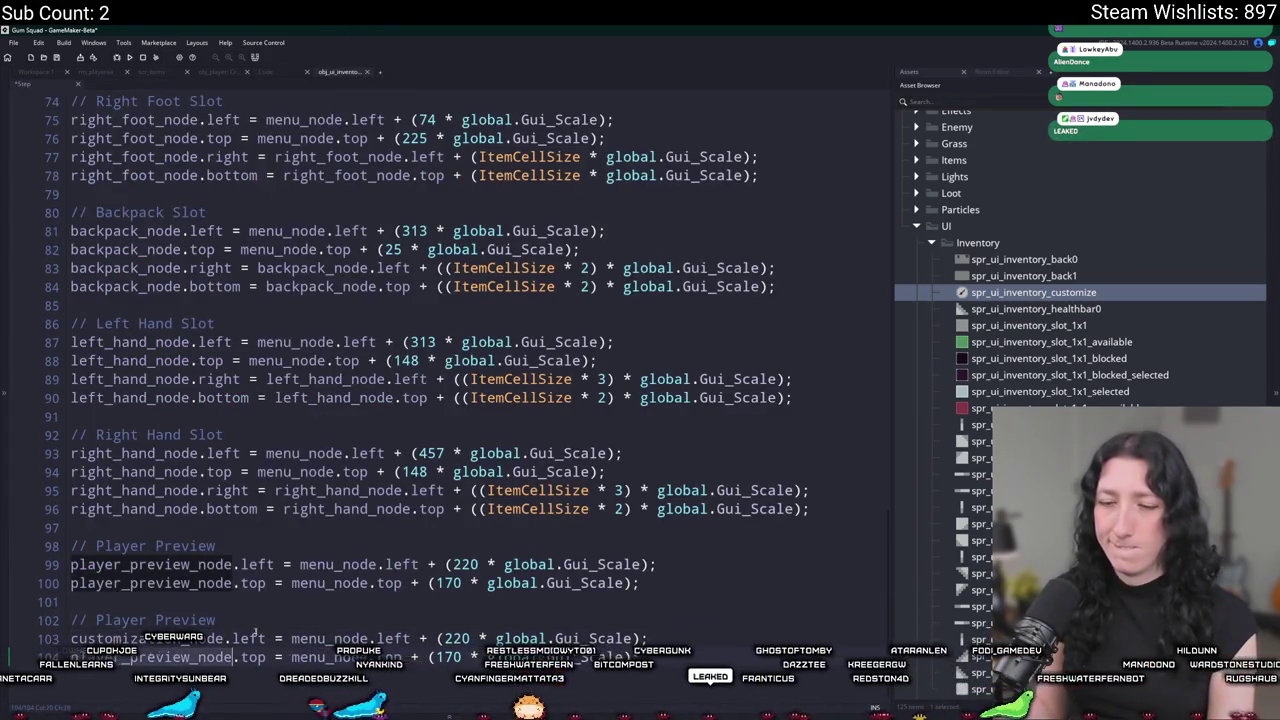
{"action": "type", "text": "customization_node"}
{"action": "double_click", "coordinate": [320, 638]}
{"action": "type", "text": "customization_node"}
{"action": "double_click", "coordinate": [310, 657]}
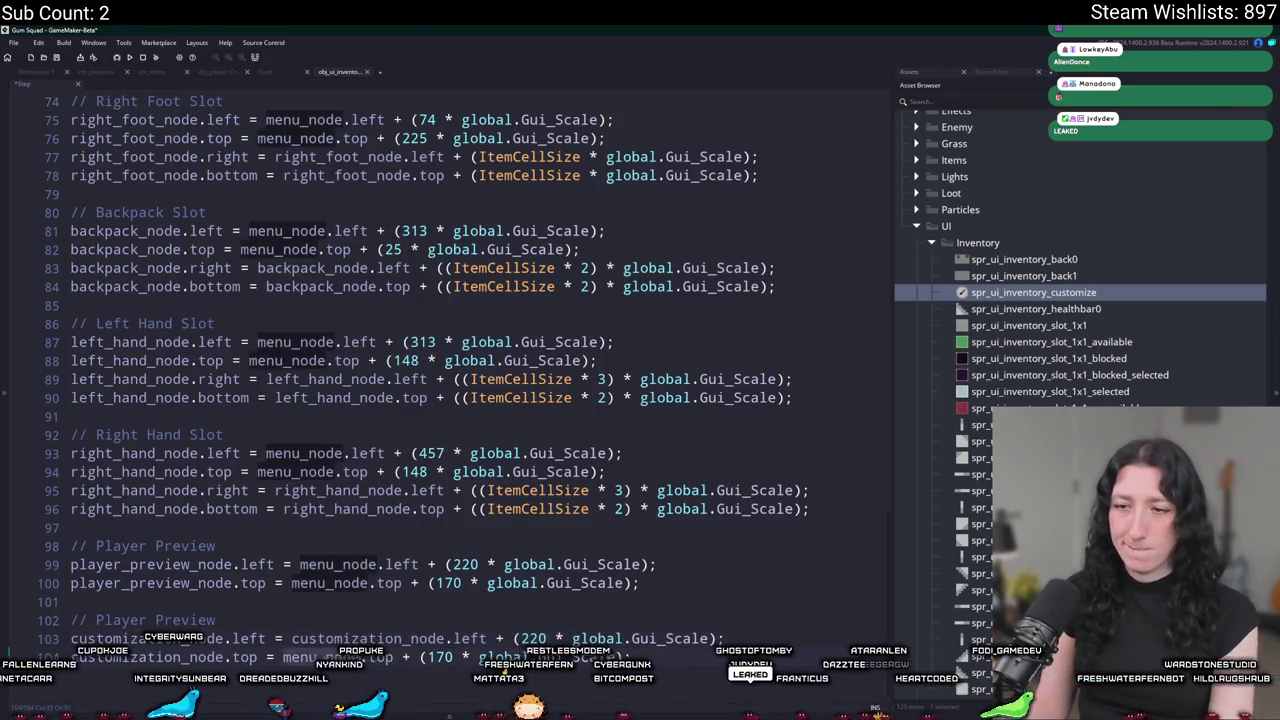
{"action": "type", "text": "customization_node"}
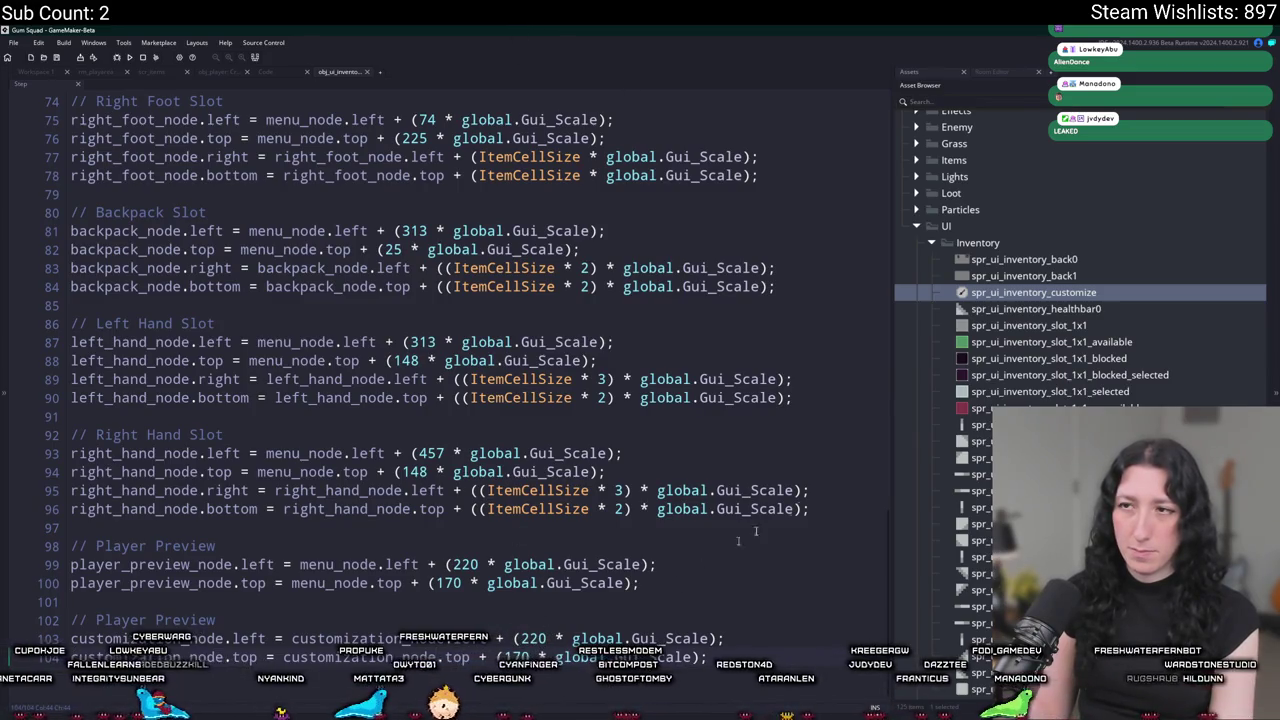
{"action": "scroll", "coordinate": [885, 549], "scroll_direction": "up", "scroll_amount": 20}
Add 'if( live_call() ) { return live_result; }' at the top of the Step code and save.
{"action": "scroll", "coordinate": [885, 549], "scroll_direction": "up", "scroll_amount": 2}
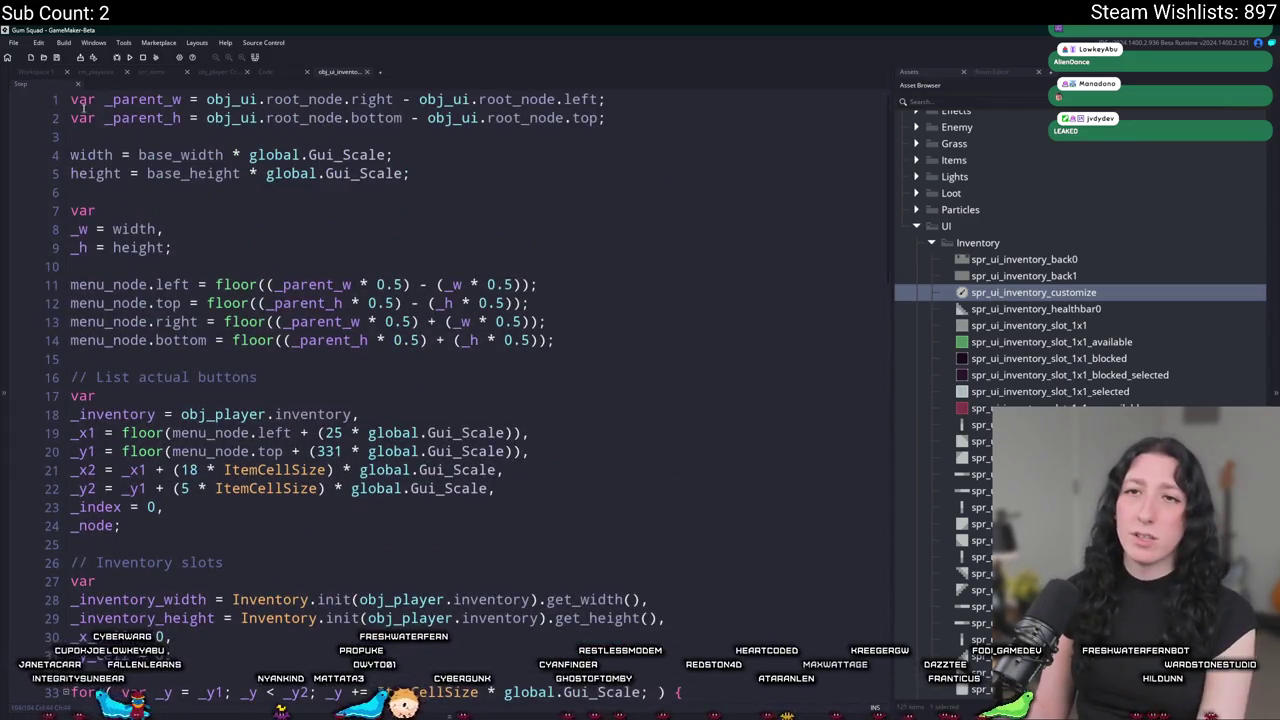
{"action": "key", "text": "Return"}
{"action": "key", "text": "Return"}
{"action": "key", "text": "Up"}
{"action": "key", "text": "Up"}
{"action": "type", "text": "if( live_call() ) { Return"}
{"action": "key", "text": "Return"}
{"action": "type", "text": "live_result; }"}
{"action": "key", "text": "ctrl+s"}
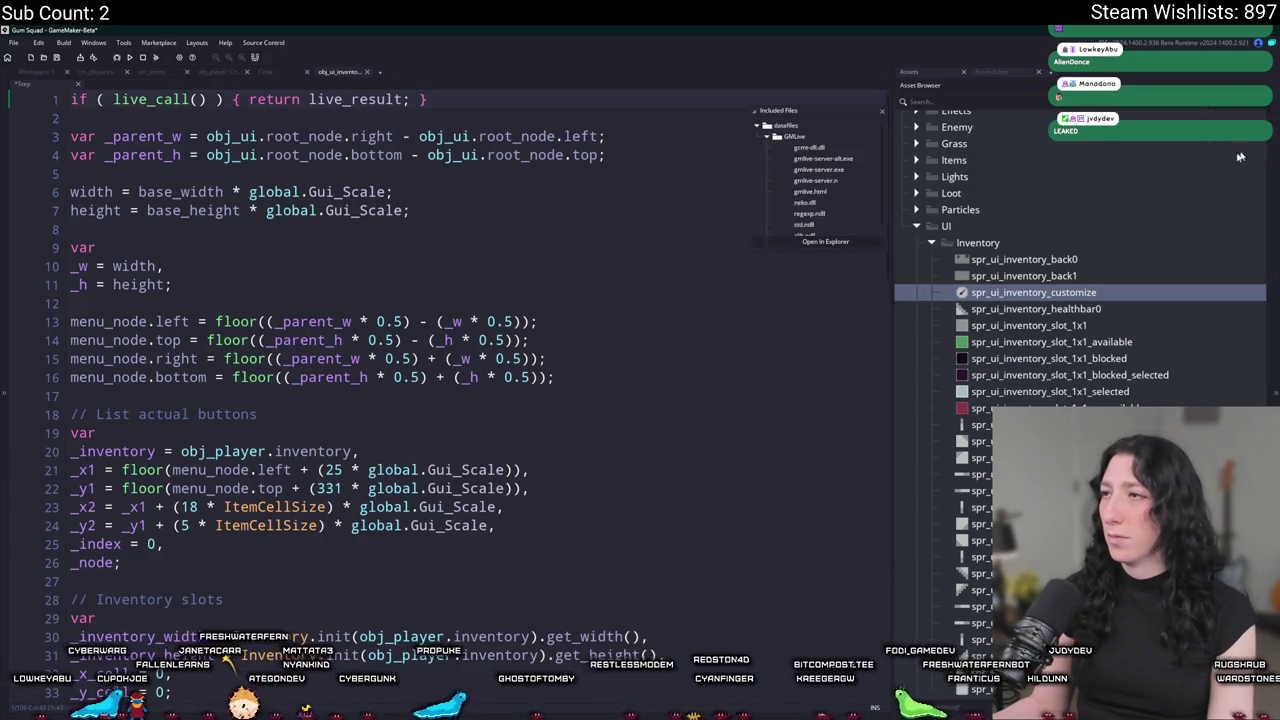
Launch gmlive-server.exe from the Included Files GMLive folder.
{"action": "left_click", "coordinate": [826, 242]}
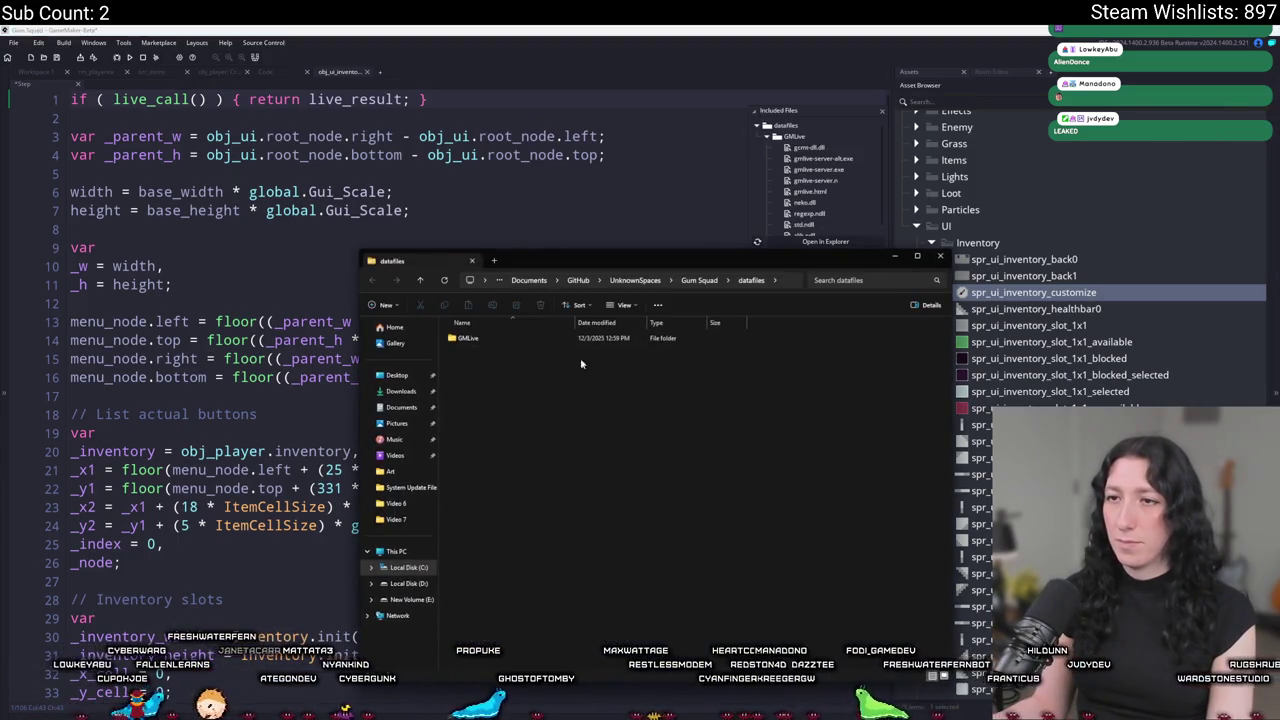
{"action": "double_click", "coordinate": [551, 345]}
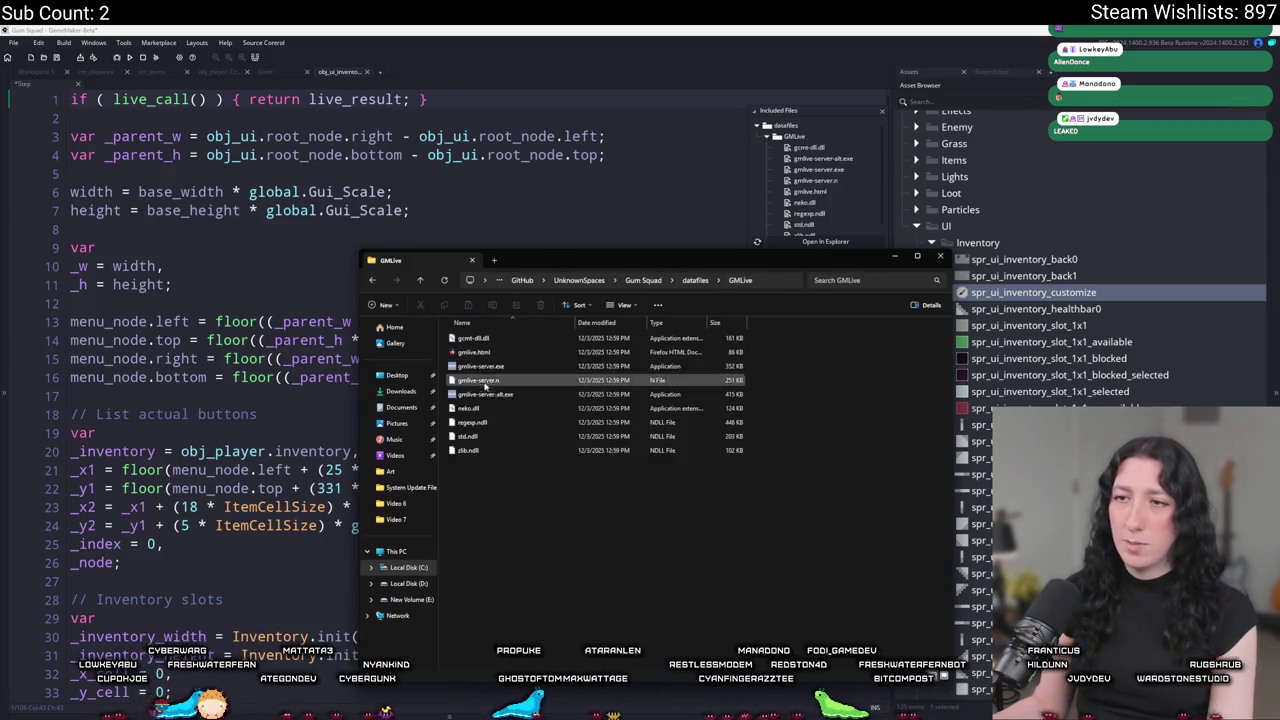
{"action": "left_click", "coordinate": [494, 367]}
{"action": "key", "text": "alt+Tab"}
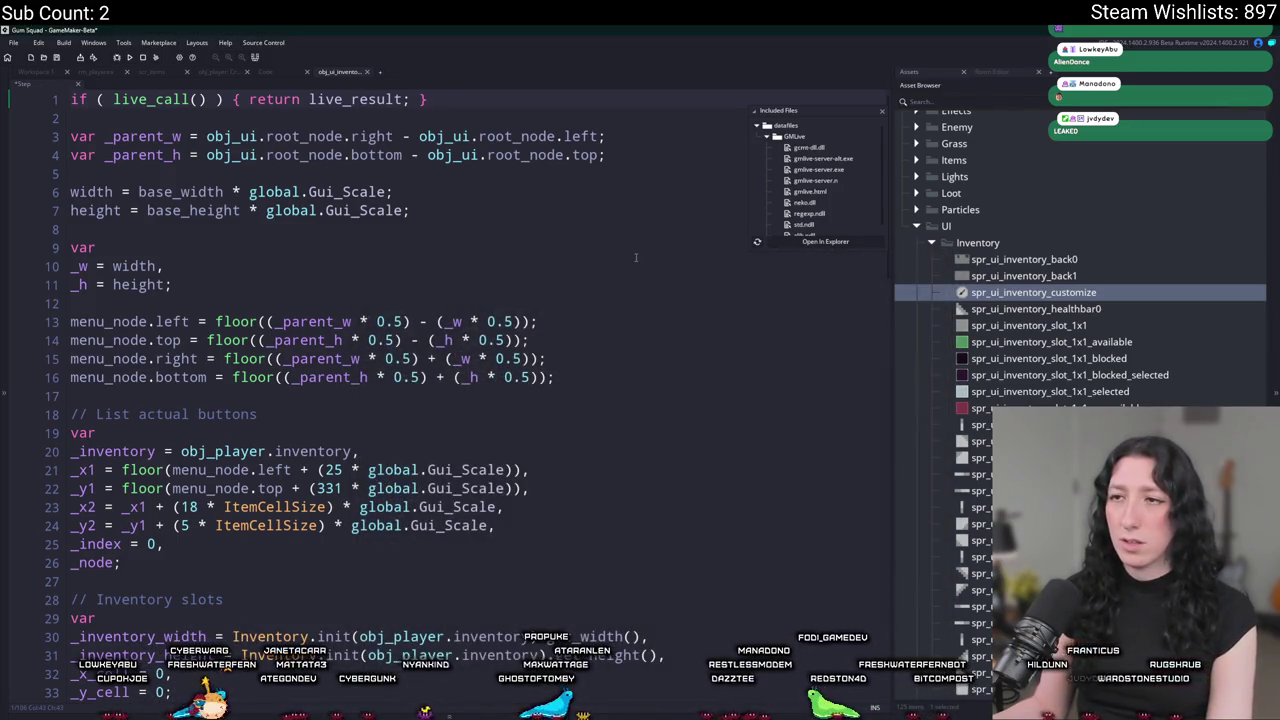
Open the obj_gmlive object via asset search for 'gml'.
{"action": "key", "text": "ctrl+t"}
{"action": "type", "text": "obj_gml"}
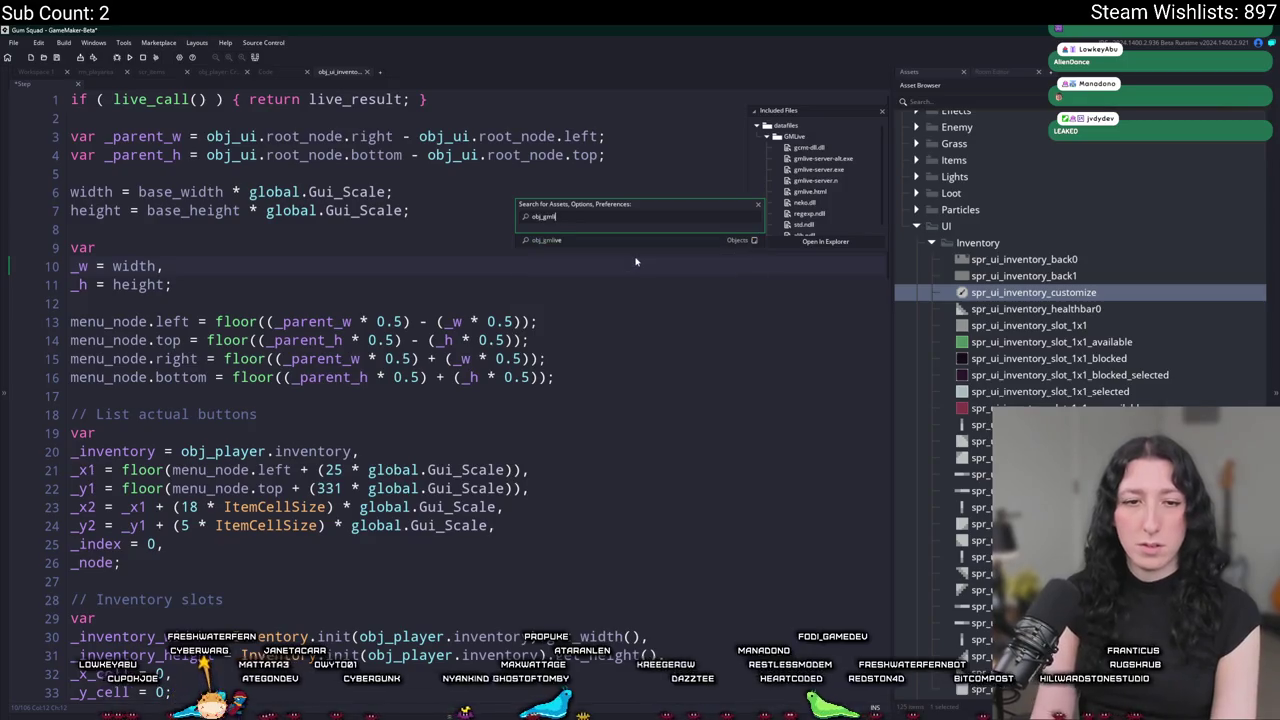
{"action": "key", "text": "Return"}
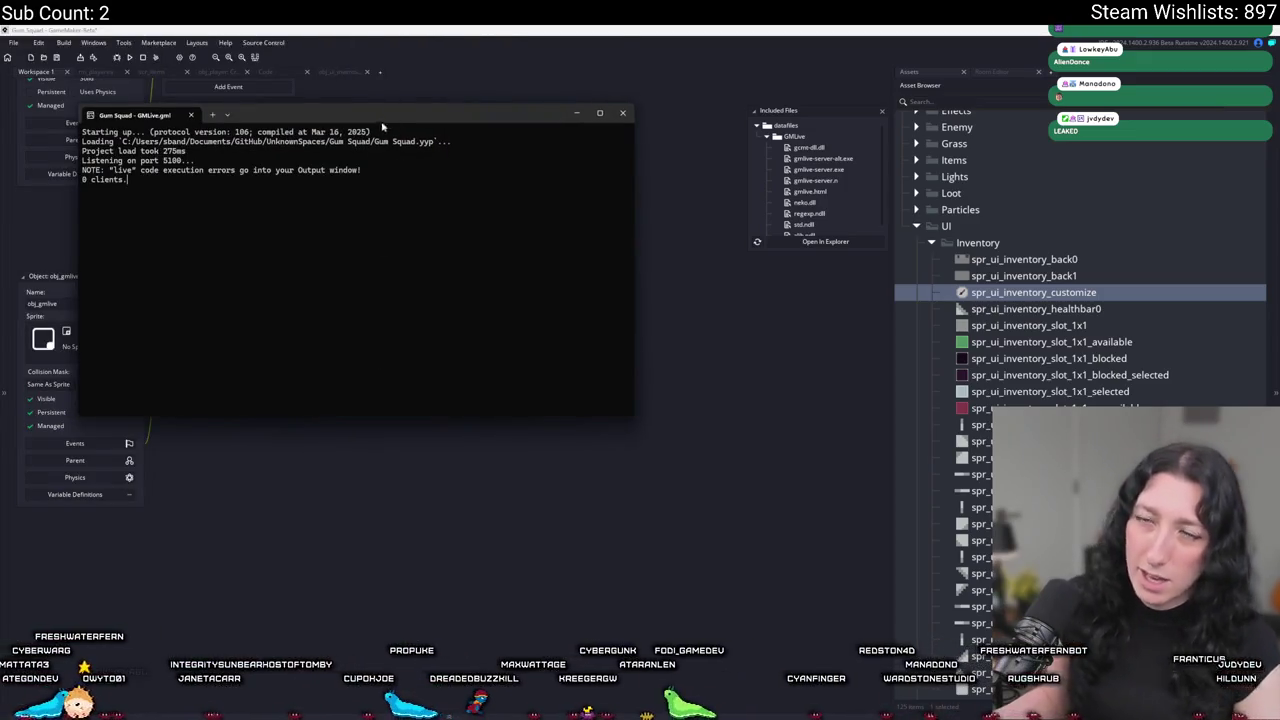
Open obj_gmlive's Create event code in the workspace.
{"action": "left_click", "coordinate": [576, 112]}
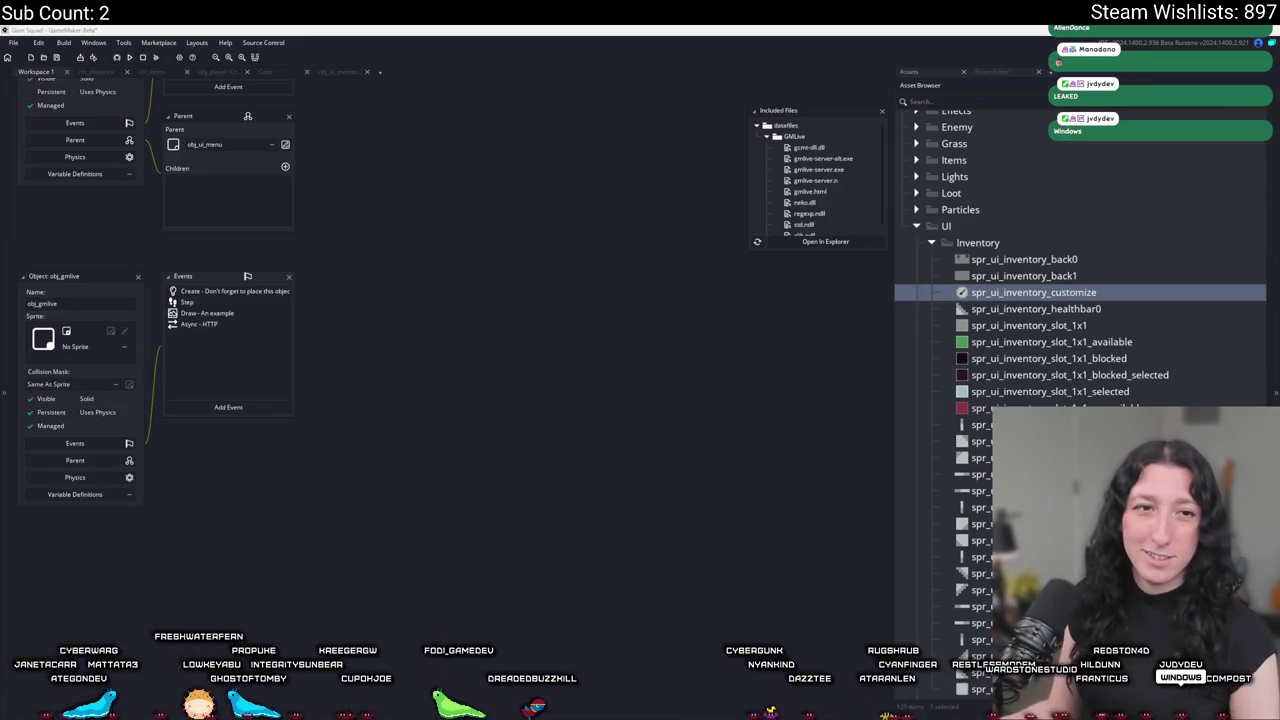
{"action": "left_click_drag", "start_coordinate": [350, 436], "coordinate": [440, 429]}
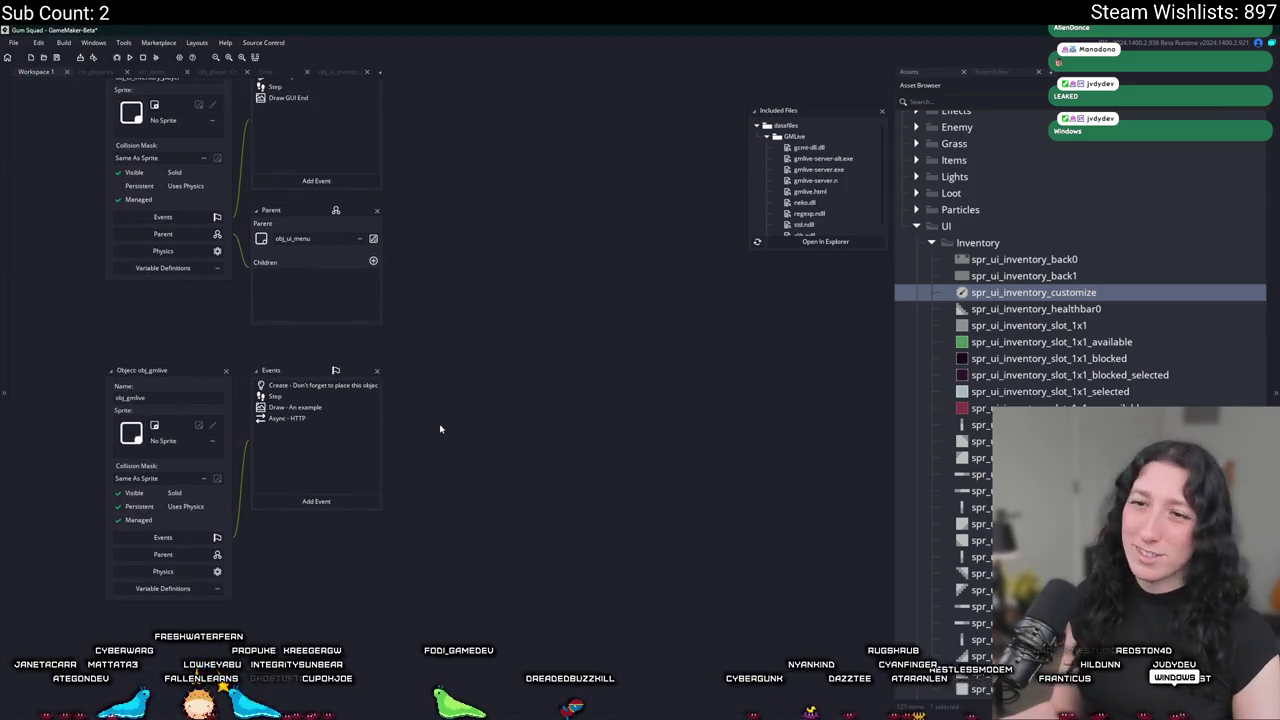
{"action": "left_click", "coordinate": [327, 385]}
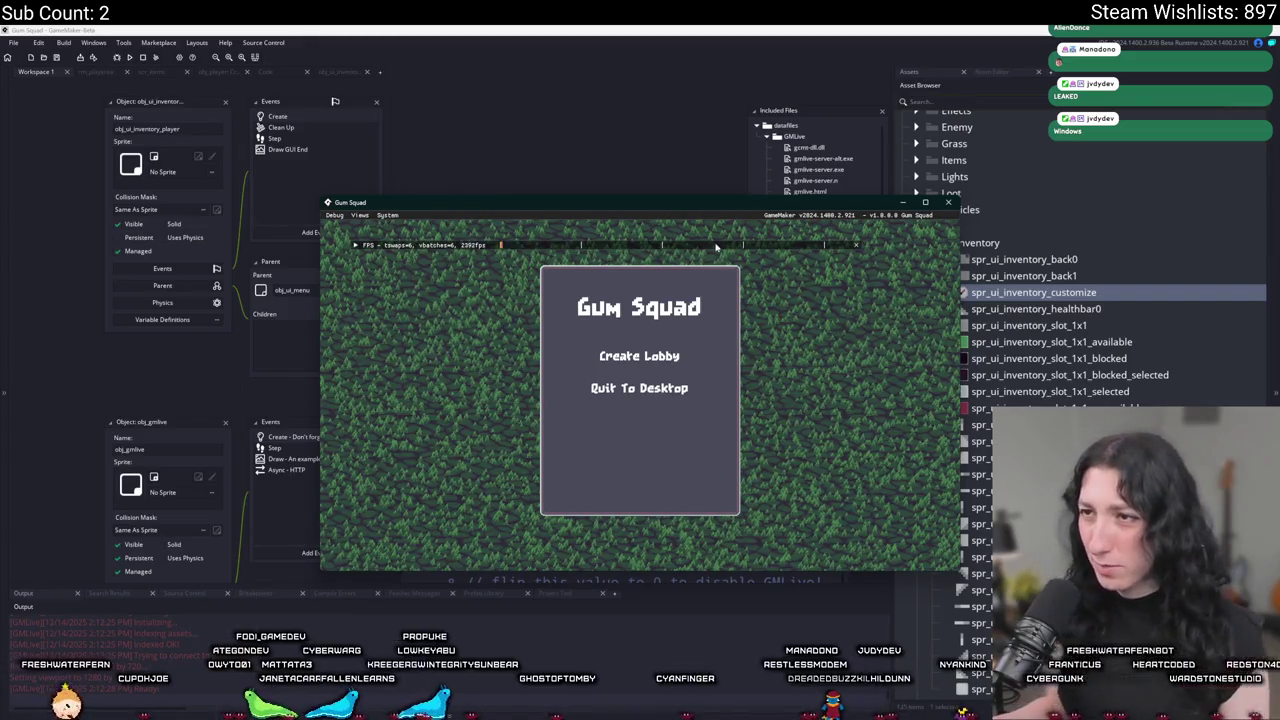
Run the game full screen, create a lobby, walk around, open the inventory, then close it.
{"action": "left_click_drag", "start_coordinate": [716, 215], "coordinate": [682, 8]}
{"action": "left_click", "coordinate": [600, 305]}
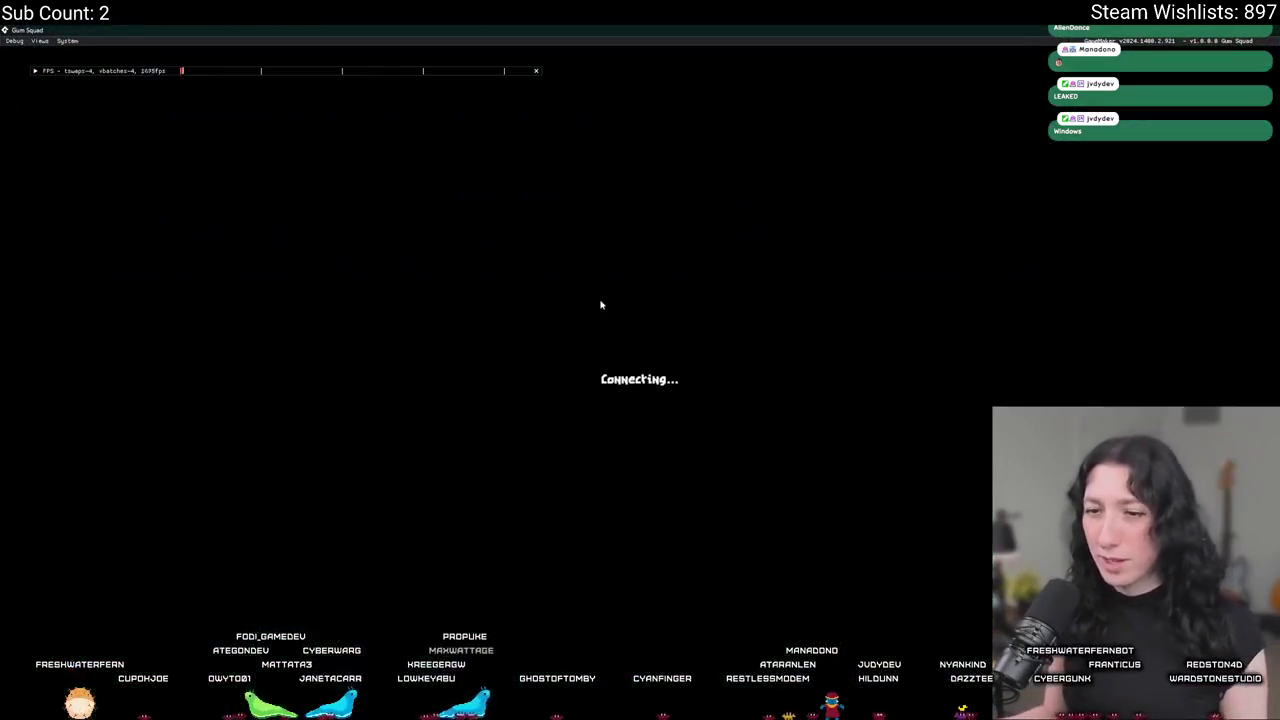
{"action": "key", "text": "w"}
{"action": "key", "text": "d"}
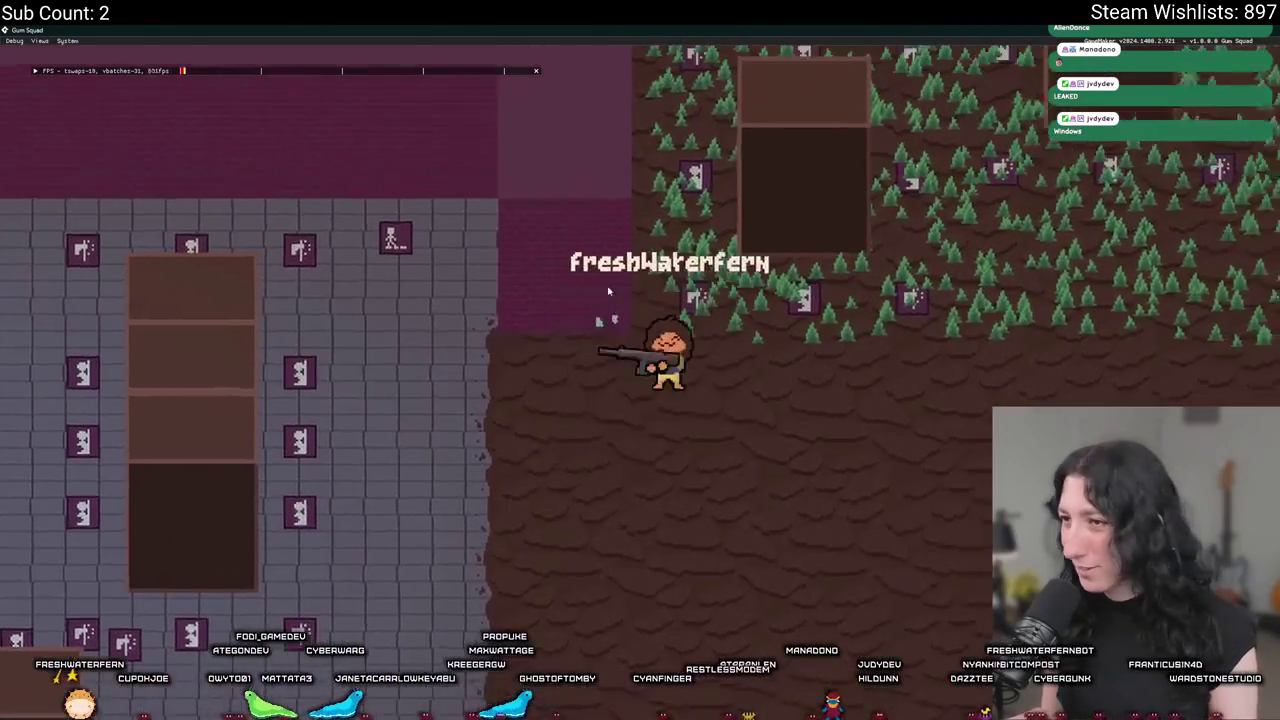
{"action": "key", "text": "w"}
{"action": "key", "text": "a"}
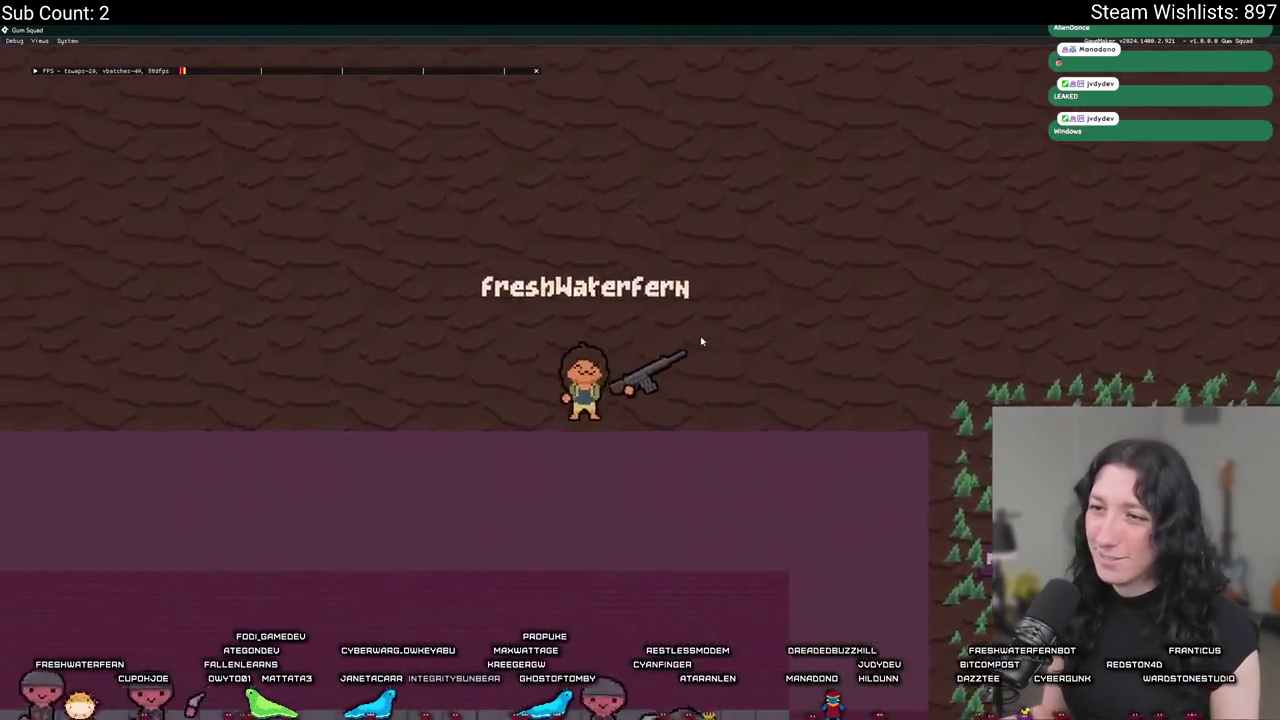
{"action": "key", "text": "Tab"}
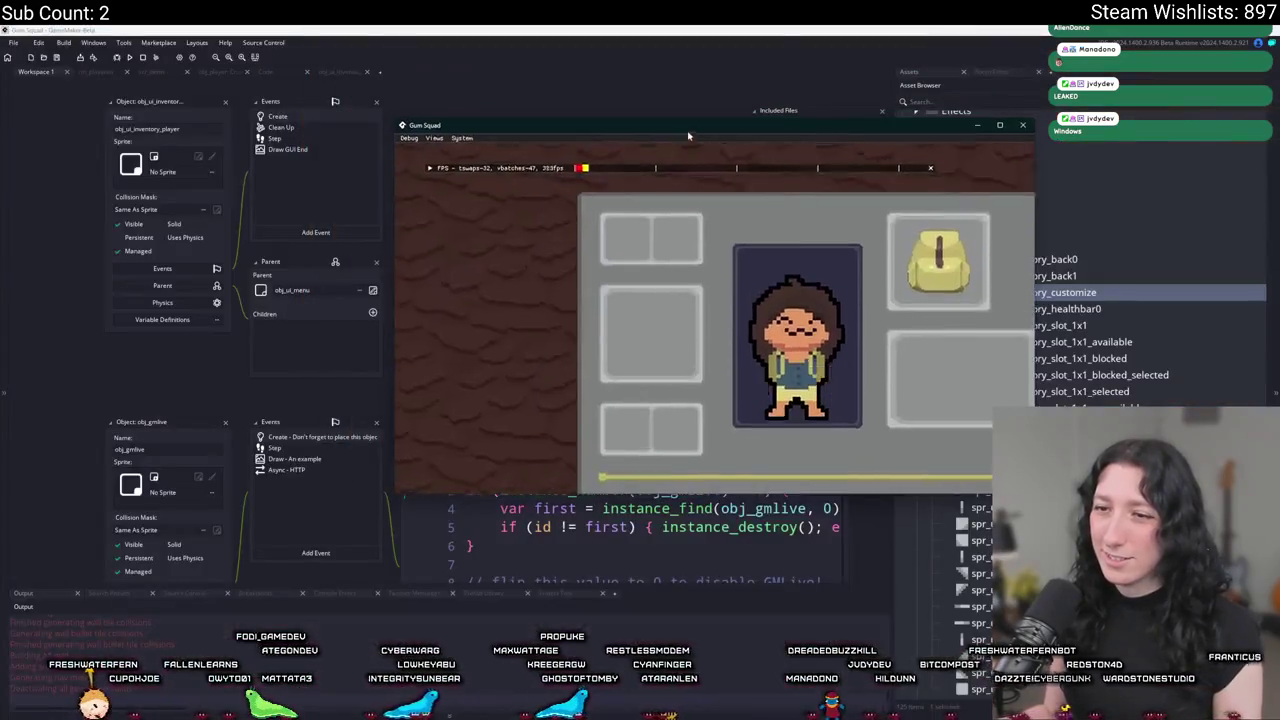
{"action": "key", "text": "super+Down"}
{"action": "left_click", "coordinate": [402, 509]}
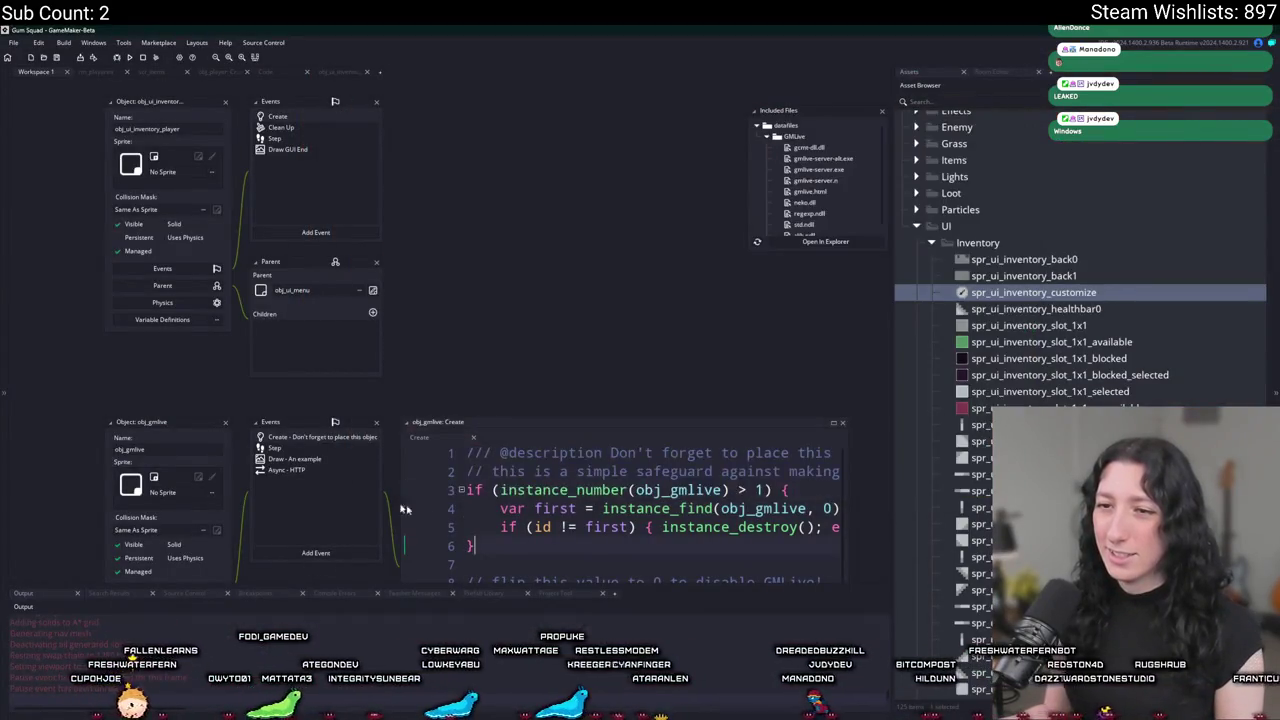
Start a new line 107 in the inventory Step code with the customization_node reference.
{"action": "double_click", "coordinate": [311, 142]}
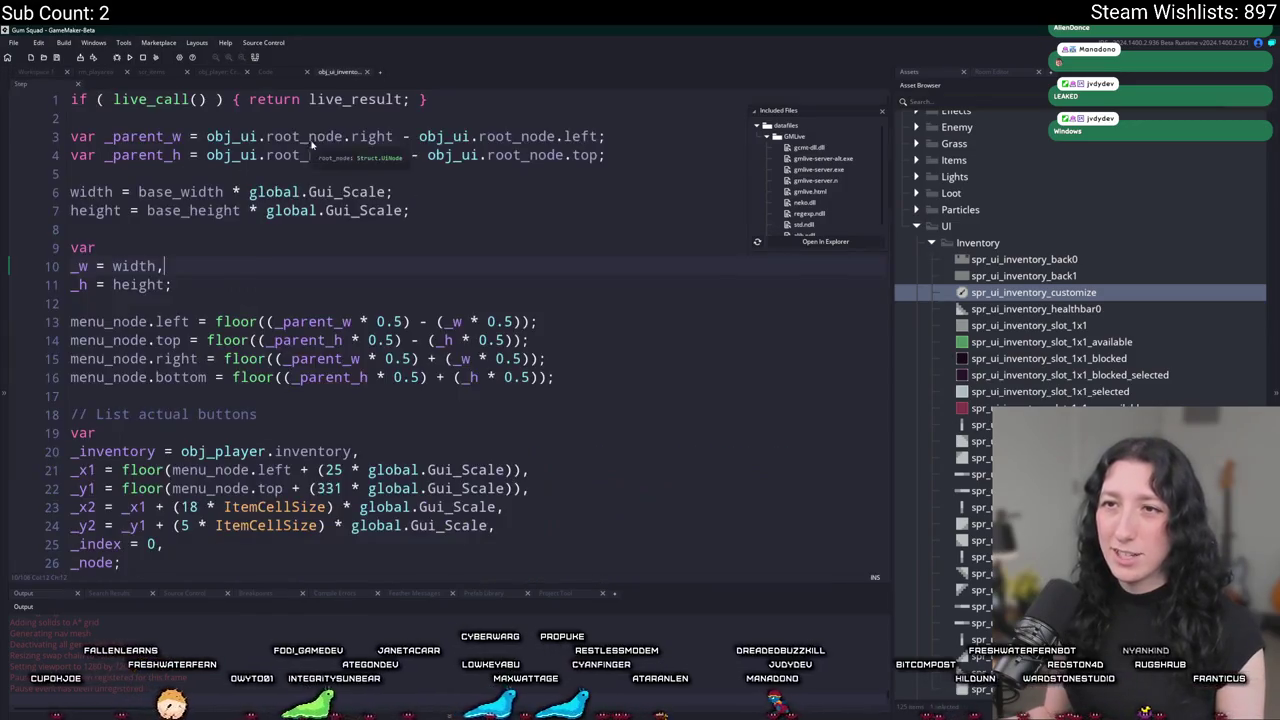
{"action": "scroll", "coordinate": [361, 540], "scroll_direction": "down", "scroll_amount": 15}
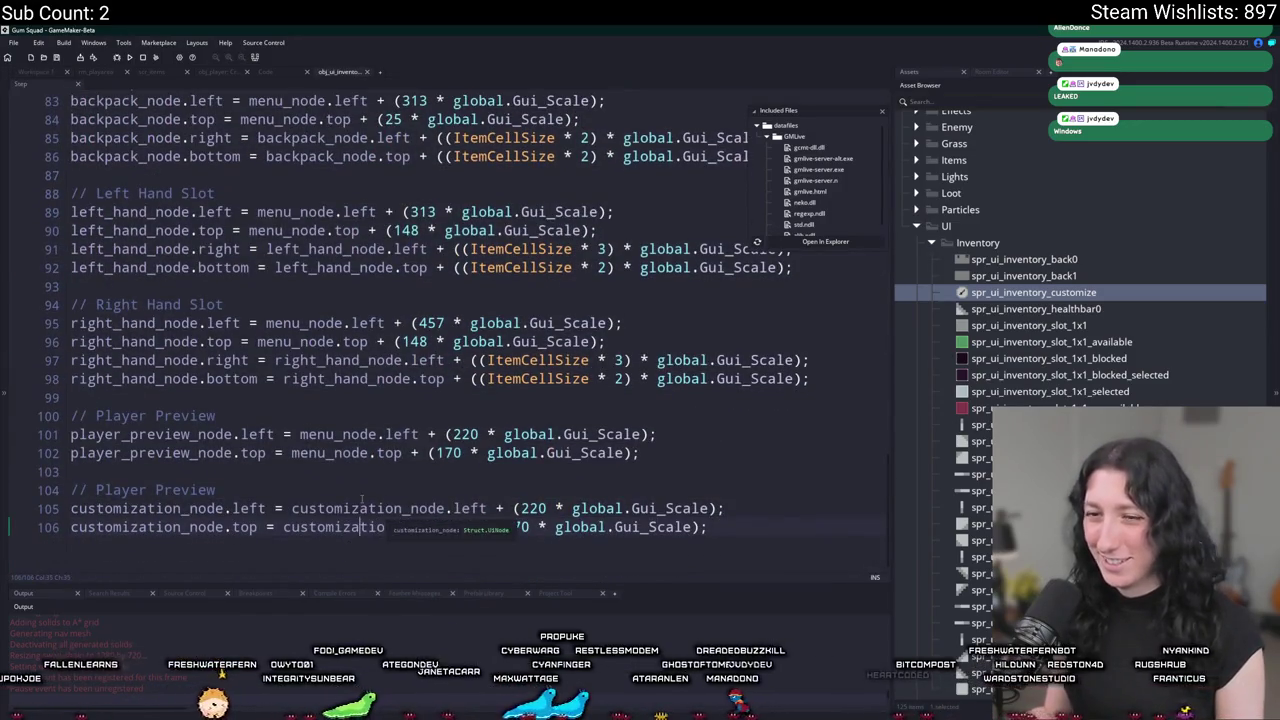
{"action": "double_click", "coordinate": [250, 508]}
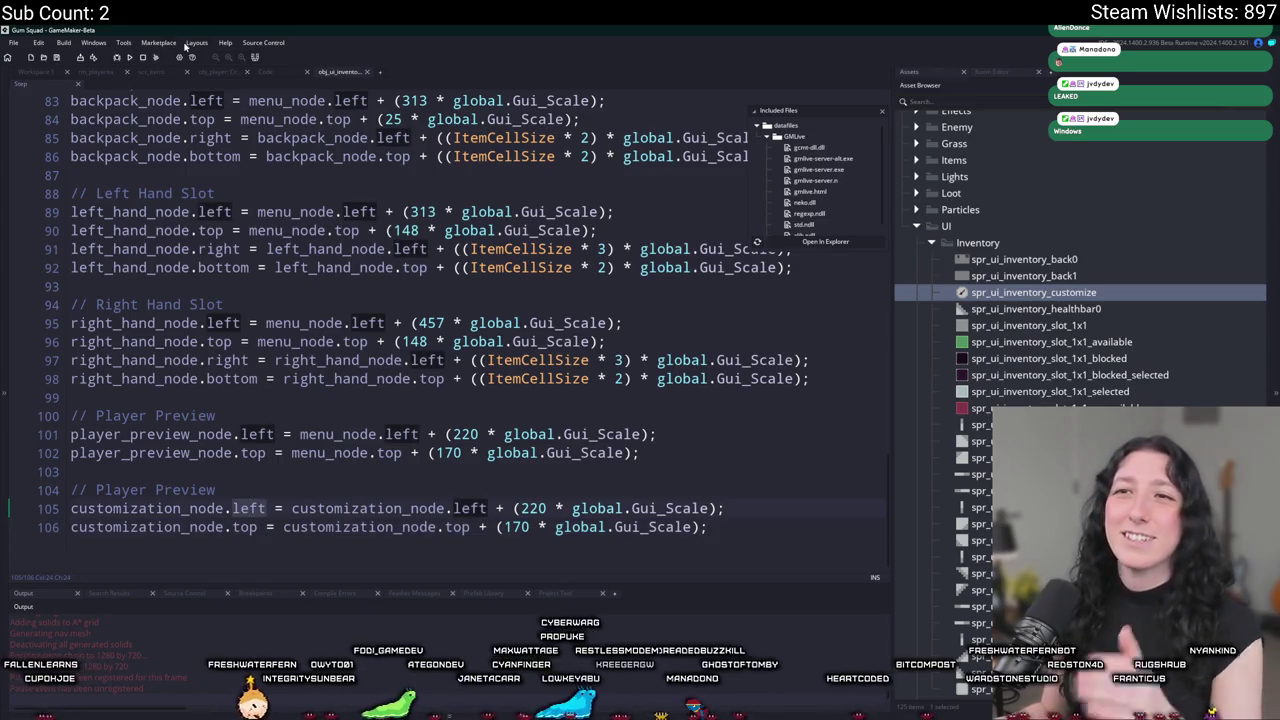
{"action": "left_click", "coordinate": [717, 508]}
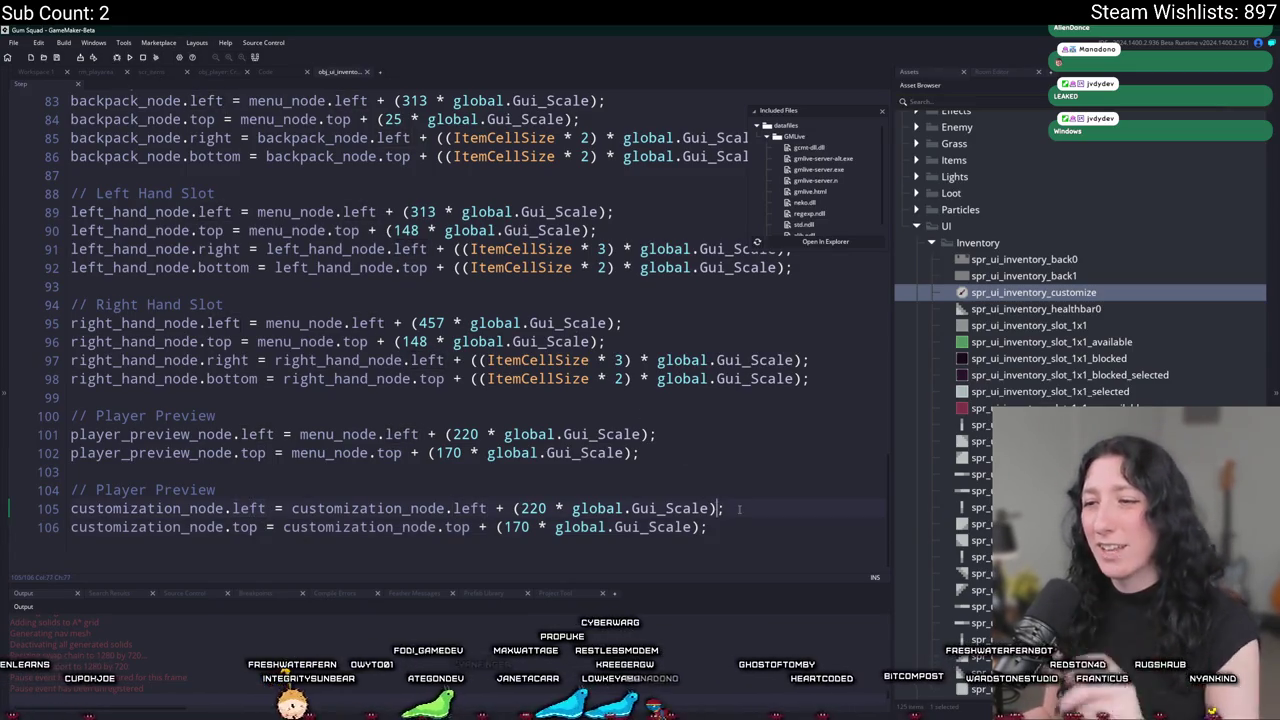
{"action": "left_click_drag", "start_coordinate": [268, 508], "coordinate": [70, 508]}
{"action": "key", "text": "ctrl+c"}
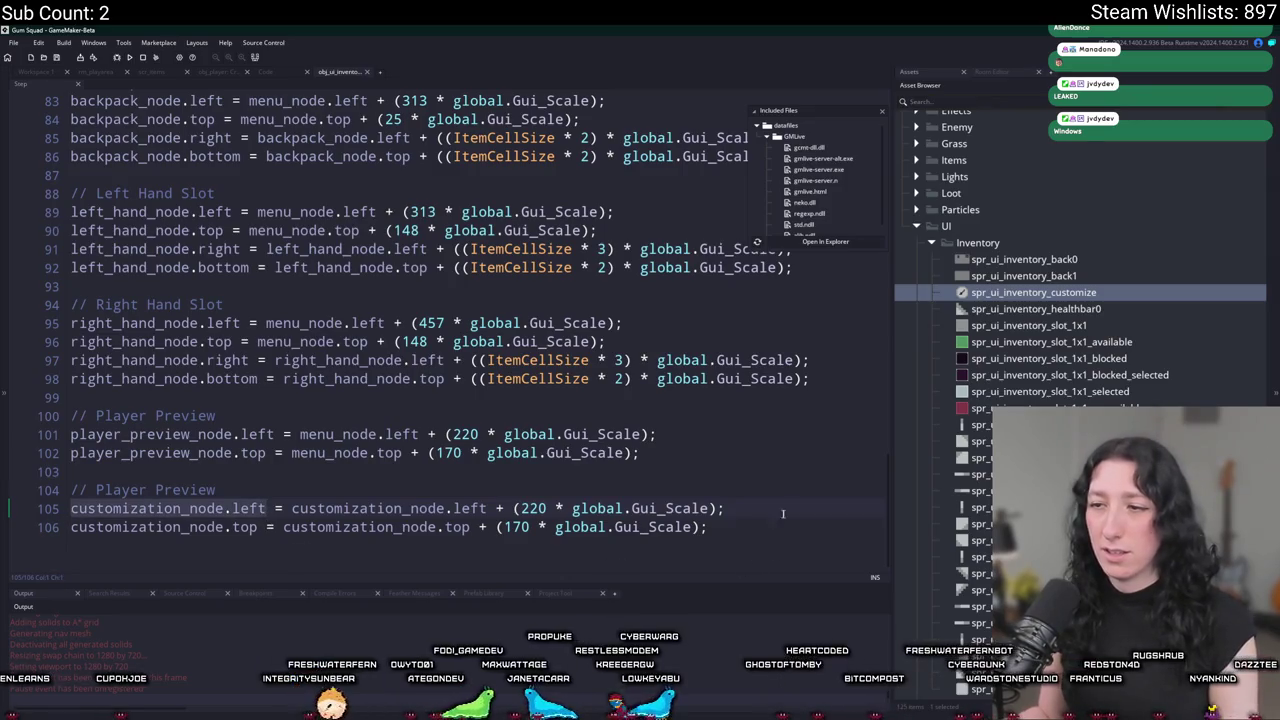
{"action": "left_click", "coordinate": [750, 547]}
{"action": "key", "text": "Return"}
{"action": "key", "text": "ctrl+v"}
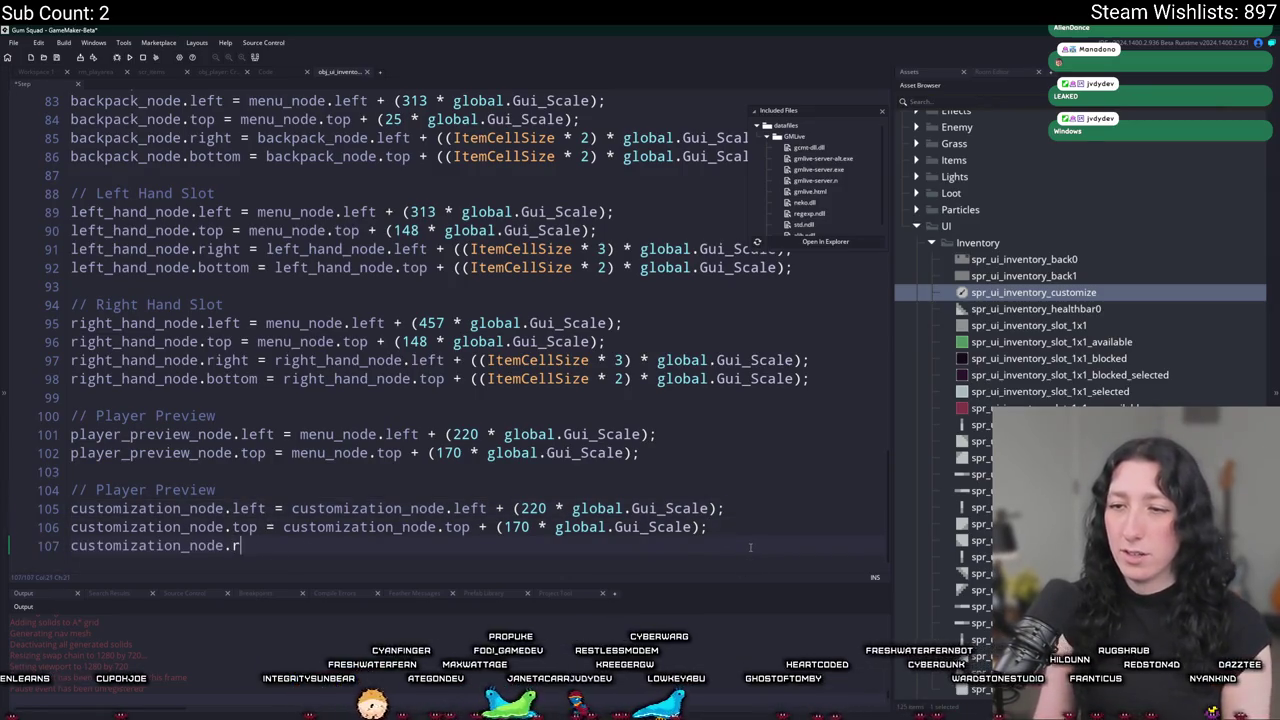
{"action": "type", "text": "ight = "}
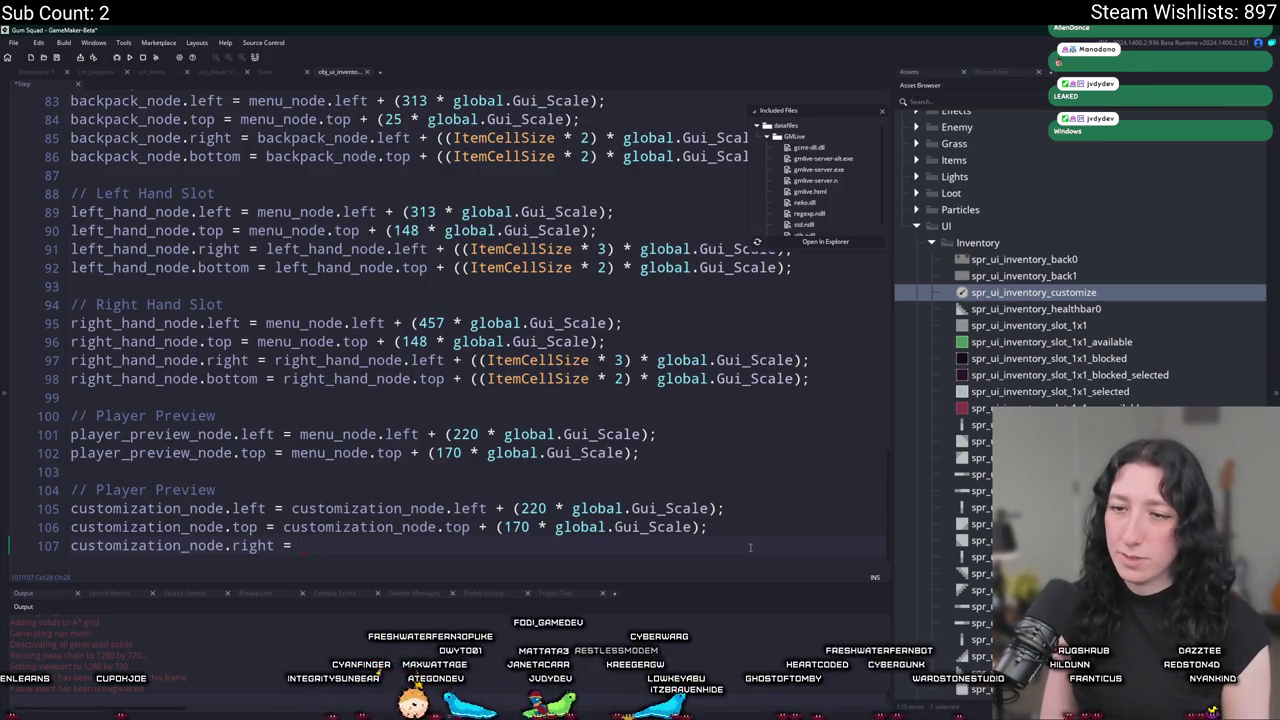
{"action": "type", "text": "customization_node.left +"}
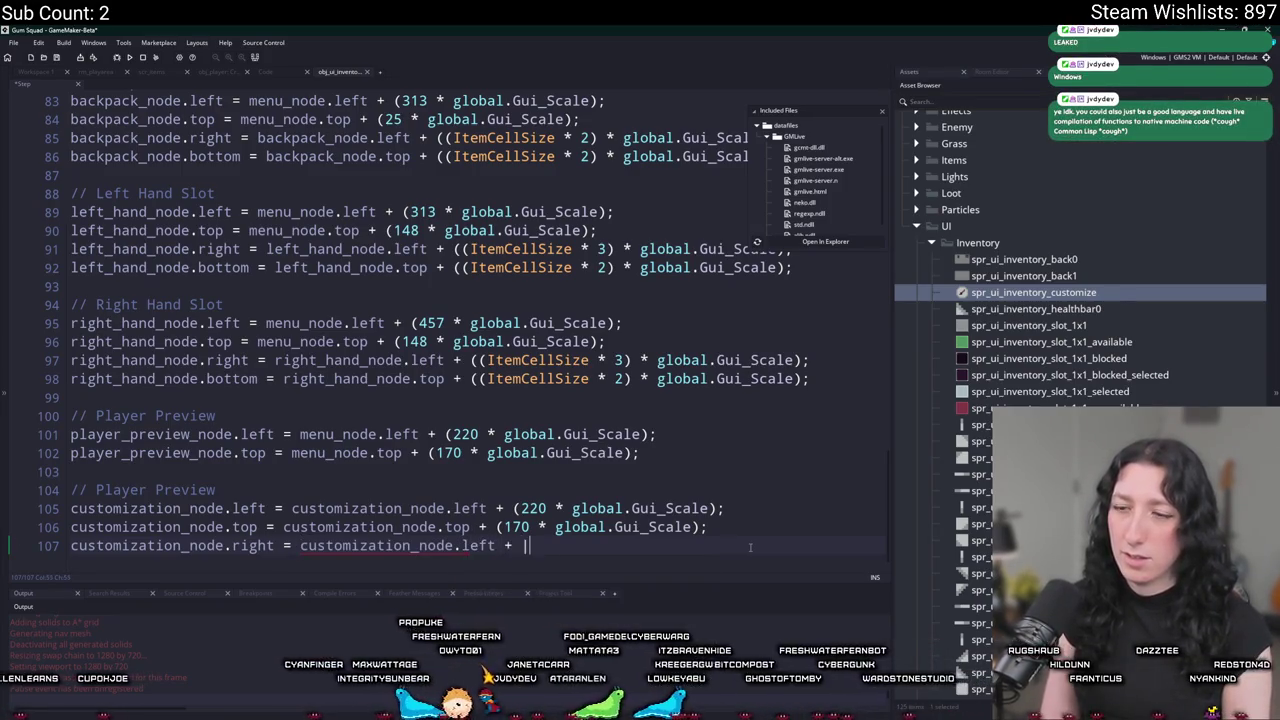
{"action": "key", "text": "BackSpace"}
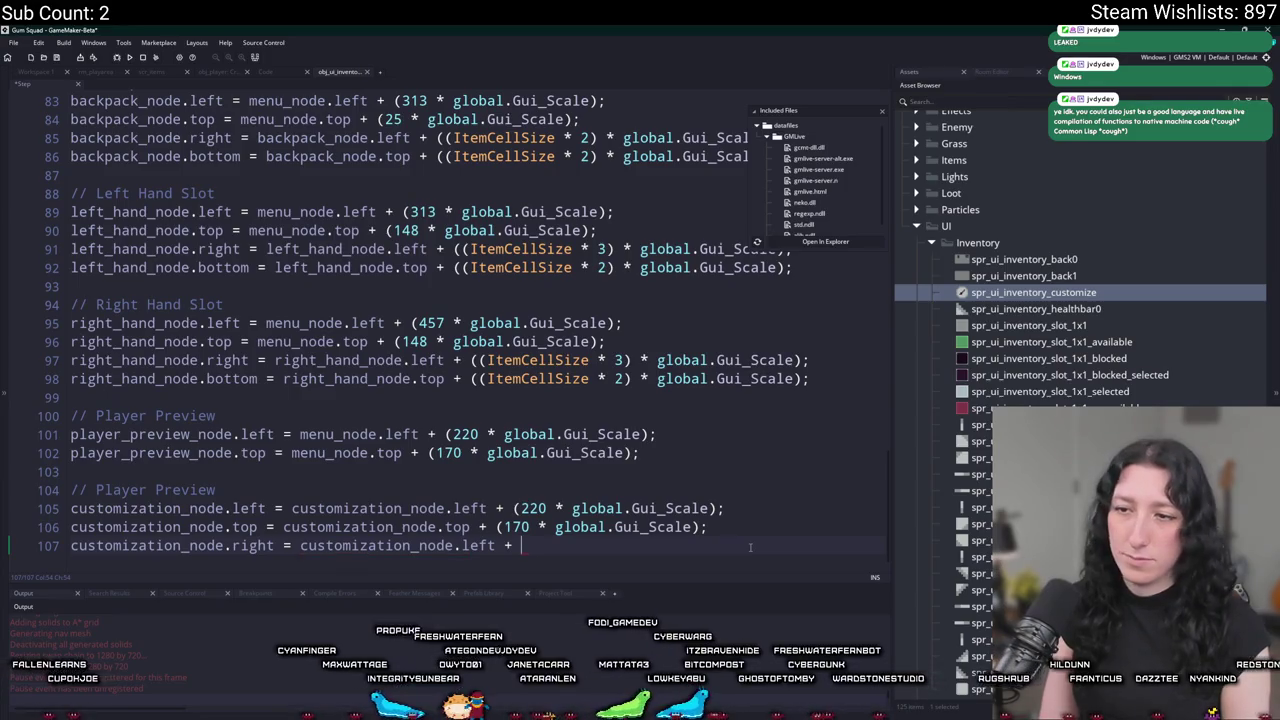
Check how the player preview uses _node.left in the inventory Create event.
{"action": "left_click", "coordinate": [297, 68]}
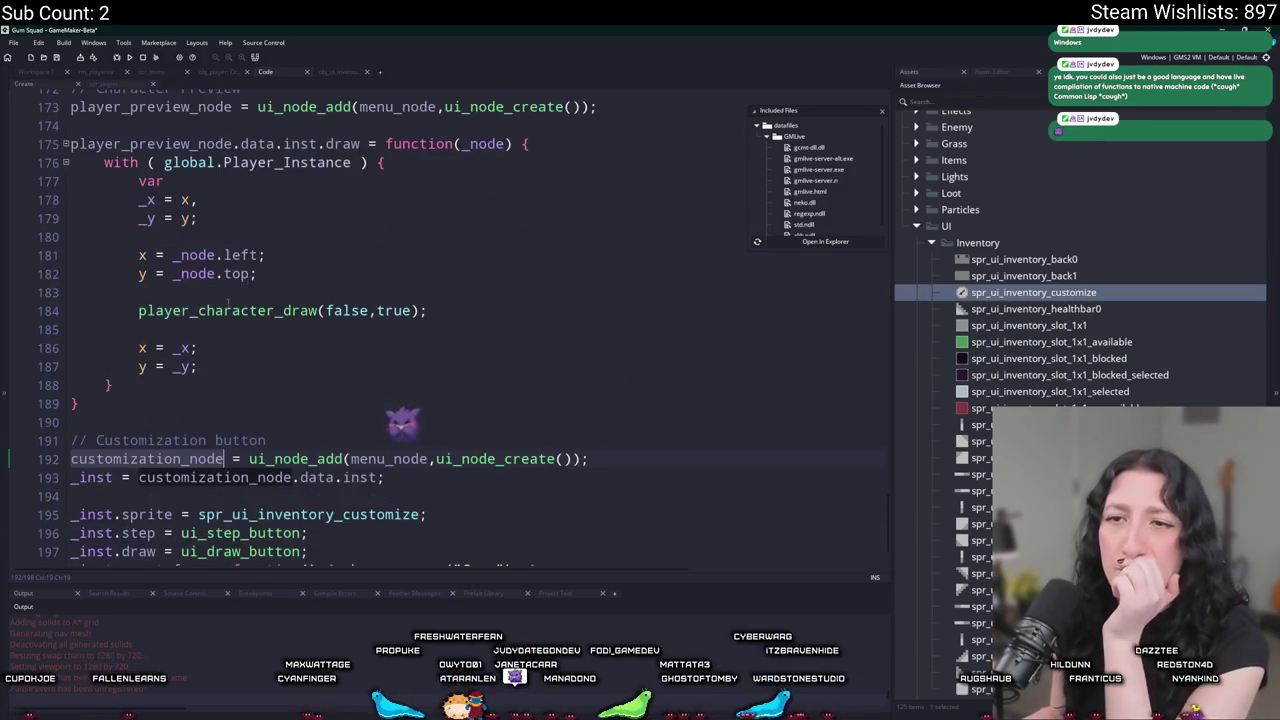
{"action": "scroll", "coordinate": [229, 302], "scroll_direction": "down", "scroll_amount": 1}
{"action": "left_click", "coordinate": [250, 204]}
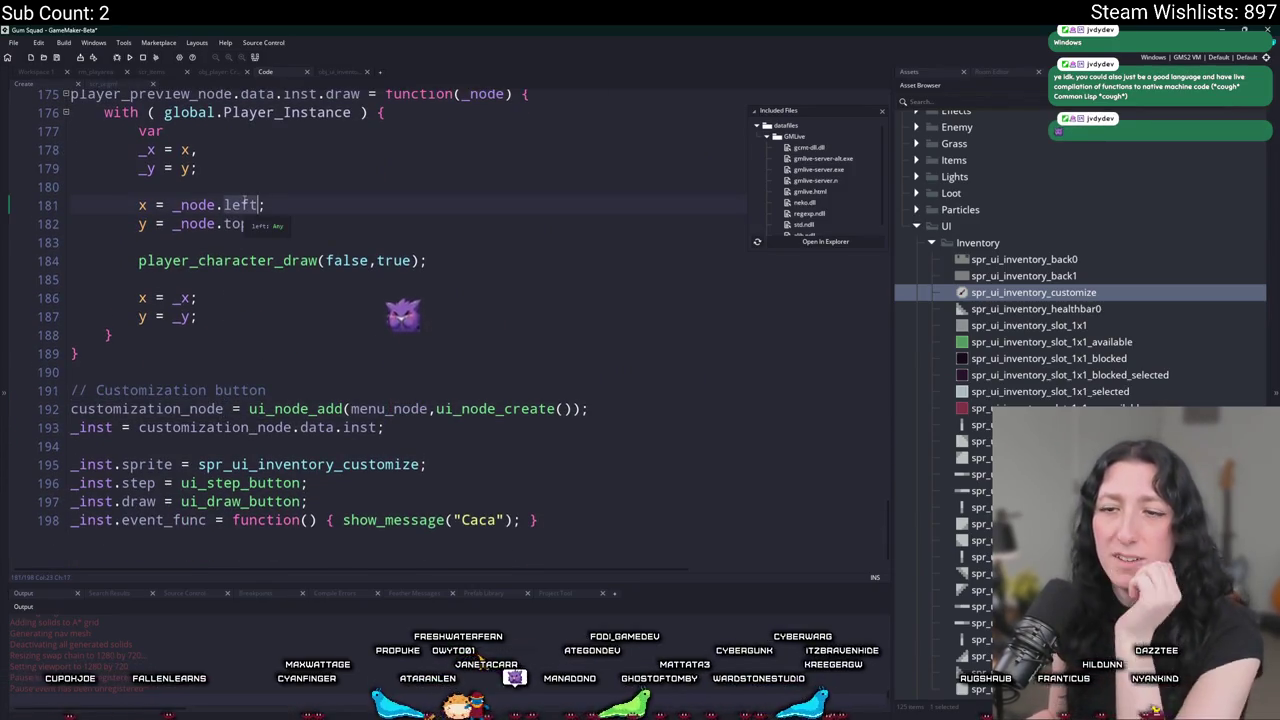
{"action": "scroll", "coordinate": [269, 310], "scroll_direction": "down", "scroll_amount": 1}
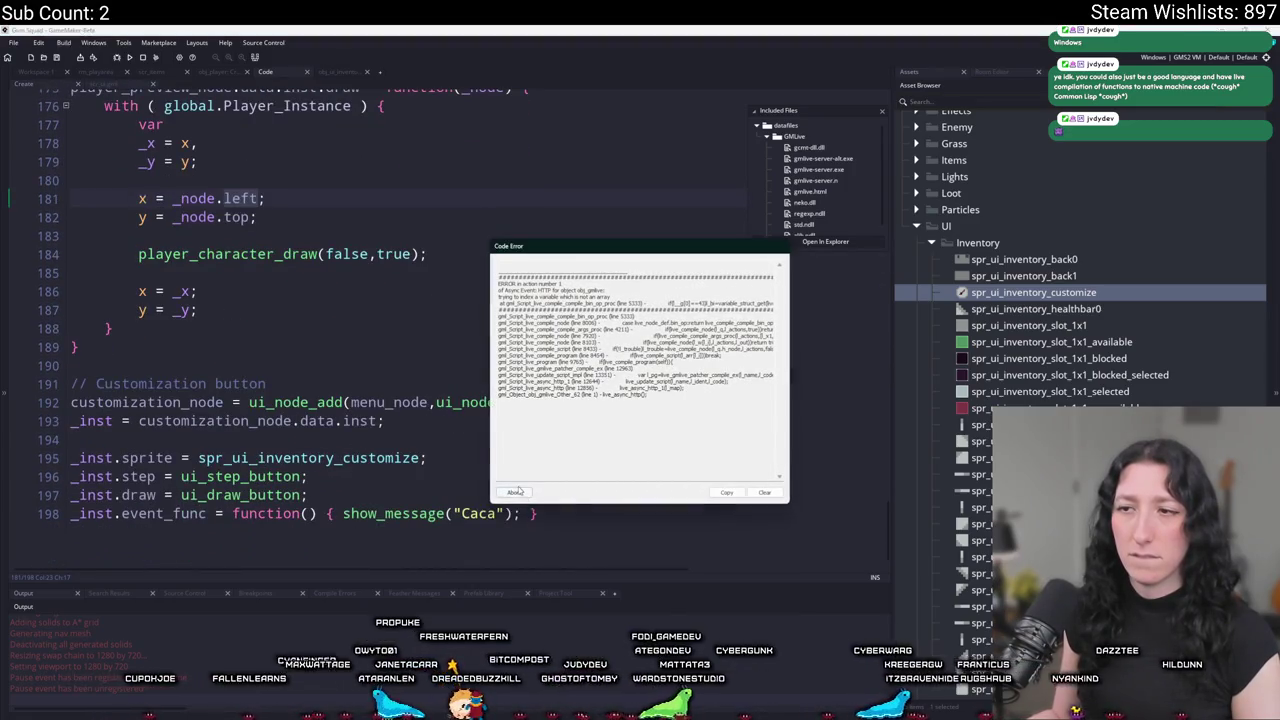
{"action": "left_click", "coordinate": [517, 491]}
{"action": "left_click", "coordinate": [372, 252]}
{"action": "scroll", "coordinate": [372, 252], "scroll_direction": "up", "scroll_amount": 1}
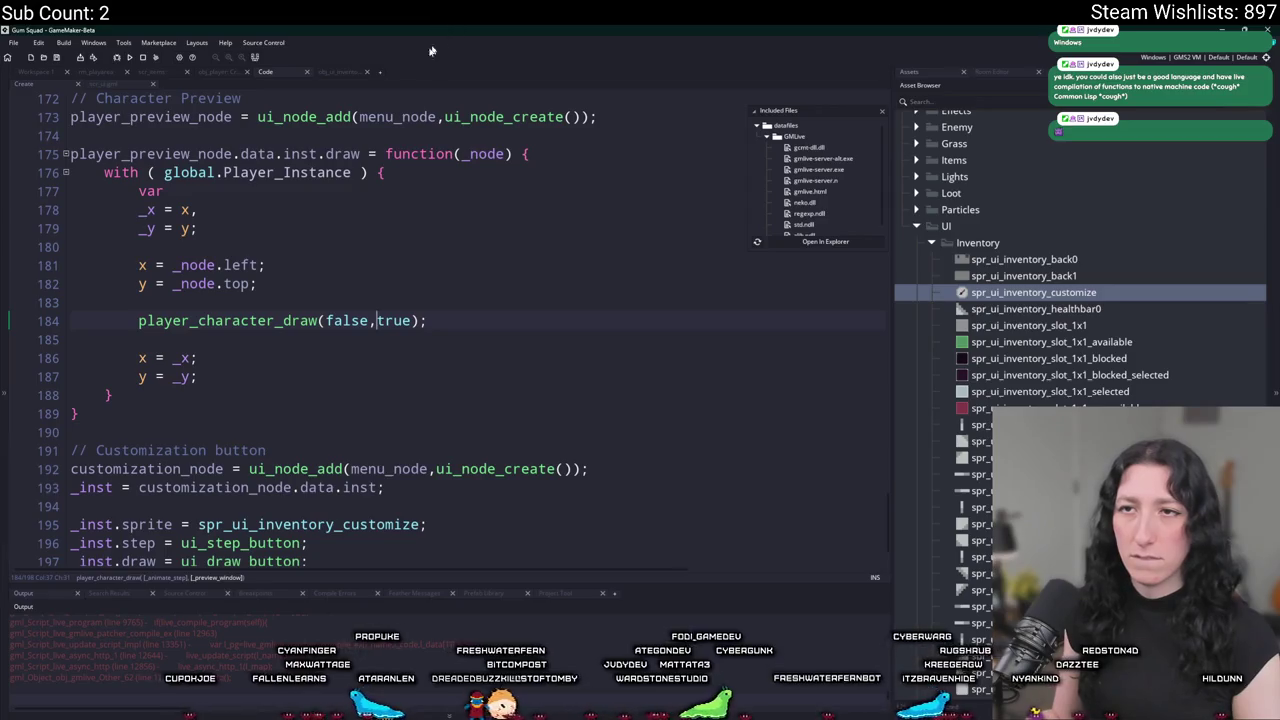
{"action": "scroll", "coordinate": [310, 368], "scroll_direction": "up", "scroll_amount": 1}
{"action": "scroll", "coordinate": [310, 368], "scroll_direction": "up", "scroll_amount": 4}
{"action": "scroll", "coordinate": [310, 368], "scroll_direction": "up", "scroll_amount": 3}
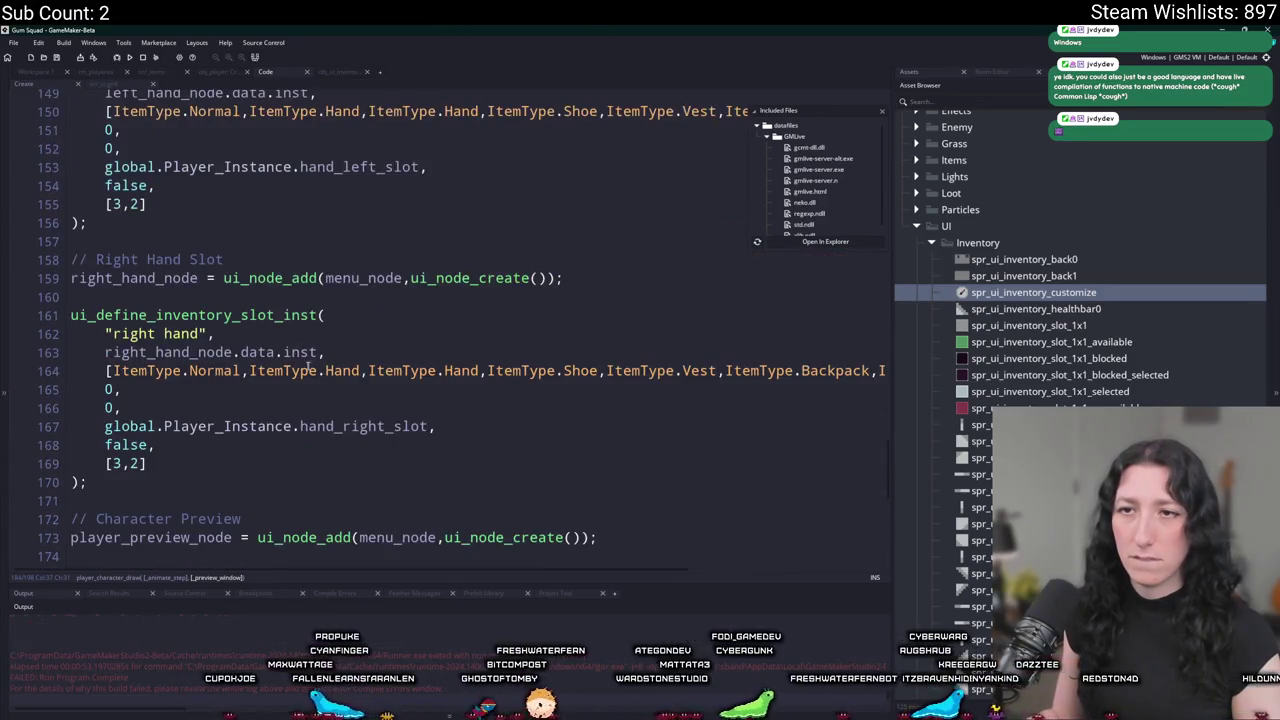
Inspect ui_define_inventory_slot_inst and ui_step_button to see how the node's left edge is read.
{"action": "middle_click", "coordinate": [190, 315]}
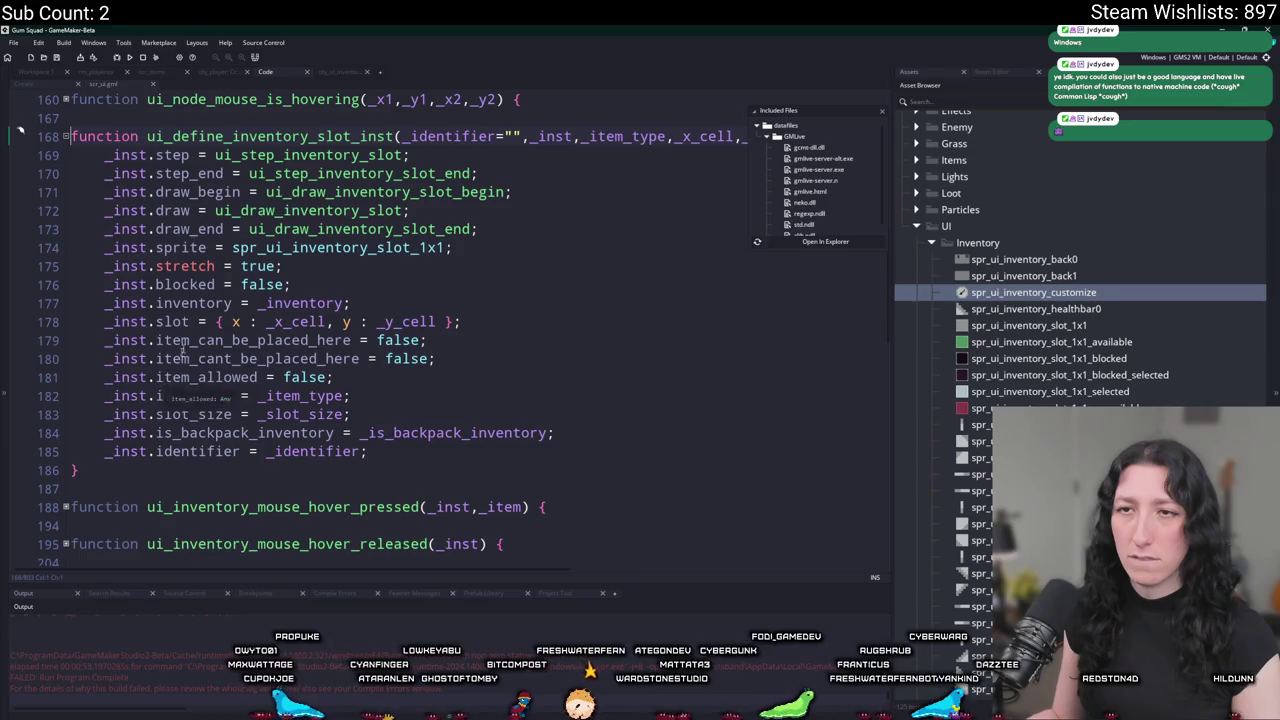
{"action": "left_click", "coordinate": [298, 162]}
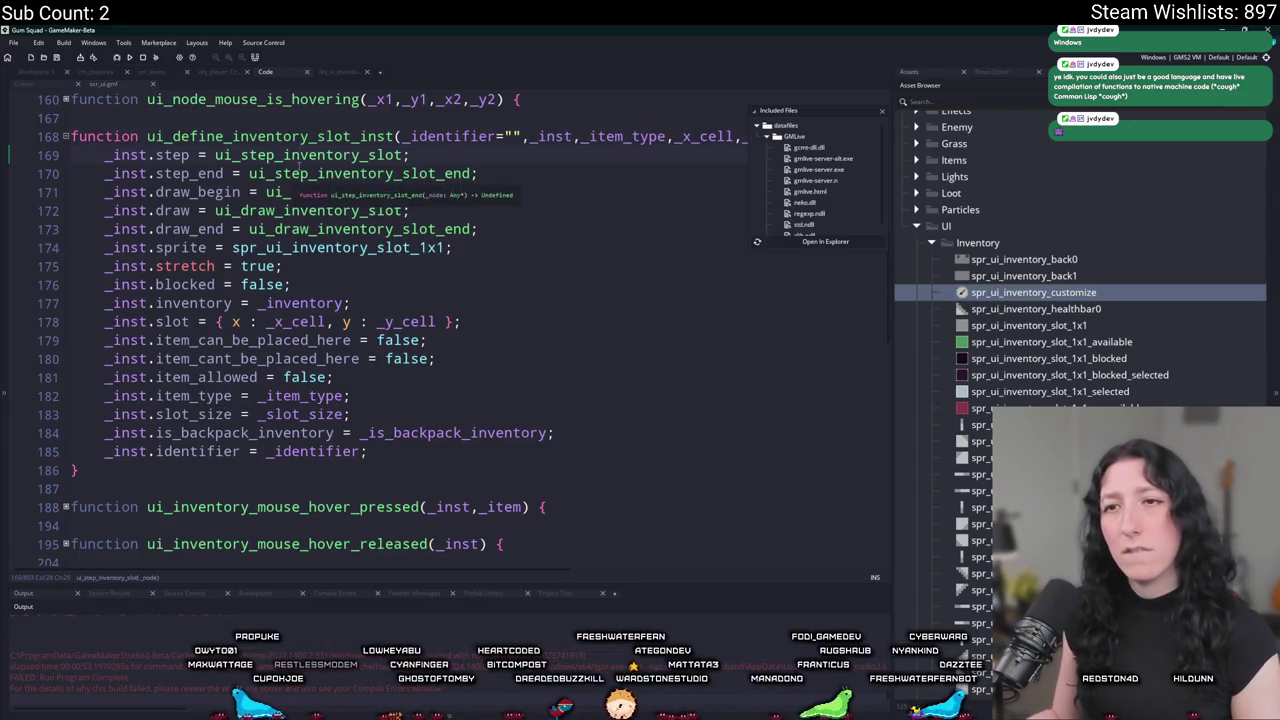
{"action": "middle_click", "coordinate": [298, 162]}
{"action": "scroll", "coordinate": [310, 300], "scroll_direction": "down", "scroll_amount": 2}
{"action": "scroll", "coordinate": [310, 300], "scroll_direction": "down", "scroll_amount": 2}
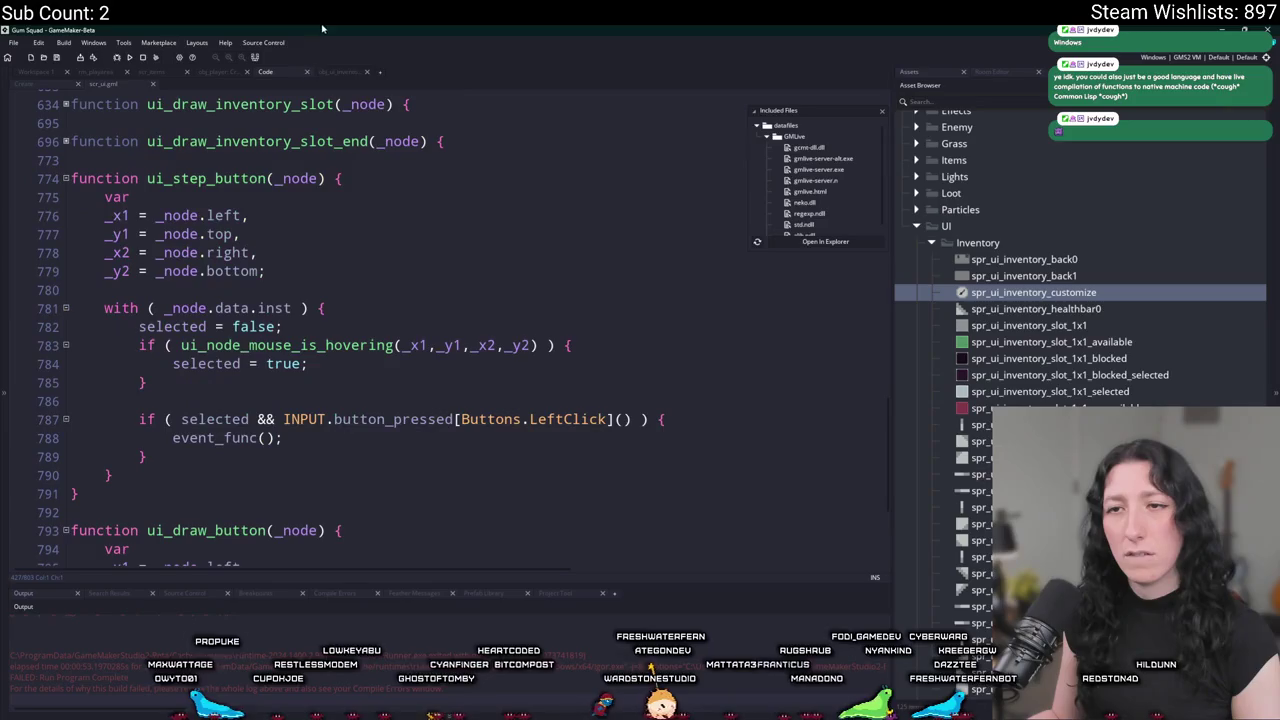
{"action": "left_click", "coordinate": [166, 215]}
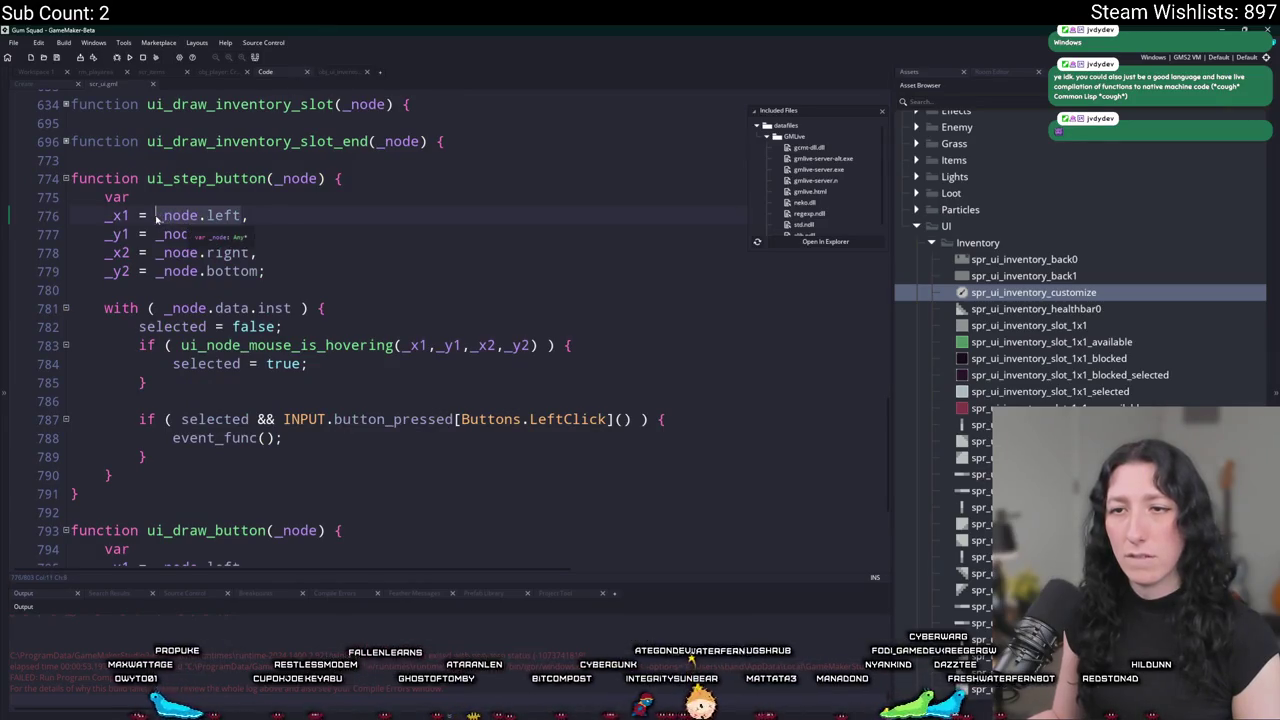
{"action": "left_click", "coordinate": [28, 87]}
{"action": "left_click", "coordinate": [226, 259]}
Rewrite line 107 as customization_node.right = left + sprite_get_width.
{"action": "left_click", "coordinate": [315, 71]}
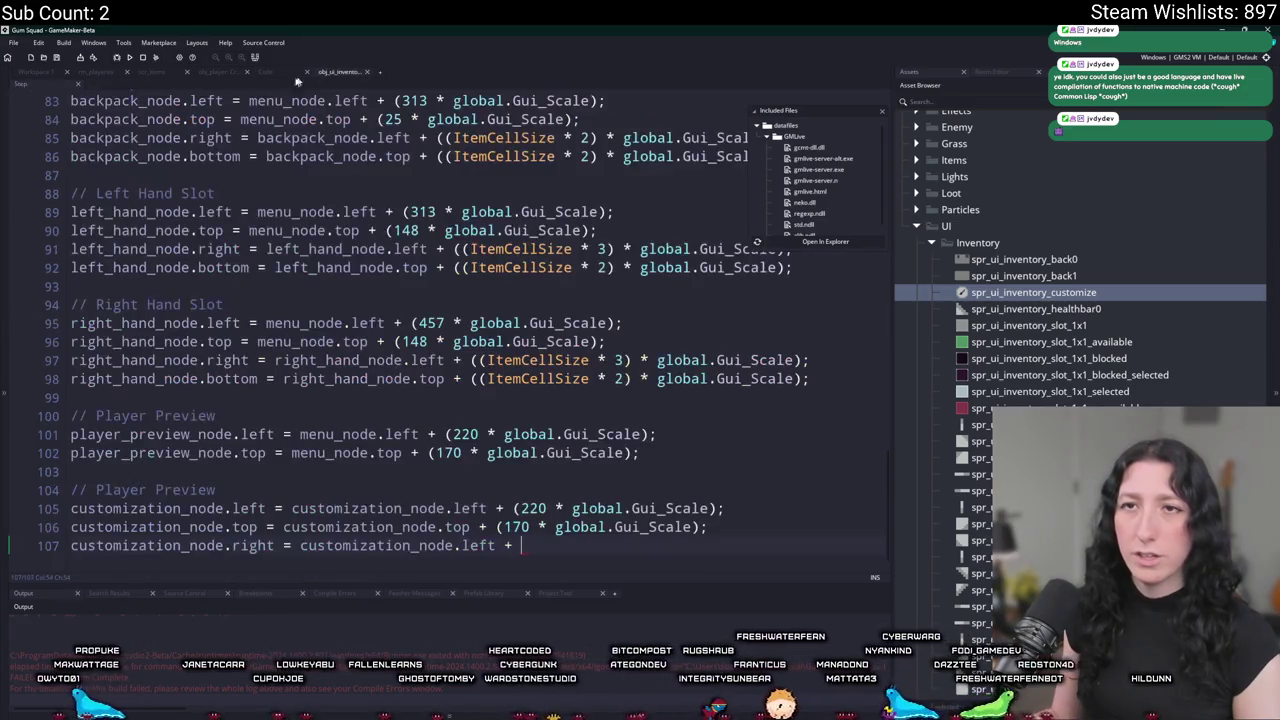
{"action": "key", "text": "BackSpace"}
{"action": "key", "text": "BackSpace"}
{"action": "key", "text": "BackSpace"}
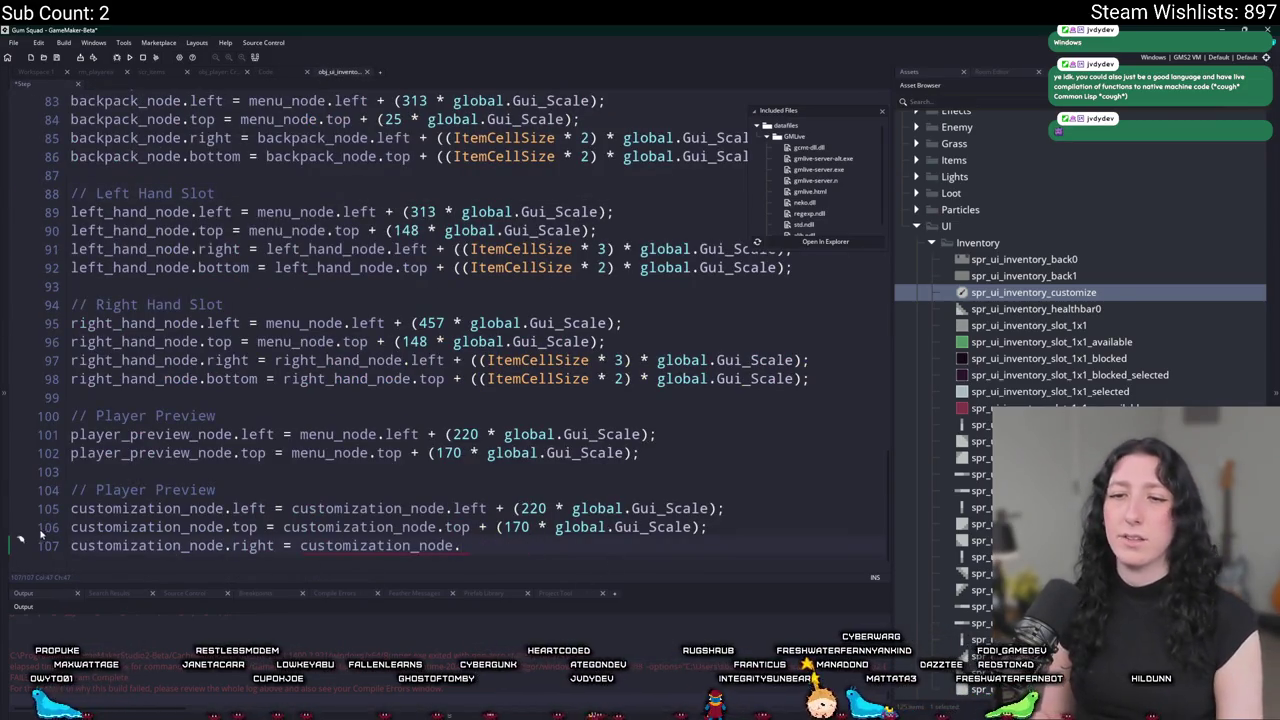
{"action": "left_click", "coordinate": [70, 550]}
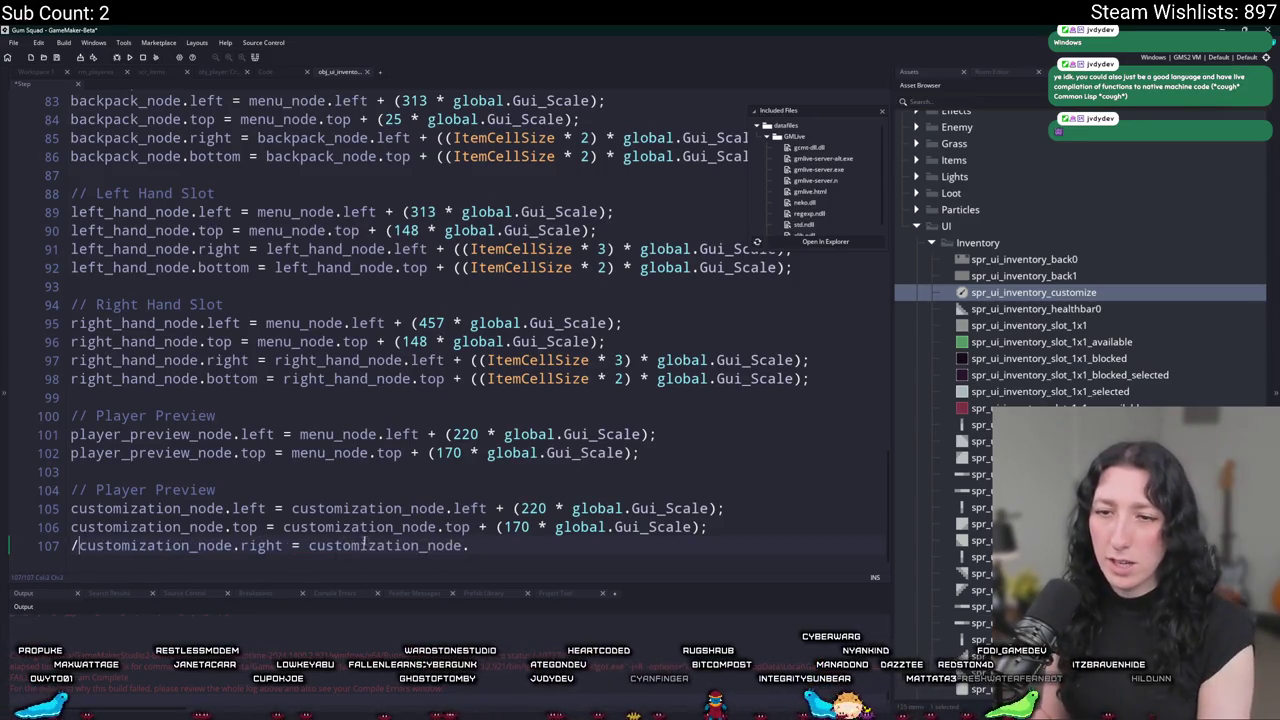
{"action": "key", "text": "End"}
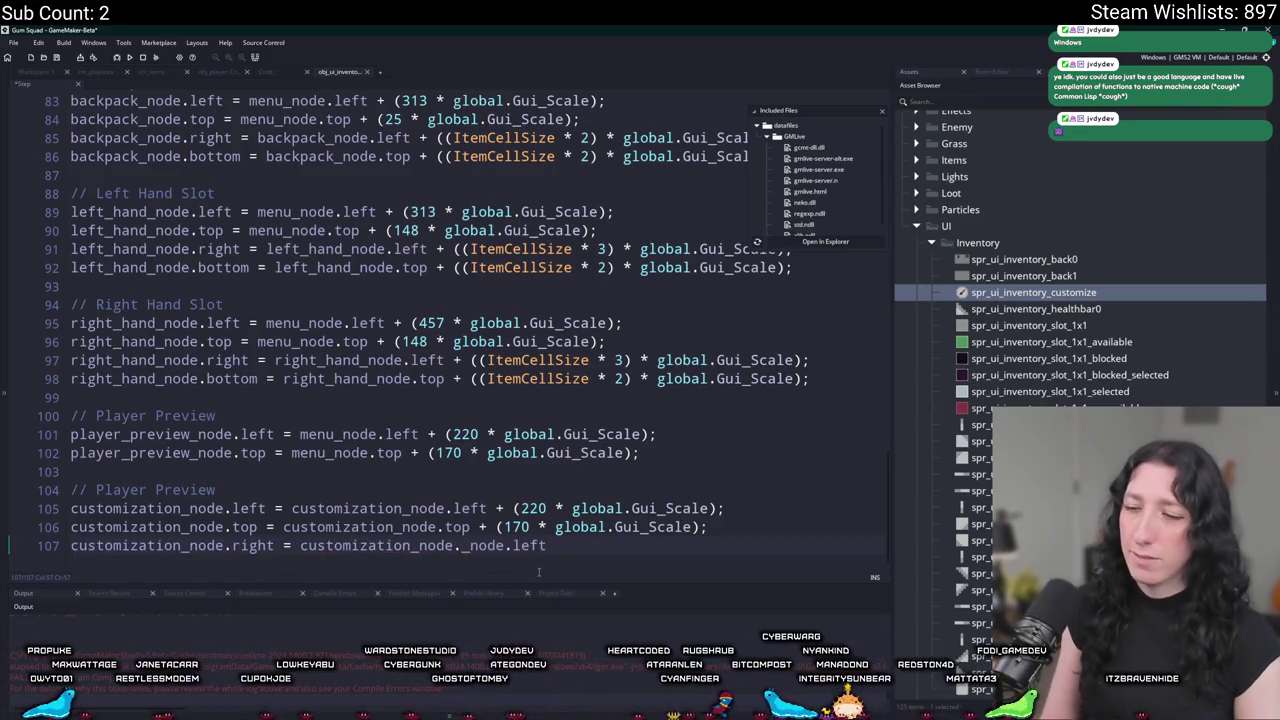
{"action": "type", "text": "right"}
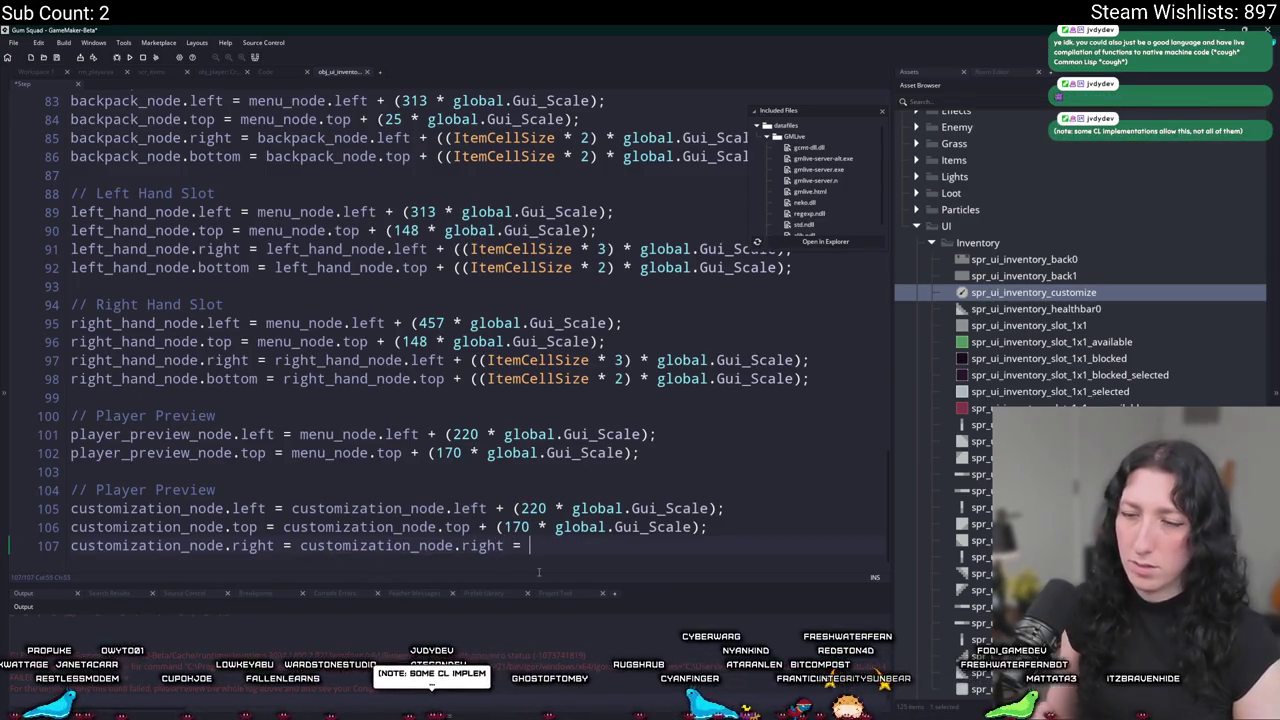
{"action": "type", "text": " ="}
{"action": "key", "text": "BackSpace"}
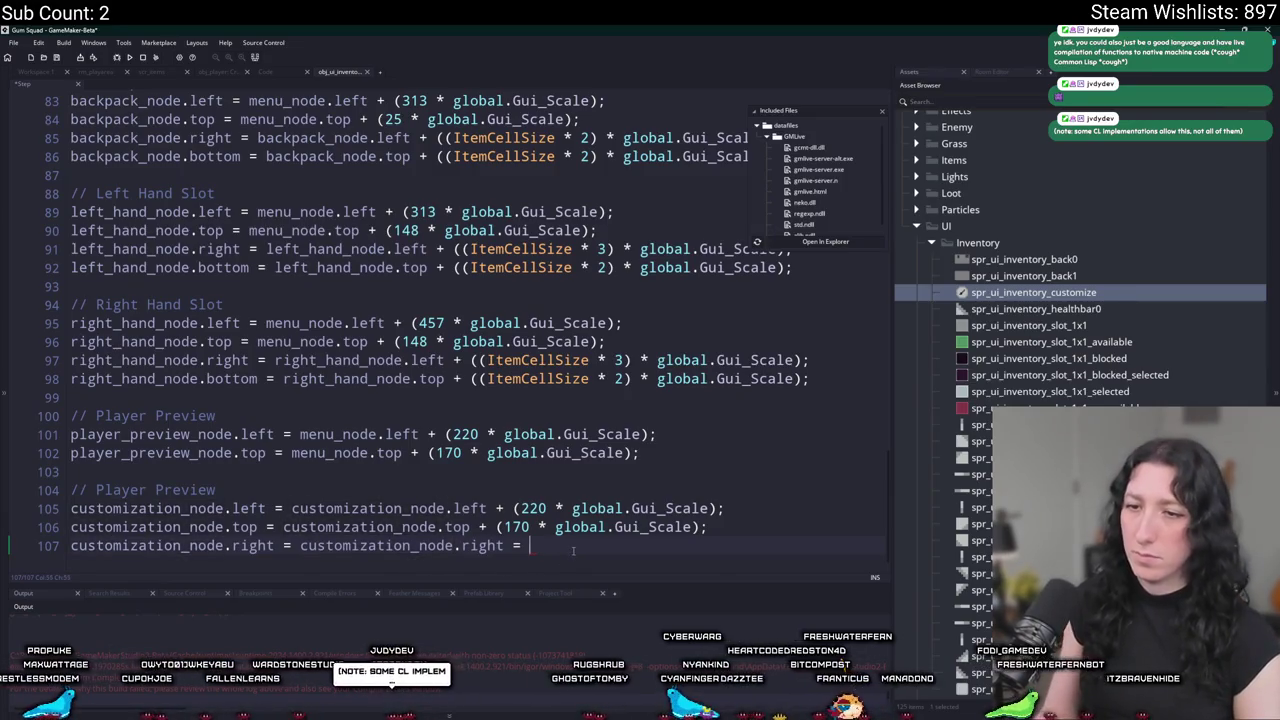
{"action": "double_click", "coordinate": [483, 546]}
{"action": "type", "text": "left + spri"}
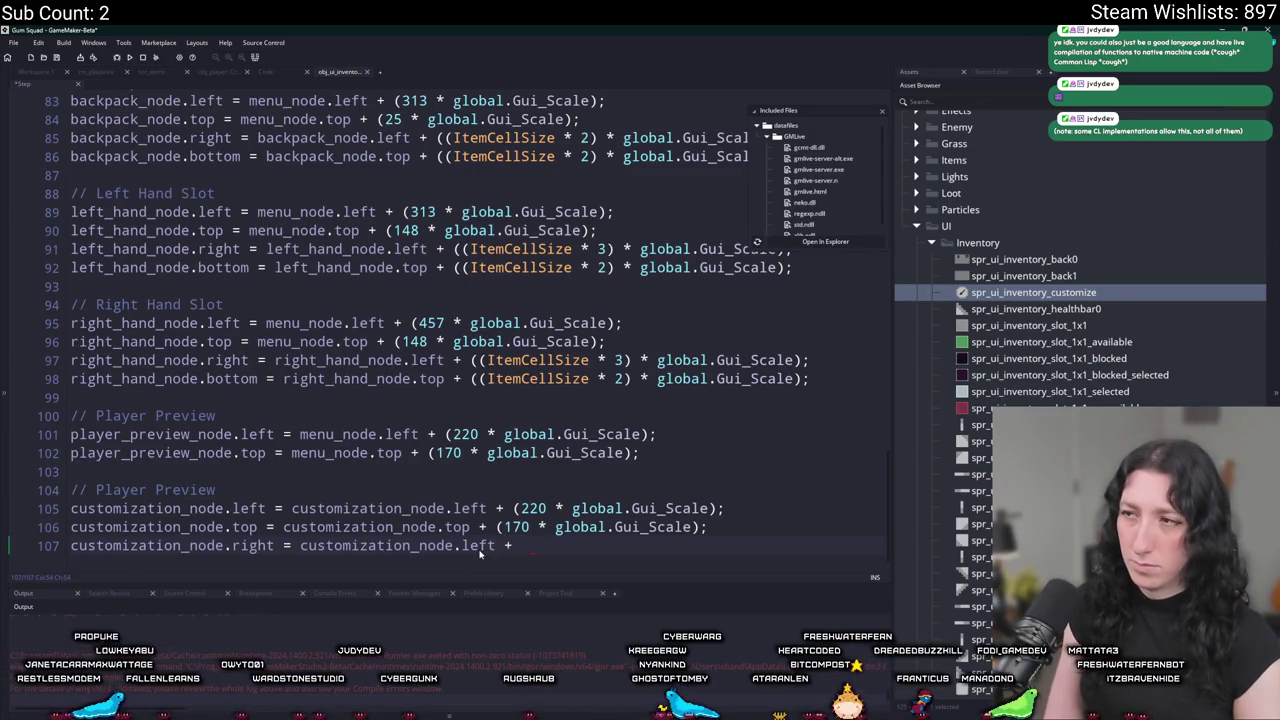
{"action": "type", "text": "te_get_width"}
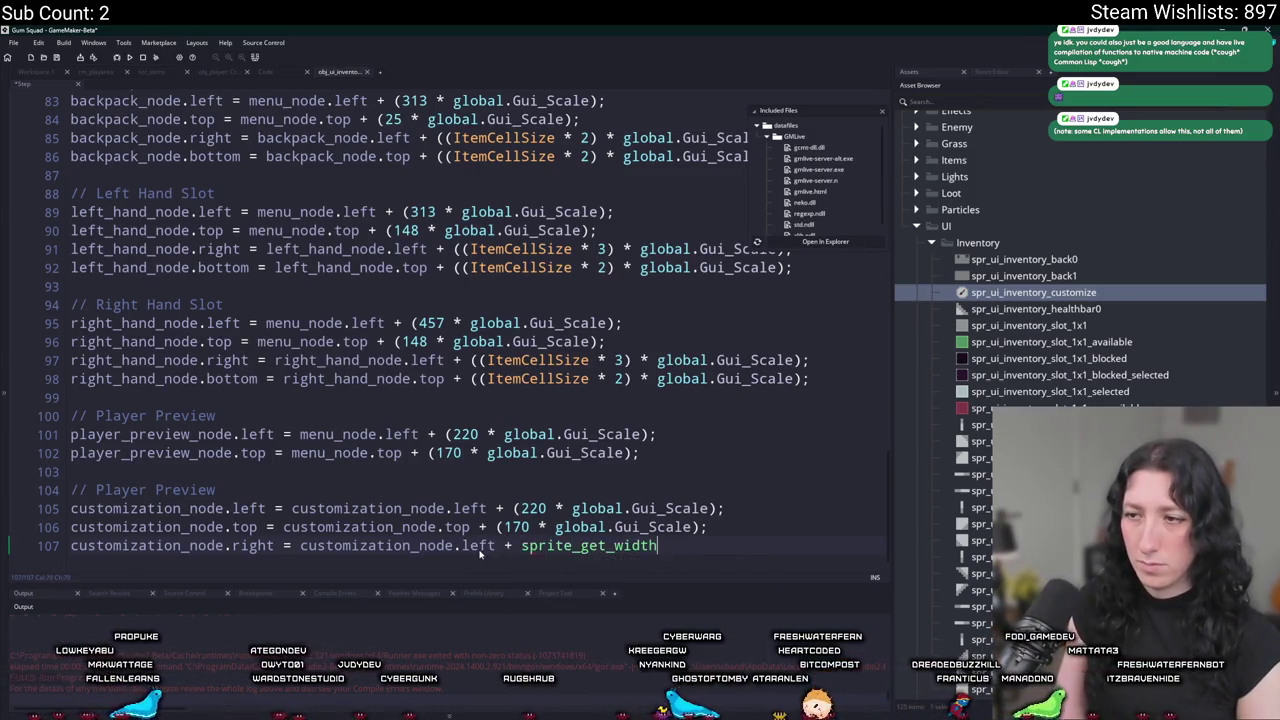
Complete line 107 with sprite_get_width(customization_node.data.inst.sprite).
{"action": "key", "text": "ctrl+BackSpace"}
{"action": "type", "text": "cus"}
{"action": "key", "text": "Return"}
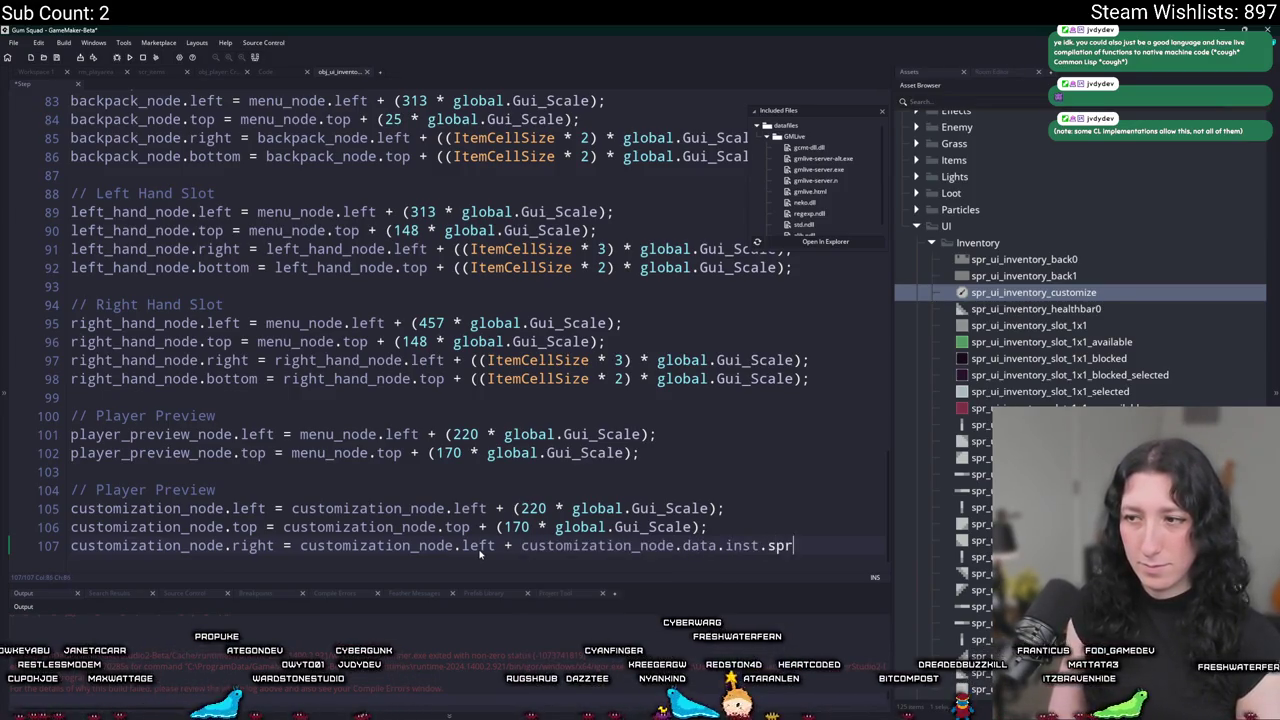
{"action": "type", "text": "ization_node.left + s"}
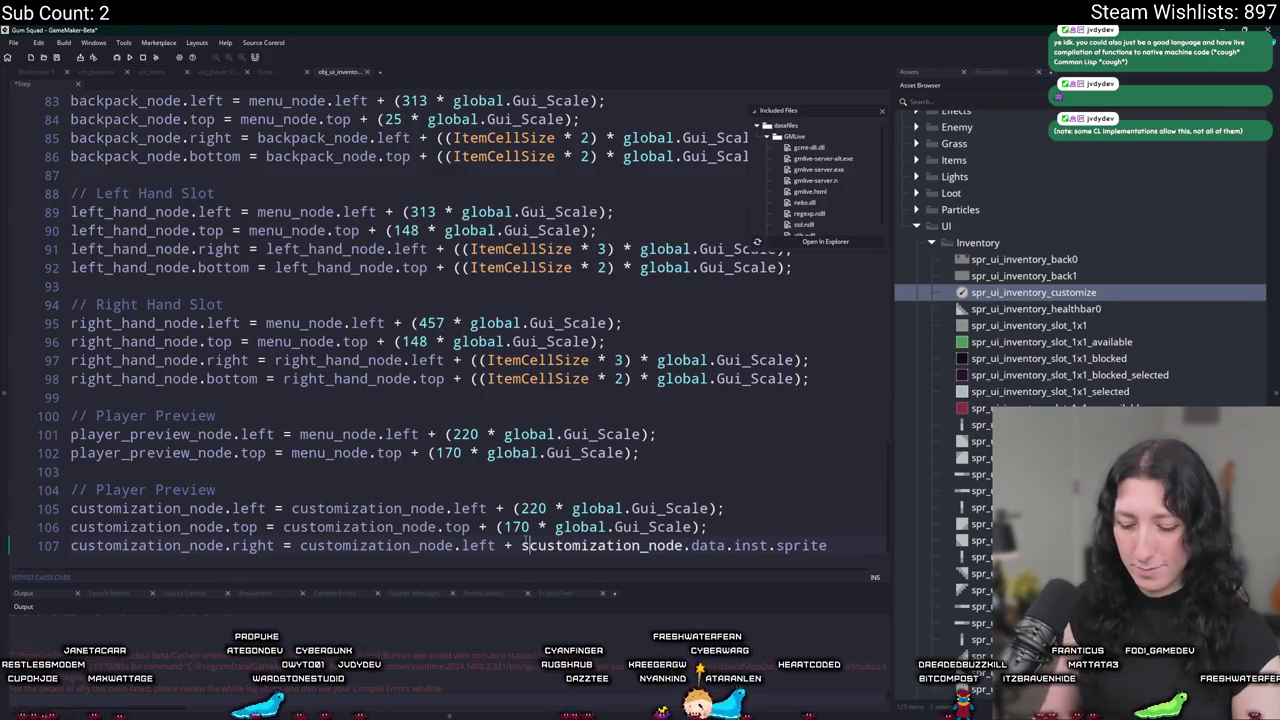
{"action": "type", "text": "prite_get_width("}
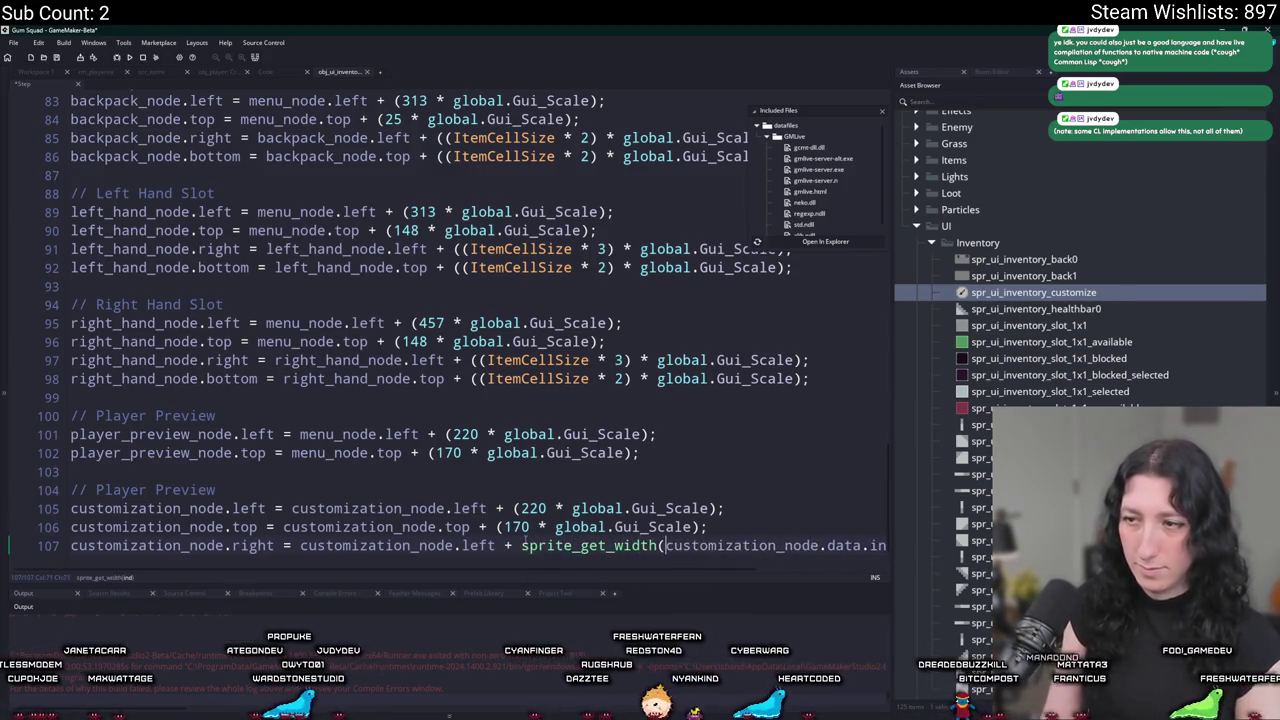
{"action": "key", "text": "End"}
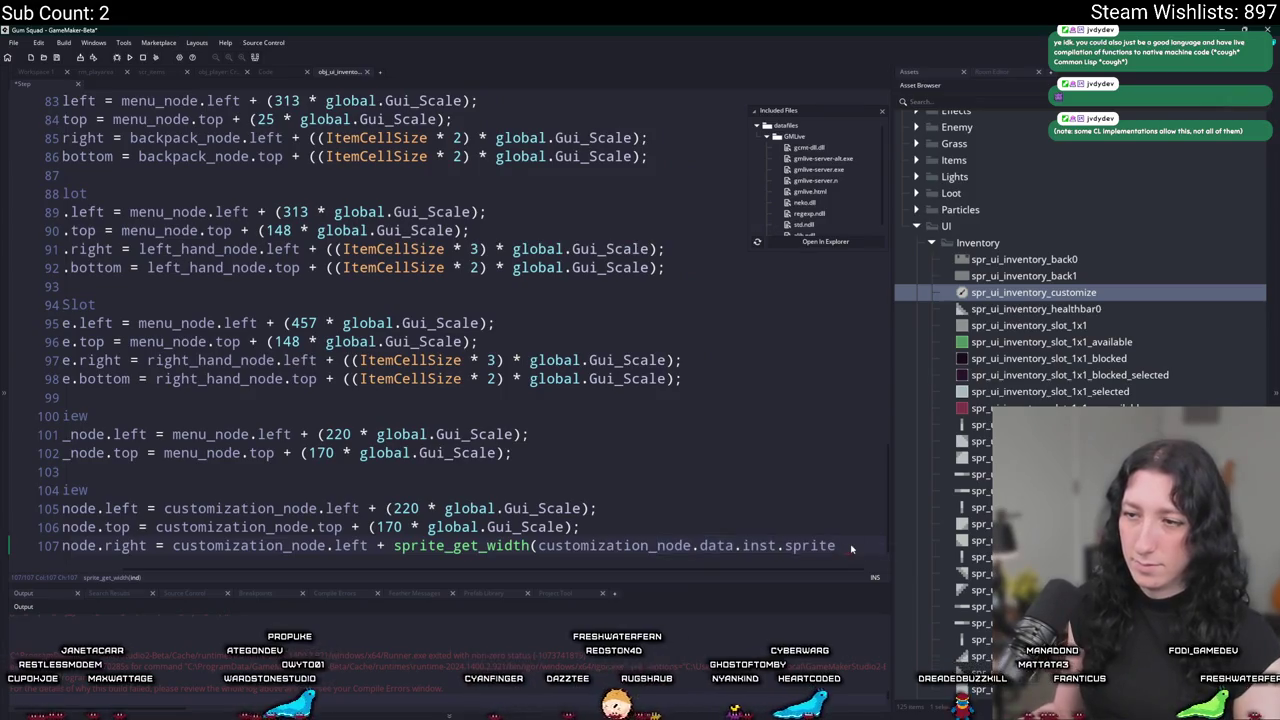
{"action": "type", "text": ");"}
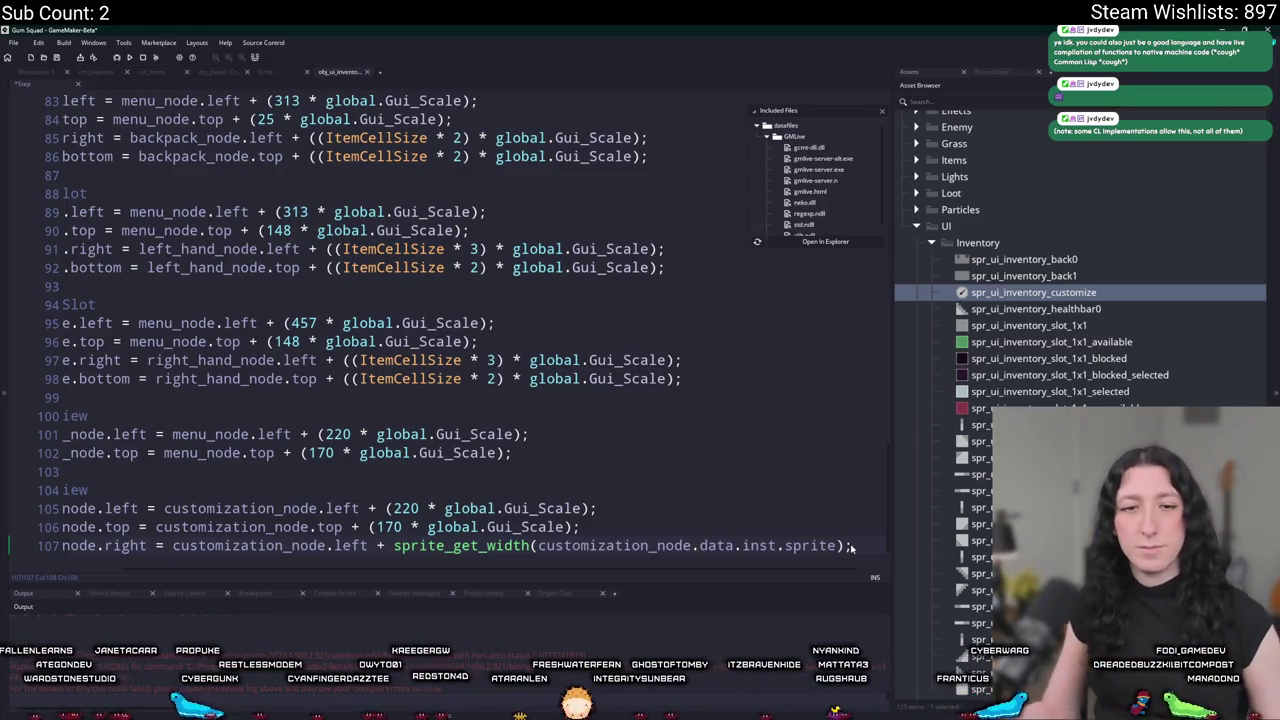
{"action": "scroll", "coordinate": [783, 472], "scroll_direction": "down", "scroll_amount": 1}
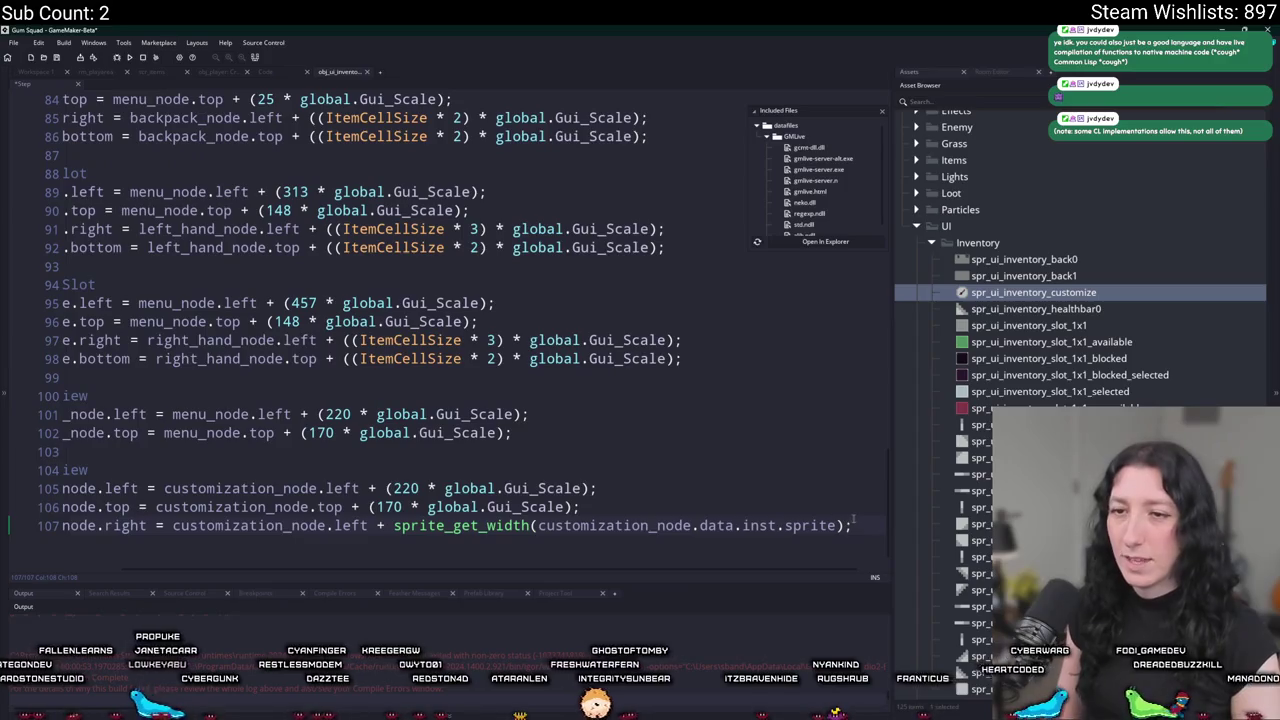
Duplicate line 107 into line 108 setting bottom to top plus sprite_get_height.
{"action": "key", "text": "ctrl+d"}
{"action": "double_click", "coordinate": [126, 538]}
{"action": "type", "text": "bo"}
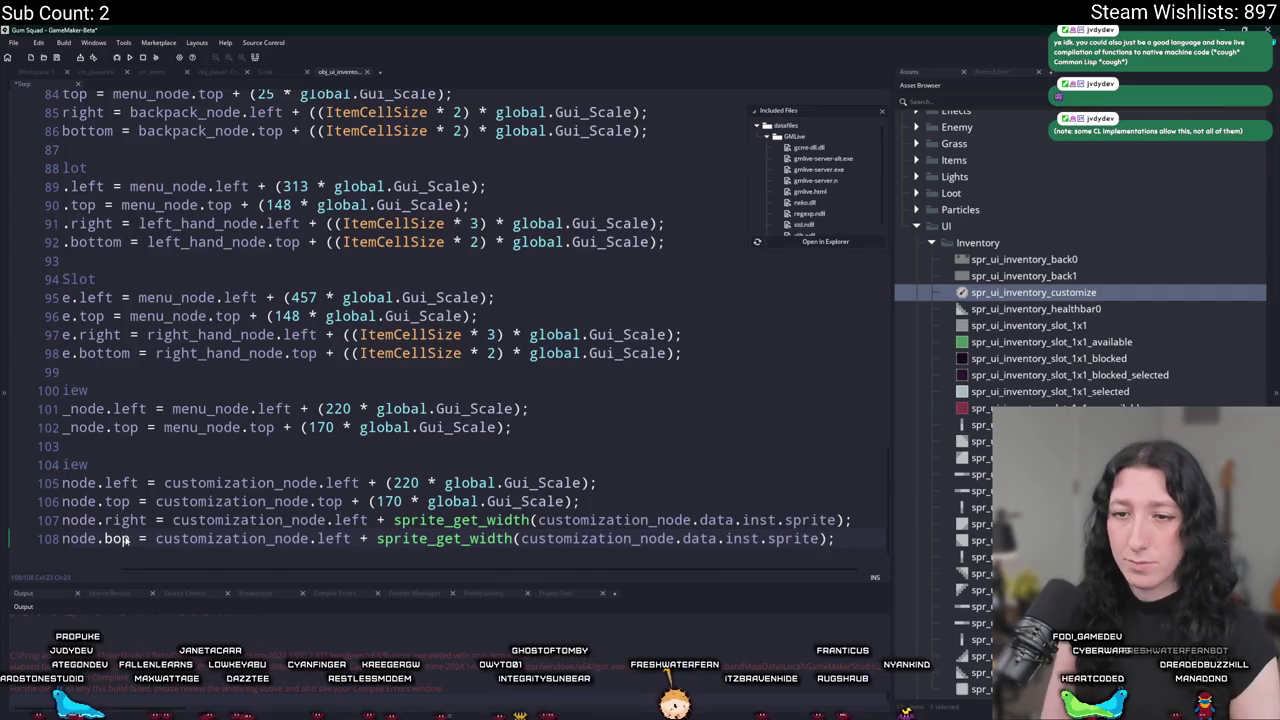
{"action": "type", "text": "ttom"}
{"action": "key", "text": "BackSpace"}
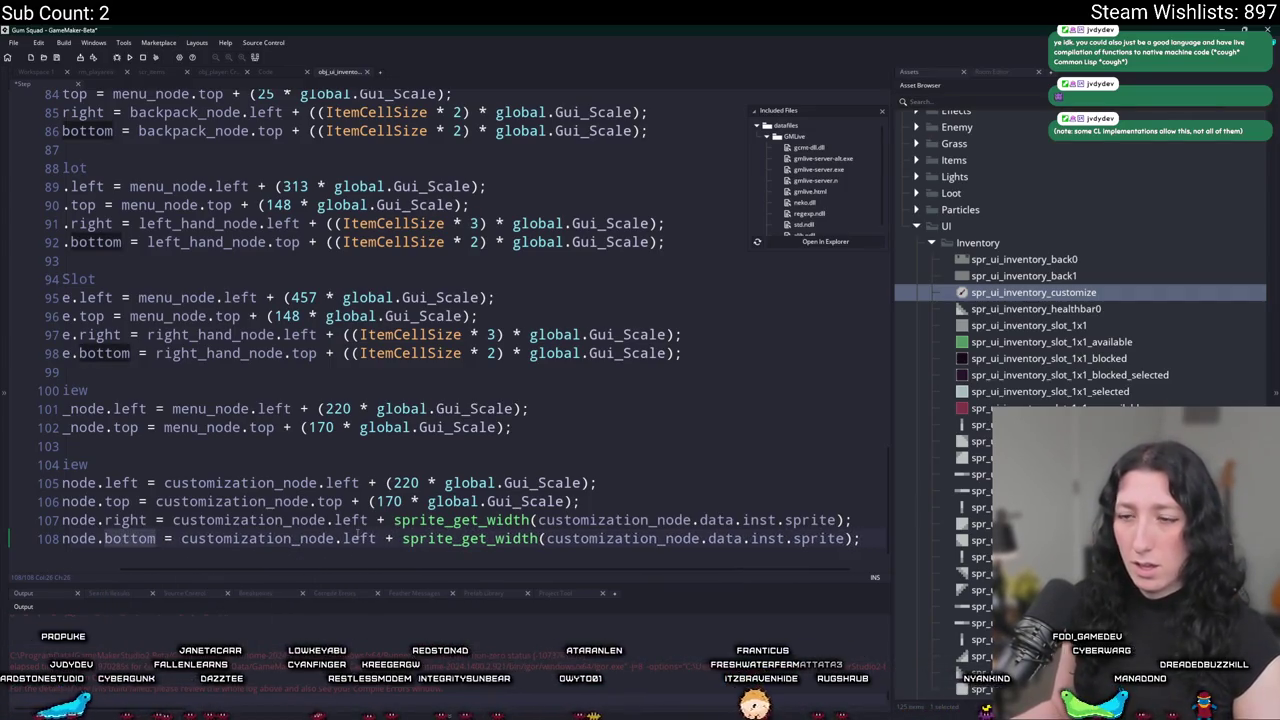
{"action": "double_click", "coordinate": [358, 534]}
{"action": "type", "text": "top"}
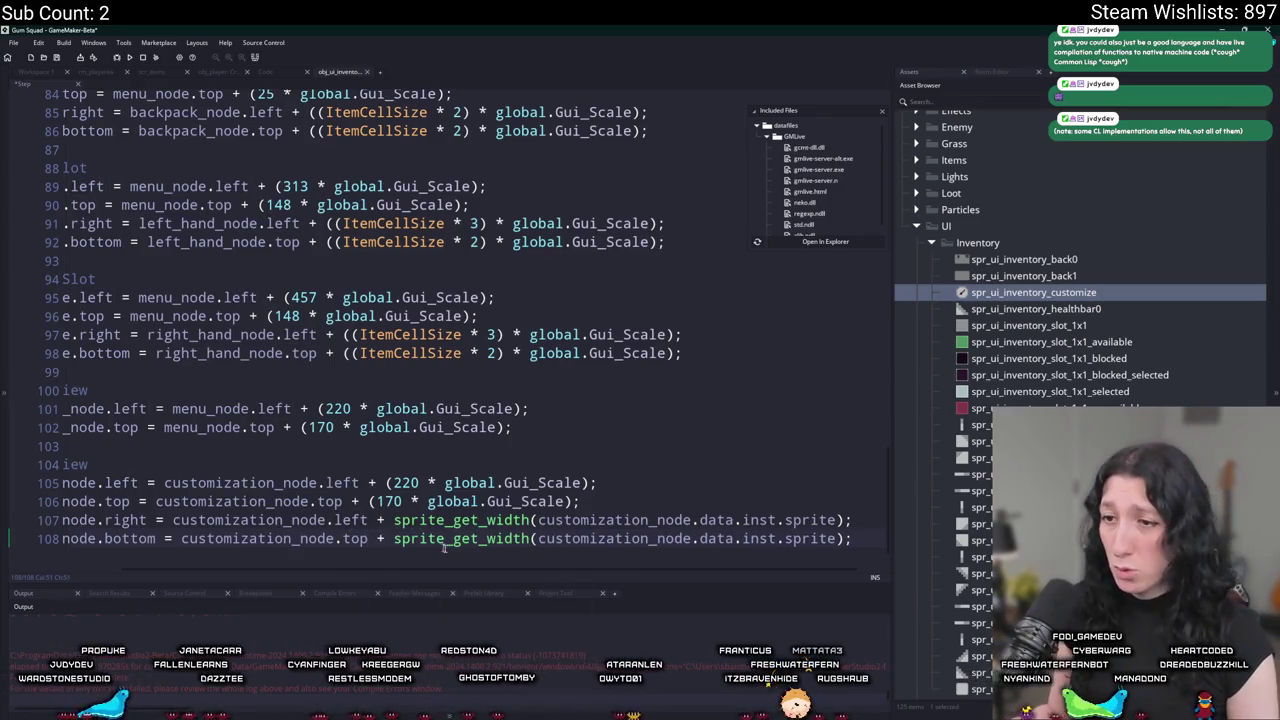
{"action": "left_click_drag", "start_coordinate": [527, 538], "coordinate": [488, 538]}
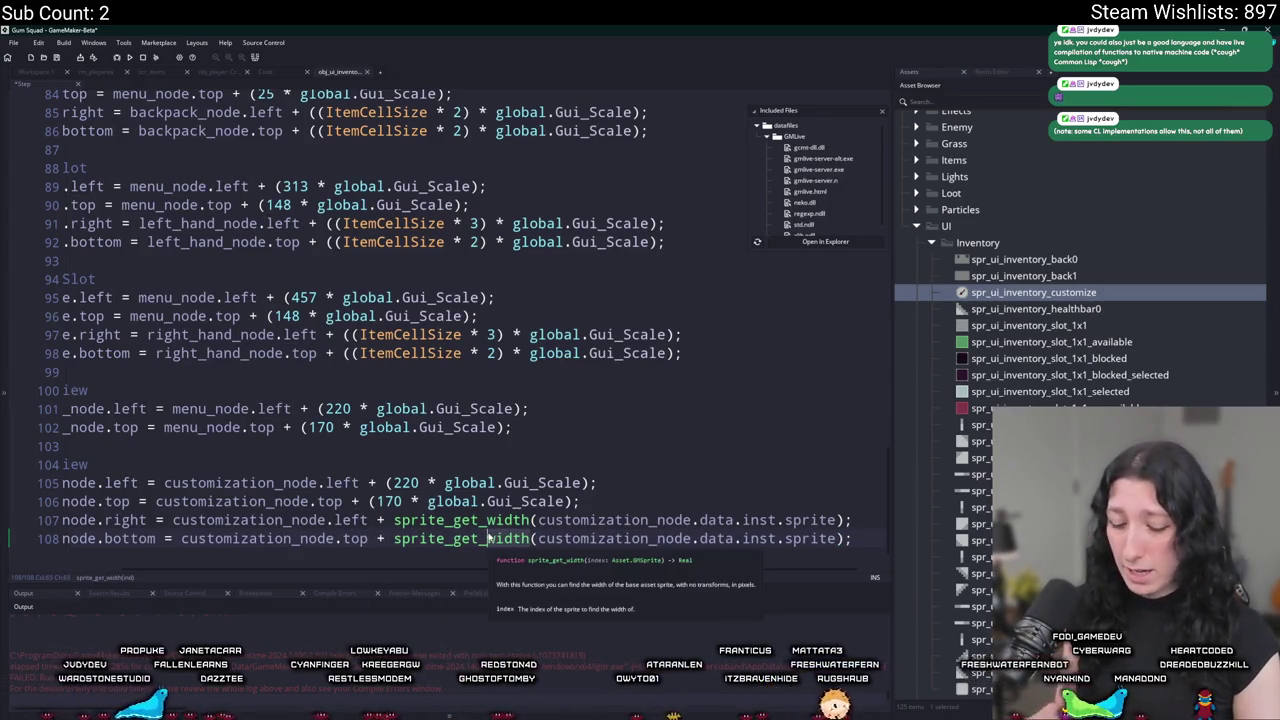
{"action": "type", "text": "height"}
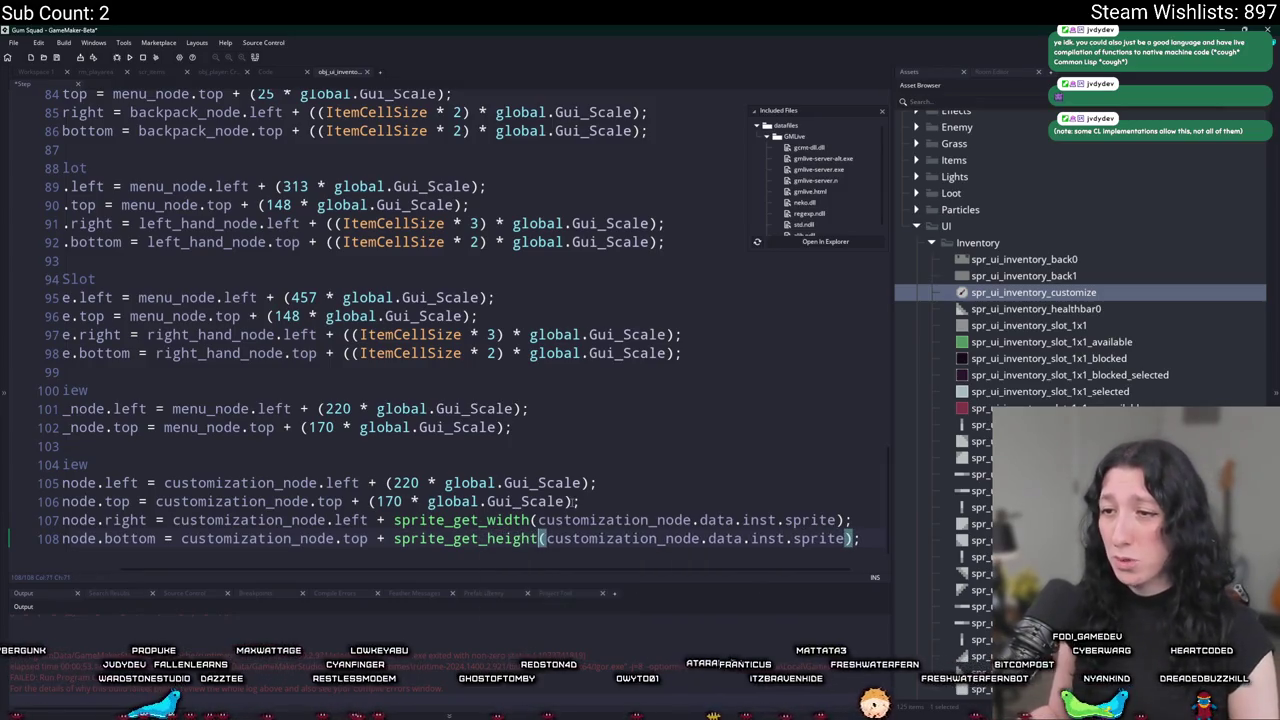
Multiply the sprite size by global.Gui_Scale, wrapping the call in parentheses.
{"action": "left_click", "coordinate": [845, 520]}
{"action": "type", "text": "* global"}
{"action": "key", "text": "ctrl+v"}
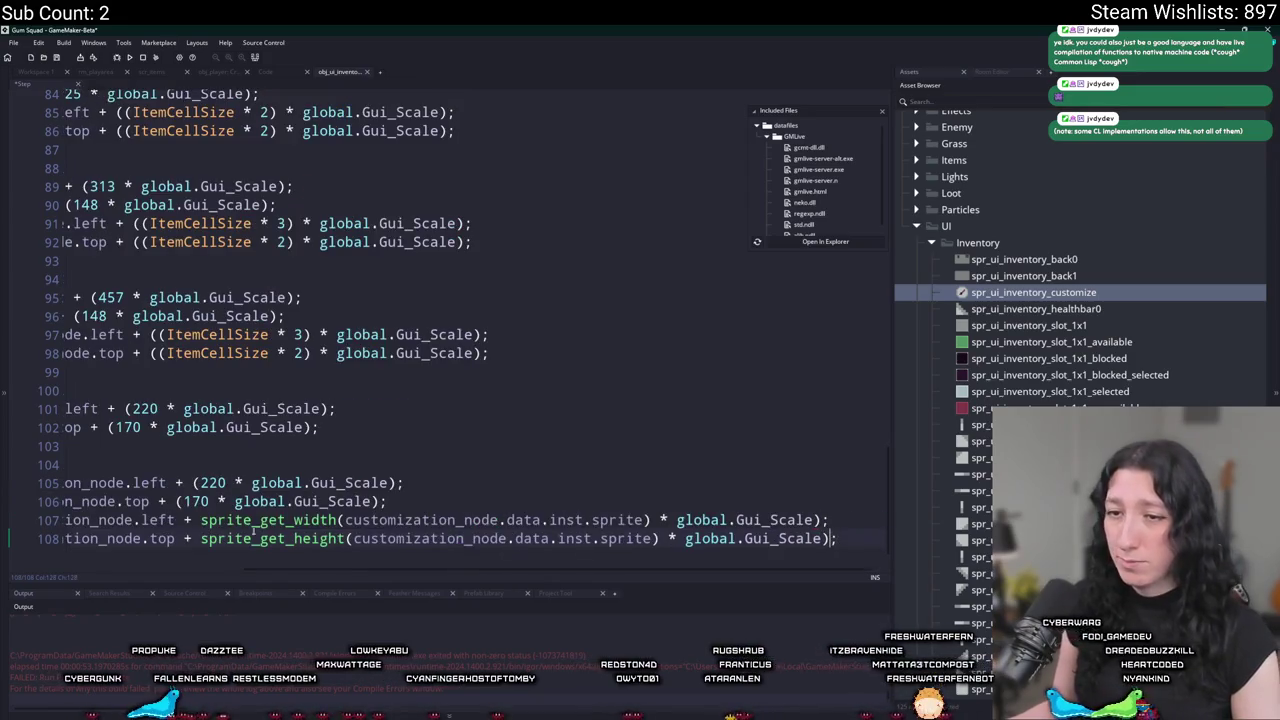
{"action": "left_click", "coordinate": [201, 520]}
{"action": "type", "text": "("}
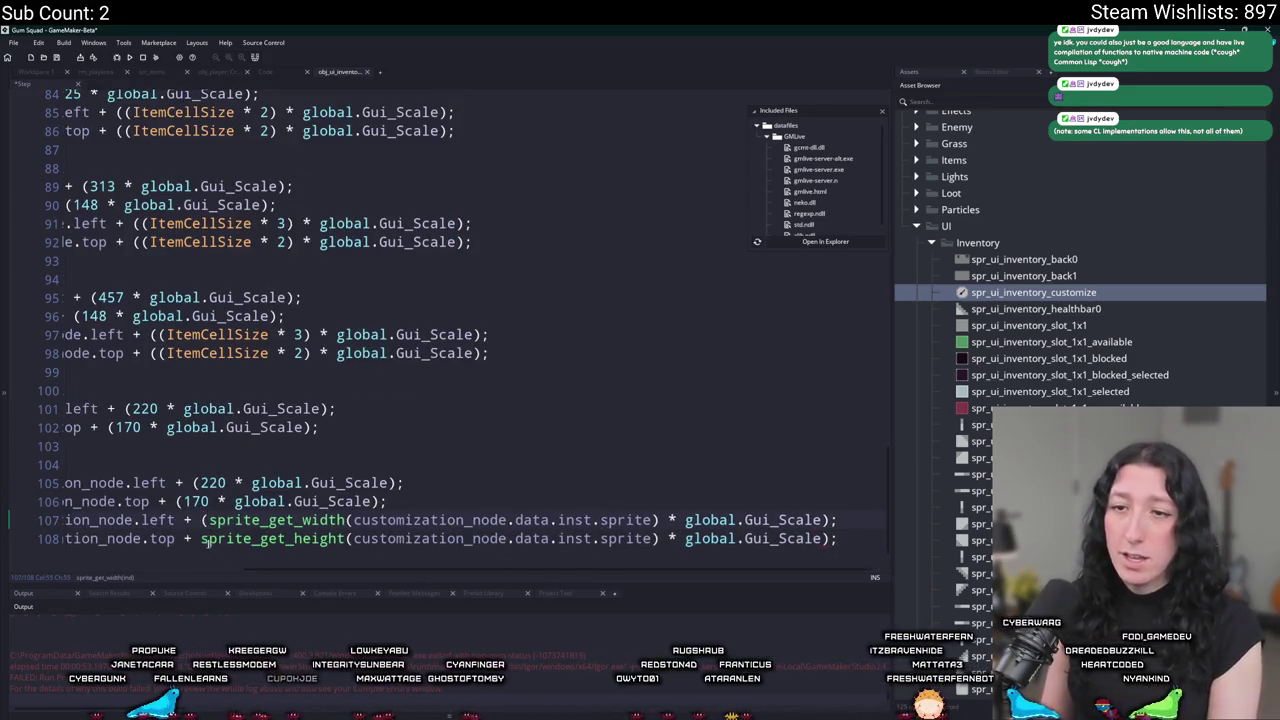
{"action": "type", "text": "("}
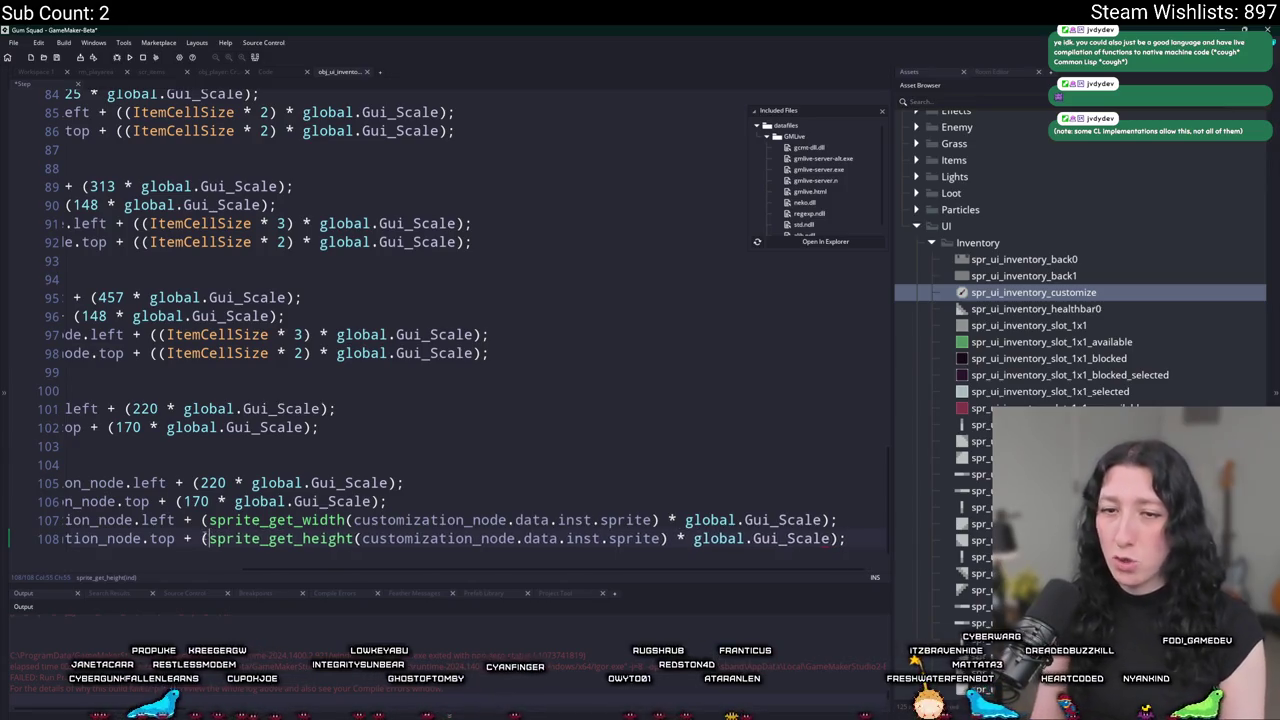
Relabel the copied Player Preview comment as the Customization Node comment.
{"action": "left_click", "coordinate": [242, 465]}
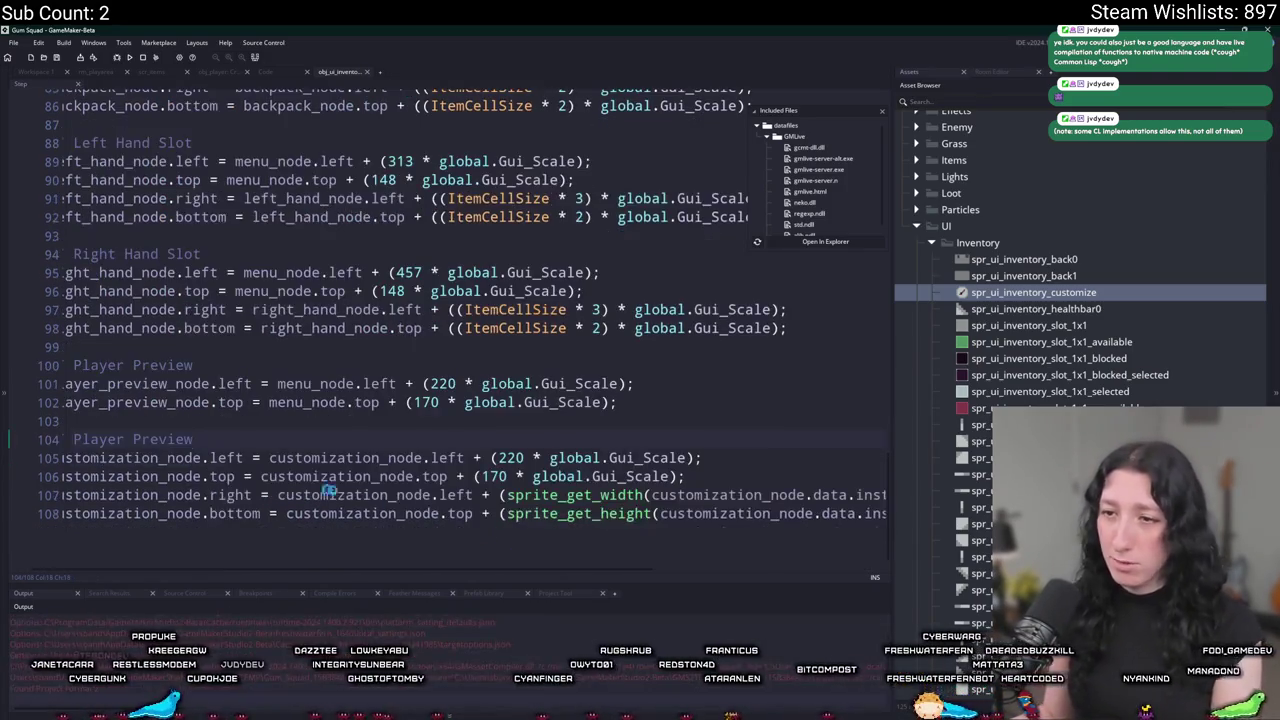
{"action": "scroll", "coordinate": [329, 489], "scroll_direction": "down", "scroll_amount": 1}
{"action": "left_click", "coordinate": [163, 464]}
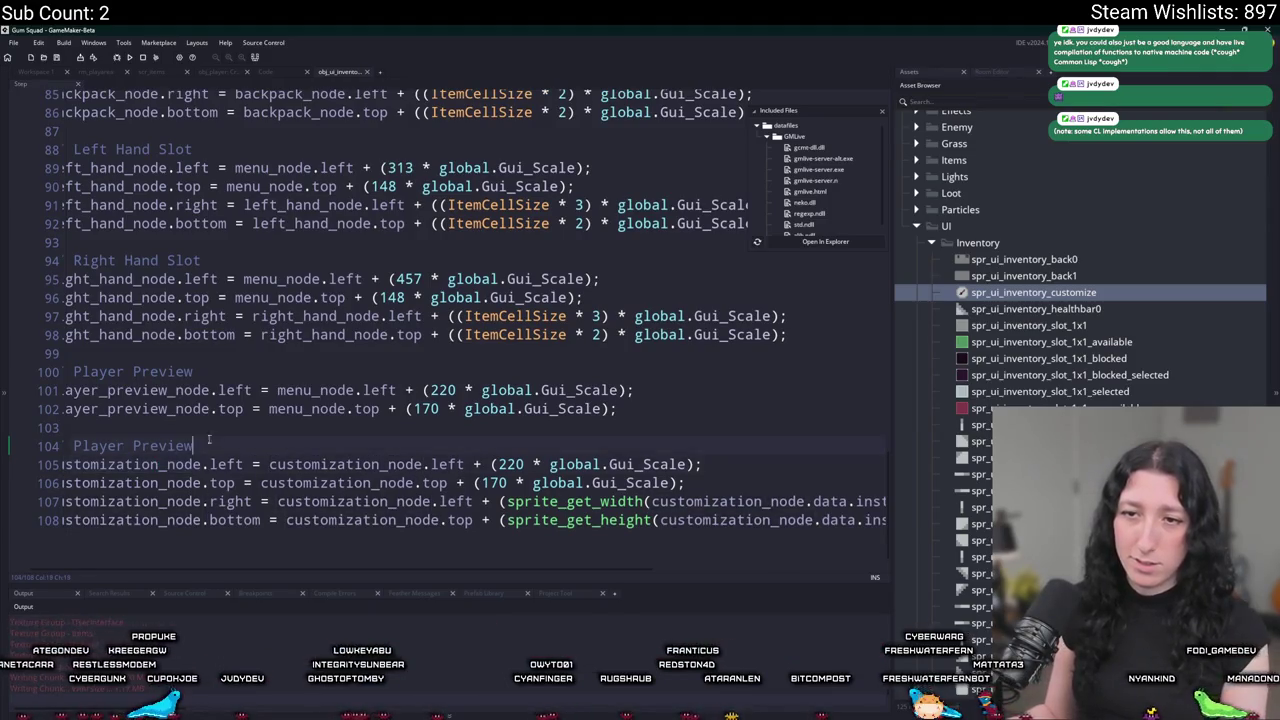
{"action": "left_click_drag", "start_coordinate": [193, 445], "coordinate": [100, 445]}
{"action": "key", "text": "BackSpace"}
{"action": "type", "text": "omi"}
{"action": "type", "text": "iz"}
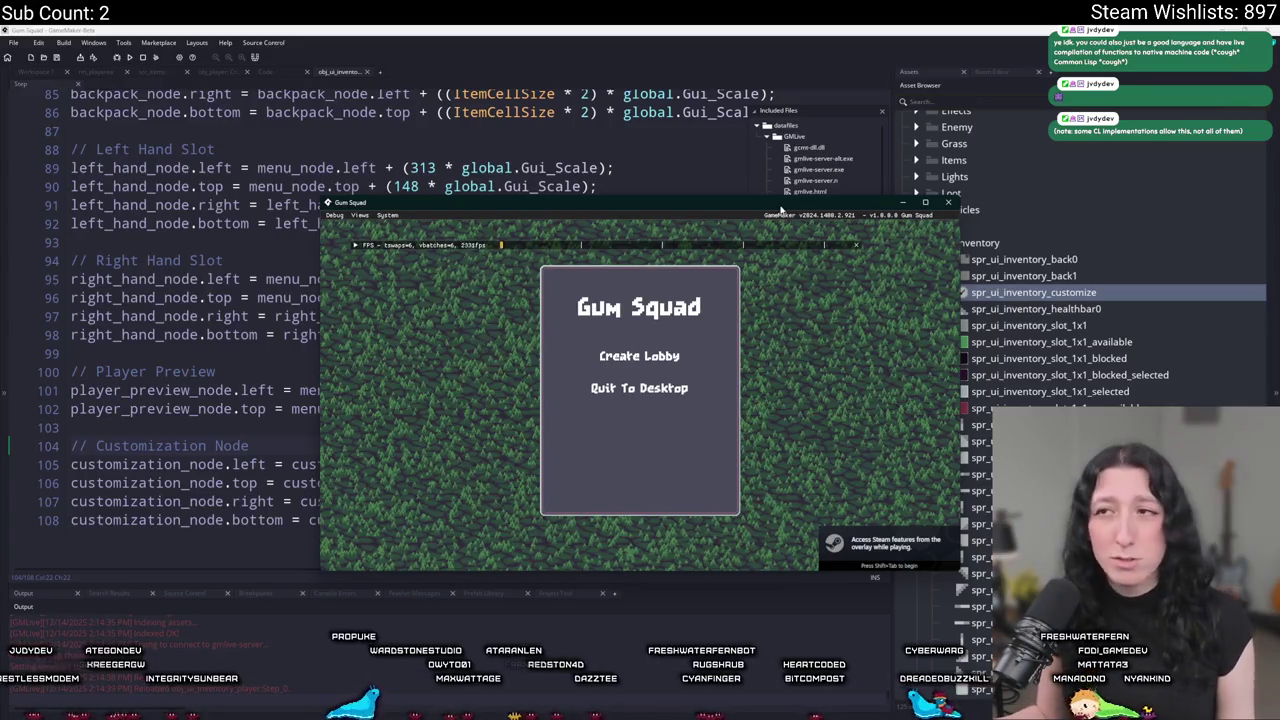
In the running game, create a lobby, walk, open the inventory, then move the window aside.
{"action": "left_click_drag", "start_coordinate": [781, 208], "coordinate": [675, 28]}
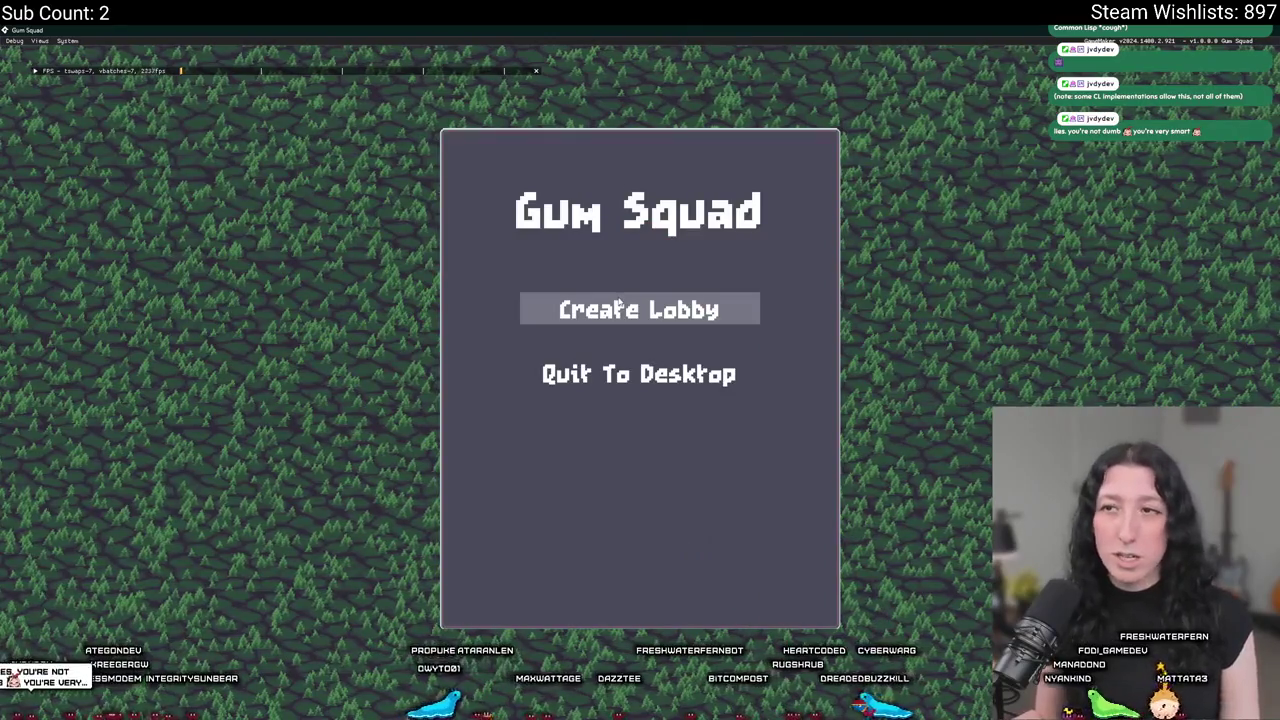
{"action": "left_click", "coordinate": [612, 309]}
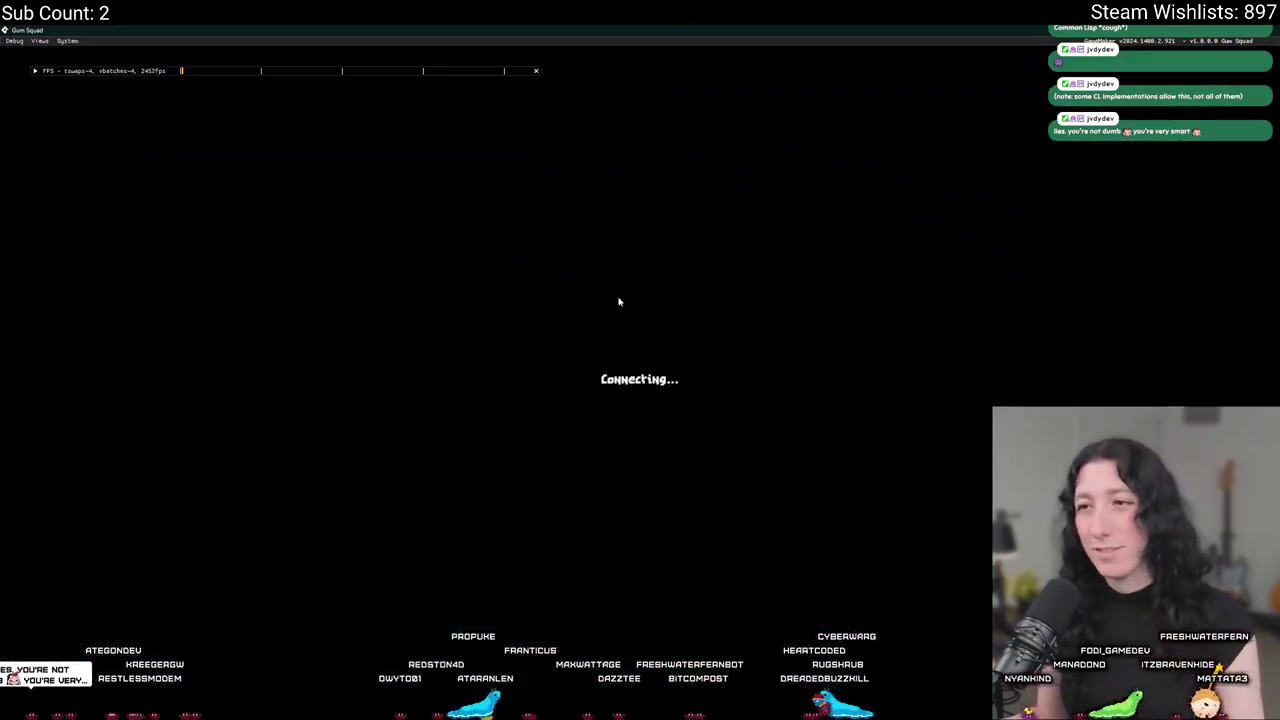
{"action": "key", "text": "w"}
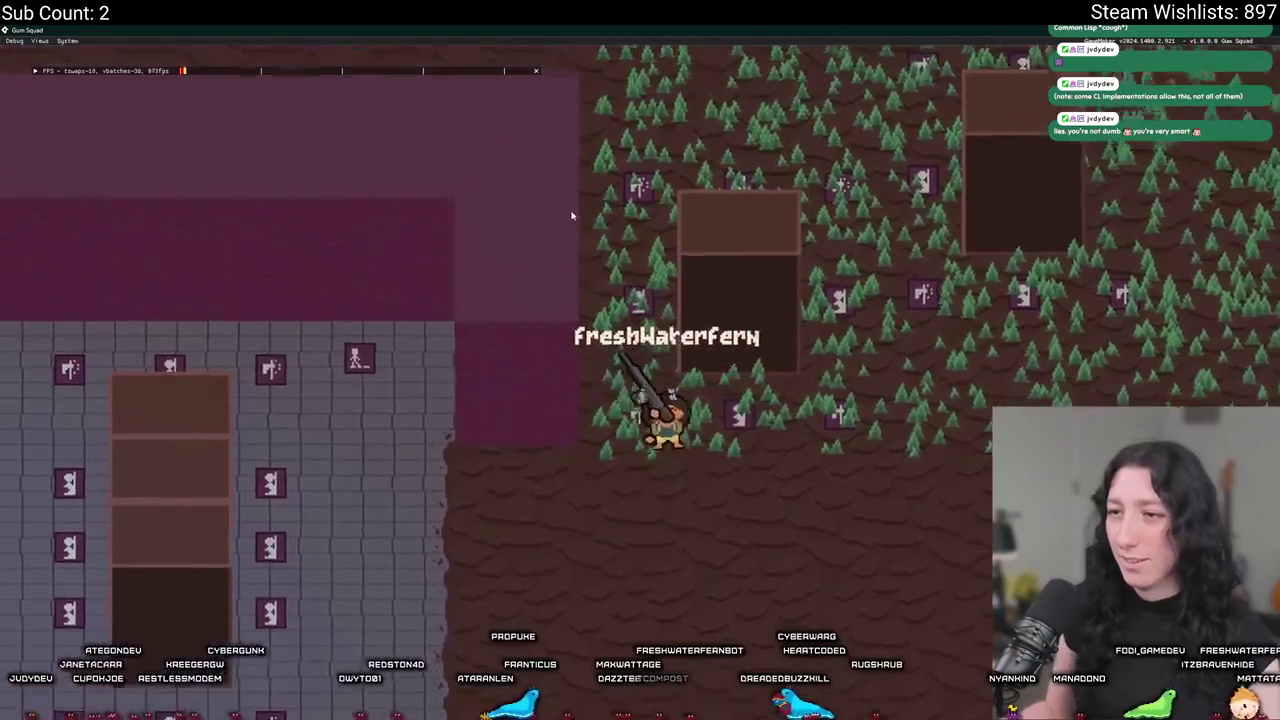
{"action": "key", "text": "Tab"}
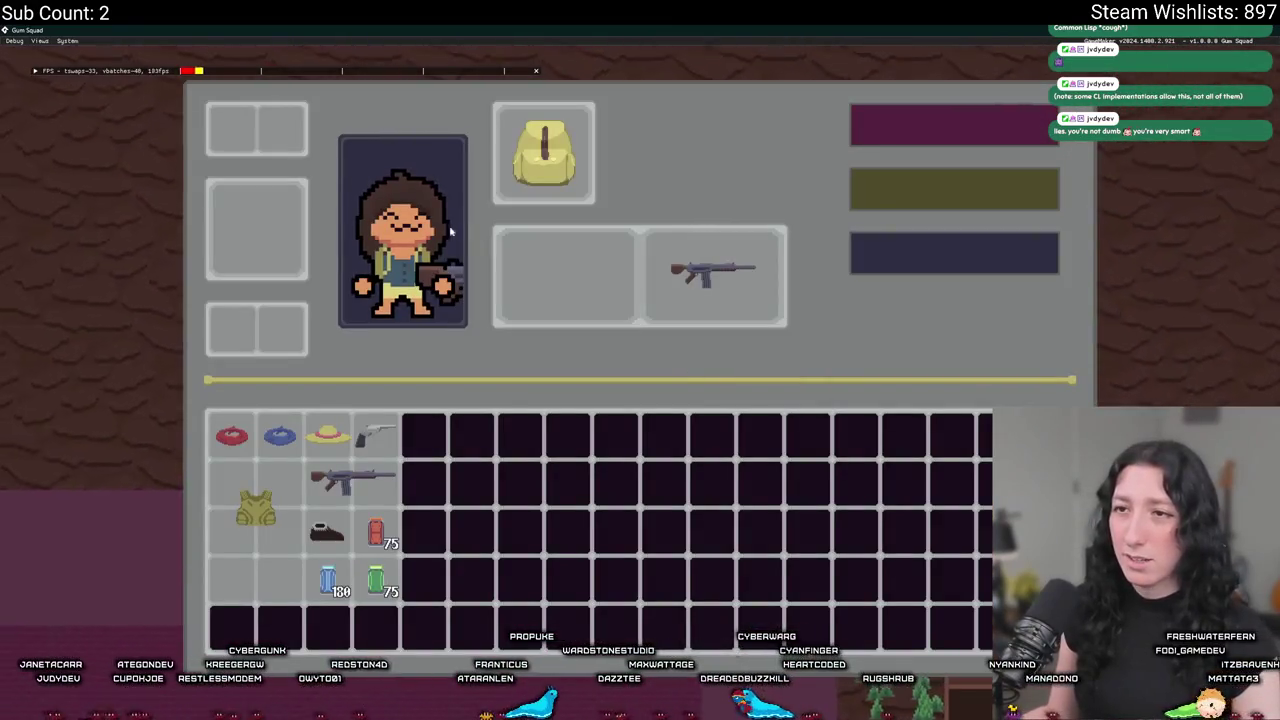
{"action": "double_click", "coordinate": [440, 28]}
{"action": "mouse_move", "coordinate": [550, 190]}
{"action": "left_mouse_down"}
{"action": "mouse_move", "coordinate": [100, 137]}
{"action": "mouse_move", "coordinate": [686, 200]}
{"action": "mouse_move", "coordinate": [486, 86]}
{"action": "mouse_move", "coordinate": [1279, 150]}
{"action": "left_mouse_up"}
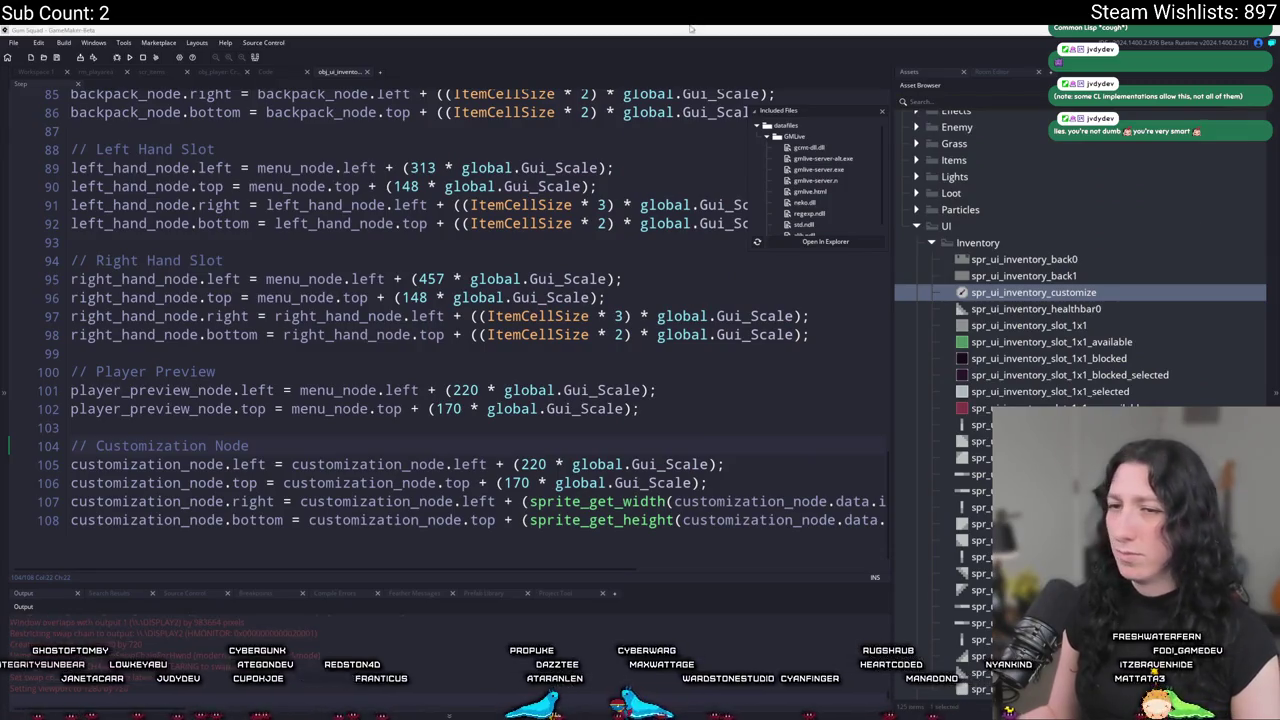
Temporarily log the node's left value, run with F5, then delete the log line.
{"action": "left_click", "coordinate": [158, 466]}
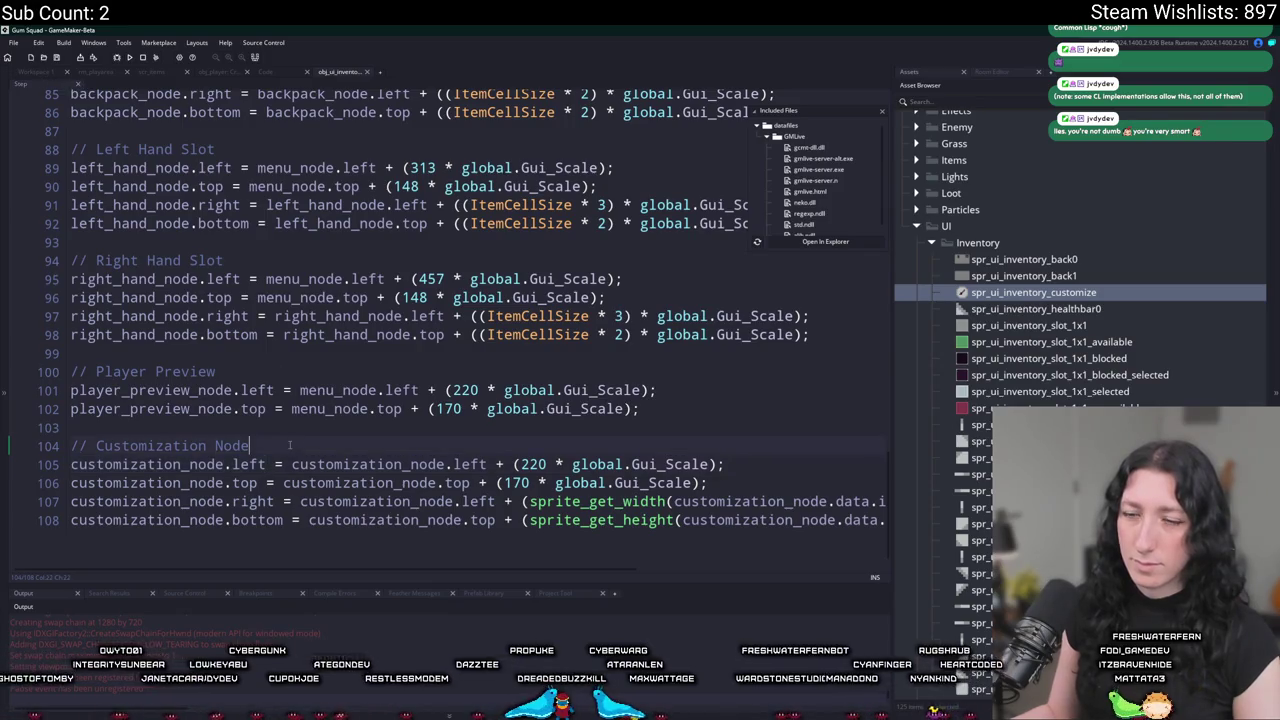
{"action": "key", "text": "Return"}
{"action": "key", "text": "Up"}
{"action": "type", "text": "log("}
{"action": "type", "text": "customization_node.left"}
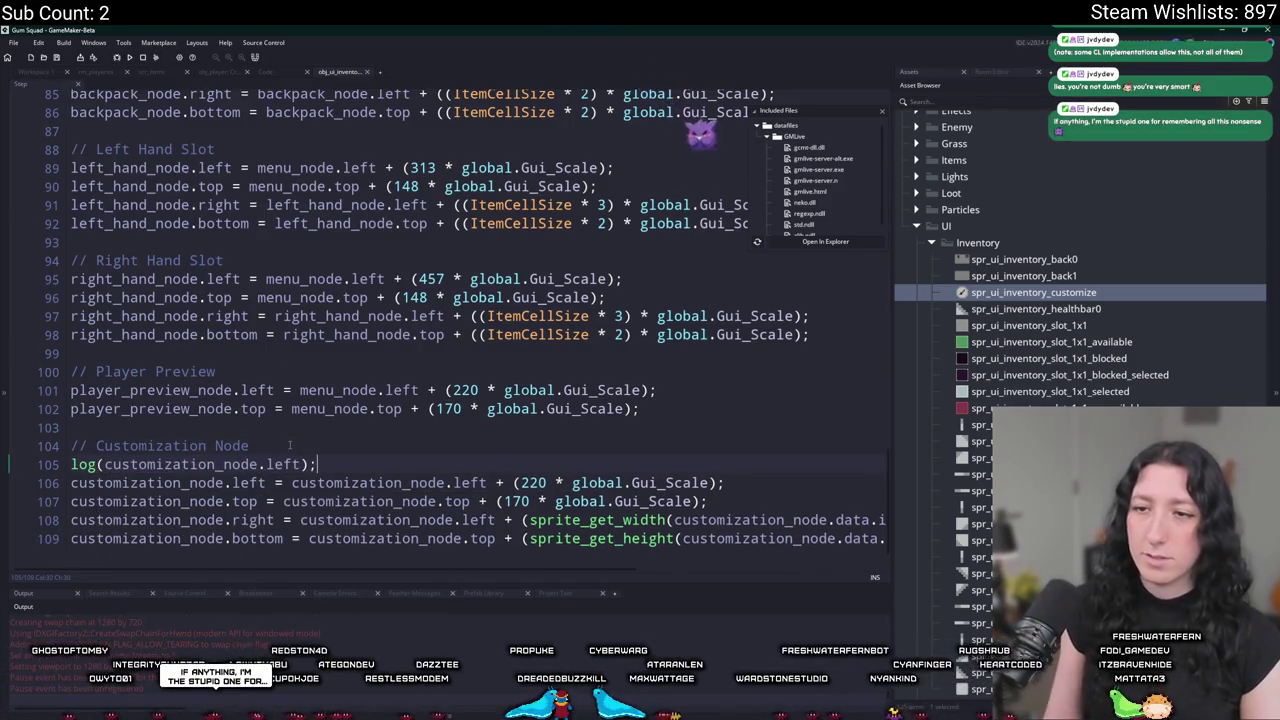
{"action": "key", "text": "F5"}
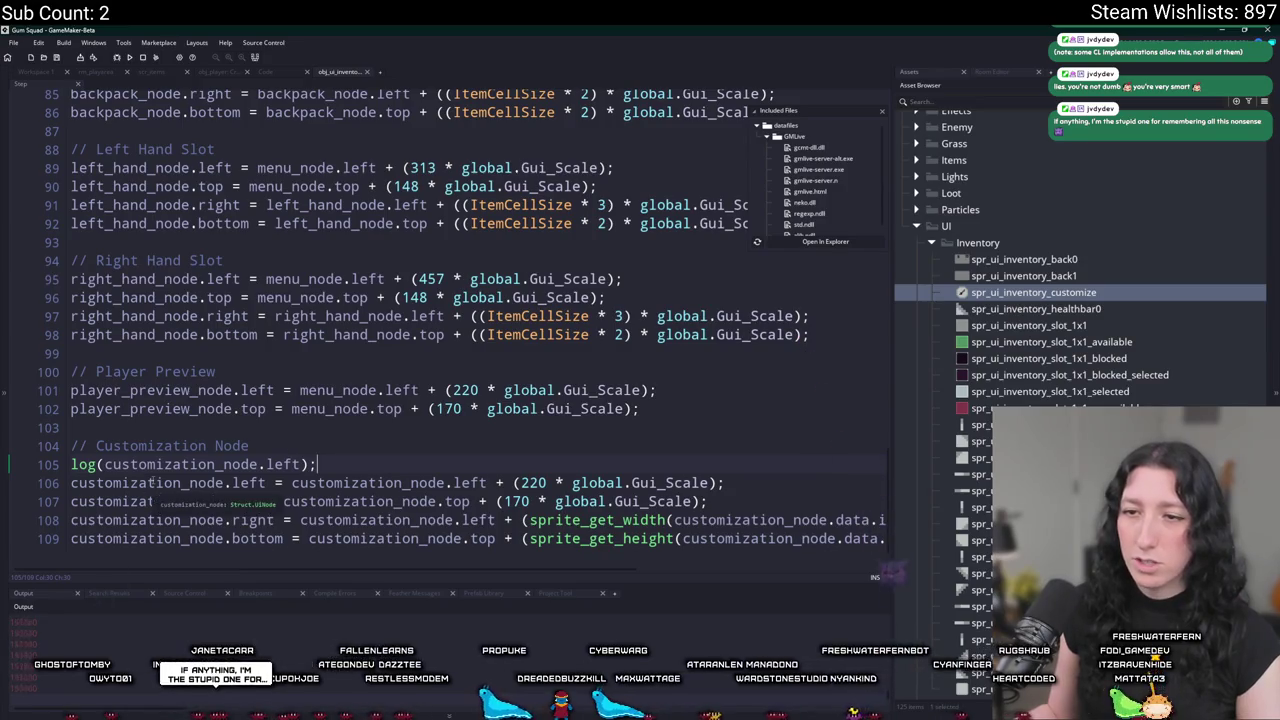
{"action": "key", "text": "BackSpace"}
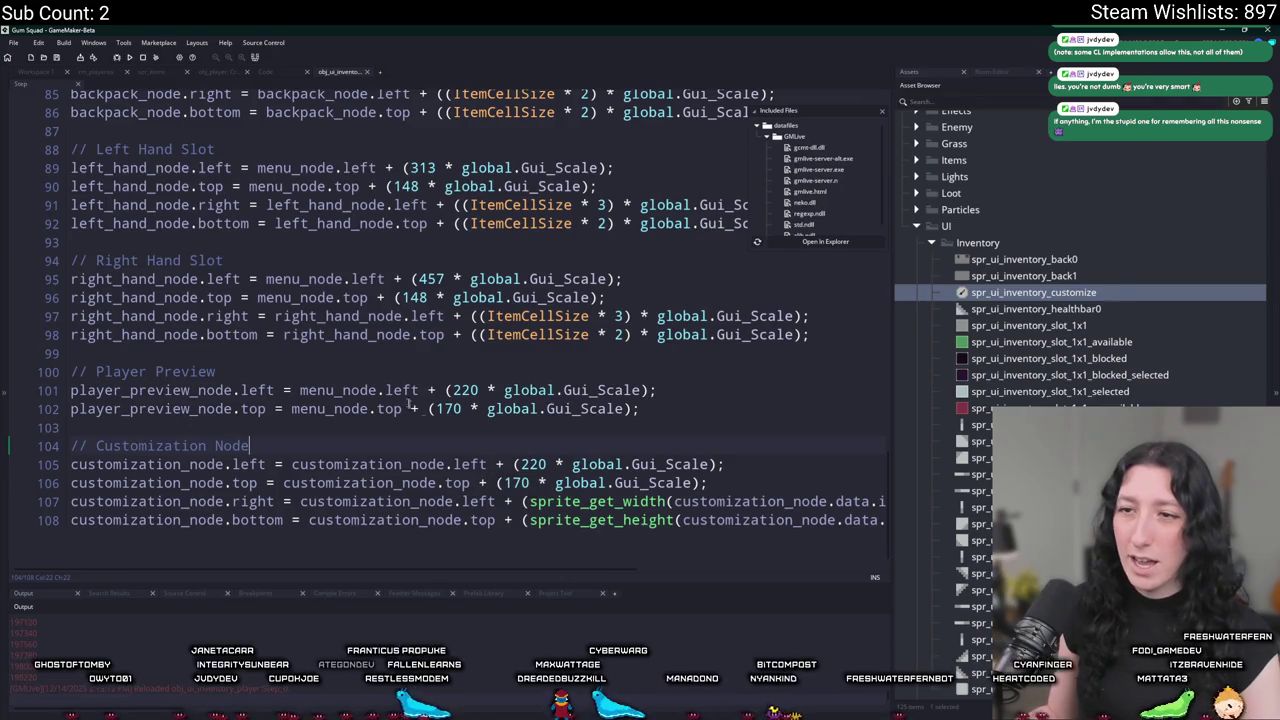
Make lines 105–106 use menu_node.left and menu_node.top, then save.
{"action": "left_click_drag", "start_coordinate": [419, 390], "coordinate": [322, 392]}
{"action": "double_click", "coordinate": [335, 390]}
{"action": "key", "text": "ctrl+c"}
{"action": "double_click", "coordinate": [340, 464]}
{"action": "key", "text": "ctrl+v"}
{"action": "double_click", "coordinate": [338, 483]}
{"action": "key", "text": "ctrl+v"}
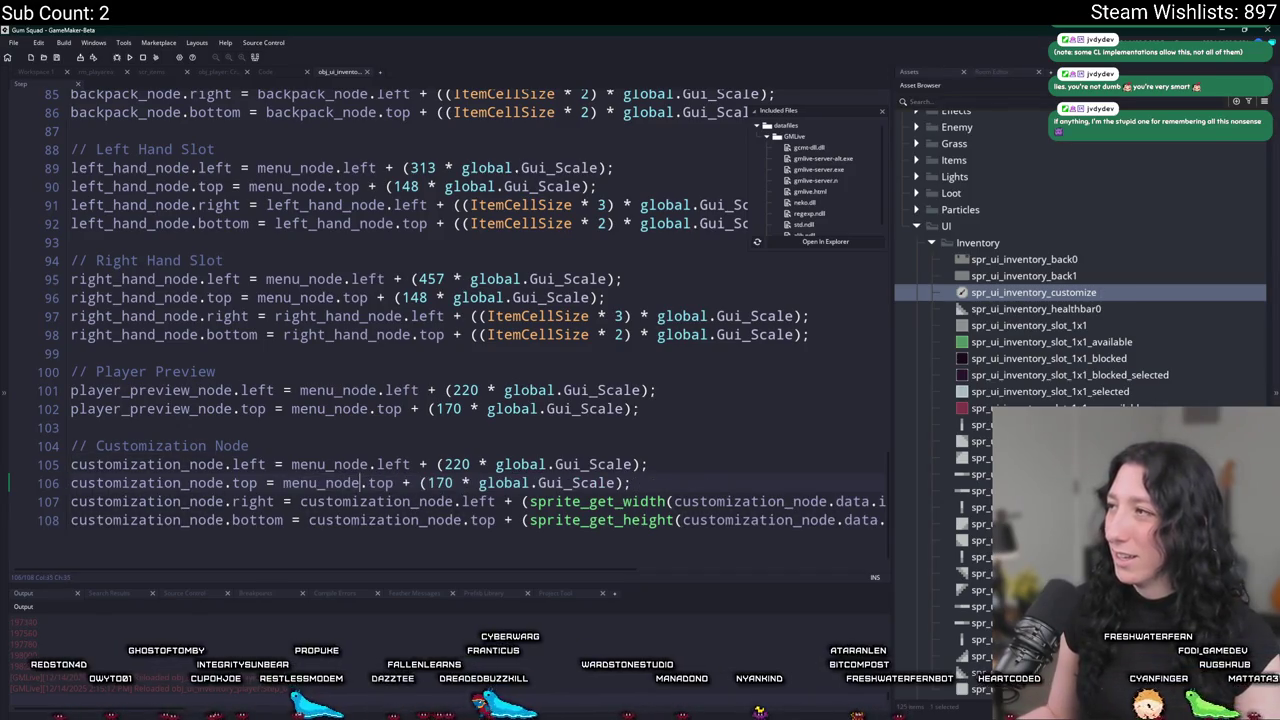
{"action": "key", "text": "ctrl+s"}
{"action": "key", "text": "alt+Tab"}
Reopen the inventory in game to check the button layout.
{"action": "key", "text": "Escape"}
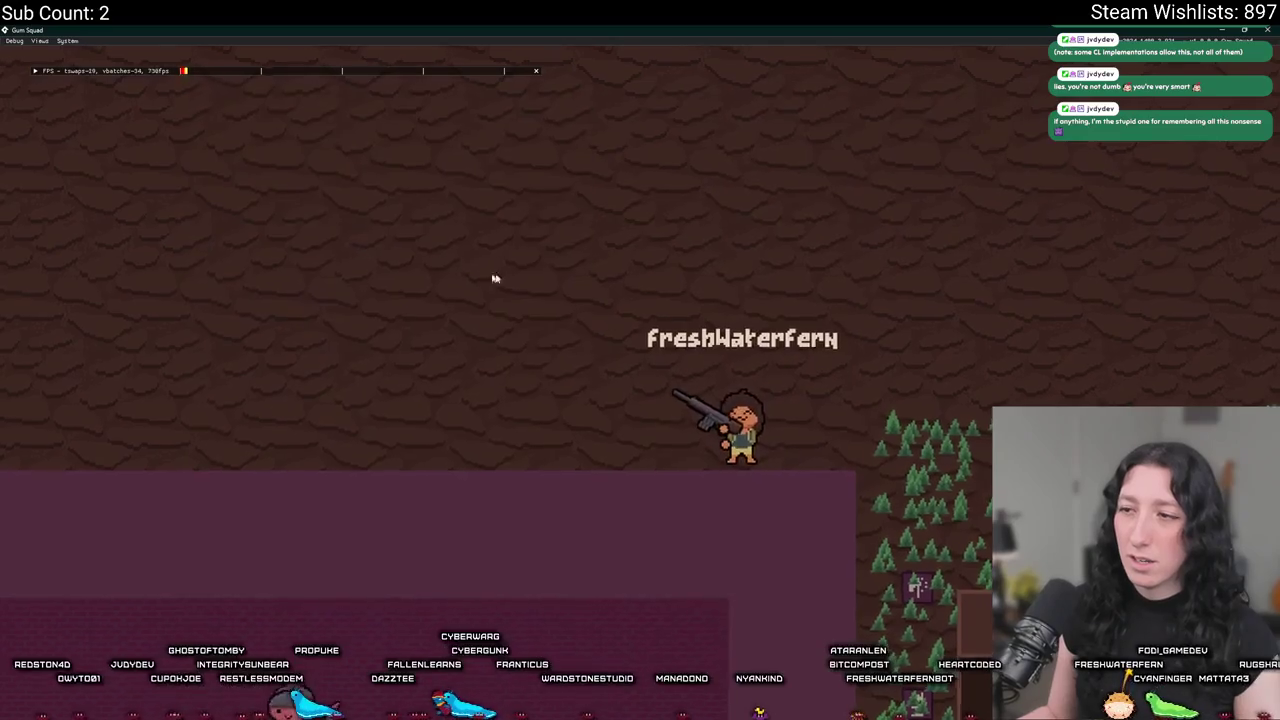
{"action": "key", "text": "Tab"}
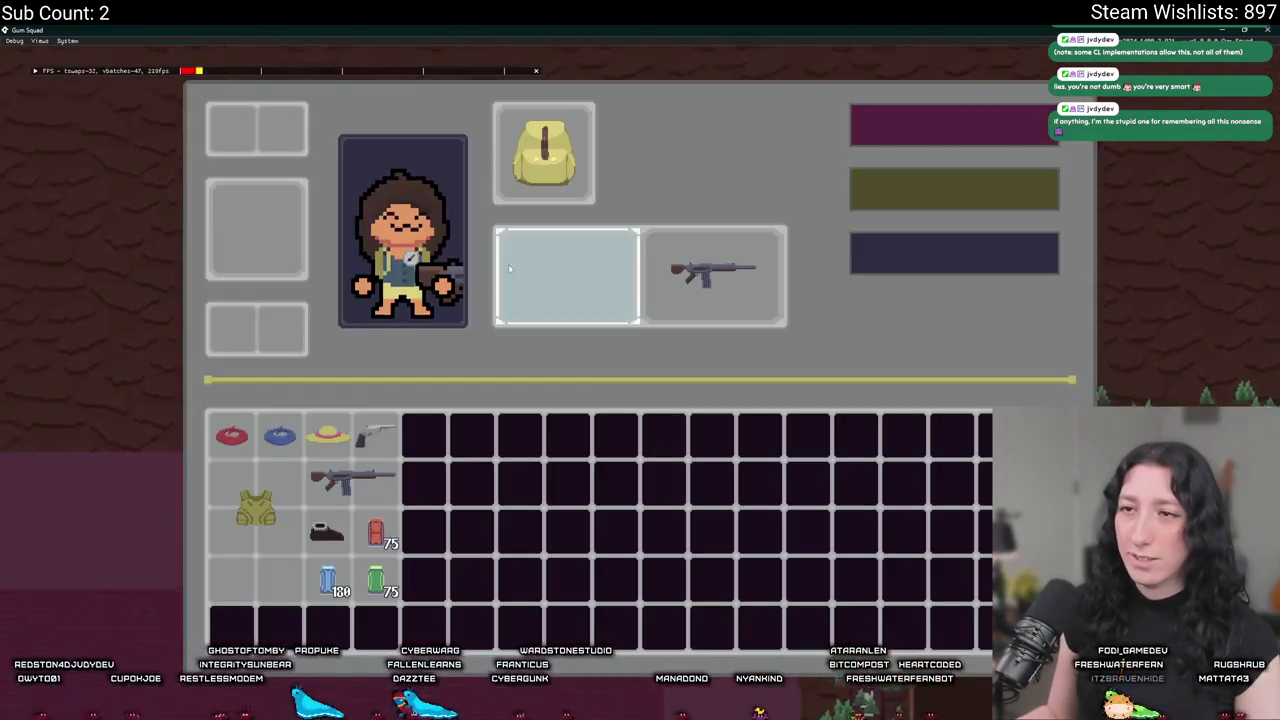
{"action": "left_click_drag", "start_coordinate": [510, 30], "coordinate": [549, 103]}
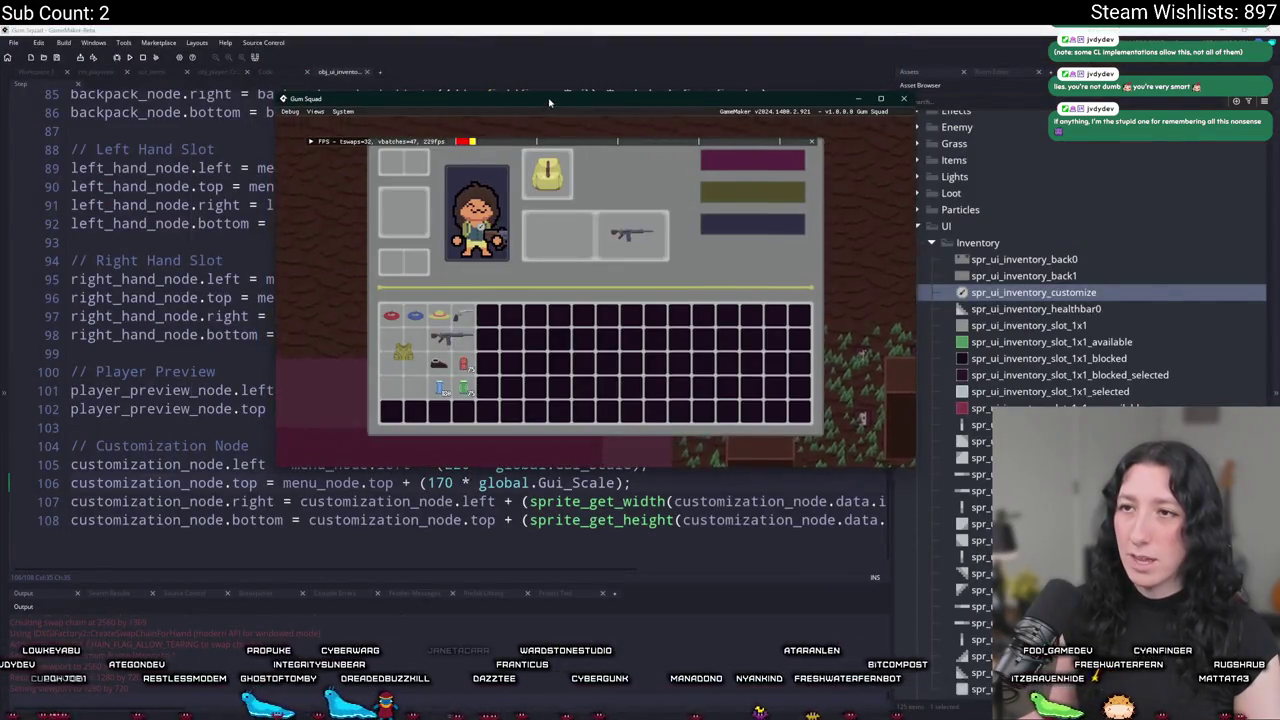
{"action": "double_click", "coordinate": [549, 103]}
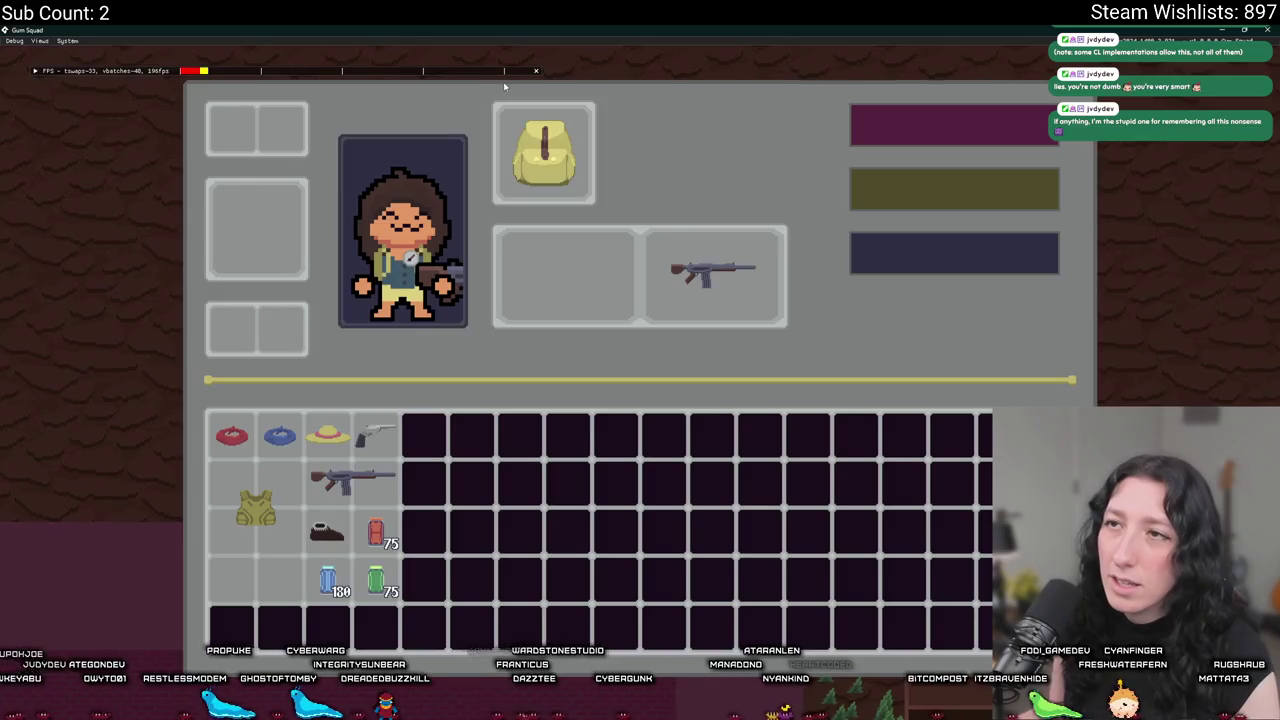
{"action": "key", "text": "alt+Tab"}
Review the top and right-edge lines, then bring the running game back over the editor.
{"action": "scroll", "coordinate": [600, 400], "scroll_direction": "right", "scroll_amount": 5}
{"action": "left_click", "coordinate": [752, 501]}
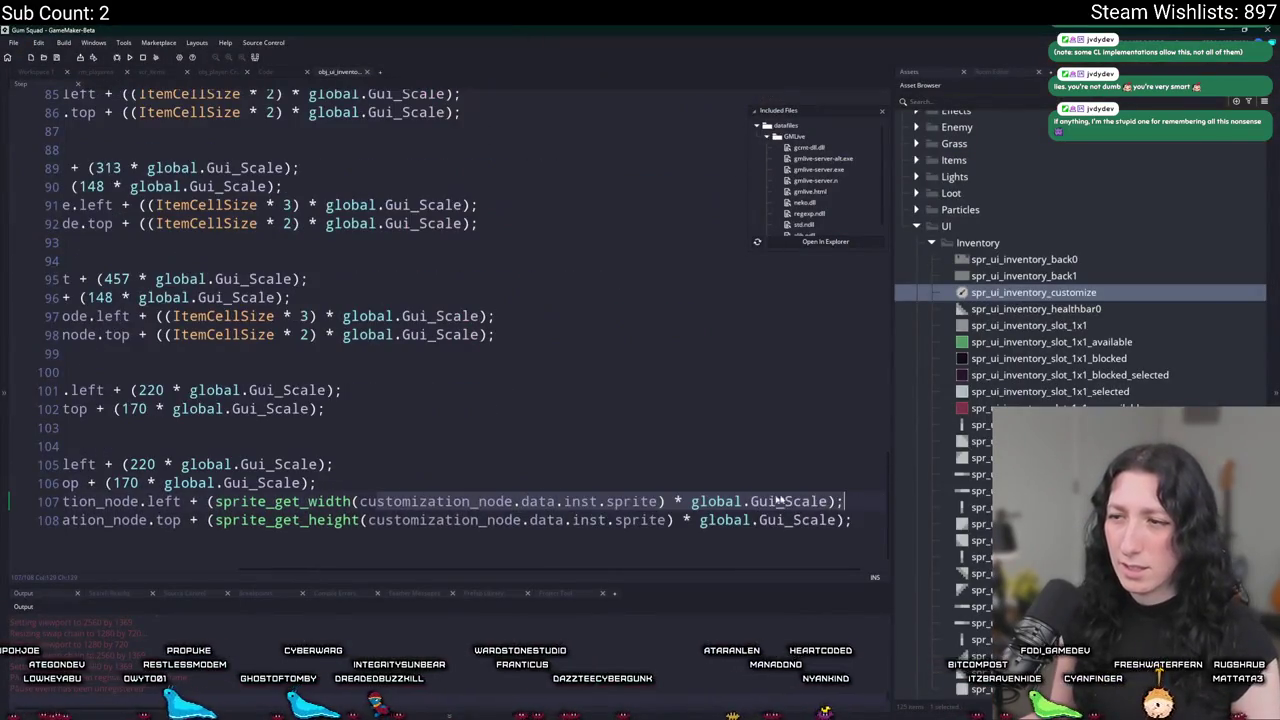
{"action": "scroll", "coordinate": [662, 501], "scroll_direction": "left", "scroll_amount": 5}
{"action": "left_click", "coordinate": [180, 483]}
{"action": "mouse_move", "coordinate": [735, 501]}
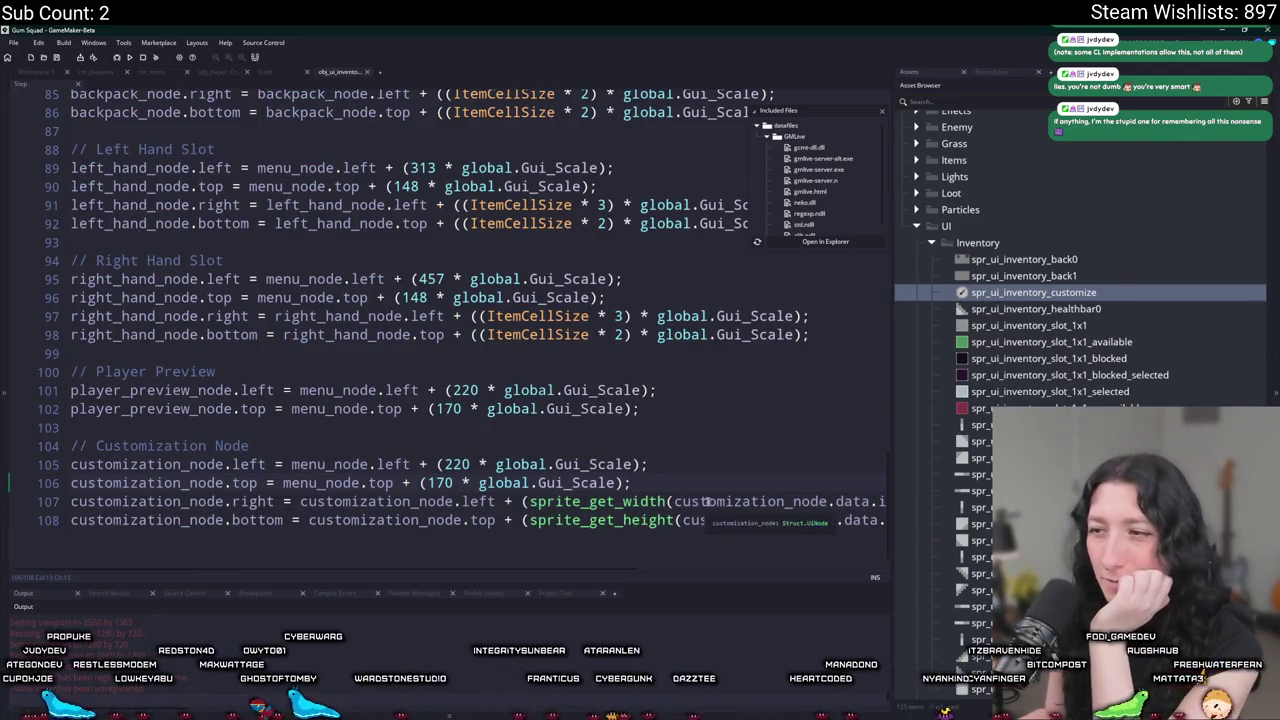
{"action": "scroll", "coordinate": [760, 501], "scroll_direction": "right", "scroll_amount": 5}
{"action": "left_click", "coordinate": [797, 501]}
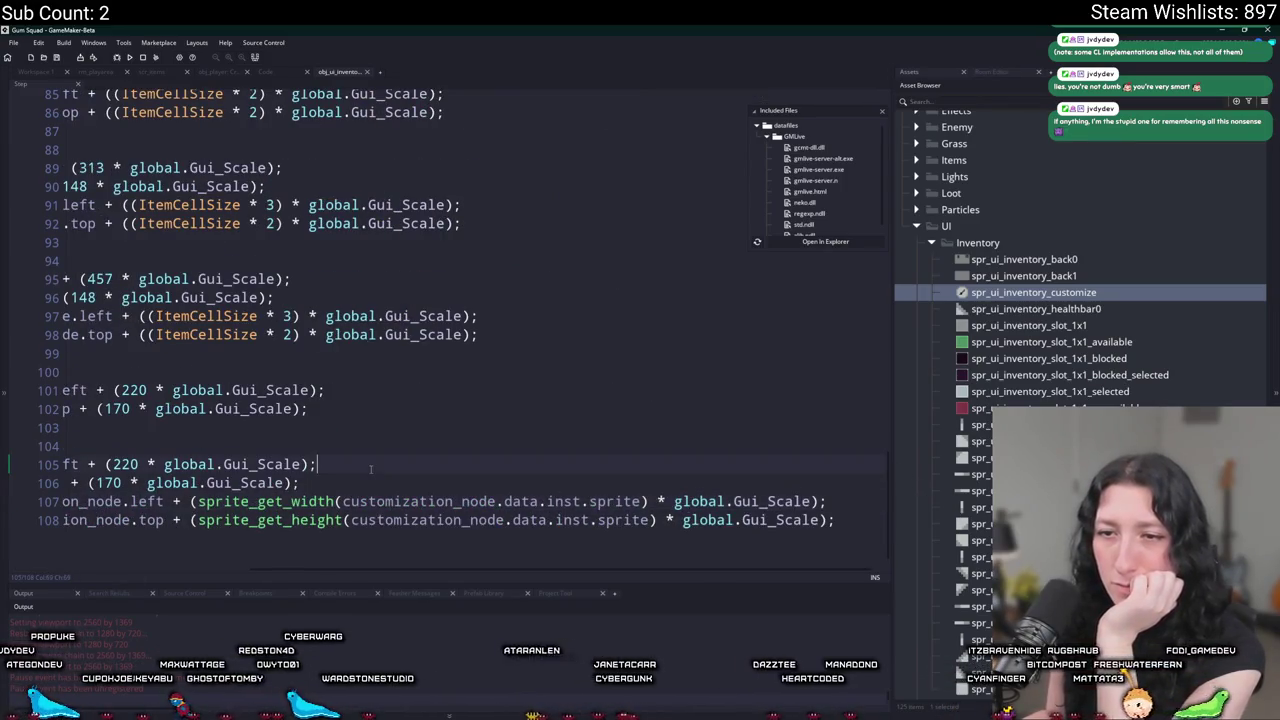
{"action": "left_click", "coordinate": [348, 488]}
{"action": "key", "text": "Home"}
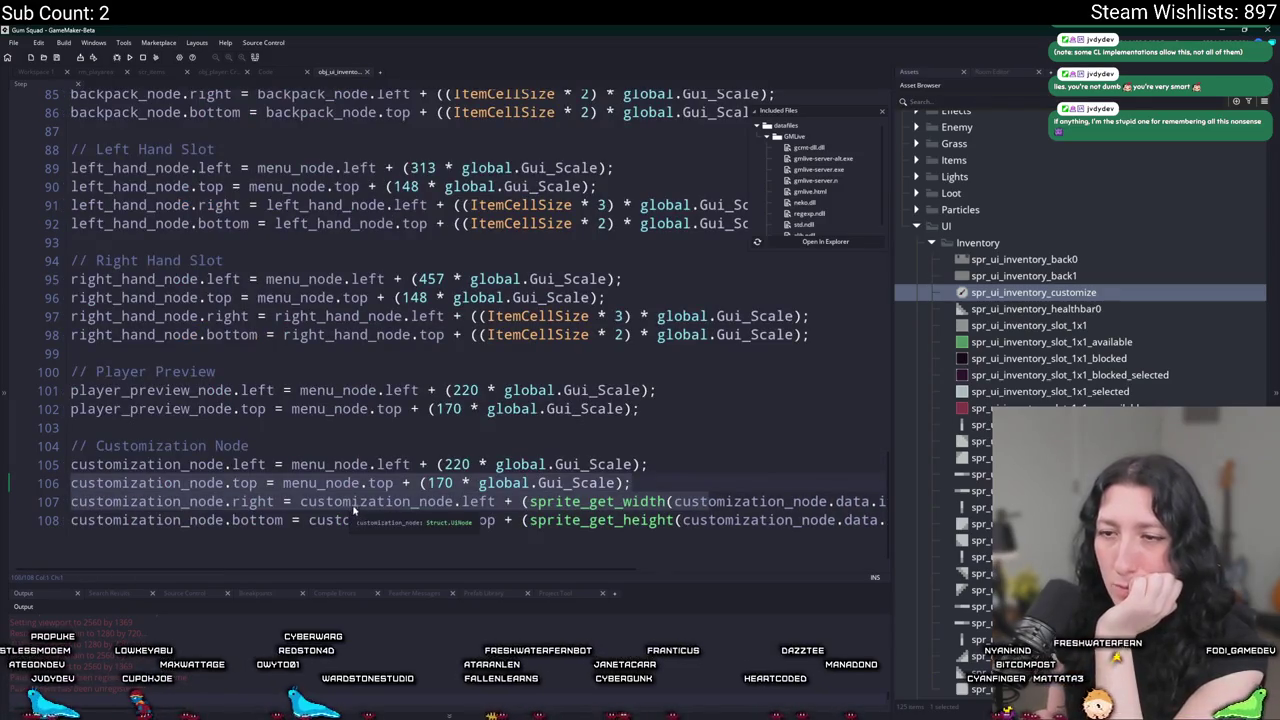
{"action": "left_click", "coordinate": [354, 506]}
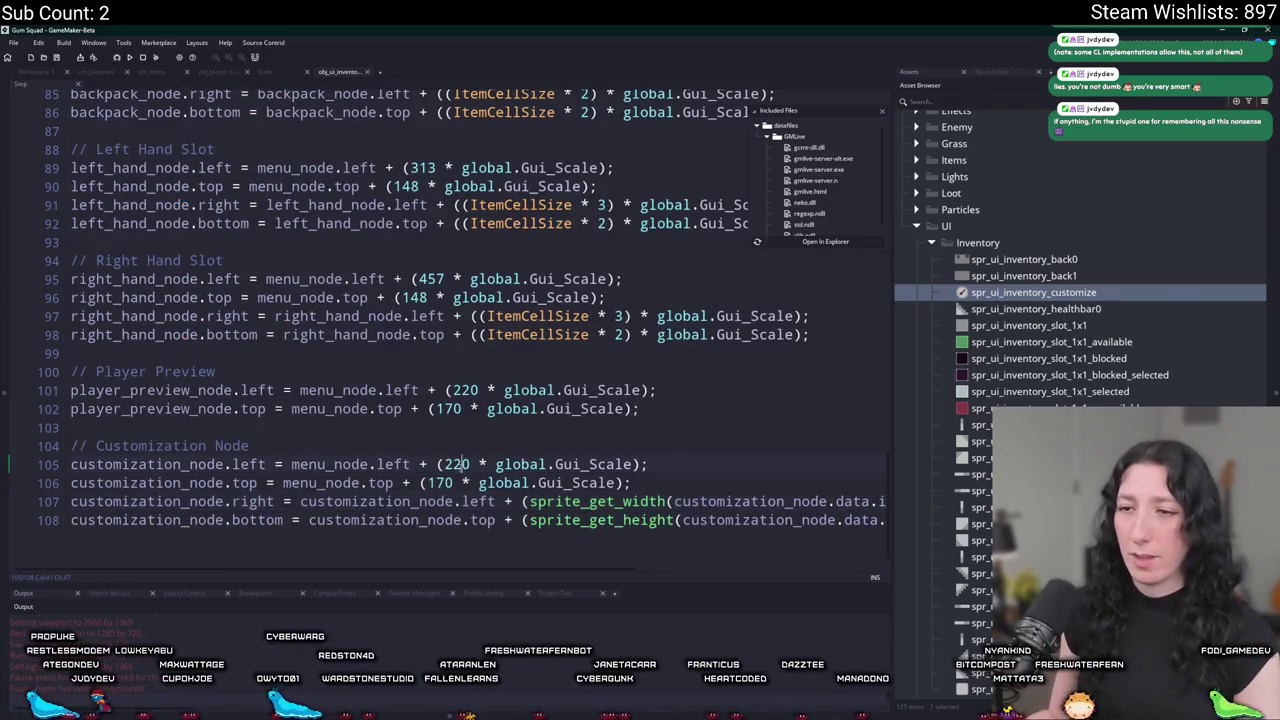
{"action": "key", "text": "alt+Tab"}
{"action": "left_click_drag", "start_coordinate": [497, 25], "coordinate": [497, 158]}
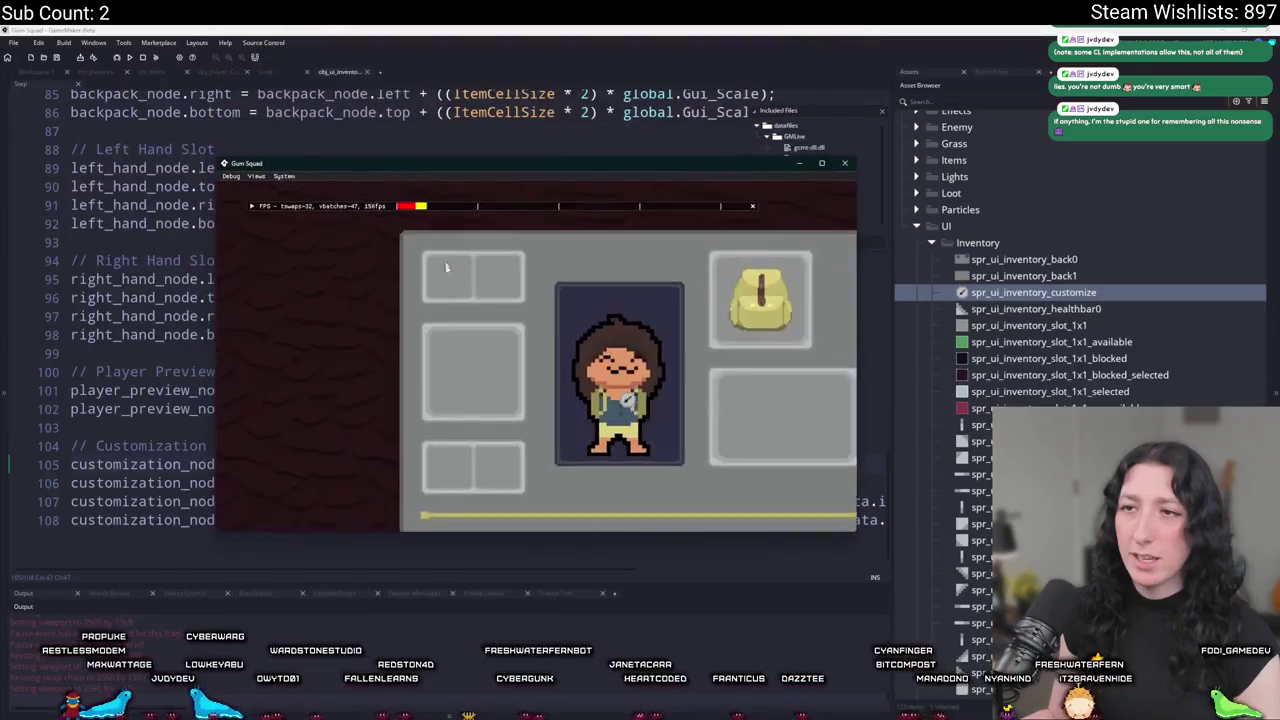
Maximize the game window and compare the icon's position against the offset code.
{"action": "left_click_drag", "start_coordinate": [528, 136], "coordinate": [528, 33]}
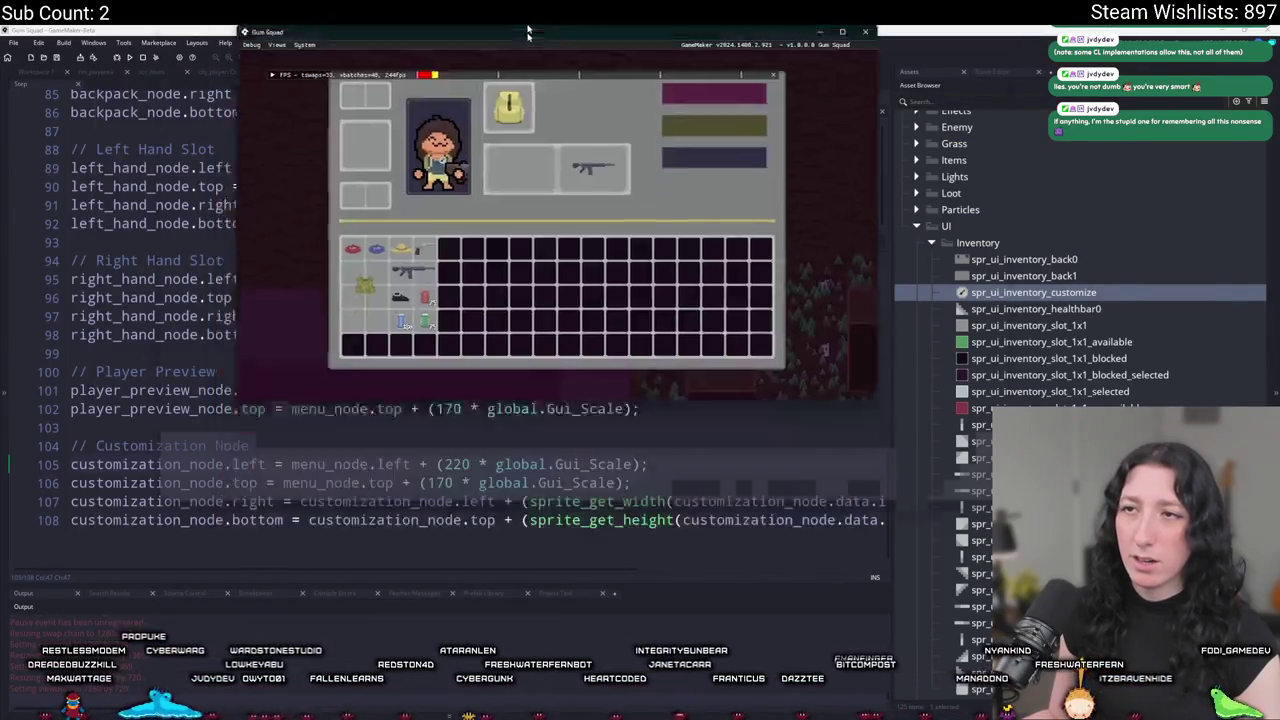
{"action": "double_click", "coordinate": [528, 33]}
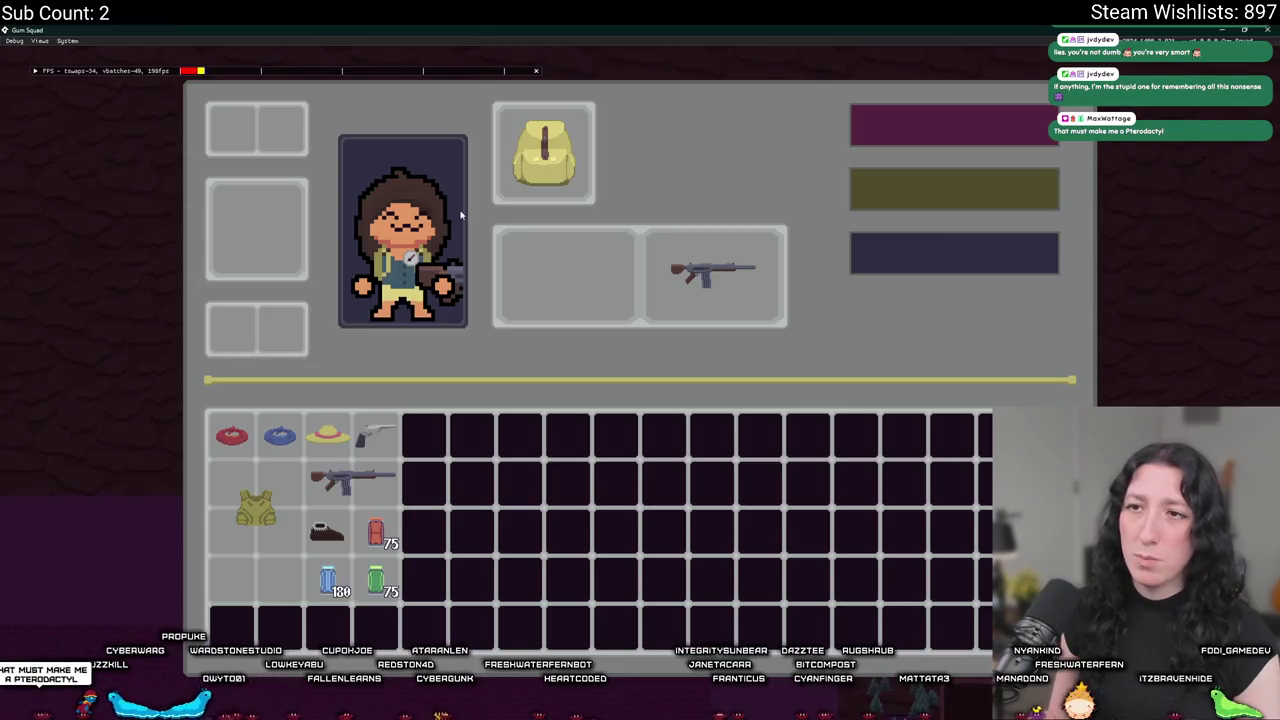
{"action": "key", "text": "alt+Tab"}
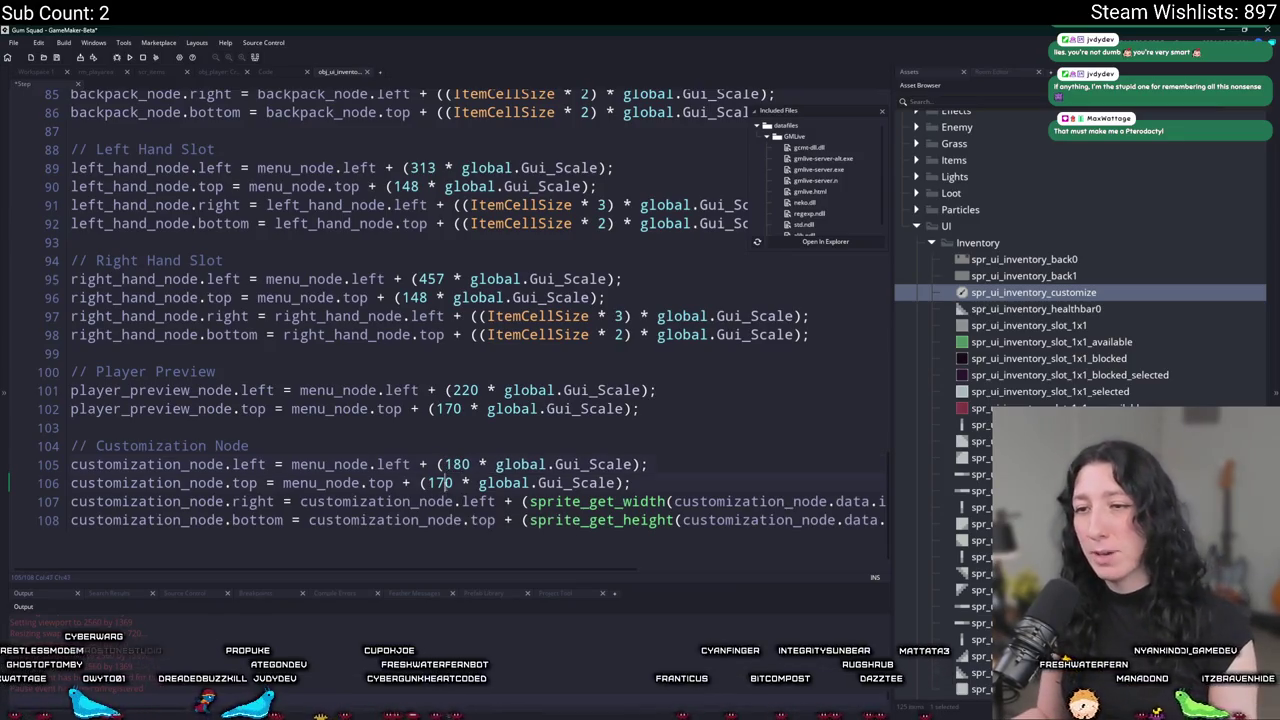
{"action": "key", "text": "alt+Tab"}
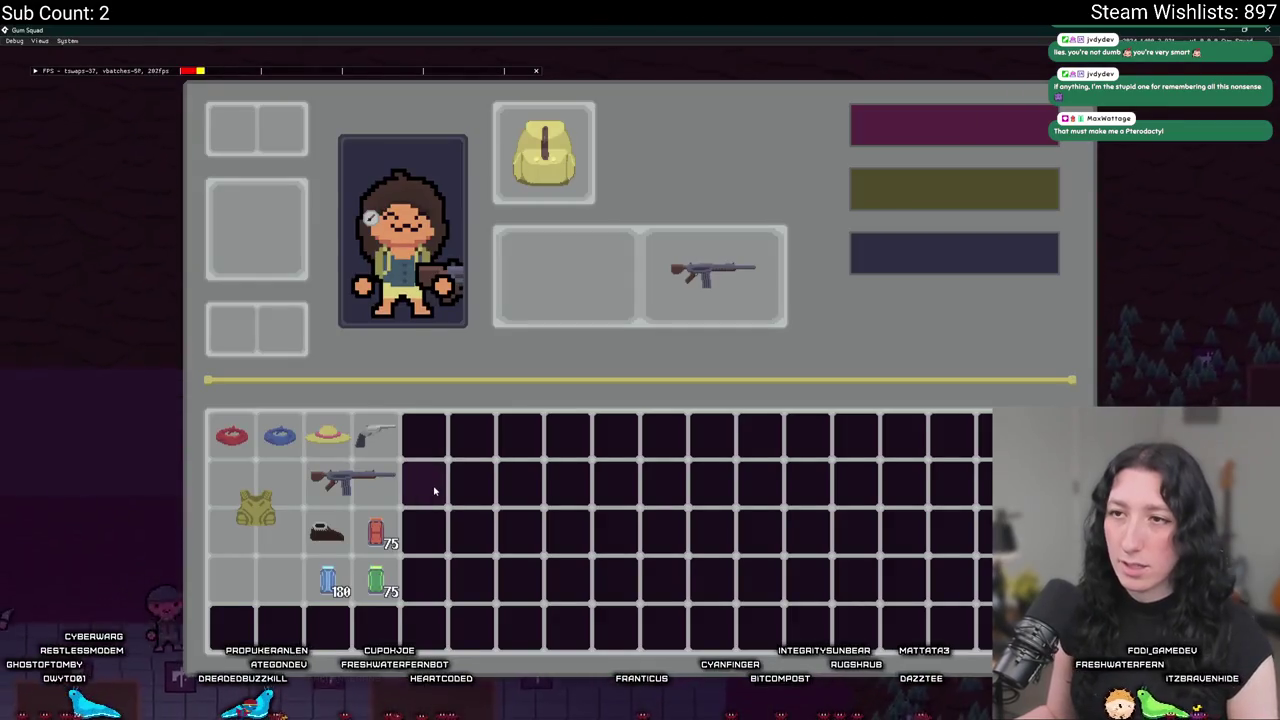
{"action": "key", "text": "alt+Tab"}
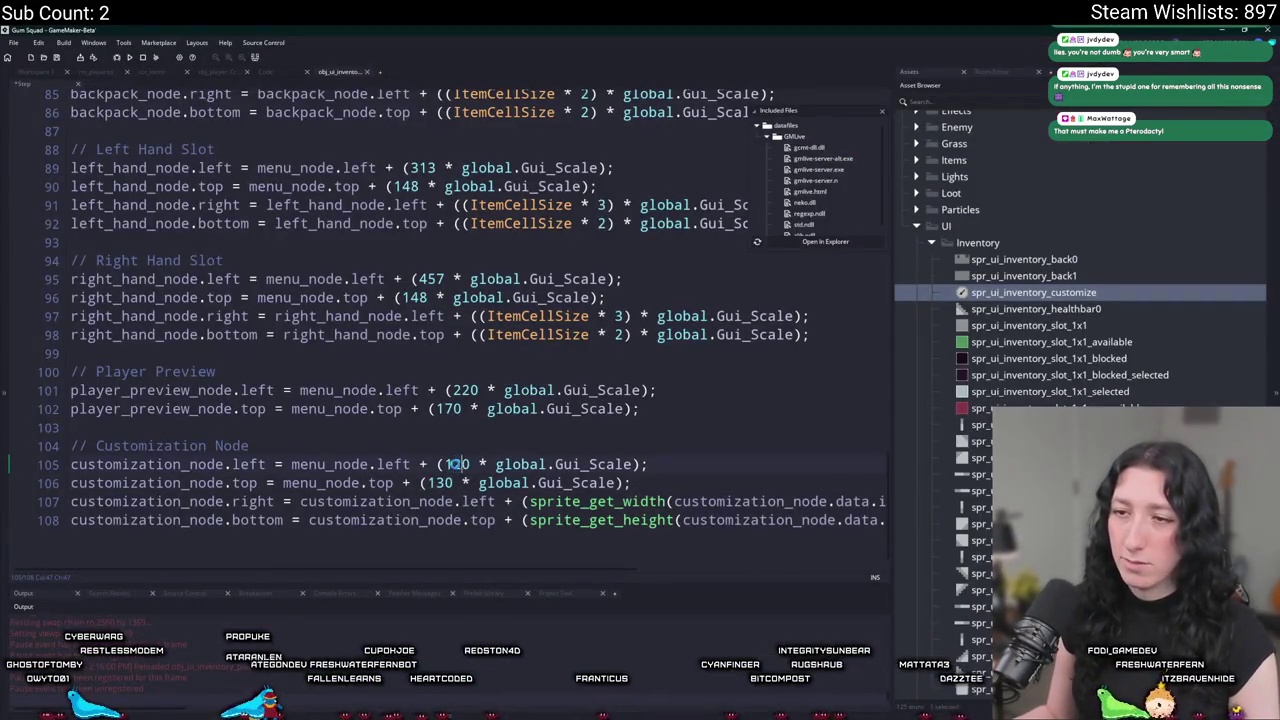
{"action": "key", "text": "alt+Tab"}
{"action": "key", "text": "alt+Tab"}
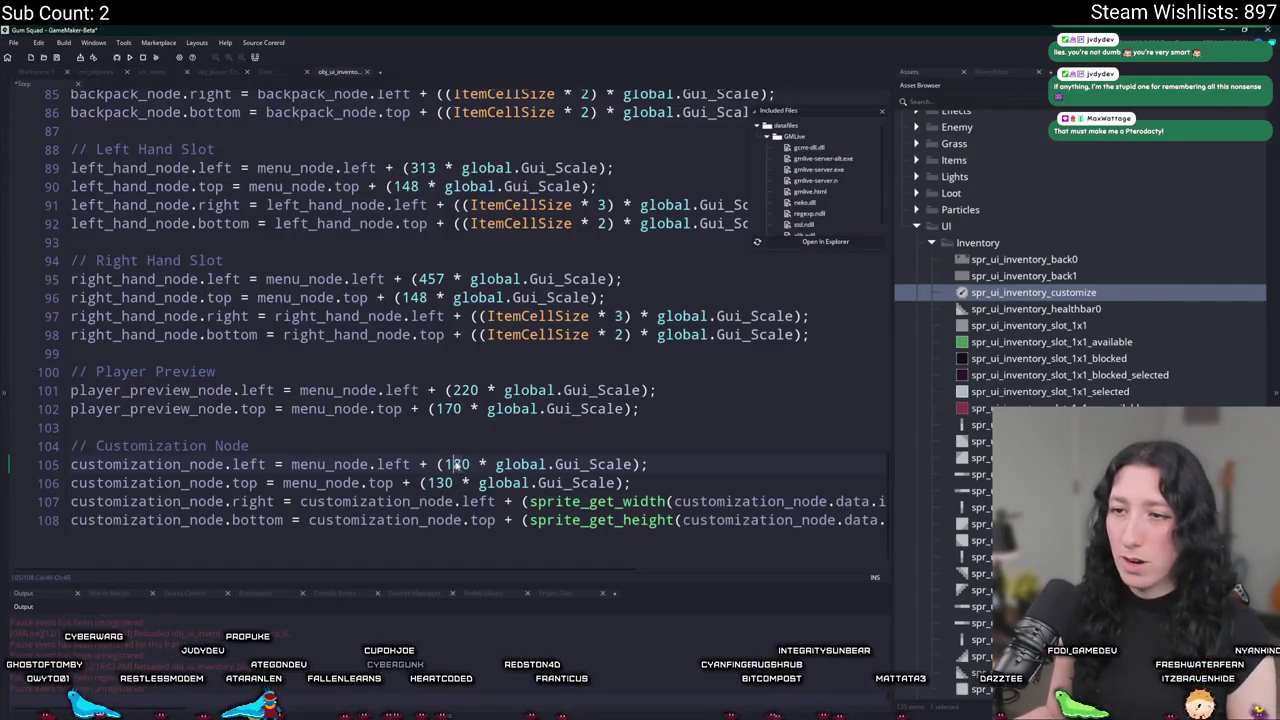
{"action": "key", "text": "alt+Tab"}
{"action": "key", "text": "alt+Tab"}
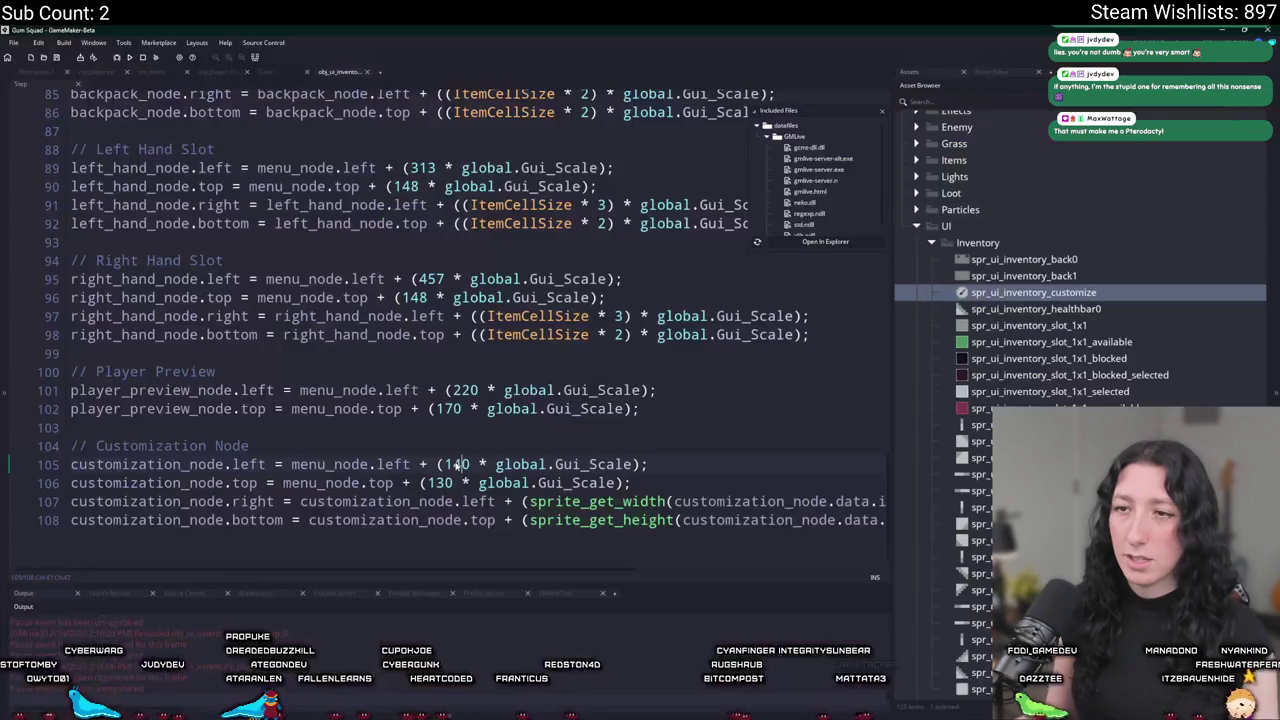
Change the left offset to 162 and check the icon in game.
{"action": "key", "text": "alt+Tab"}
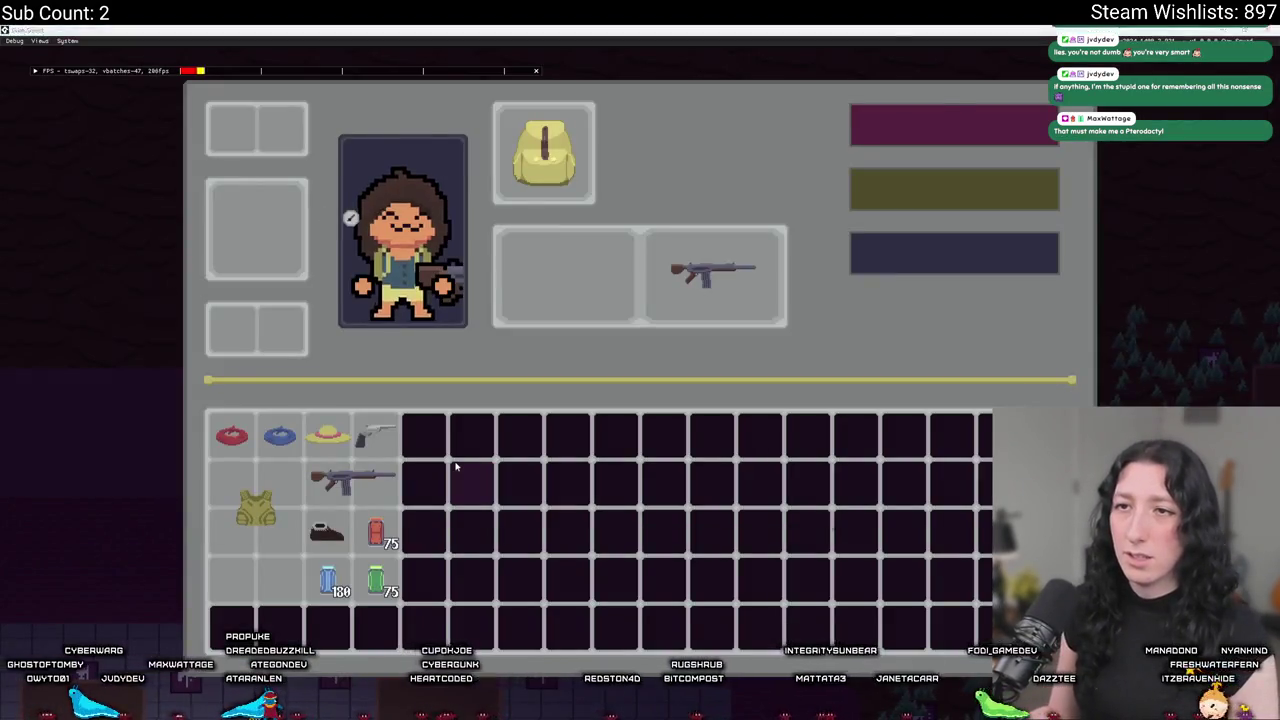
{"action": "key", "text": "alt+Tab"}
{"action": "key", "text": "BackSpace"}
{"action": "type", "text": "64 * global.Gui_Scale);"}
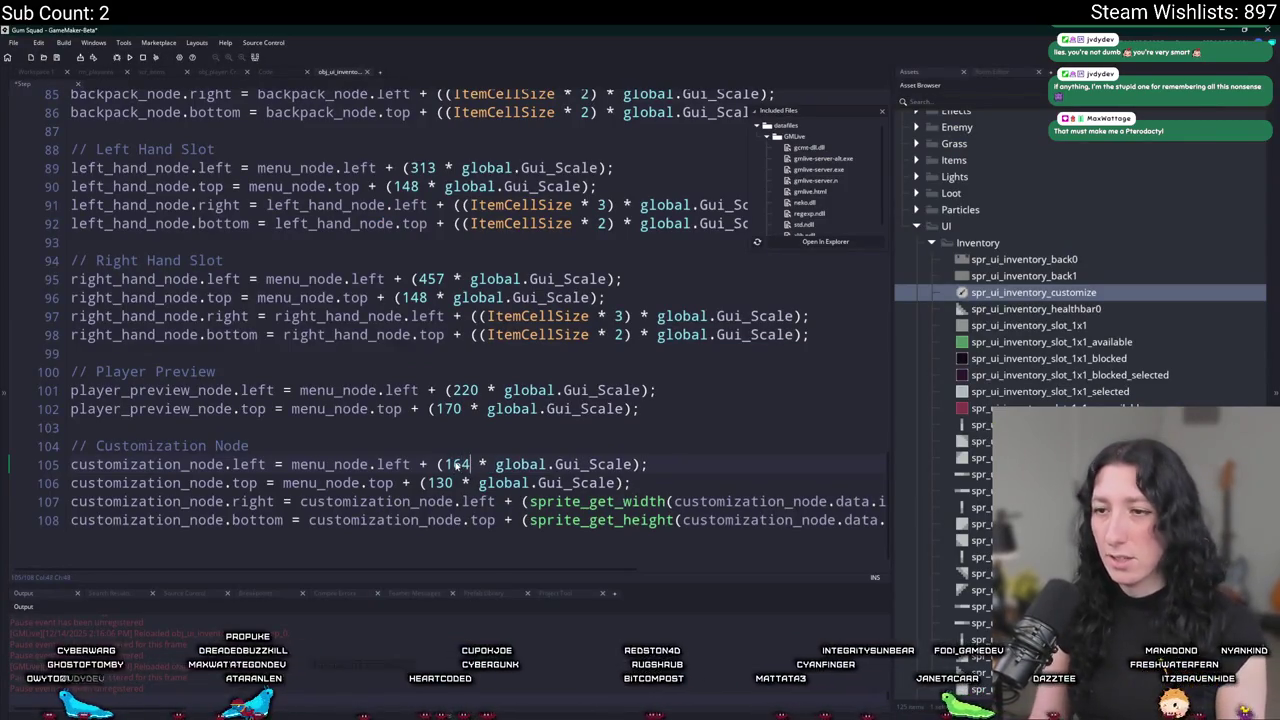
{"action": "key", "text": "alt+Tab"}
{"action": "key", "text": "alt+Tab"}
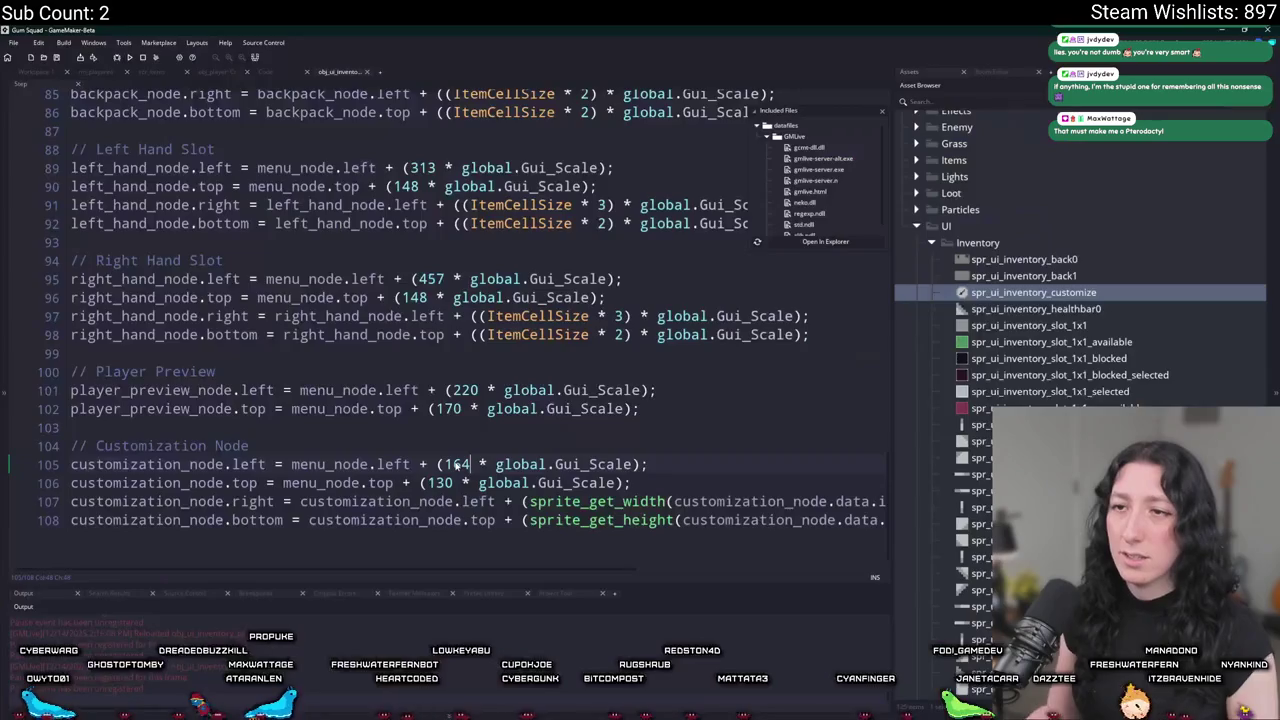
{"action": "key", "text": "alt+Tab"}
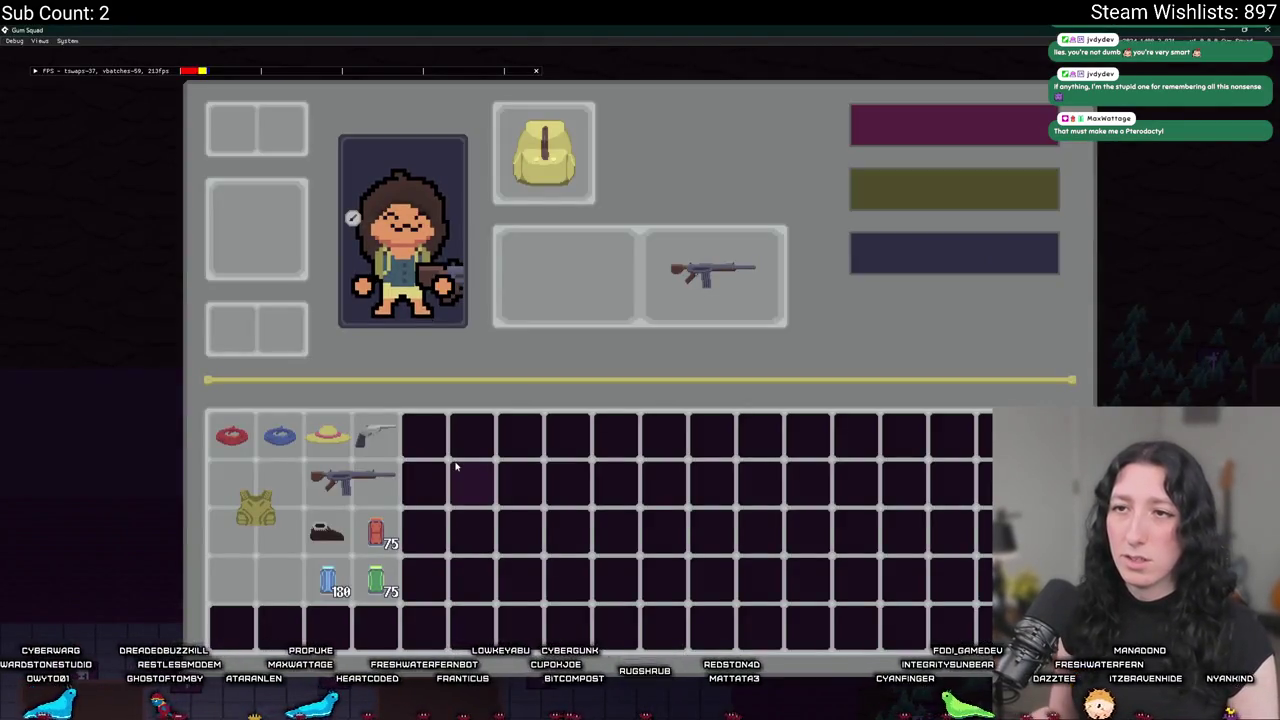
{"action": "key", "text": "alt+Tab"}
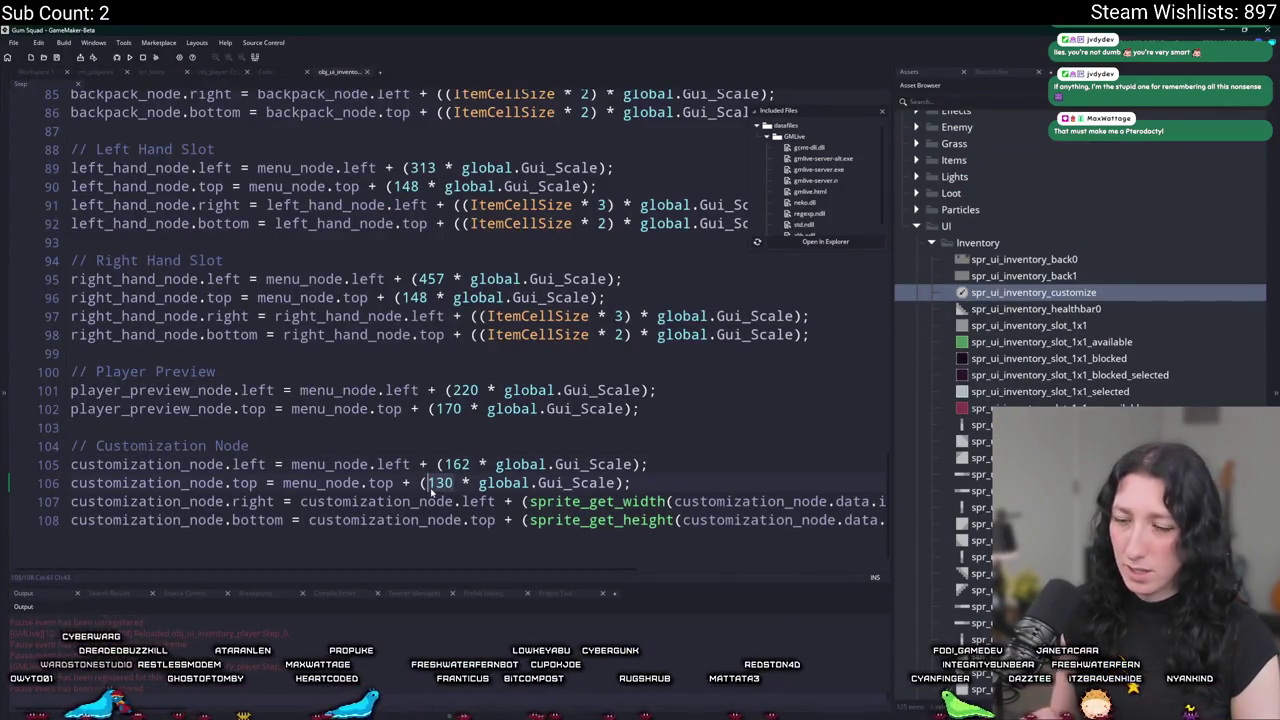
{"action": "key", "text": "alt+Tab"}
{"action": "key", "text": "alt+Tab"}
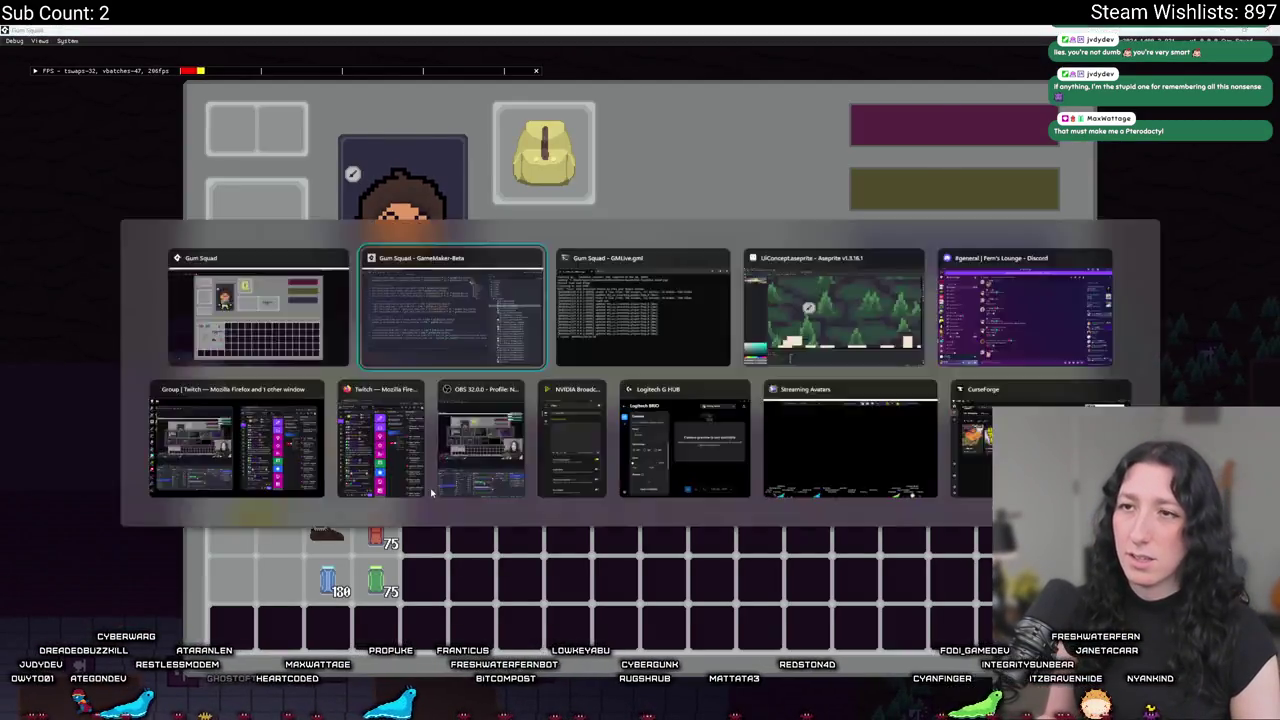
Set the top offset to 62 and confirm the icon sits on the preview card's corner.
{"action": "type", "text": "2 * global.Gui_Scale);"}
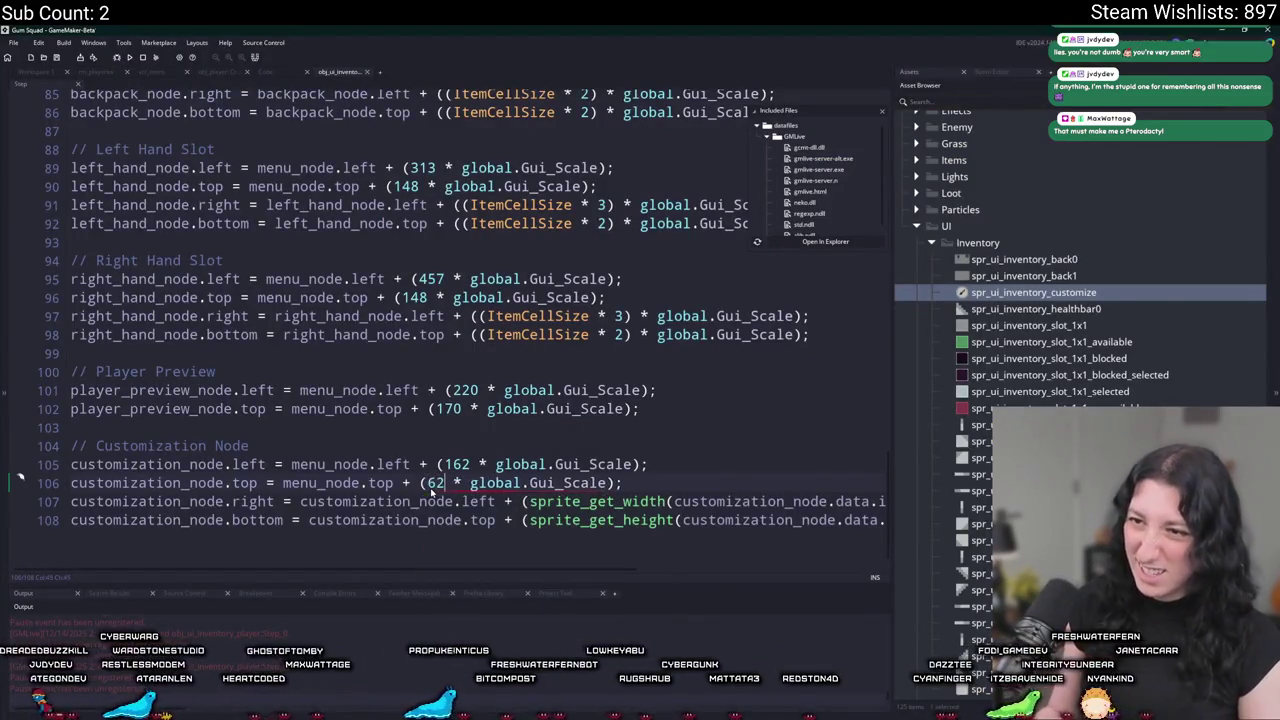
{"action": "key", "text": "alt+Tab"}
{"action": "key", "text": "alt+Tab"}
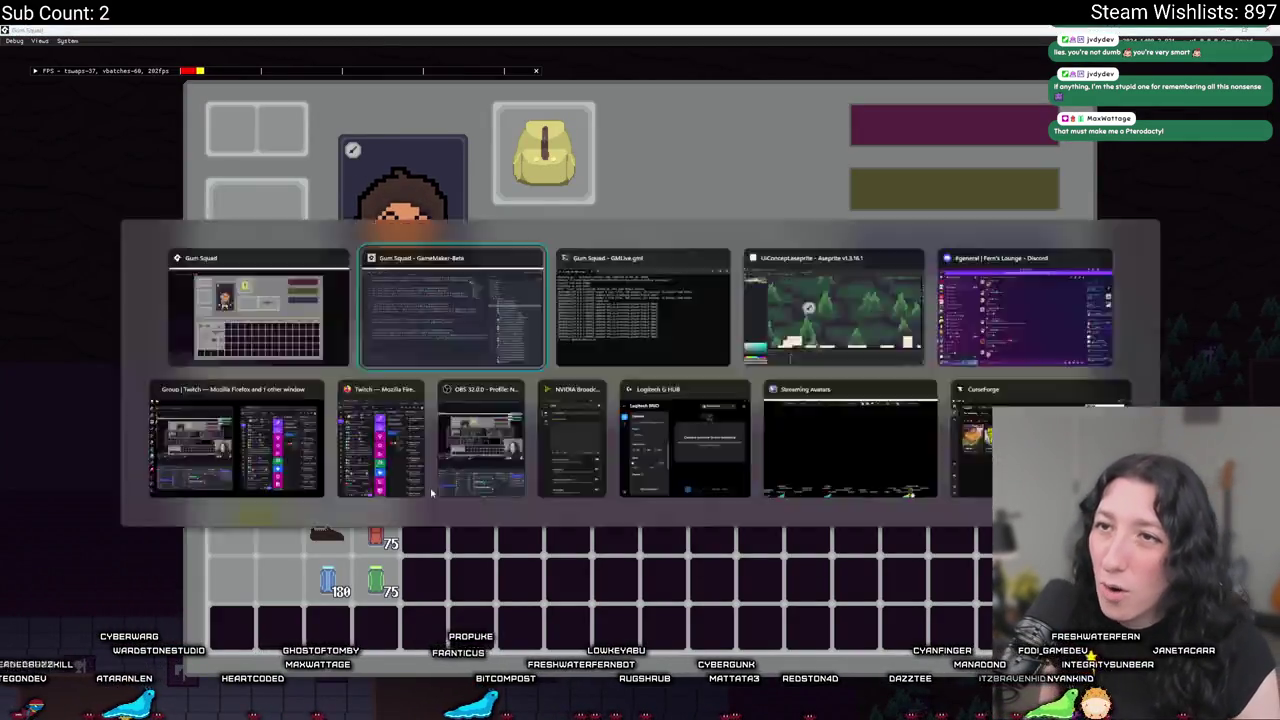
{"action": "key", "text": "alt+Tab"}
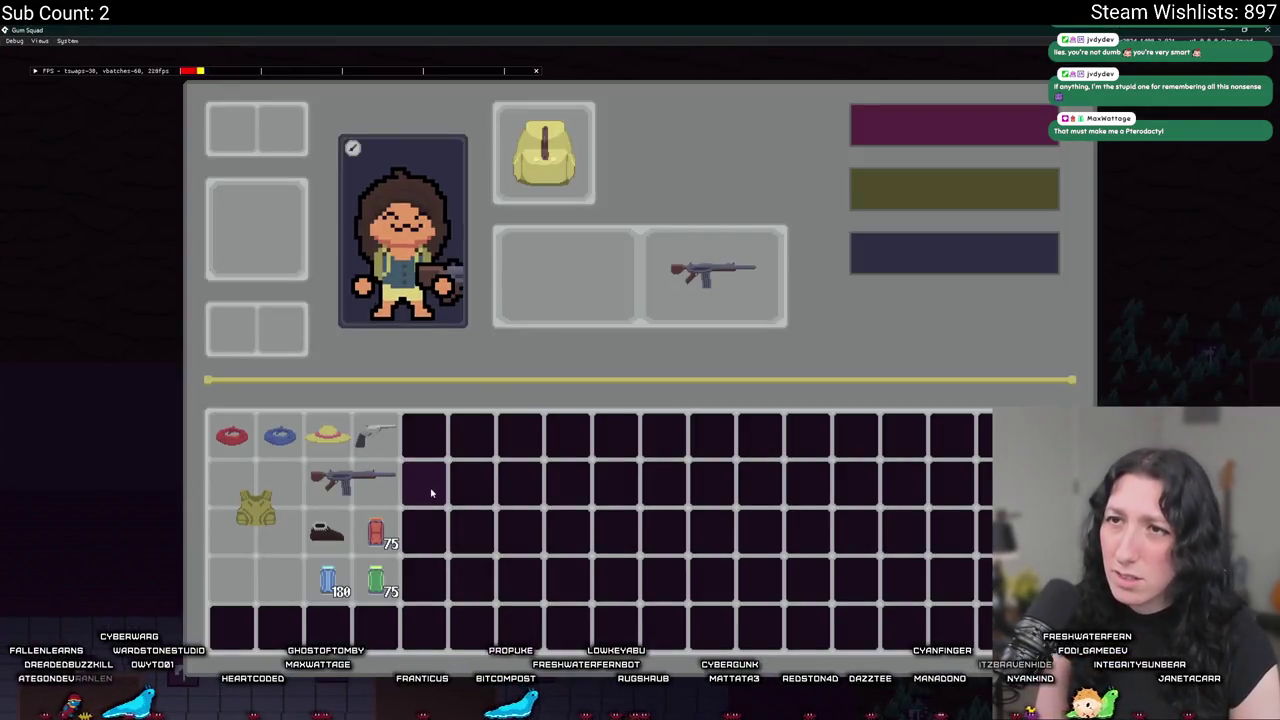
{"action": "key", "text": "alt+Tab"}
{"action": "key", "text": "alt+Tab"}
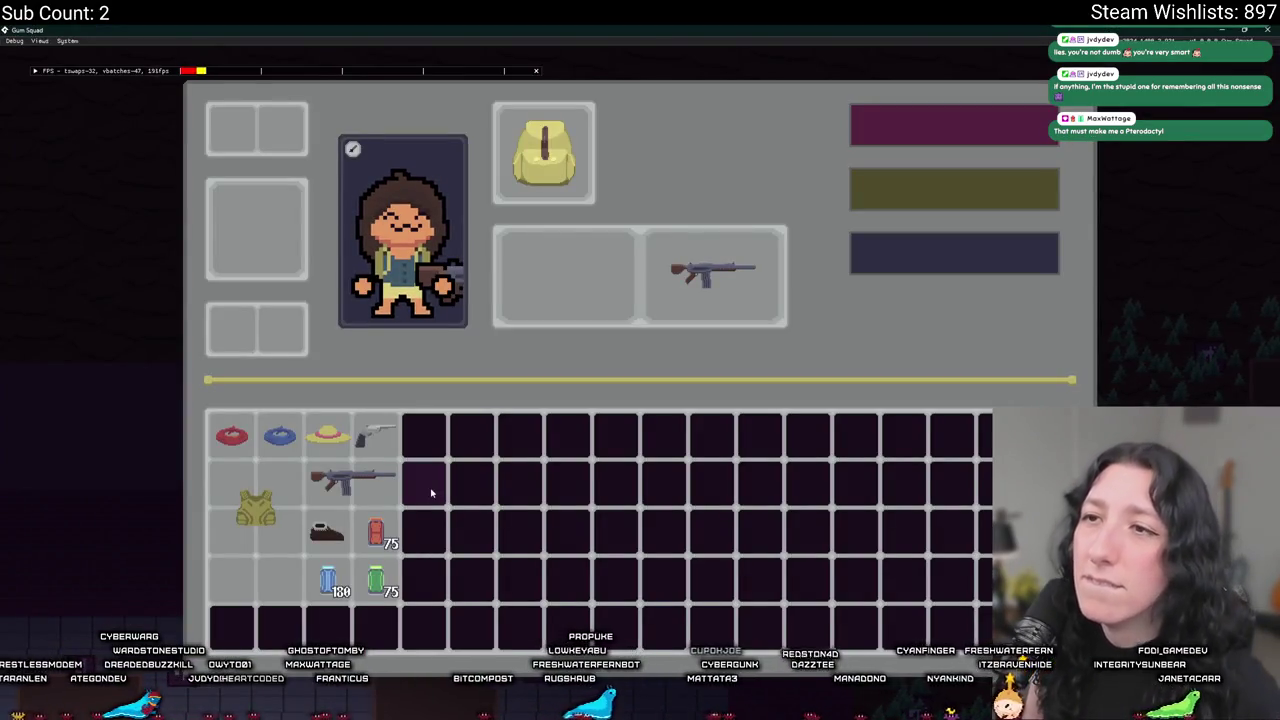
{"action": "mouse_move", "coordinate": [432, 30]}
{"action": "left_mouse_down"}
{"action": "mouse_move", "coordinate": [437, 218]}
{"action": "mouse_move", "coordinate": [456, 28]}
{"action": "left_mouse_up"}
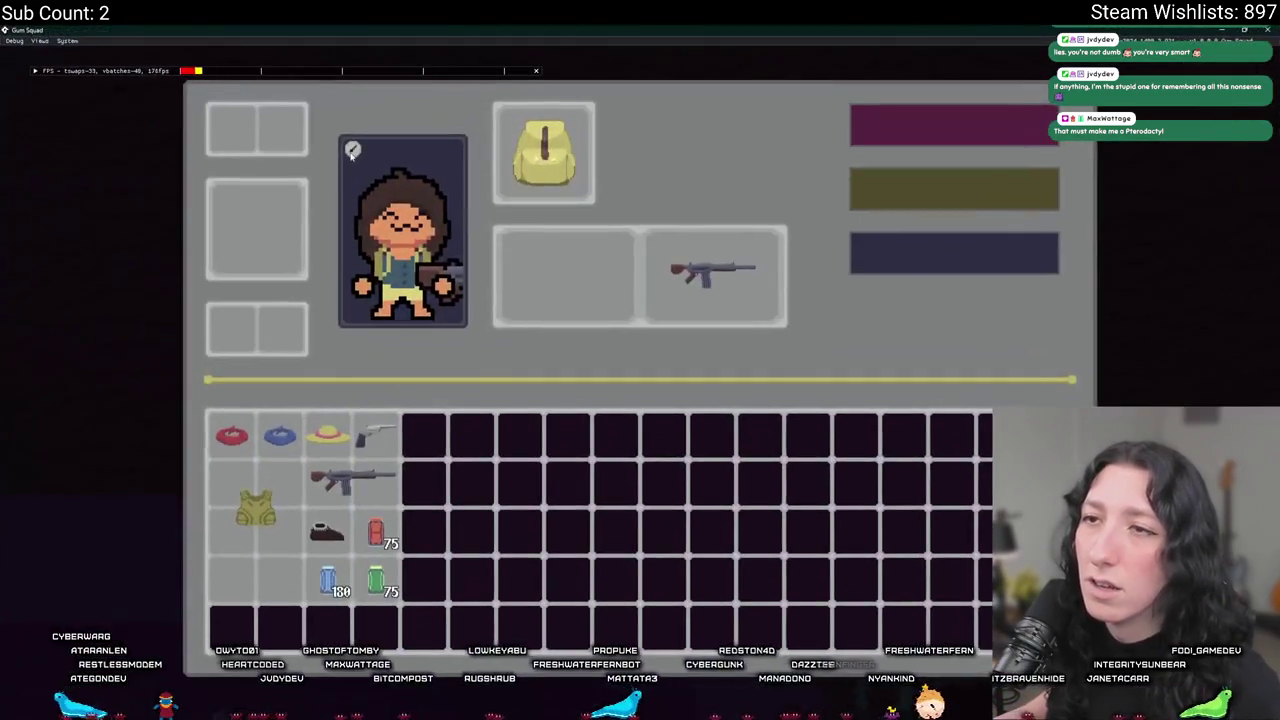
{"action": "key", "text": "alt+Tab"}
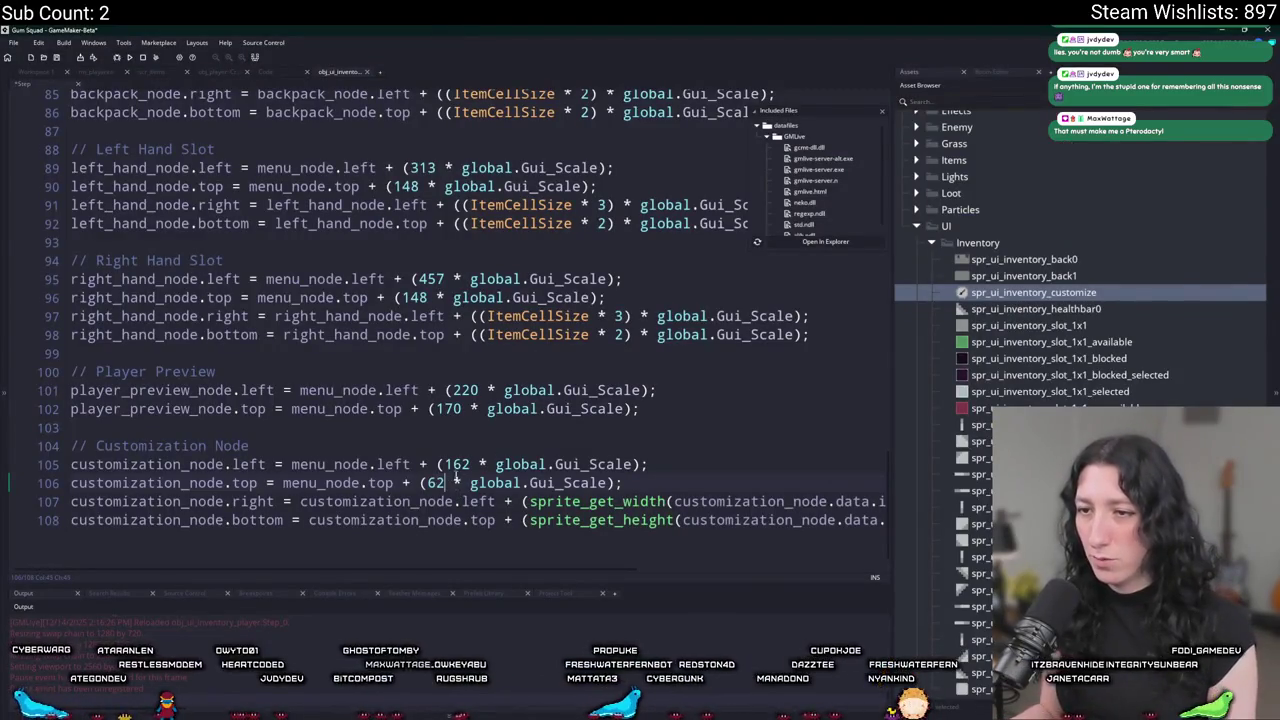
{"action": "key", "text": "alt+Tab"}
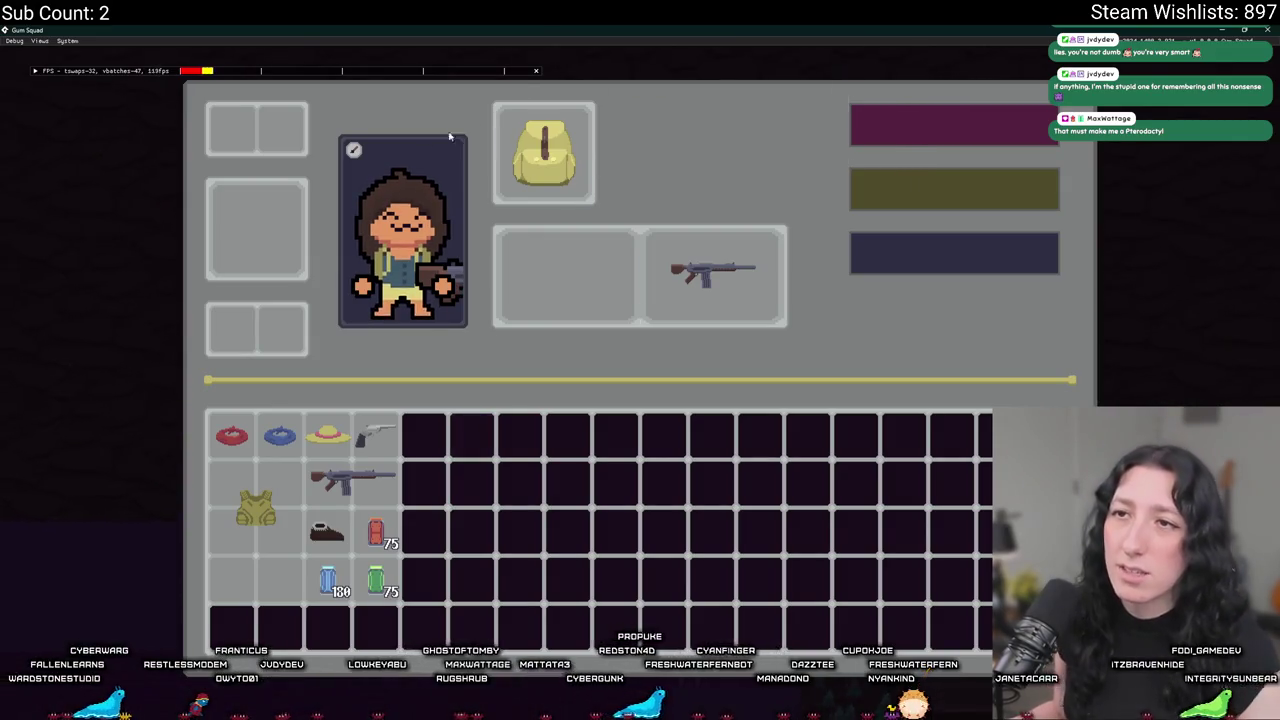
Test the customization icon three times in-game, dismissing each message box, then close the inventory.
{"action": "left_click", "coordinate": [353, 149]}
{"action": "left_click", "coordinate": [648, 410]}
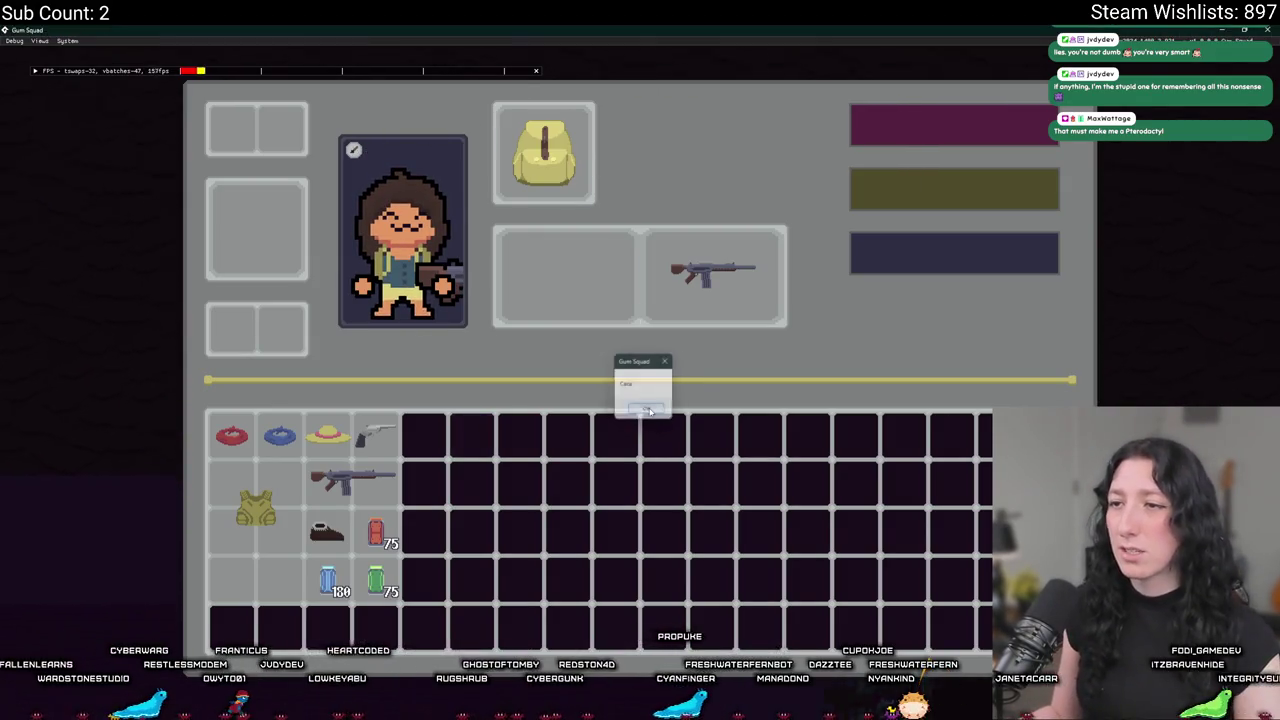
{"action": "left_click", "coordinate": [355, 150]}
{"action": "left_click", "coordinate": [645, 406]}
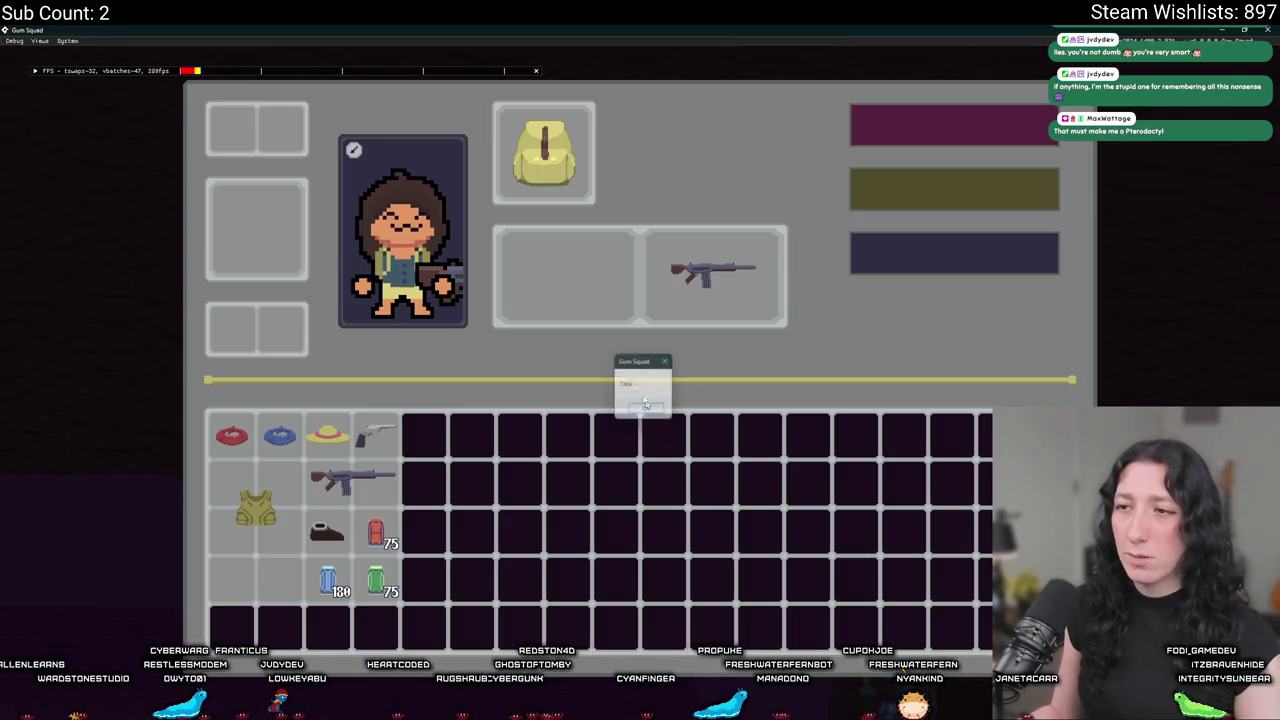
{"action": "left_click", "coordinate": [355, 150]}
{"action": "left_click", "coordinate": [645, 406]}
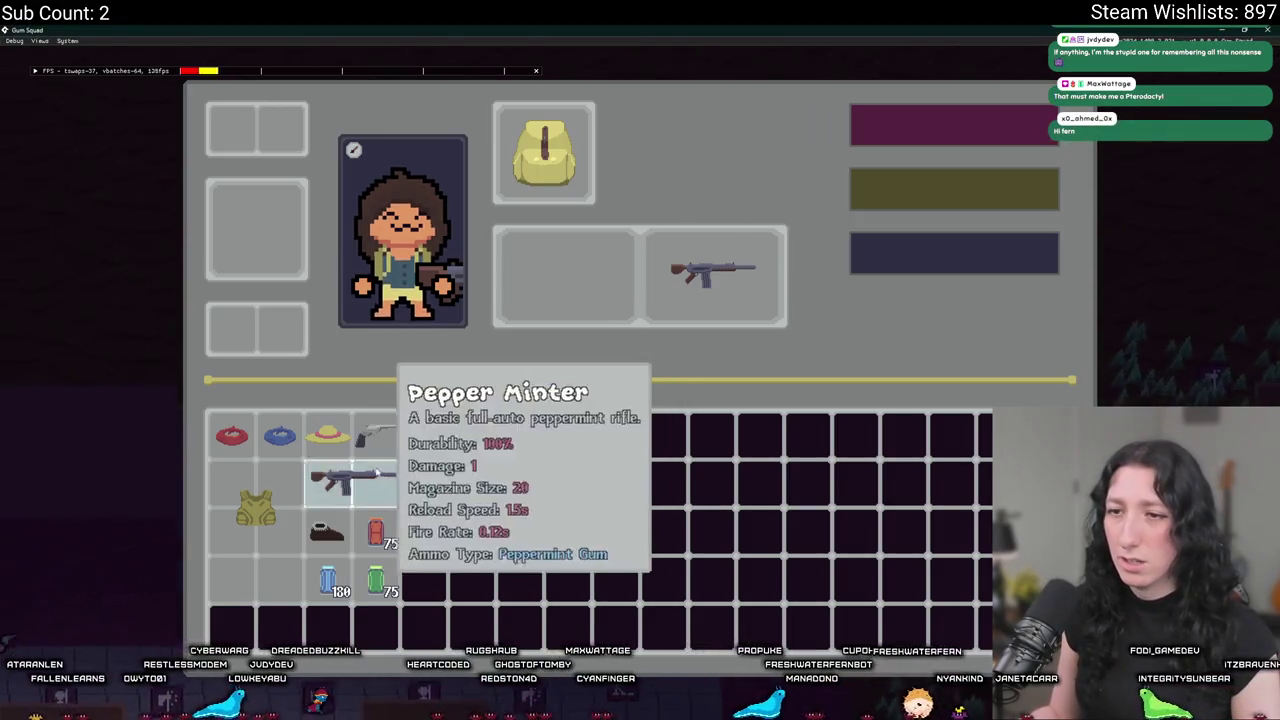
{"action": "key", "text": "Escape"}
Walk the character around the tiled room, then switch back to the GameMaker code.
{"action": "key", "text": "s"}
{"action": "key", "text": "d"}
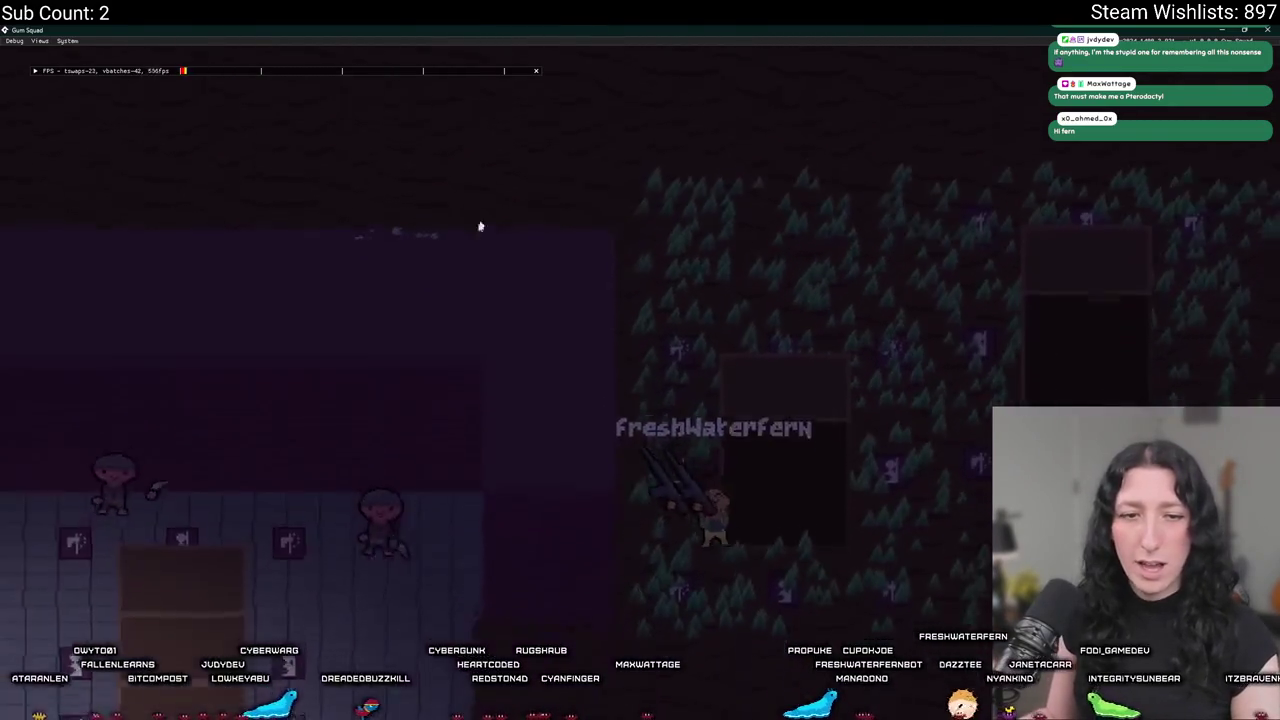
{"action": "key", "text": "w"}
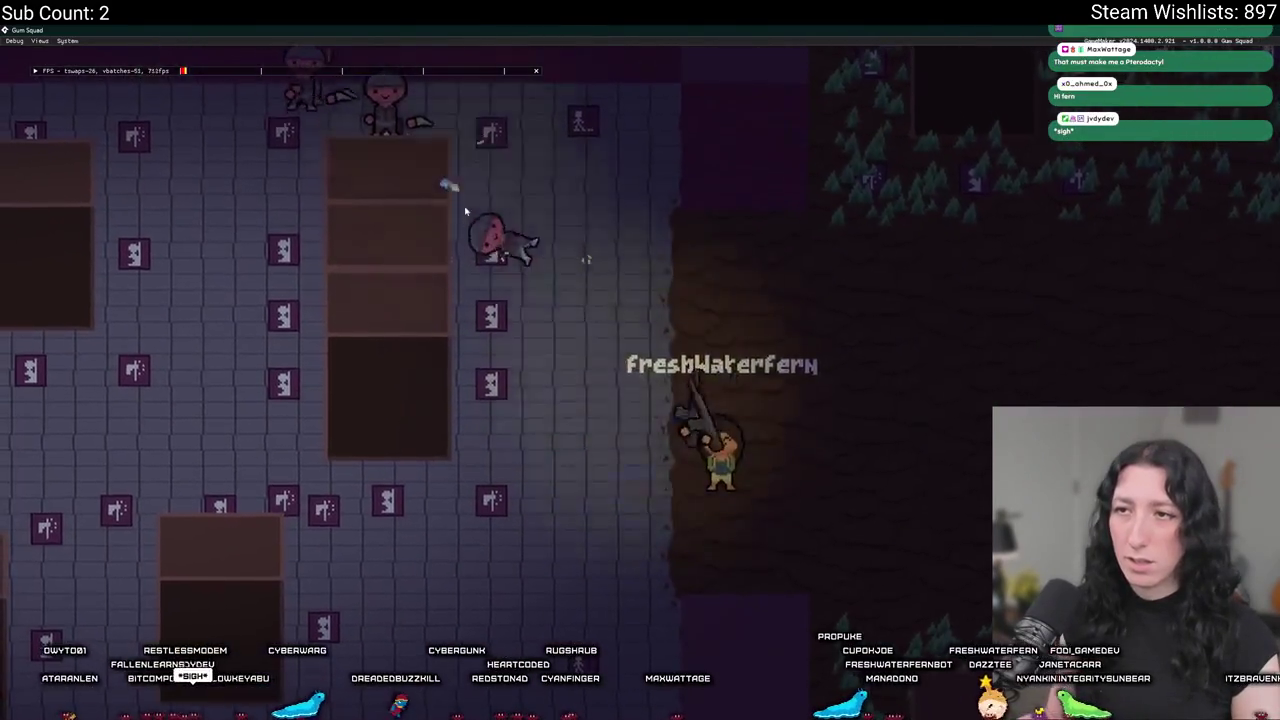
{"action": "key", "text": "w"}
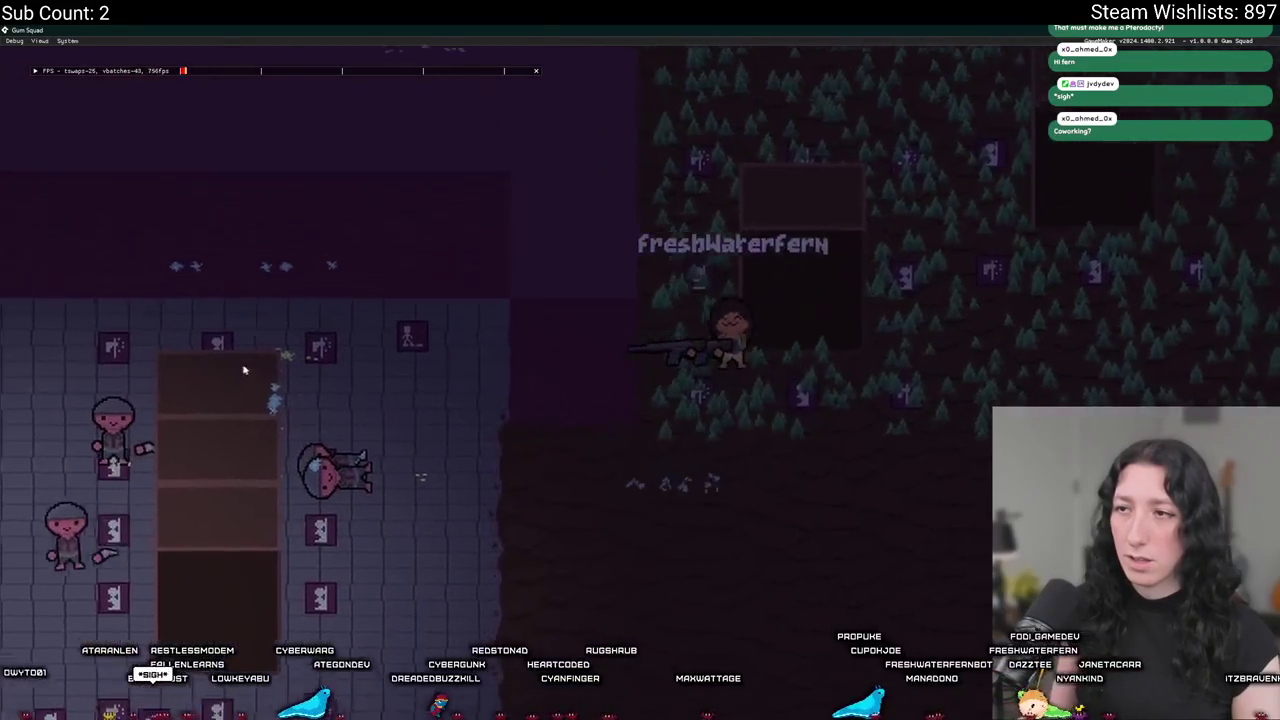
{"action": "key", "text": "w"}
{"action": "key", "text": "s"}
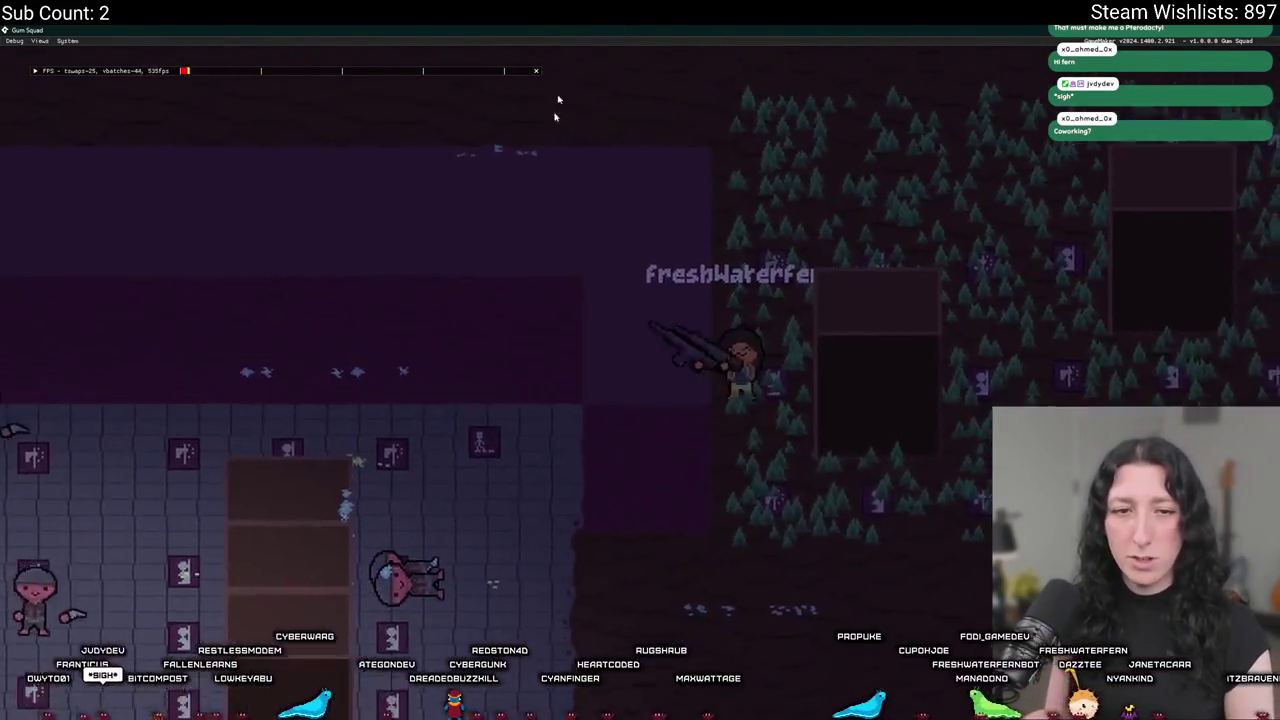
{"action": "key", "text": "s"}
{"action": "key", "text": "a"}
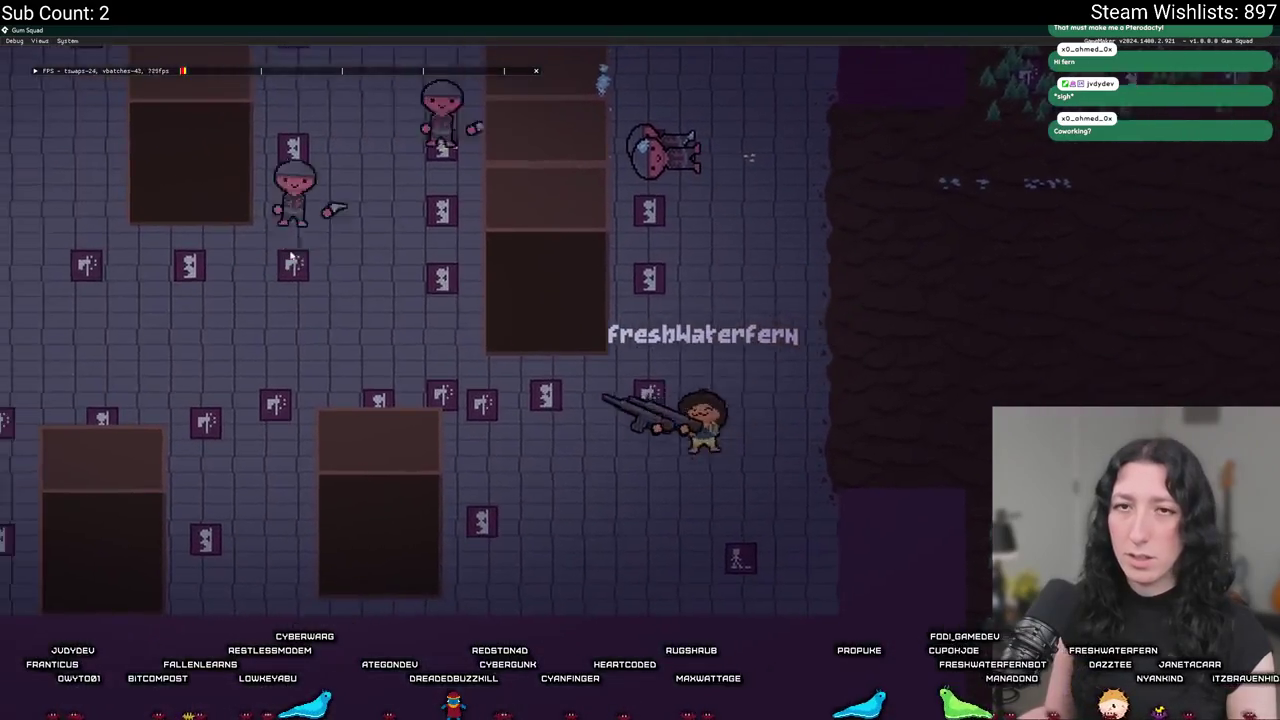
{"action": "key", "text": "a"}
{"action": "key", "text": "w"}
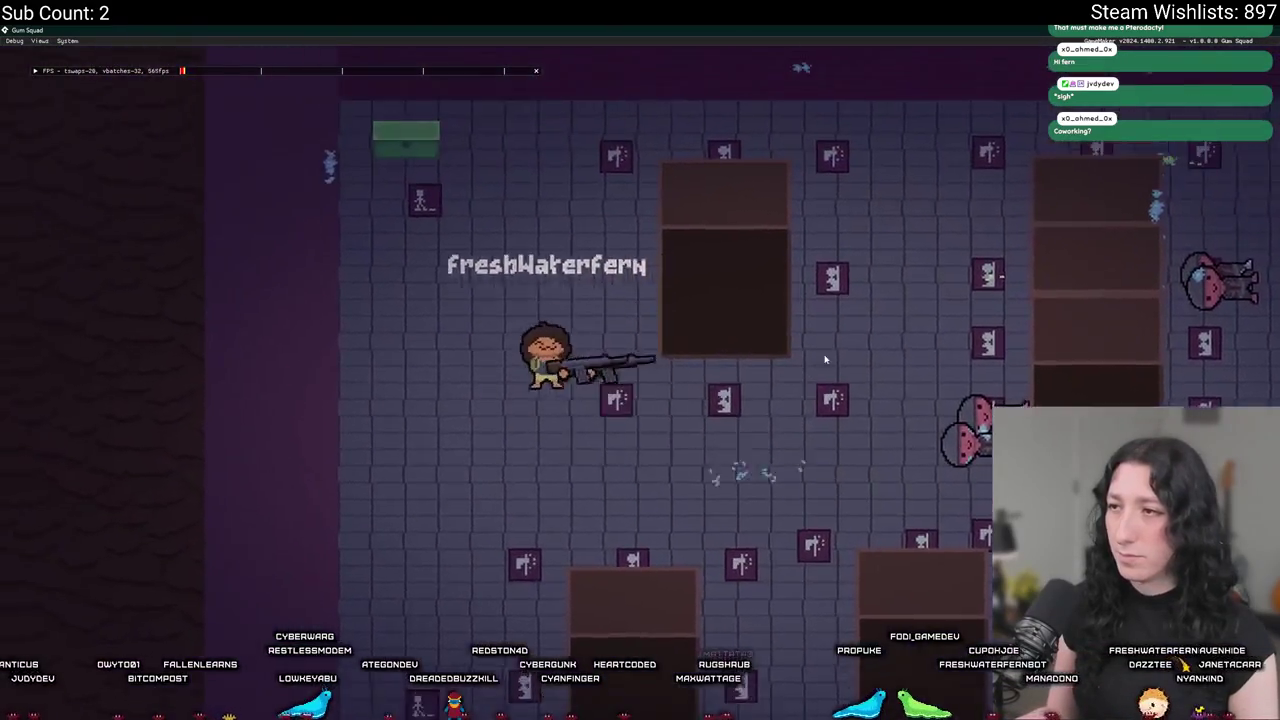
{"action": "key", "text": "s"}
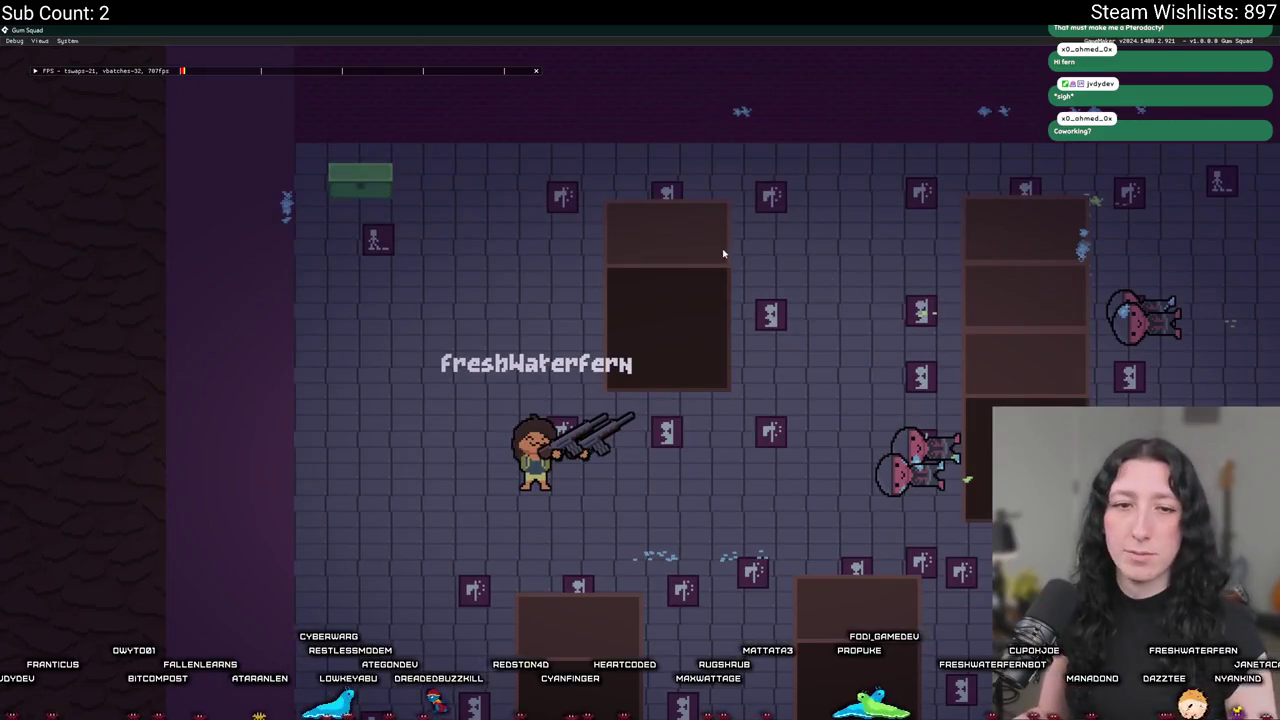
{"action": "key", "text": "alt+Tab"}
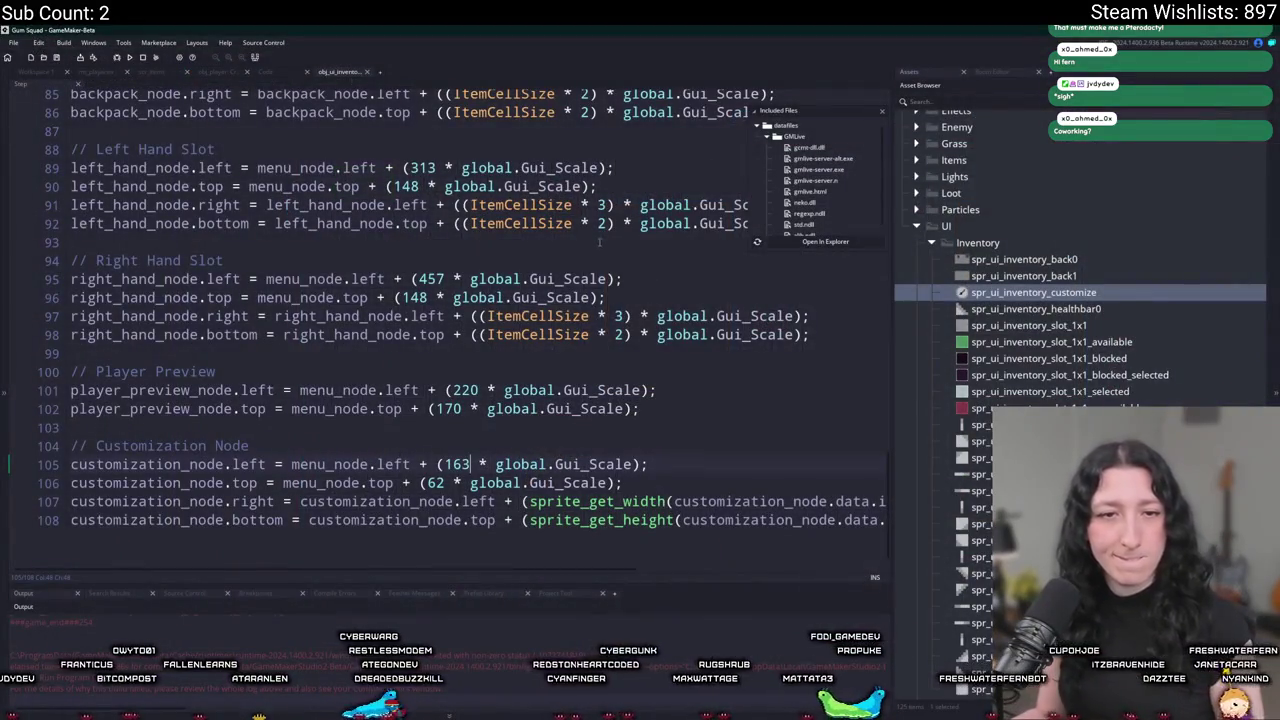
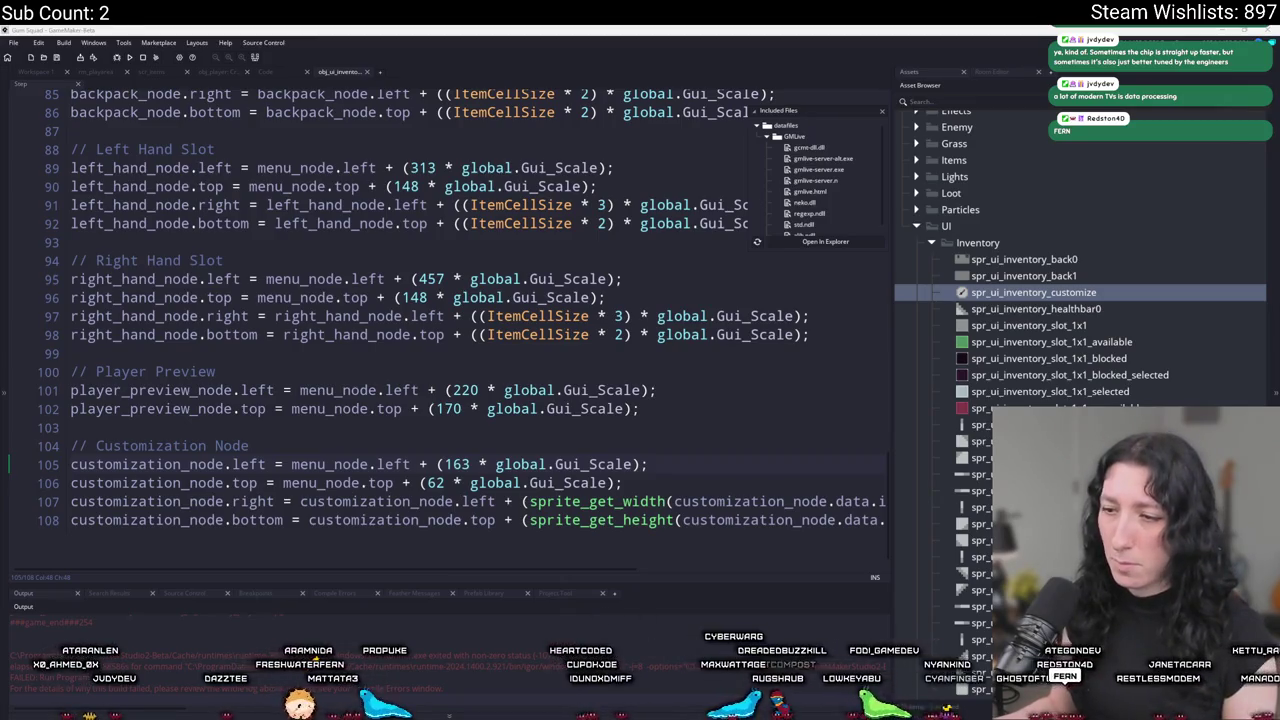
Switch from GameMaker to Aseprite and zoom onto the paint-brush badge in UIConcept.aseprite.
{"action": "key", "text": "alt+Tab"}
{"action": "scroll", "coordinate": [454, 302], "scroll_direction": "up", "scroll_amount": 1}
{"action": "scroll", "coordinate": [454, 302], "scroll_direction": "up", "scroll_amount": 2}
{"action": "scroll", "coordinate": [454, 302], "scroll_direction": "down", "scroll_amount": 2}
{"action": "scroll", "coordinate": [435, 287], "scroll_direction": "up", "scroll_amount": 2}
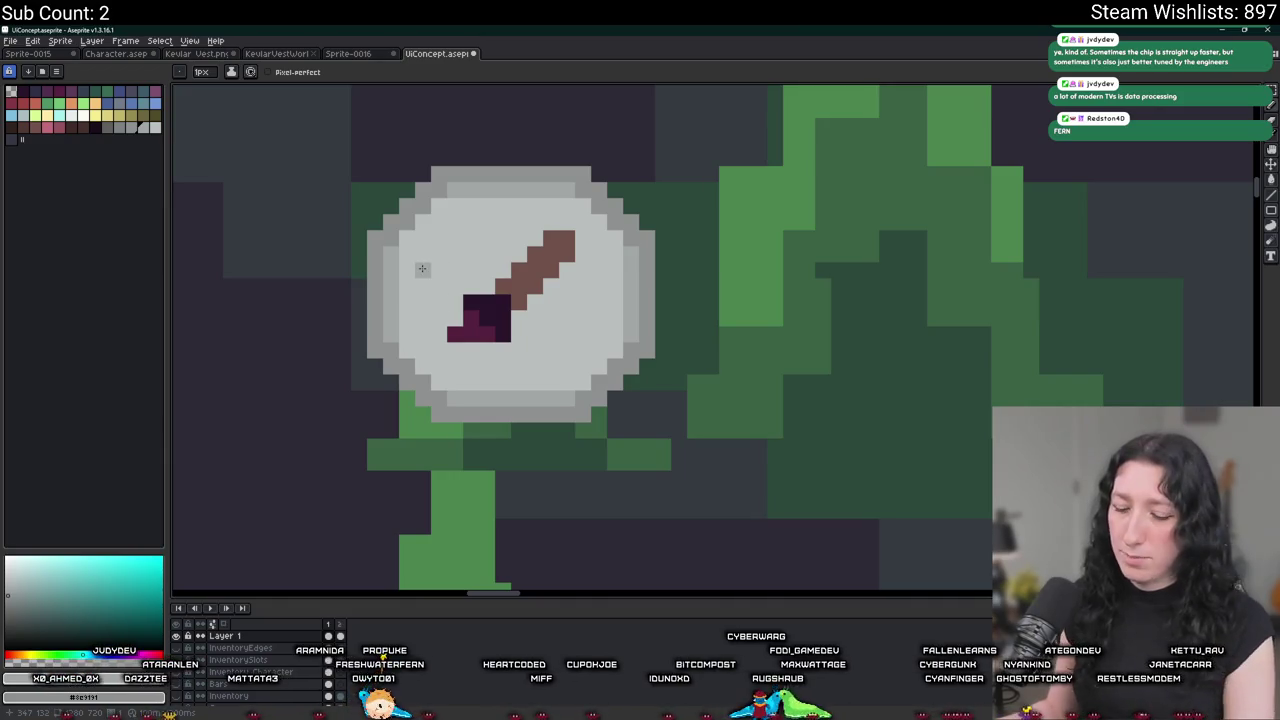
Nudge the badge's lower half down and top up a pixel, and lower the brush tip.
{"action": "left_click_drag", "start_coordinate": [351, 343], "coordinate": [690, 458]}
{"action": "key", "text": "Down"}
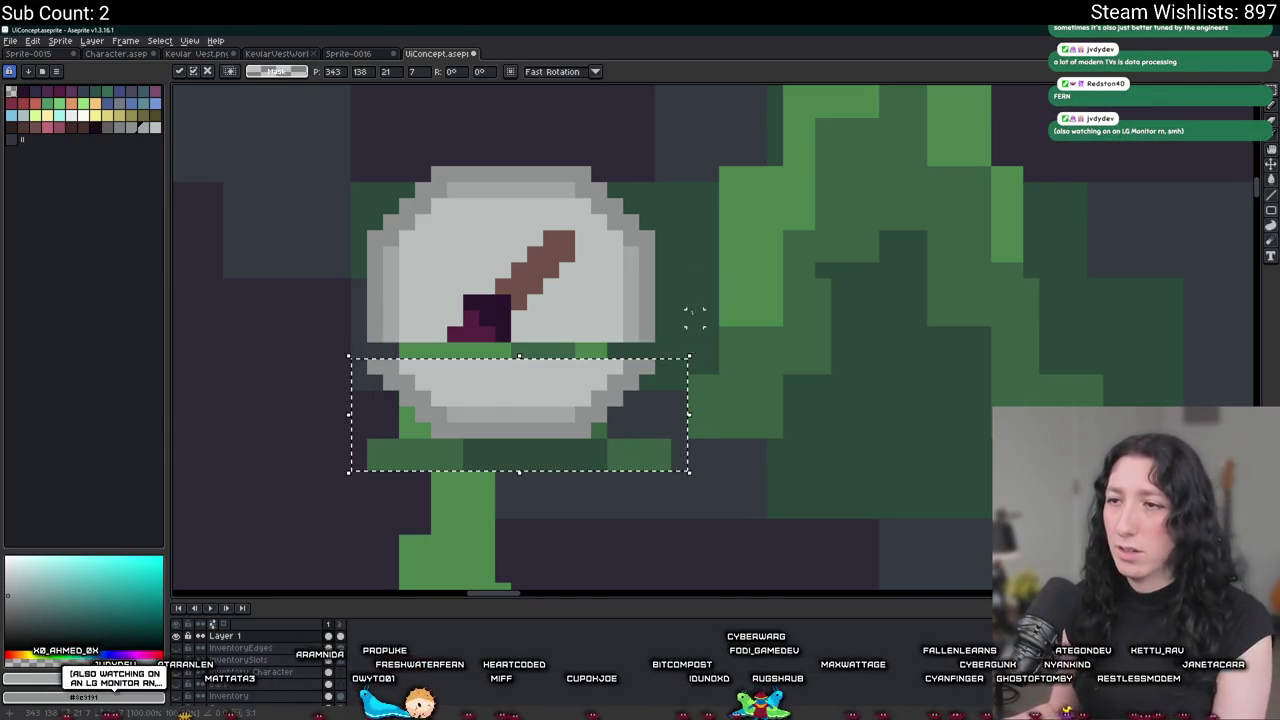
{"action": "left_click_drag", "start_coordinate": [686, 246], "coordinate": [351, 171]}
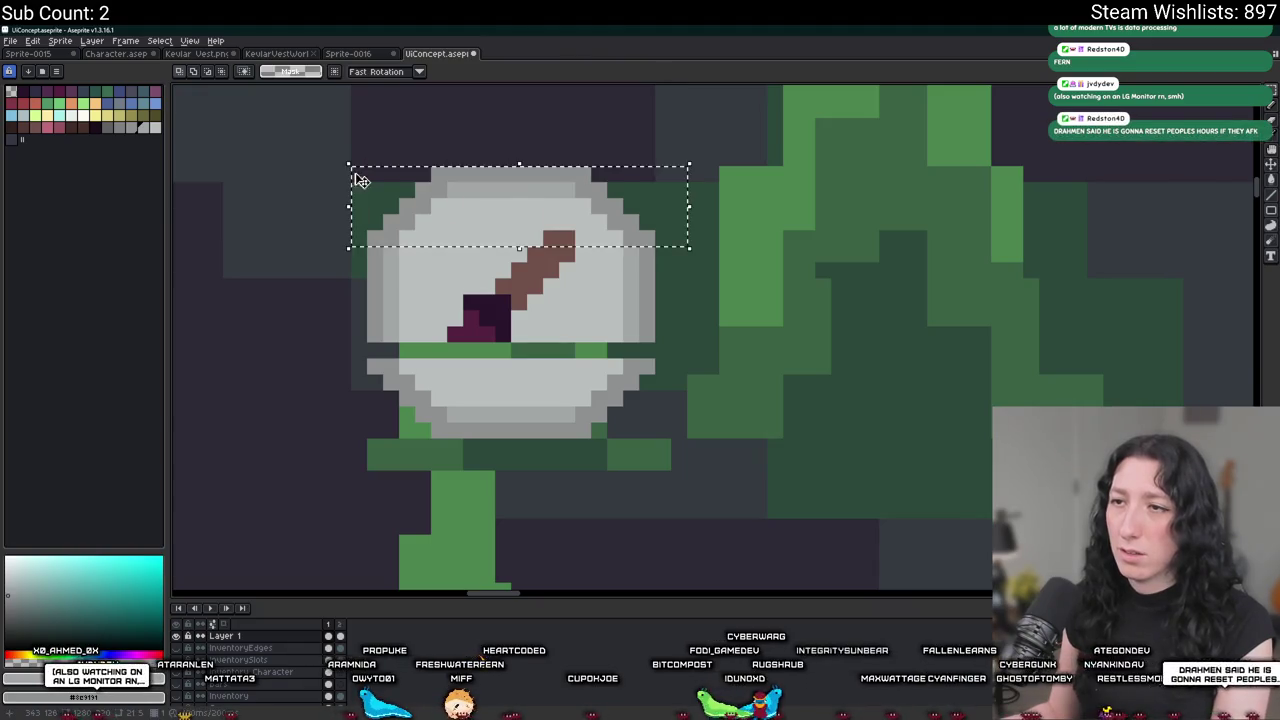
{"action": "key", "text": "Up"}
{"action": "key", "text": "Return"}
{"action": "left_click_drag", "start_coordinate": [558, 228], "coordinate": [567, 240]}
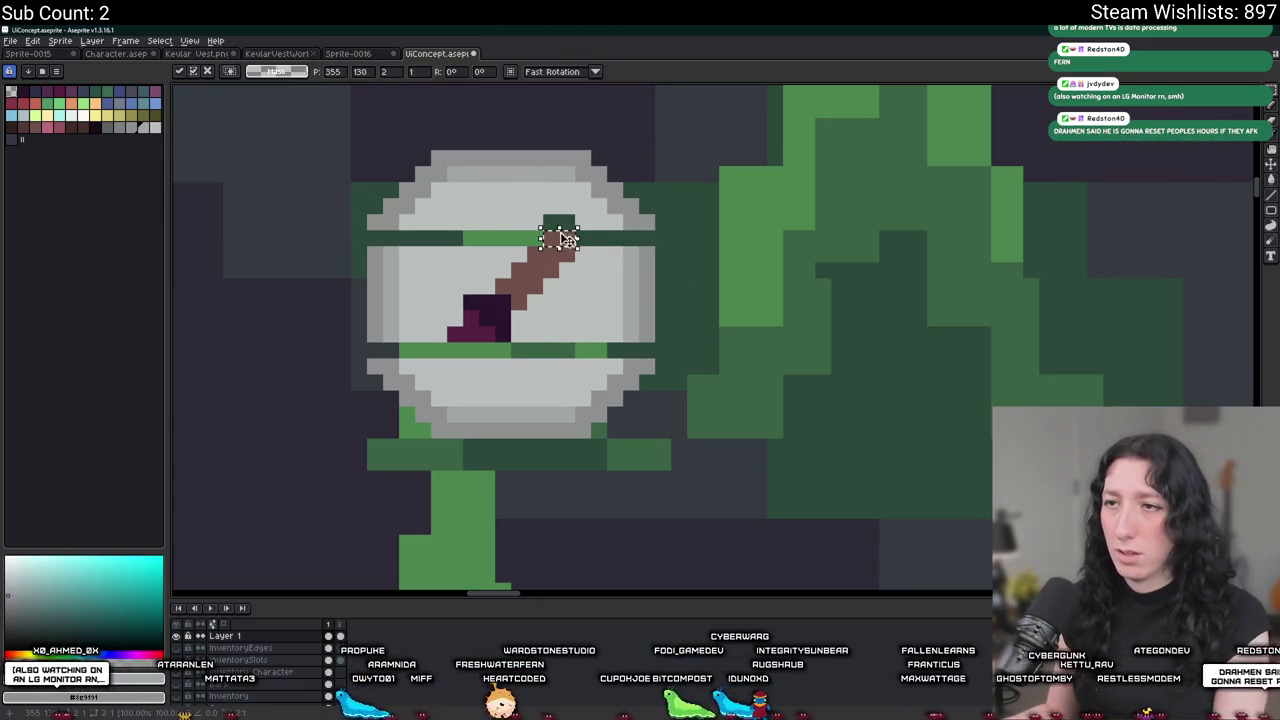
{"action": "left_click", "coordinate": [626, 249]}
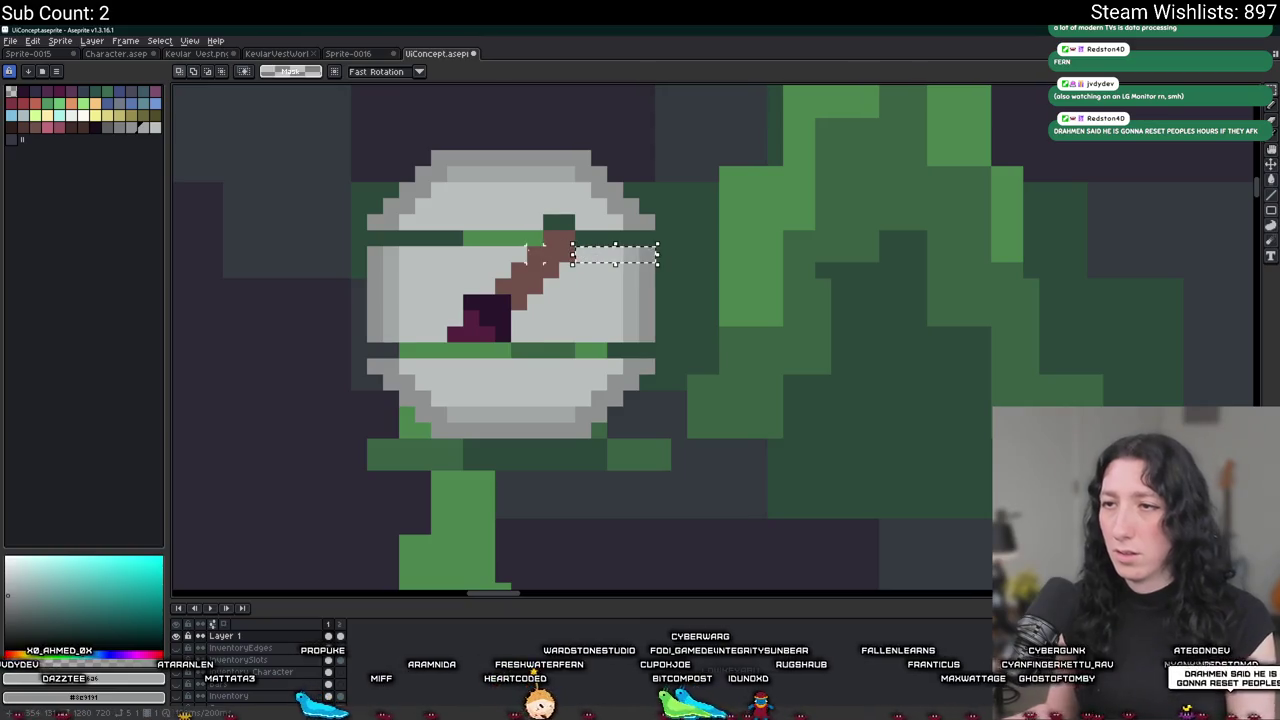
Shift the band across the badge's middle and fill the green brush pixels grey.
{"action": "left_click_drag", "start_coordinate": [590, 250], "coordinate": [365, 262]}
{"action": "mouse_move", "coordinate": [468, 270]}
{"action": "left_mouse_down"}
{"action": "mouse_move", "coordinate": [512, 240]}
{"action": "mouse_move", "coordinate": [518, 208]}
{"action": "left_mouse_up"}
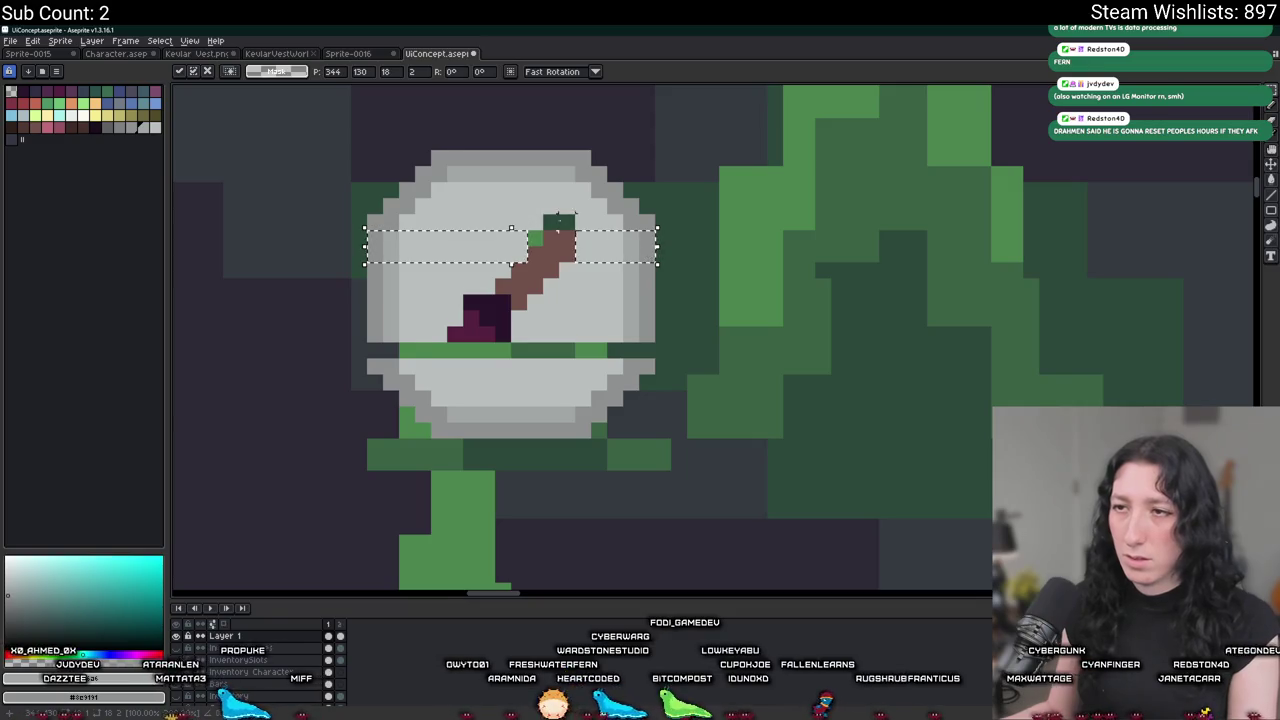
{"action": "scroll", "coordinate": [511, 230], "scroll_direction": "up", "scroll_amount": 1}
{"action": "key", "text": "g"}
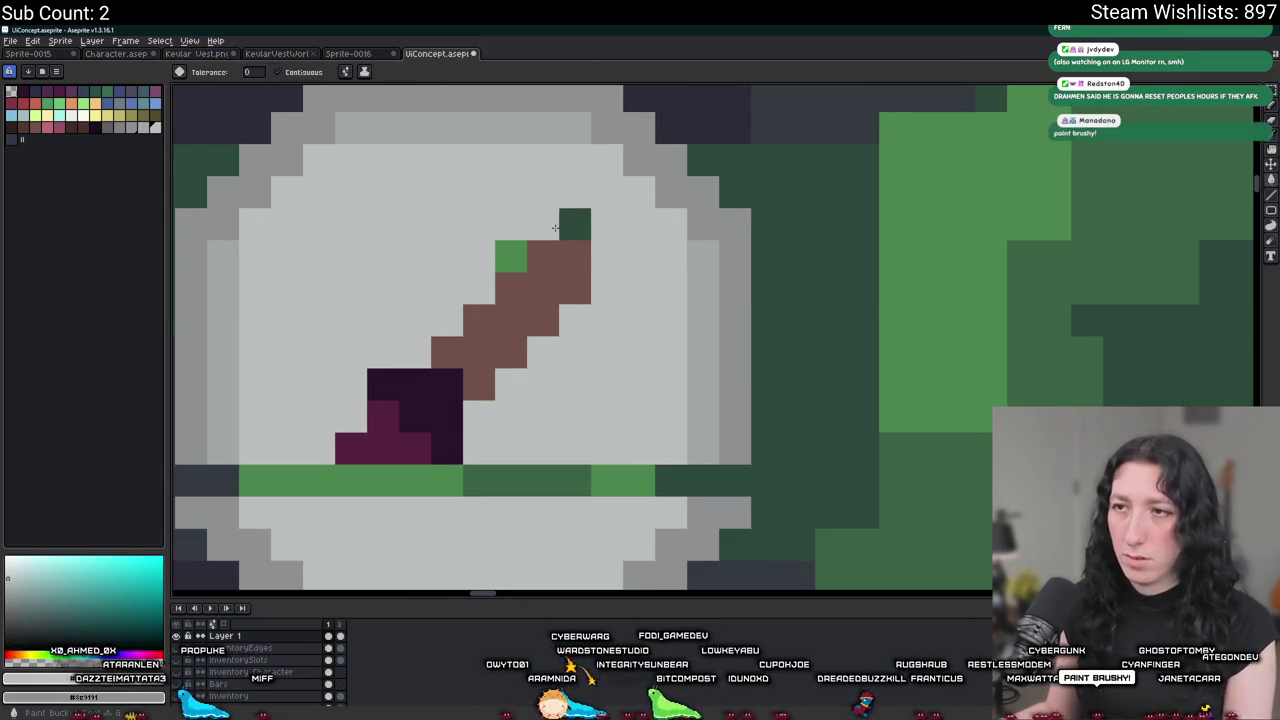
{"action": "left_click", "coordinate": [575, 224]}
{"action": "left_click", "coordinate": [510, 256]}
Select the badge's bottom section, restore the earlier selection, then select the whole badge.
{"action": "key", "text": "m"}
{"action": "scroll", "coordinate": [355, 424], "scroll_direction": "down", "scroll_amount": 1}
{"action": "left_click_drag", "start_coordinate": [250, 462], "coordinate": [586, 556]}
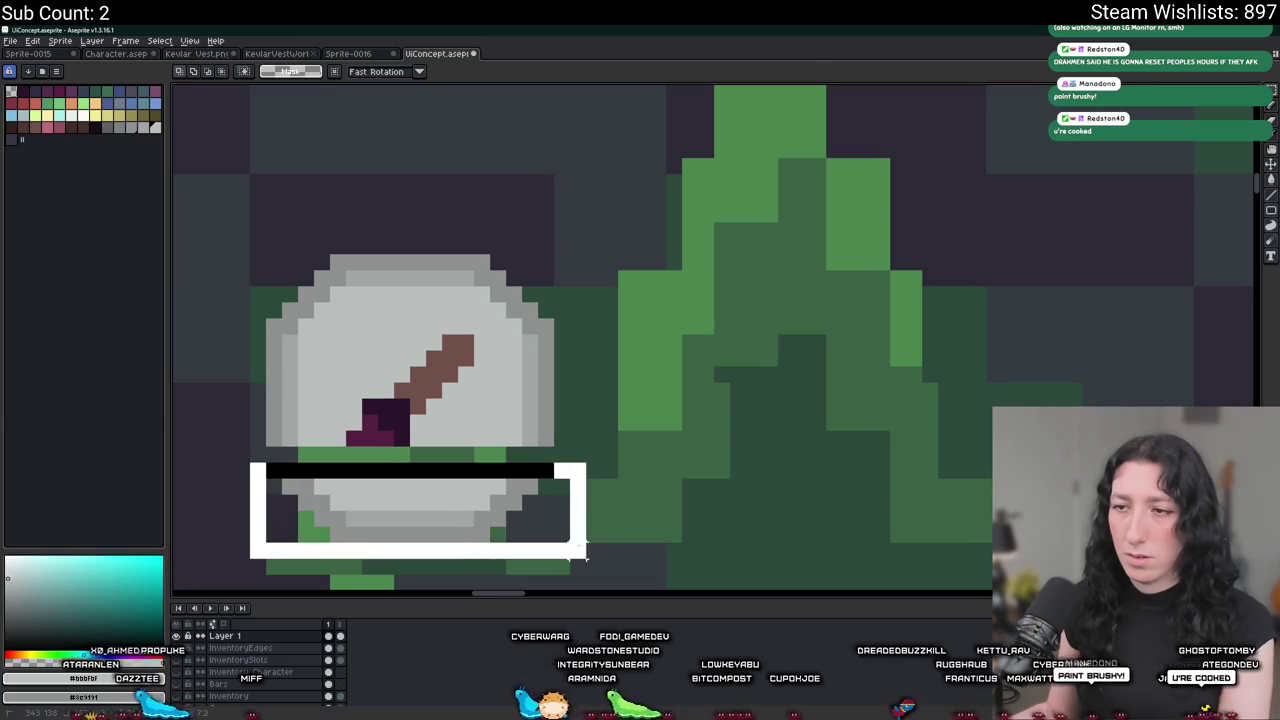
{"action": "scroll", "coordinate": [734, 420], "scroll_direction": "down", "scroll_amount": 2}
{"action": "scroll", "coordinate": [517, 270], "scroll_direction": "up", "scroll_amount": 2}
{"action": "key", "text": "ctrl+shift+d"}
{"action": "mouse_move", "coordinate": [501, 251]}
{"action": "left_mouse_down"}
{"action": "mouse_move", "coordinate": [782, 533]}
{"action": "mouse_move", "coordinate": [771, 523]}
{"action": "left_mouse_up"}
{"action": "scroll", "coordinate": [806, 449], "scroll_direction": "down", "scroll_amount": 2}
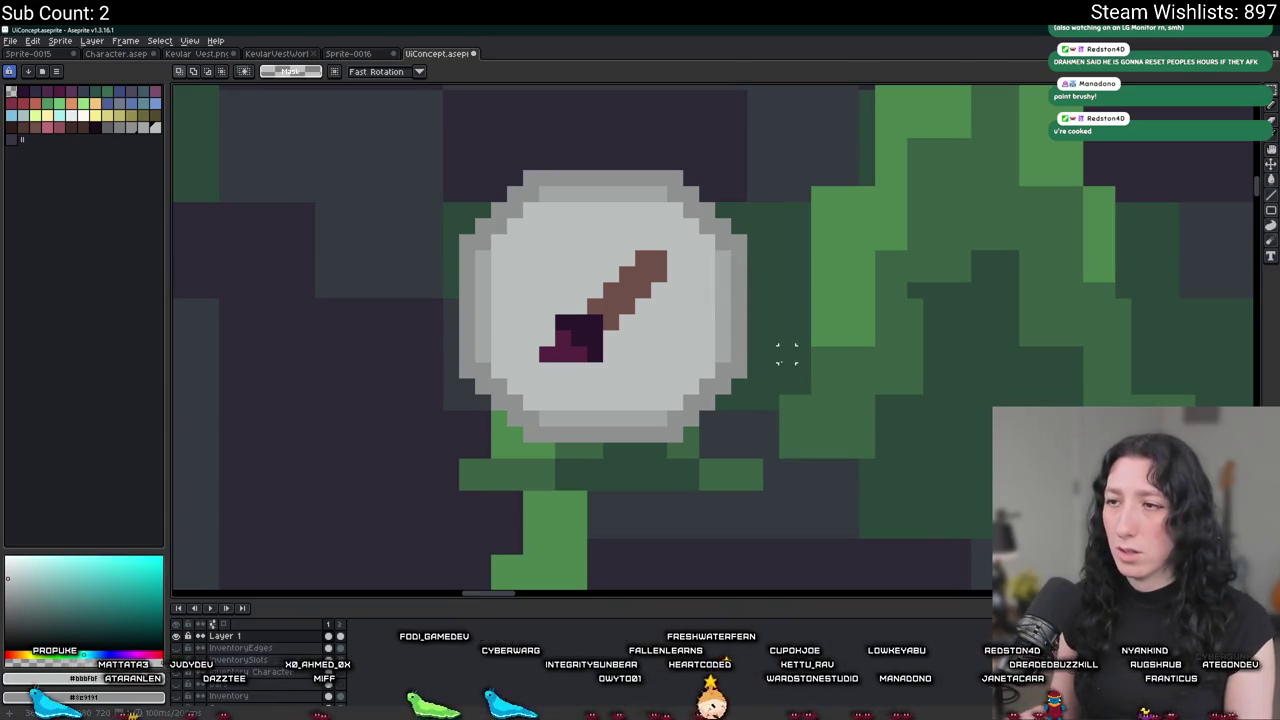
Nudge the badge's lower-right and lower-left corners down a pixel, undoing the stray blocks.
{"action": "left_click_drag", "start_coordinate": [786, 348], "coordinate": [601, 459]}
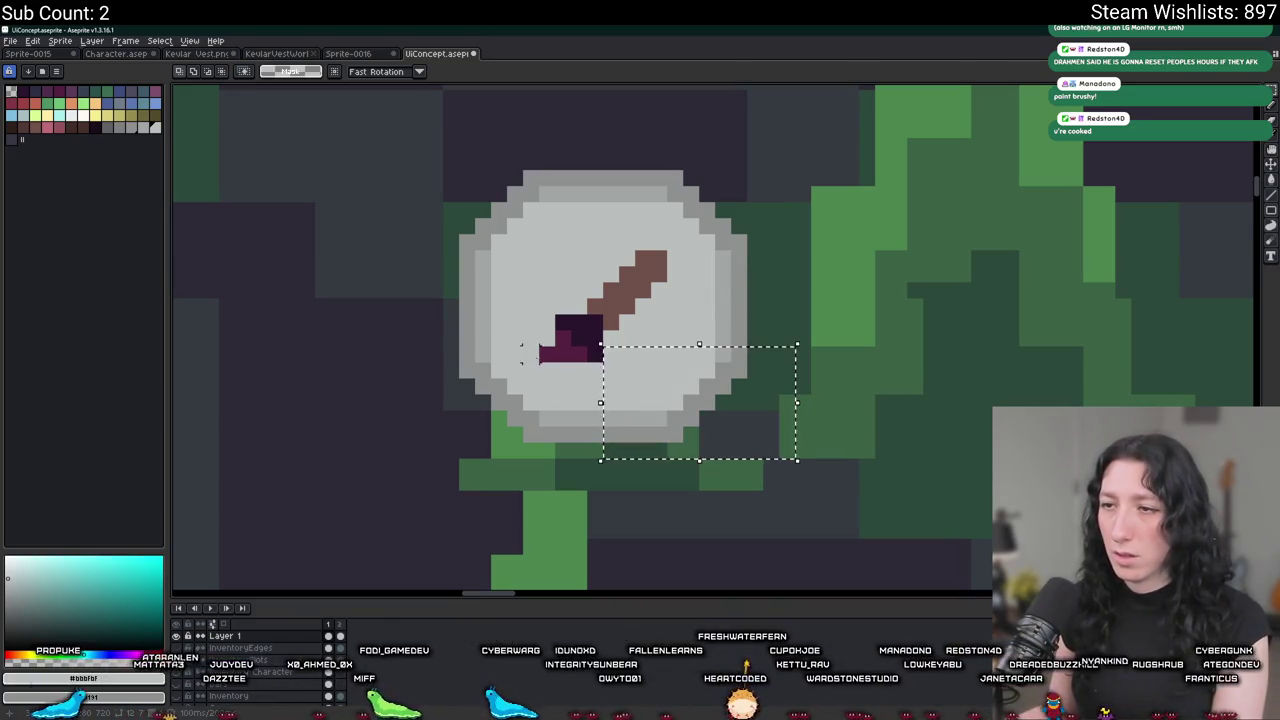
{"action": "key", "text": "Down"}
{"action": "left_click_drag", "start_coordinate": [603, 360], "coordinate": [521, 444]}
{"action": "key", "text": "Down"}
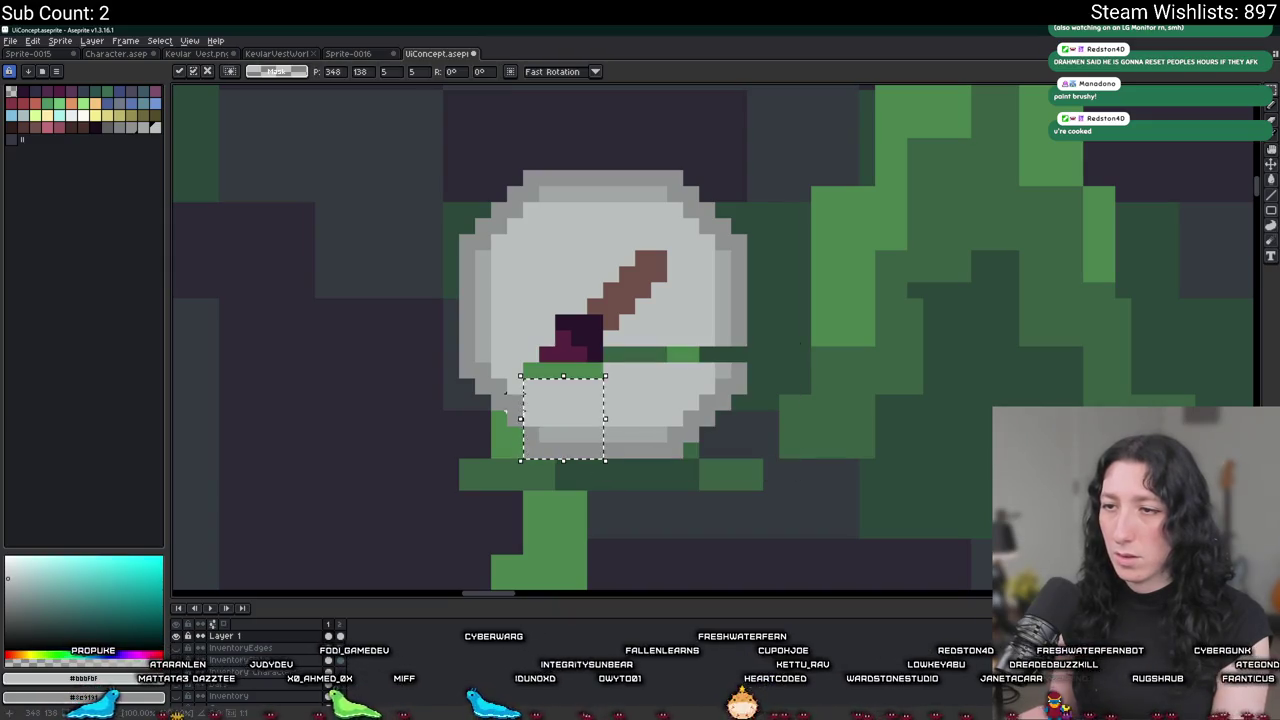
{"action": "key", "text": "ctrl+d"}
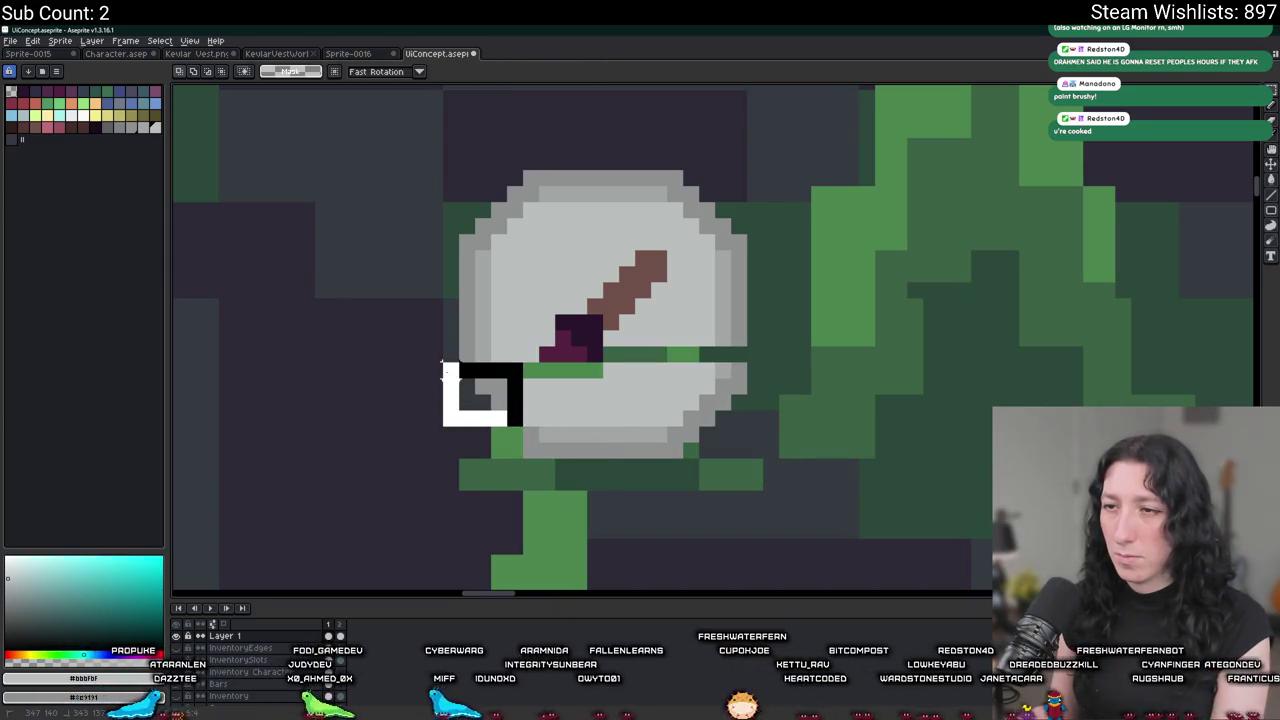
{"action": "key", "text": "ctrl+z"}
{"action": "key", "text": "ctrl+d"}
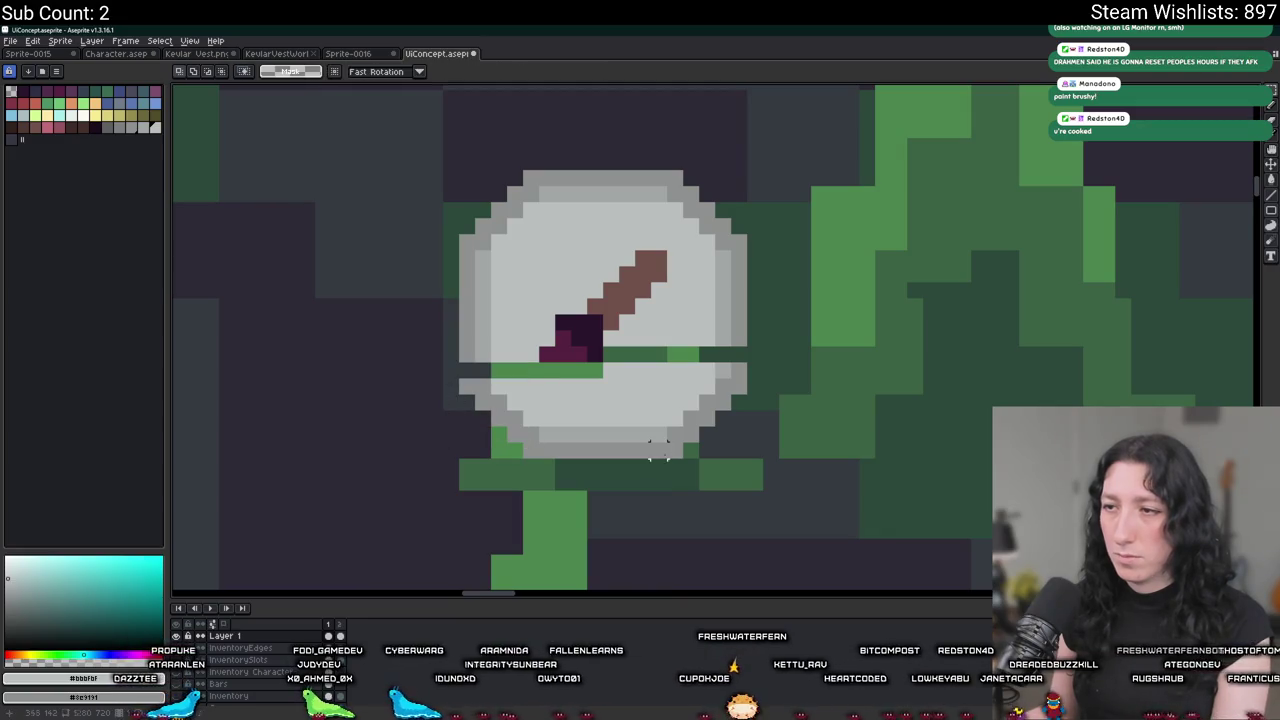
{"action": "scroll", "coordinate": [656, 450], "scroll_direction": "up", "scroll_amount": 1}
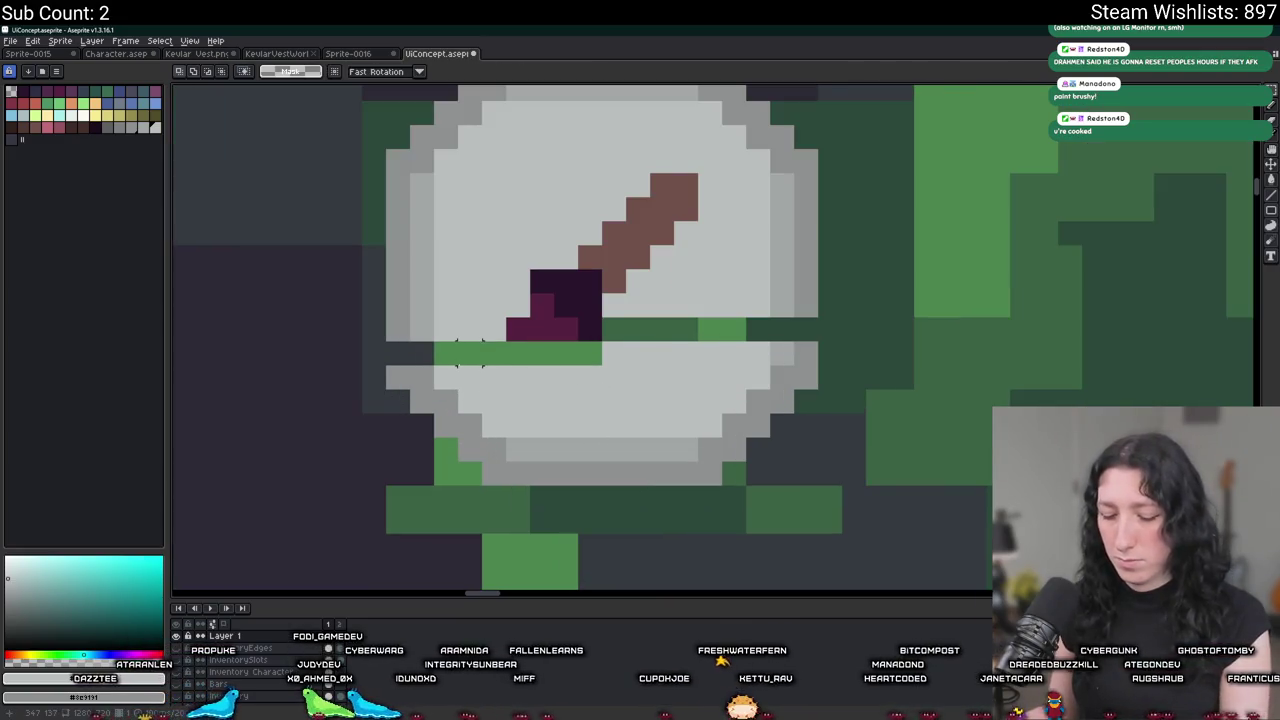
Eyedrop the outline grey and paint or fill the green strip and missing outline pixels.
{"action": "key", "text": "i"}
{"action": "scroll", "coordinate": [425, 341], "scroll_direction": "up", "scroll_amount": 1}
{"action": "left_click", "coordinate": [395, 320]}
{"action": "key", "text": "b"}
{"action": "left_click", "coordinate": [398, 346]}
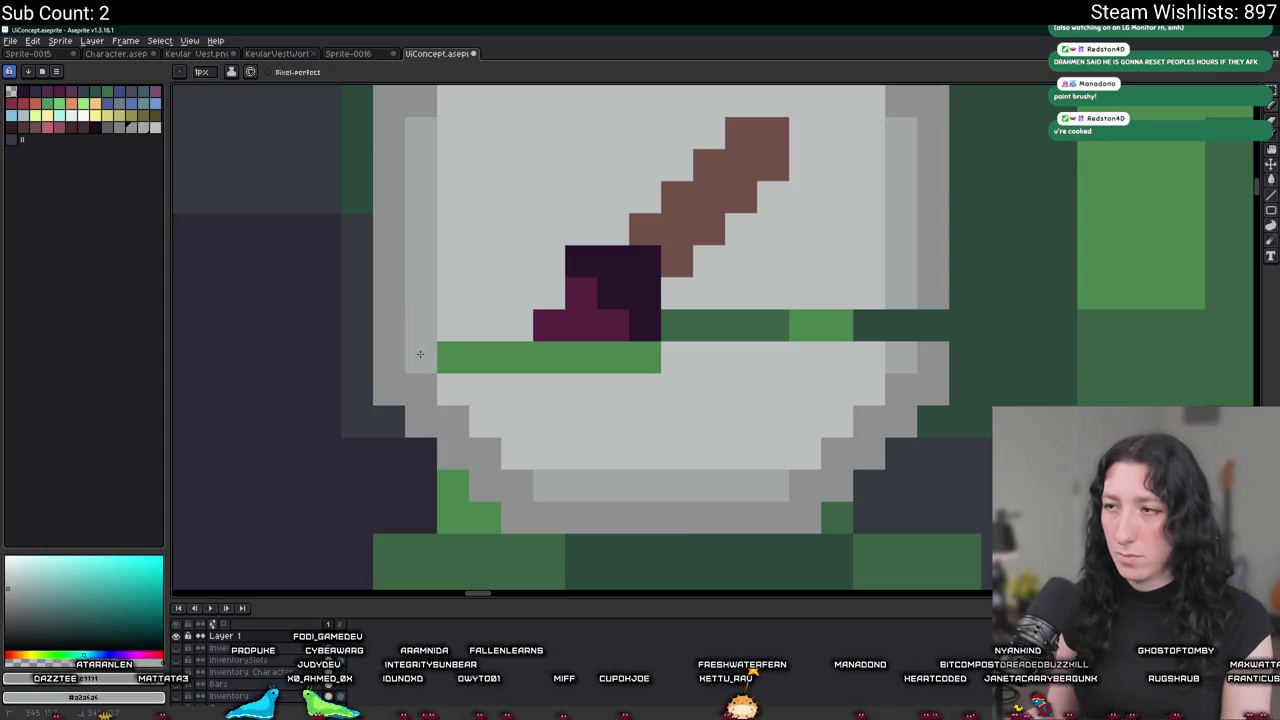
{"action": "key", "text": "g"}
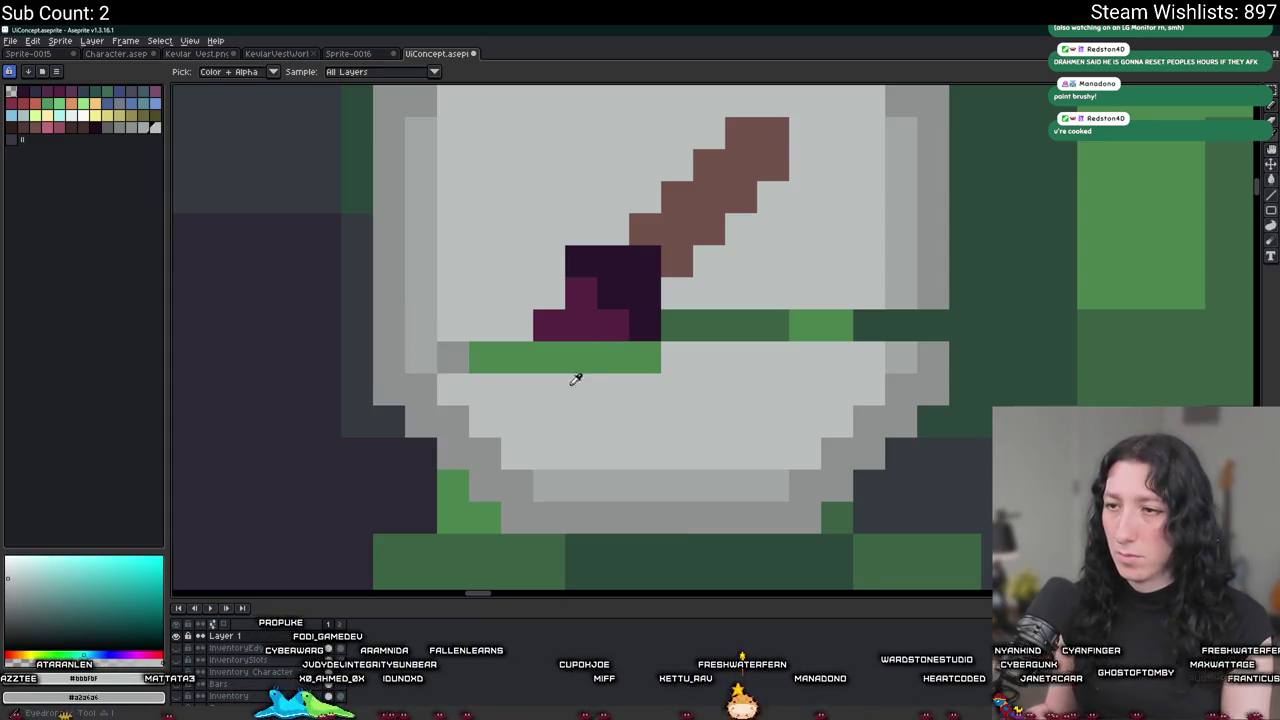
{"action": "left_click", "coordinate": [578, 360]}
{"action": "left_click_drag", "start_coordinate": [713, 404], "coordinate": [628, 404]}
{"action": "key", "text": "b"}
{"action": "left_click", "coordinate": [779, 324]}
{"action": "left_click", "coordinate": [811, 324]}
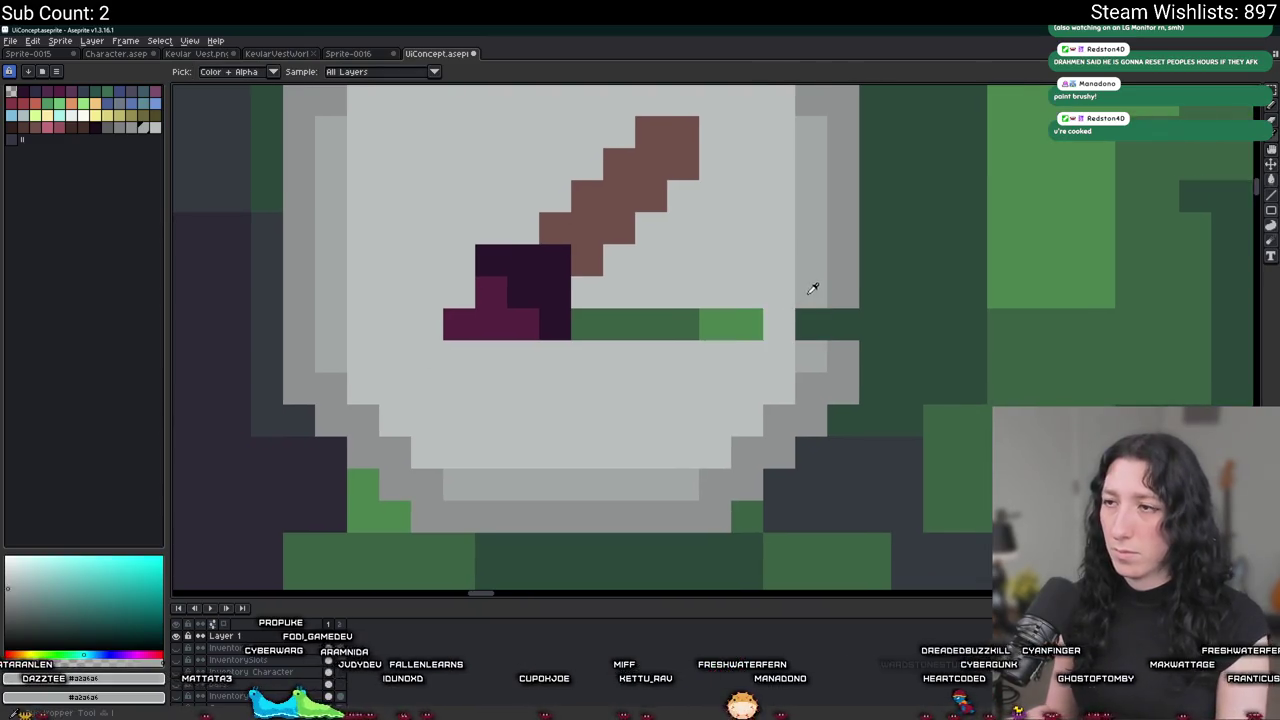
Flood-fill the last green strip grey, then switch over to Discord.
{"action": "key", "text": "space"}
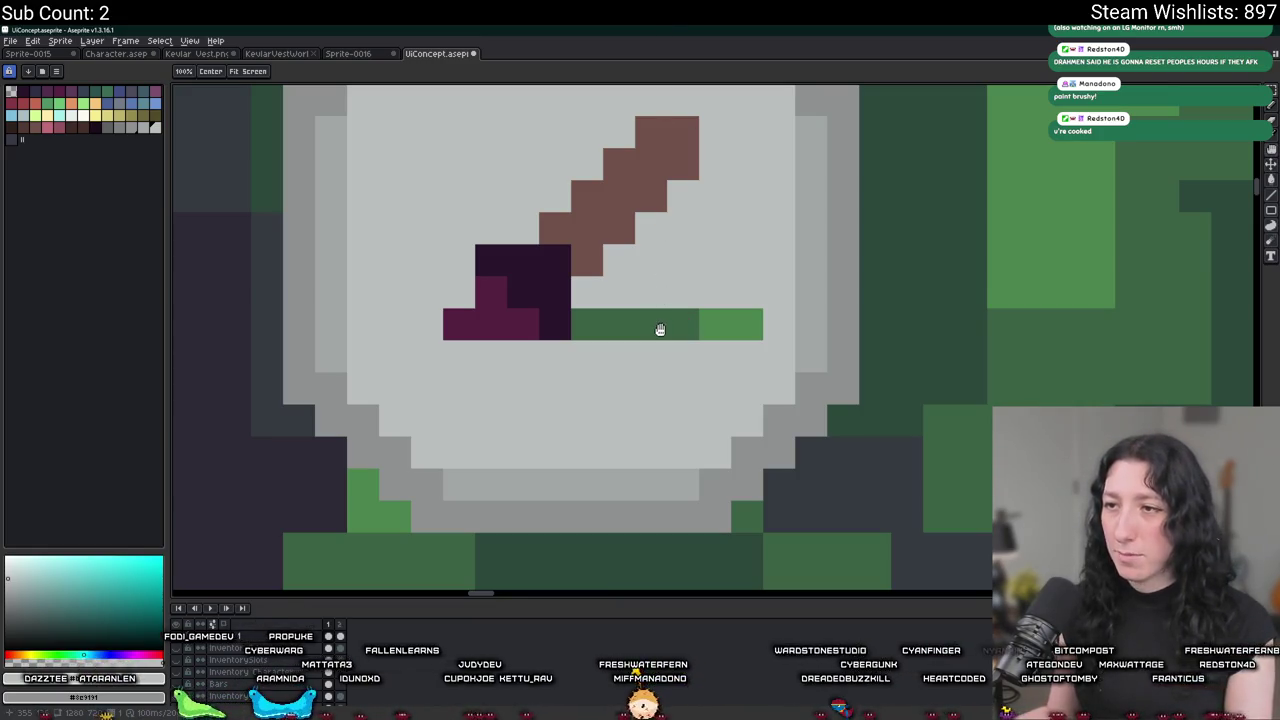
{"action": "key", "text": "g"}
{"action": "left_click", "coordinate": [660, 327]}
{"action": "scroll", "coordinate": [660, 327], "scroll_direction": "down", "scroll_amount": 5}
{"action": "scroll", "coordinate": [658, 333], "scroll_direction": "up", "scroll_amount": 2}
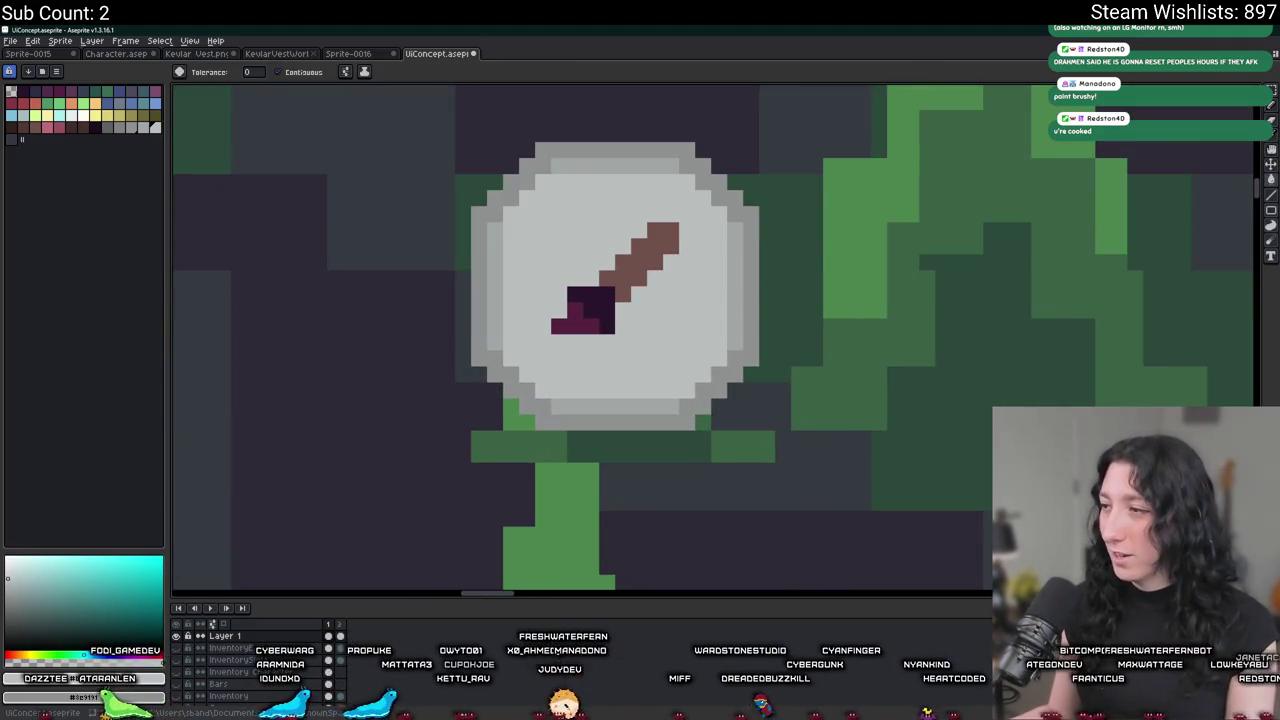
{"action": "key", "text": "alt+Tab"}
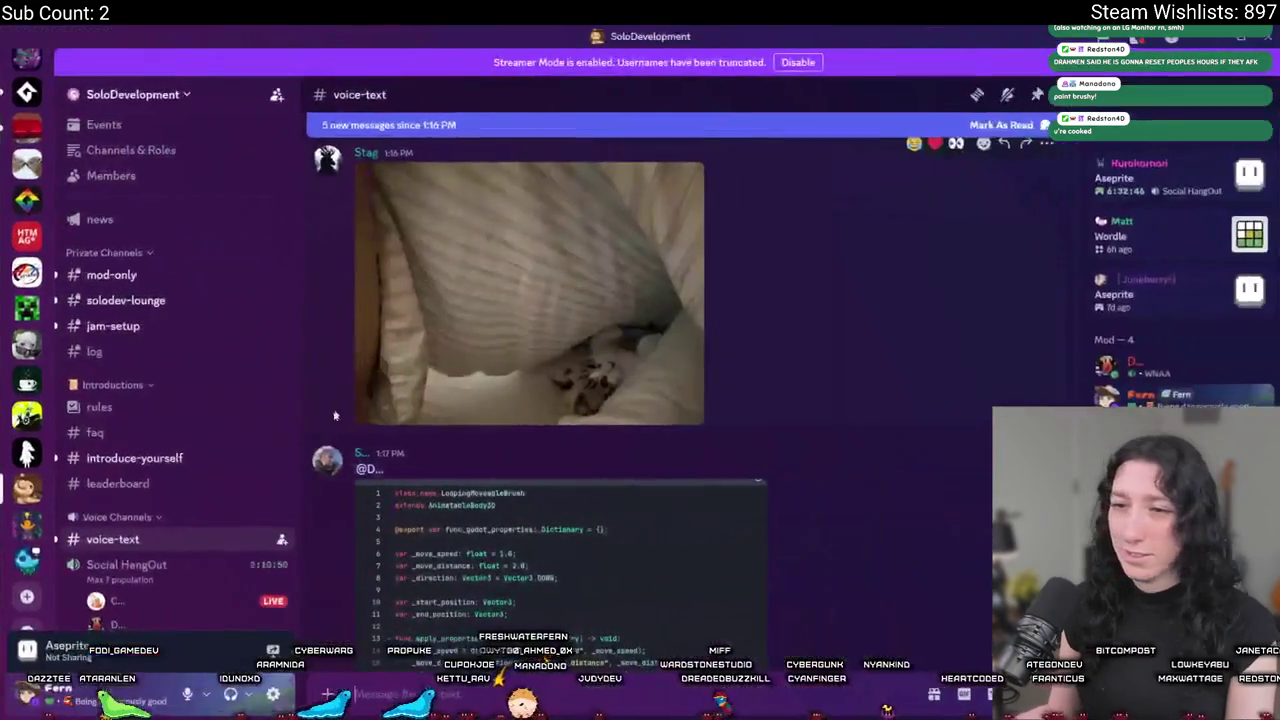
Scroll through the SoloDevelopment voice-text channel in Discord, then return to Aseprite.
{"action": "scroll", "coordinate": [178, 479], "scroll_direction": "down", "scroll_amount": 5}
{"action": "scroll", "coordinate": [178, 479], "scroll_direction": "down", "scroll_amount": 3}
{"action": "scroll", "coordinate": [178, 479], "scroll_direction": "down", "scroll_amount": 3}
{"action": "scroll", "coordinate": [178, 460], "scroll_direction": "up", "scroll_amount": 3}
{"action": "scroll", "coordinate": [178, 460], "scroll_direction": "up", "scroll_amount": 2}
{"action": "key", "text": "alt+Tab"}
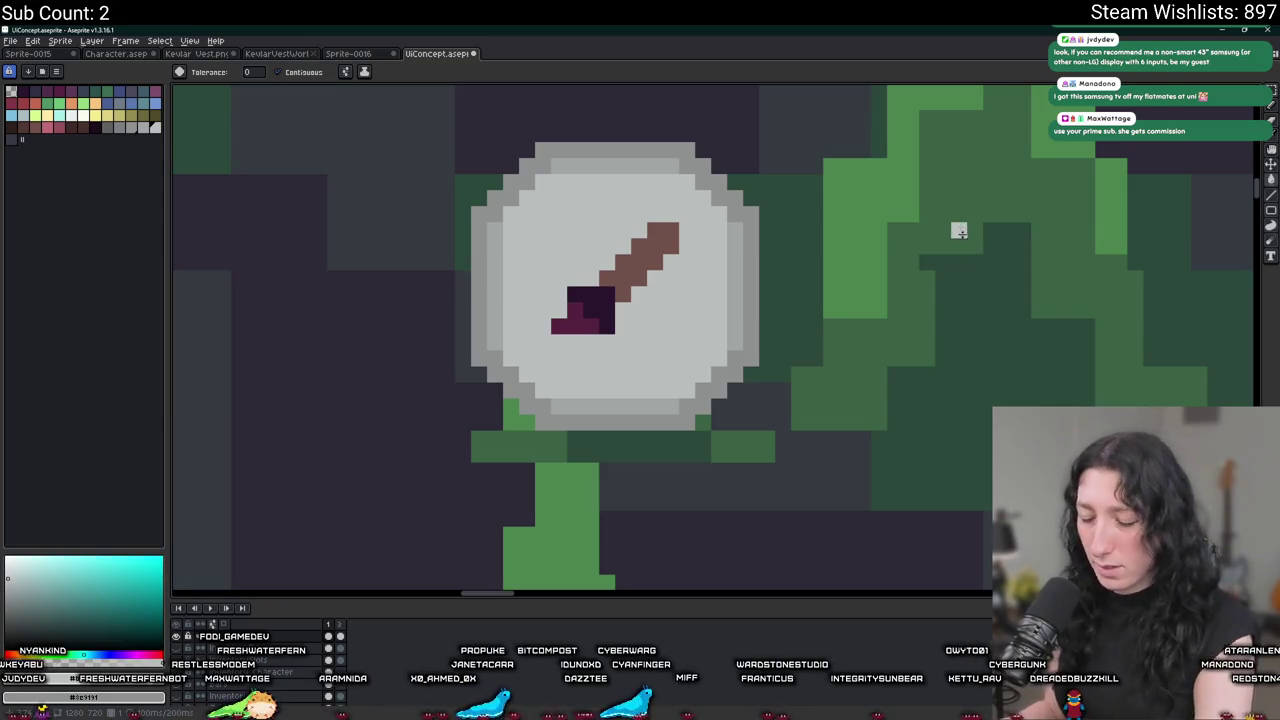
Add darker grey shading pixels along the badge's upper and lower inner edges.
{"action": "scroll", "coordinate": [600, 157], "scroll_direction": "up", "scroll_amount": 2}
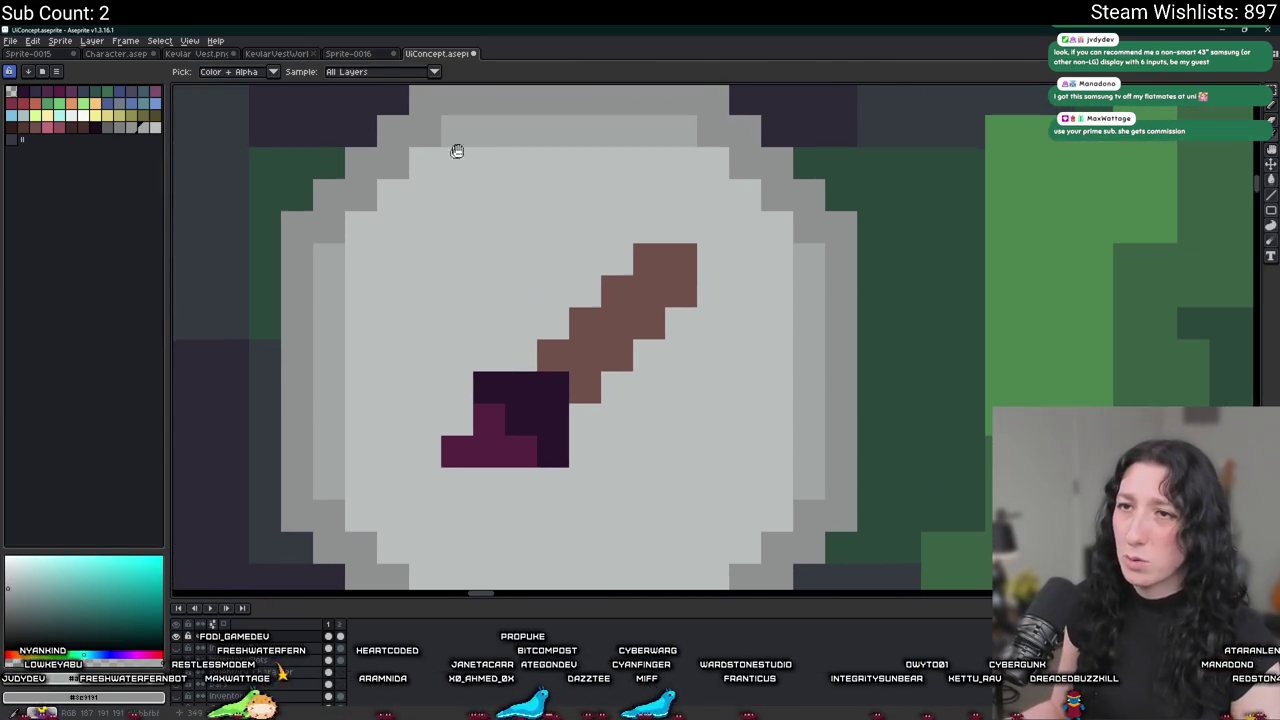
{"action": "scroll", "coordinate": [457, 150], "scroll_direction": "up", "scroll_amount": 1}
{"action": "left_click", "coordinate": [470, 370]}
{"action": "left_click_drag", "start_coordinate": [530, 335], "coordinate": [585, 280]}
{"action": "left_click", "coordinate": [983, 265]}
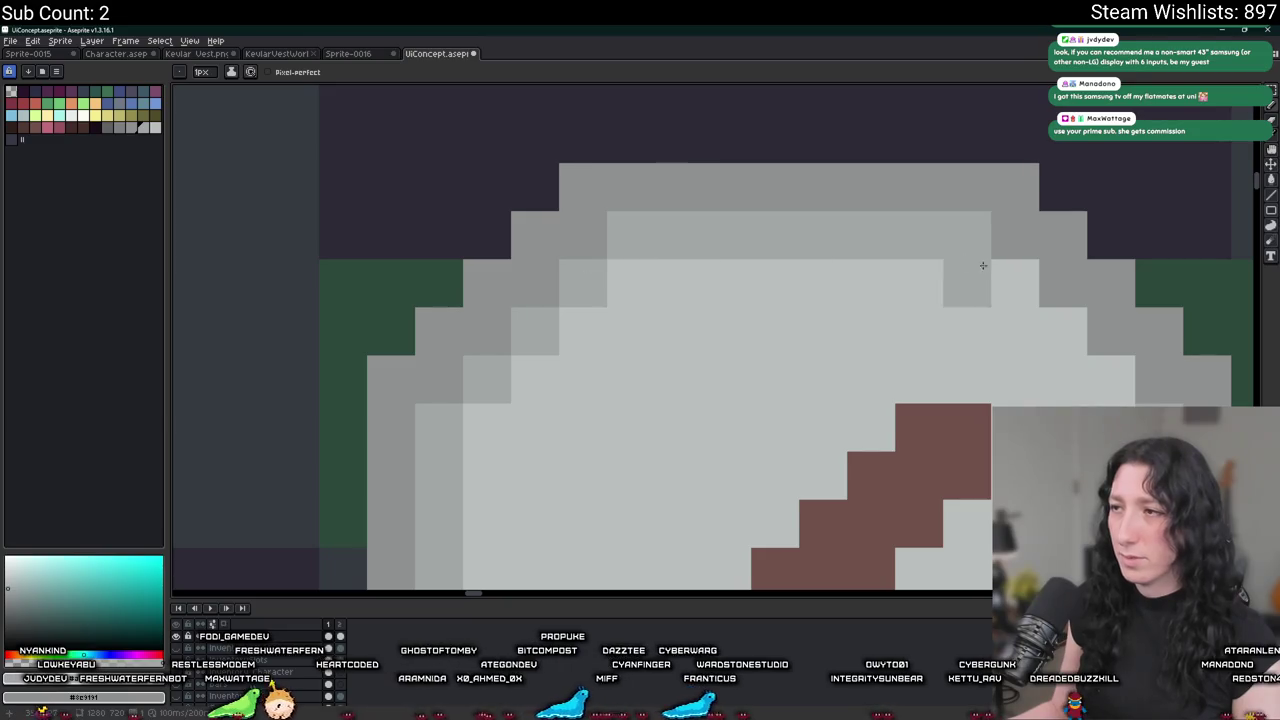
{"action": "mouse_move", "coordinate": [1039, 322]}
{"action": "left_mouse_down"}
{"action": "mouse_move", "coordinate": [837, 191]}
{"action": "mouse_move", "coordinate": [905, 292]}
{"action": "left_mouse_up"}
{"action": "scroll", "coordinate": [905, 292], "scroll_direction": "down", "scroll_amount": 2}
{"action": "scroll", "coordinate": [892, 326], "scroll_direction": "up", "scroll_amount": 2}
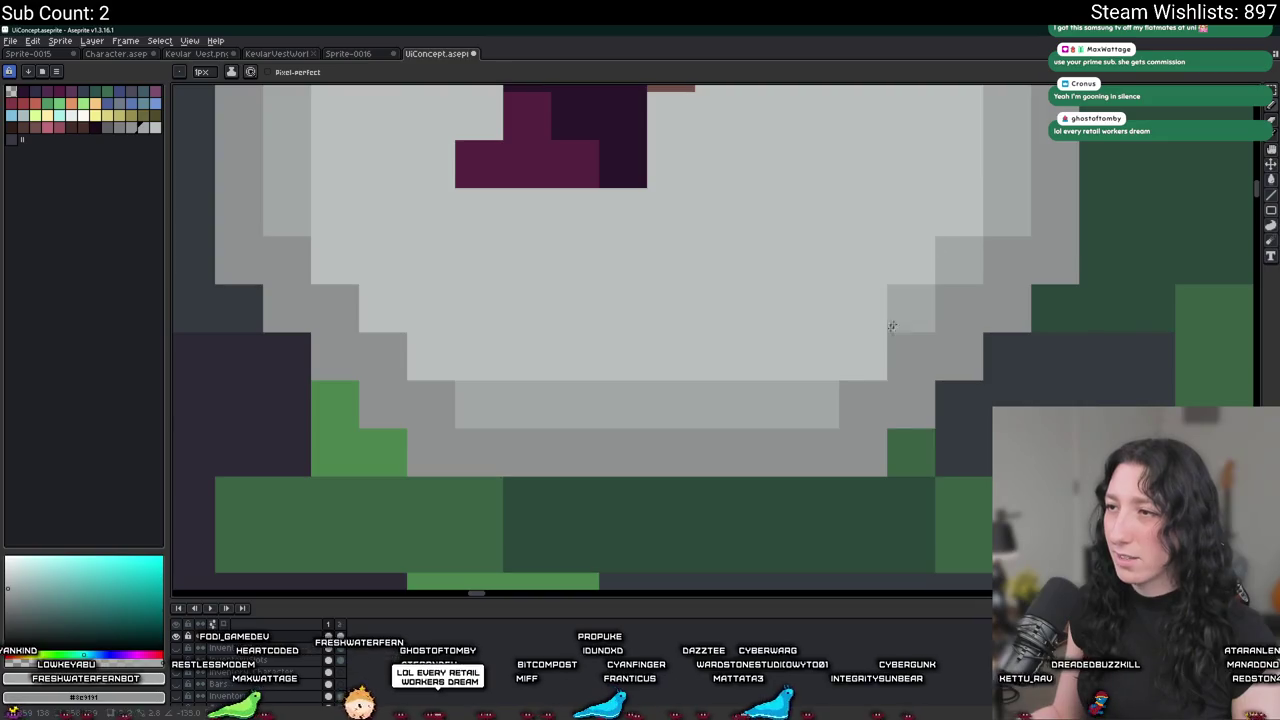
{"action": "left_click", "coordinate": [862, 356]}
{"action": "left_click", "coordinate": [431, 357]}
{"action": "left_click_drag", "start_coordinate": [383, 308], "coordinate": [335, 260]}
Preview the mockup's second frame, then go back to frame 1.
{"action": "scroll", "coordinate": [423, 272], "scroll_direction": "down", "scroll_amount": 2}
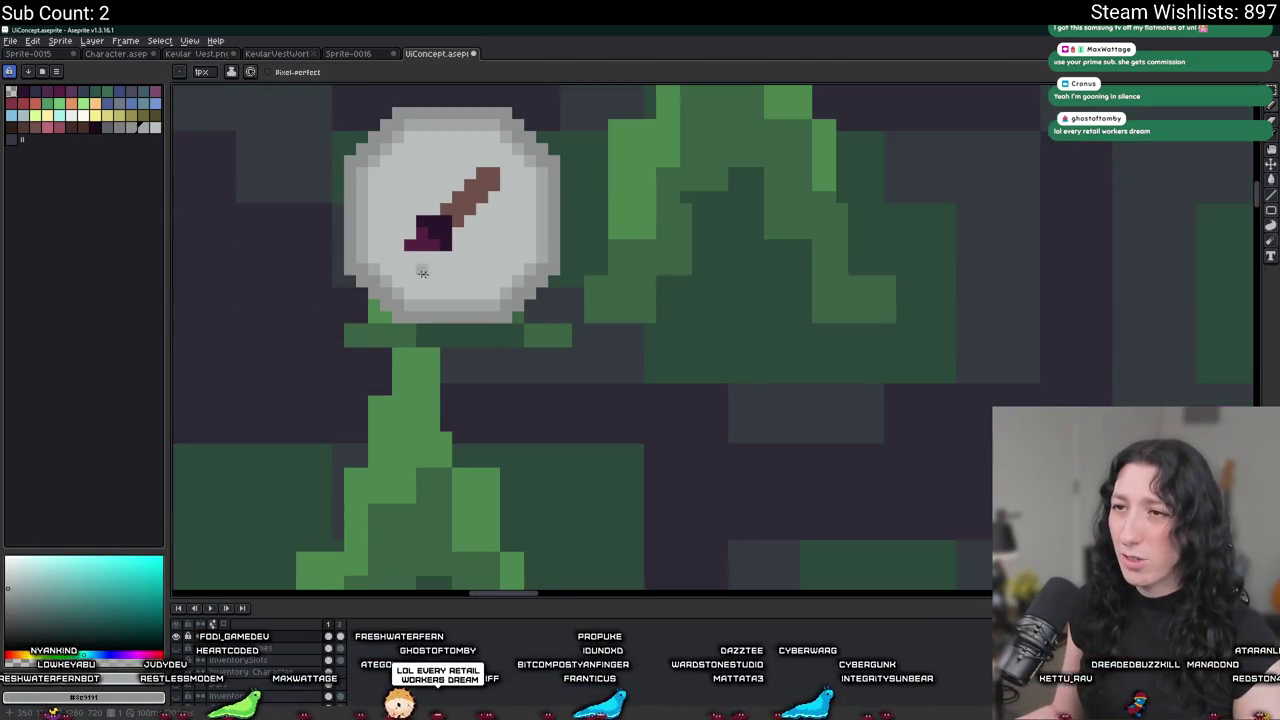
{"action": "scroll", "coordinate": [503, 331], "scroll_direction": "down", "scroll_amount": 2}
{"action": "scroll", "coordinate": [493, 279], "scroll_direction": "up", "scroll_amount": 1}
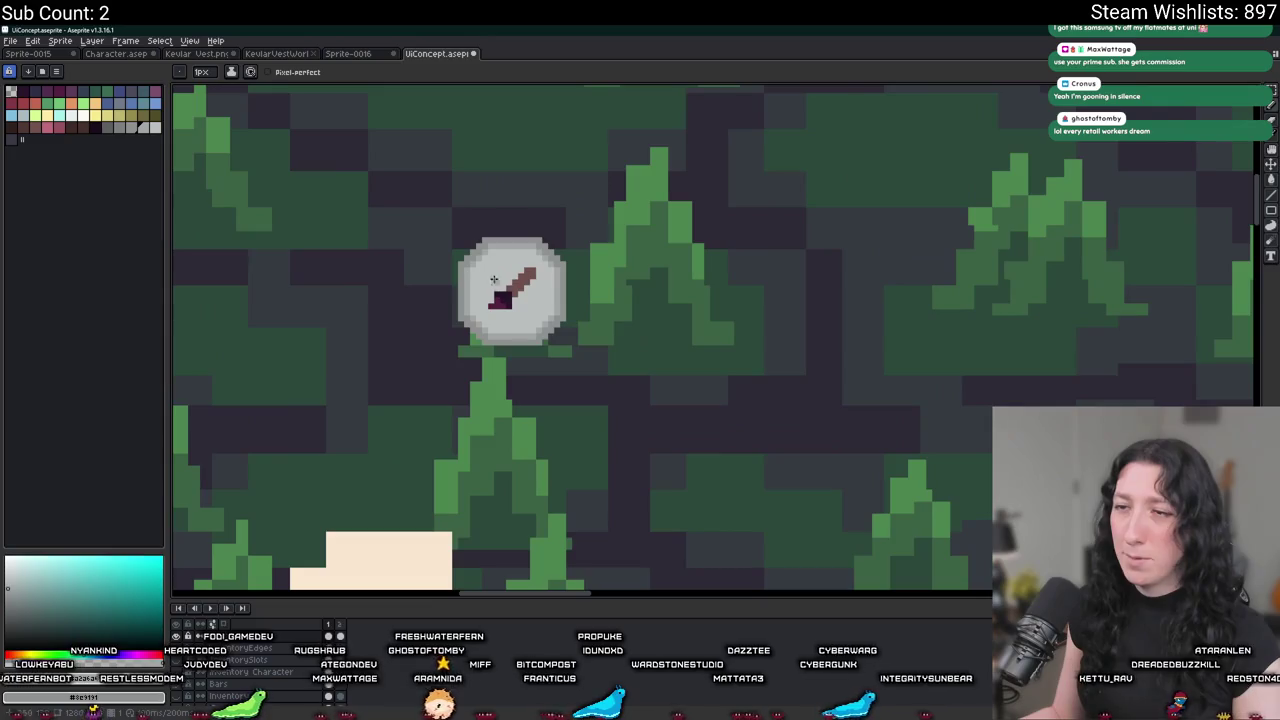
{"action": "left_click", "coordinate": [340, 640]}
{"action": "left_click", "coordinate": [328, 636]}
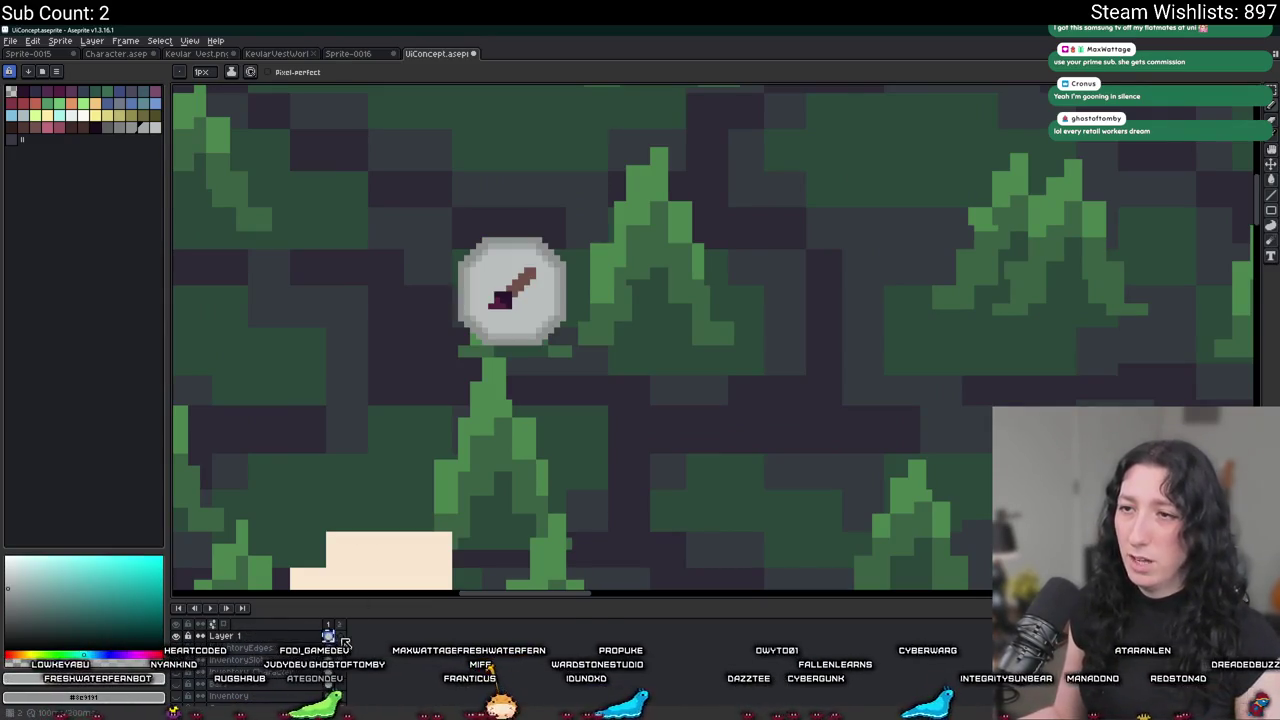
{"action": "scroll", "coordinate": [430, 360], "scroll_direction": "down", "scroll_amount": 3}
{"action": "scroll", "coordinate": [440, 356], "scroll_direction": "up", "scroll_amount": 1}
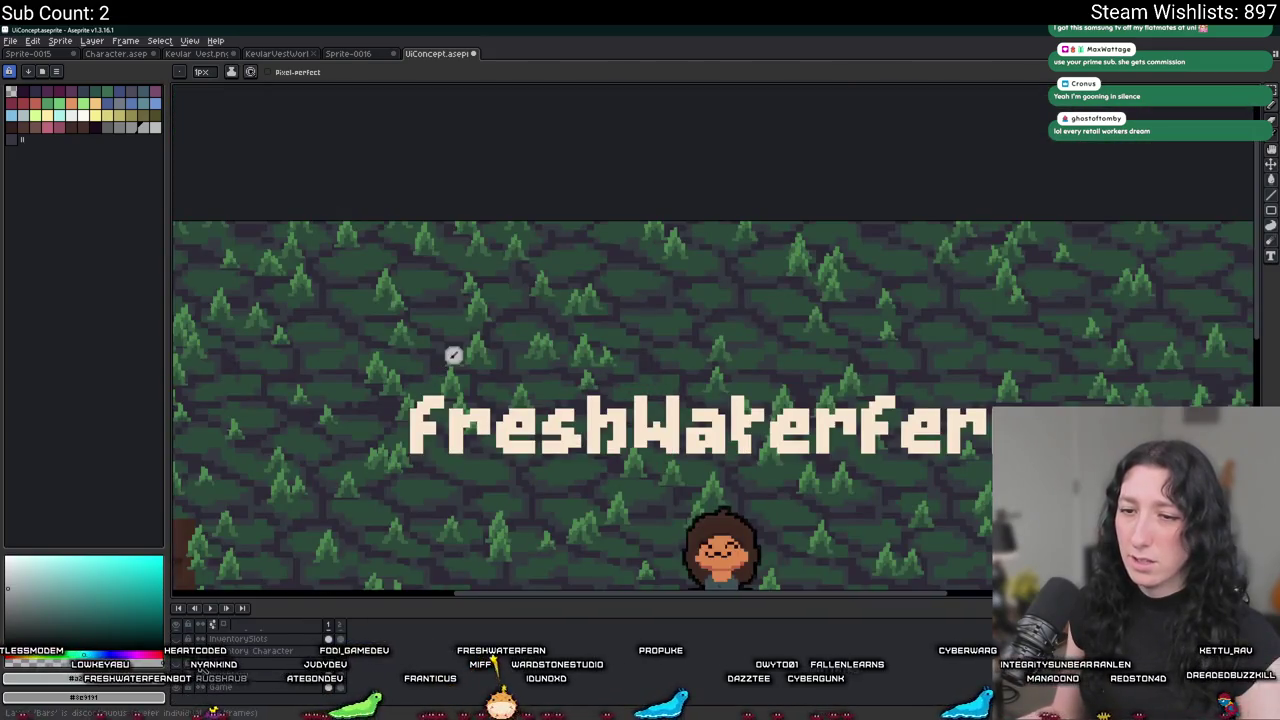
Show the inventory layer and zoom onto the brush badge at the character card's top-left.
{"action": "left_click", "coordinate": [199, 630]}
{"action": "scroll", "coordinate": [405, 461], "scroll_direction": "up", "scroll_amount": 2}
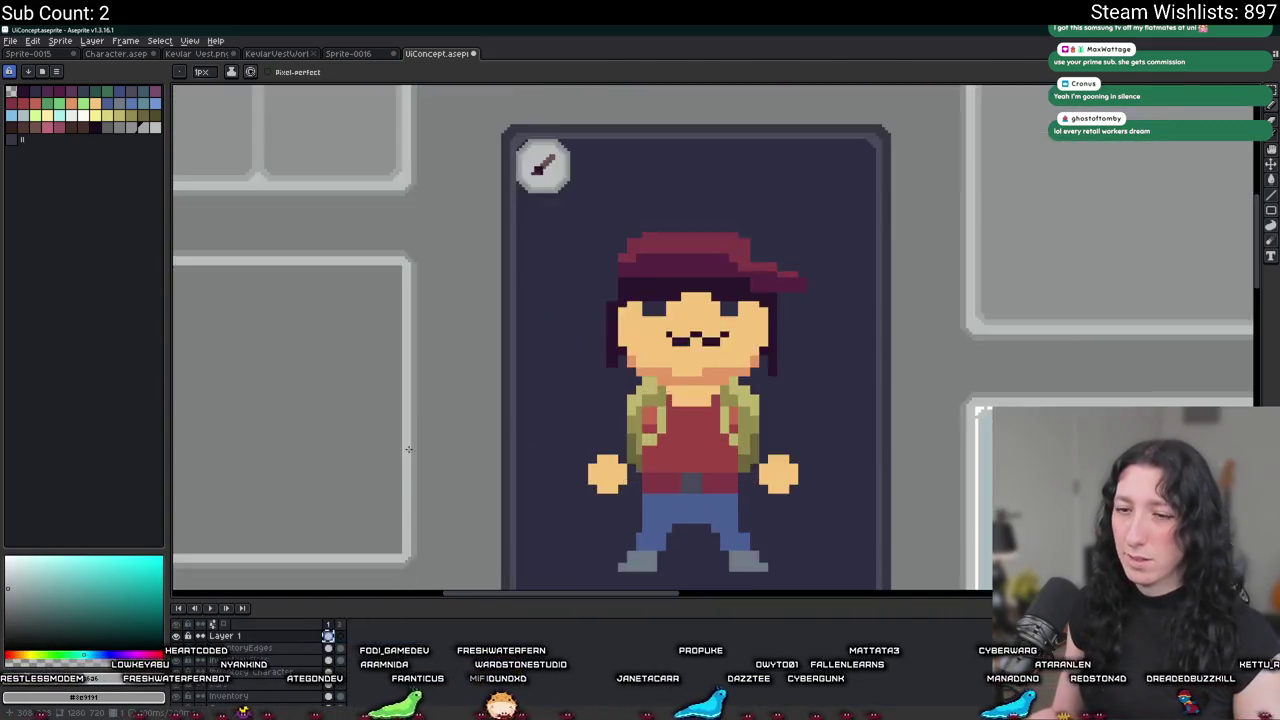
{"action": "scroll", "coordinate": [405, 461], "scroll_direction": "up", "scroll_amount": 1}
{"action": "scroll", "coordinate": [414, 520], "scroll_direction": "up", "scroll_amount": 2}
{"action": "scroll", "coordinate": [478, 297], "scroll_direction": "down", "scroll_amount": 1}
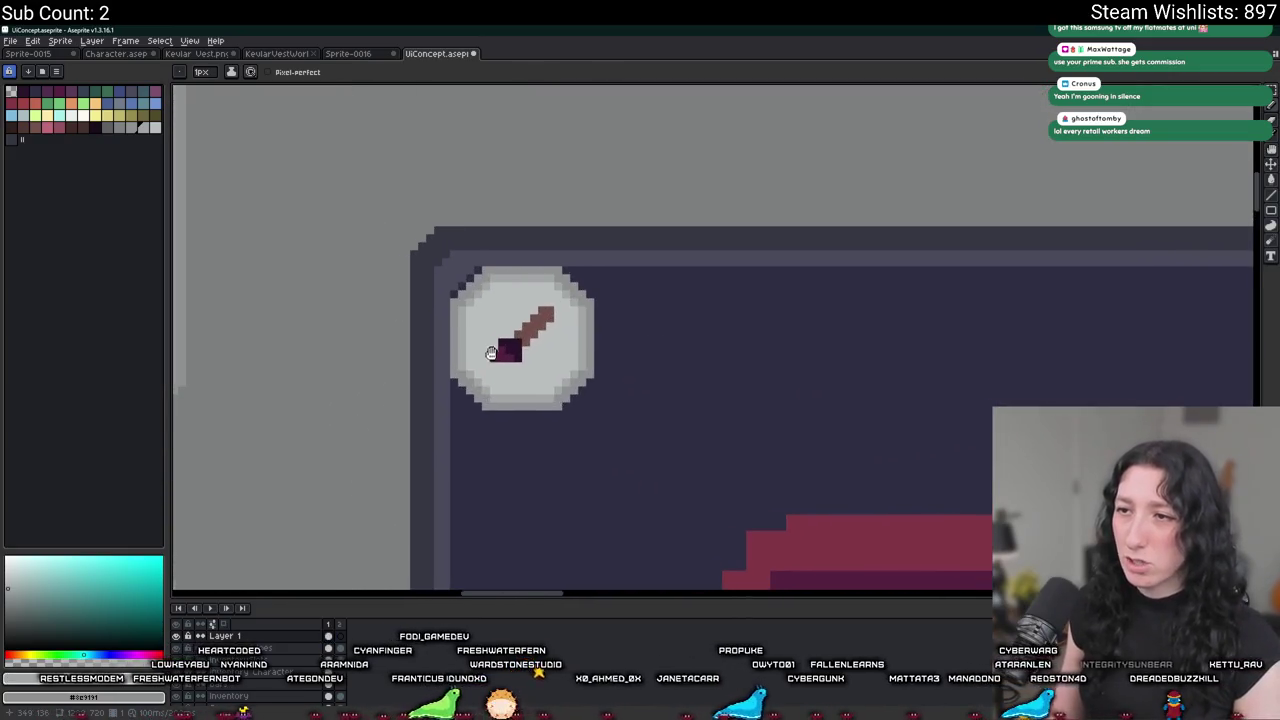
{"action": "scroll", "coordinate": [458, 386], "scroll_direction": "up", "scroll_amount": 2}
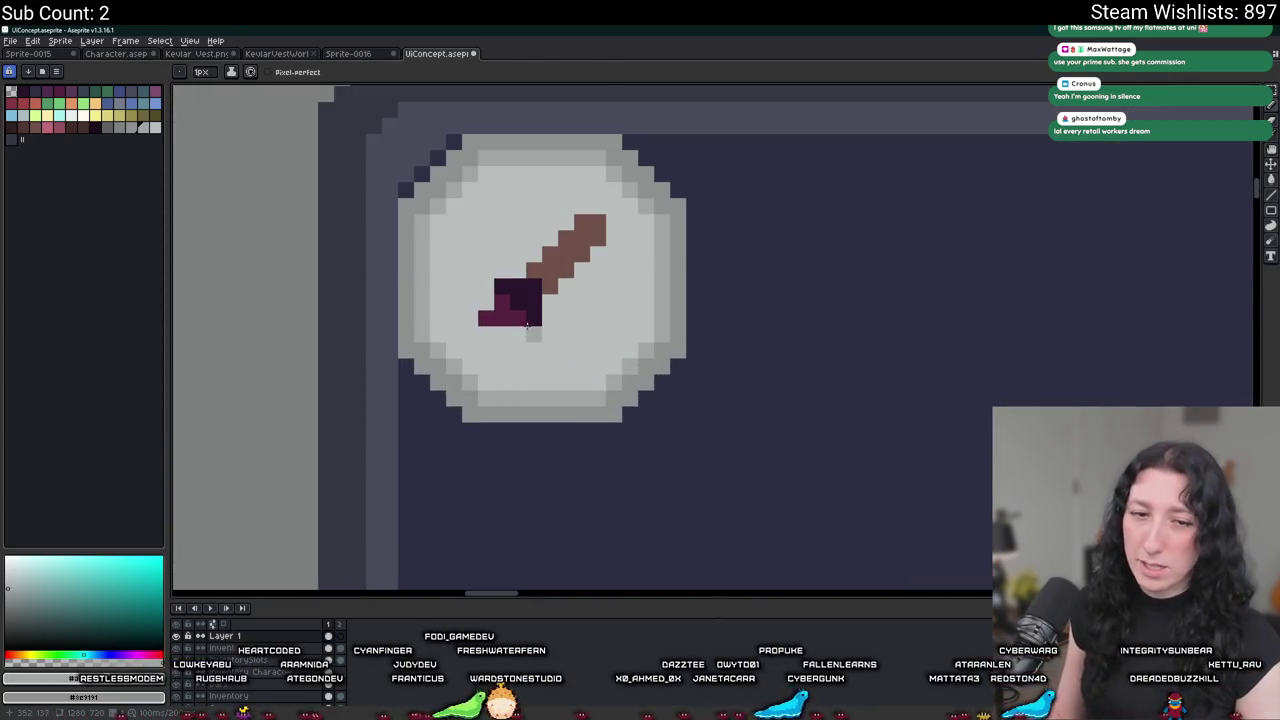
{"action": "left_click_drag", "start_coordinate": [546, 293], "coordinate": [459, 334]}
Marquee-select the brush icon and move it above the character panel.
{"action": "key", "text": "m"}
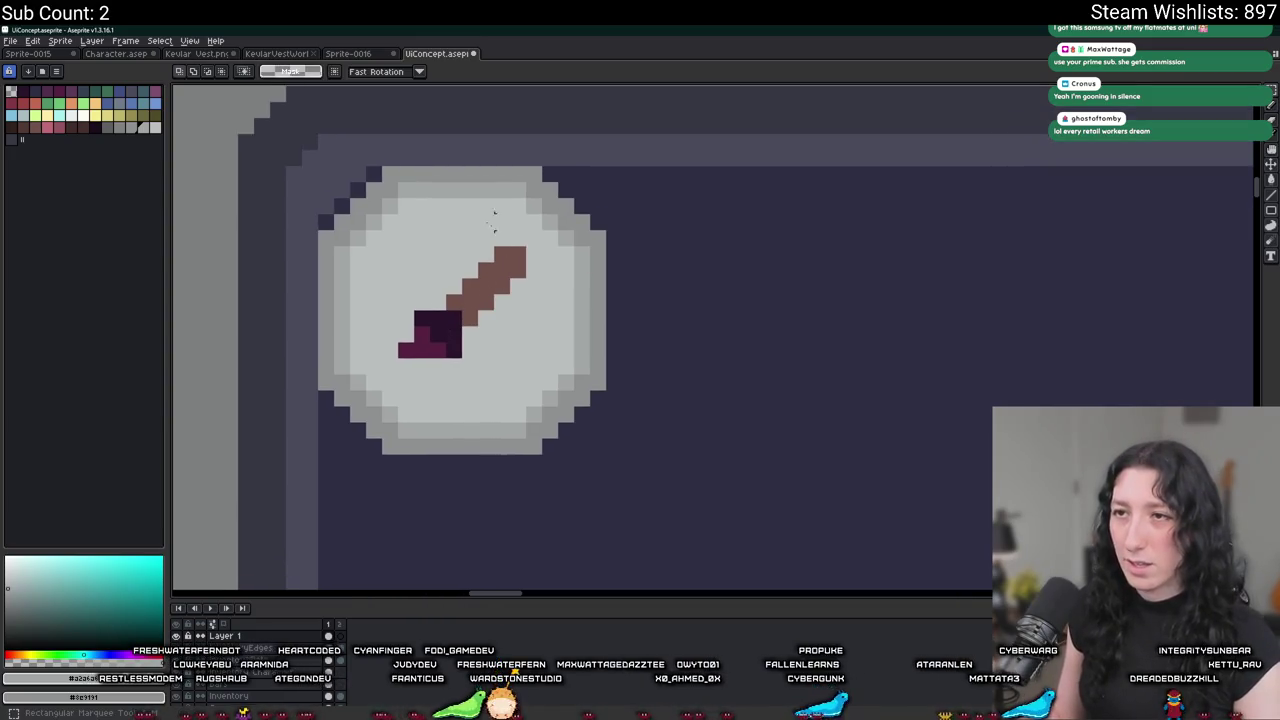
{"action": "left_click_drag", "start_coordinate": [625, 318], "coordinate": [537, 281]}
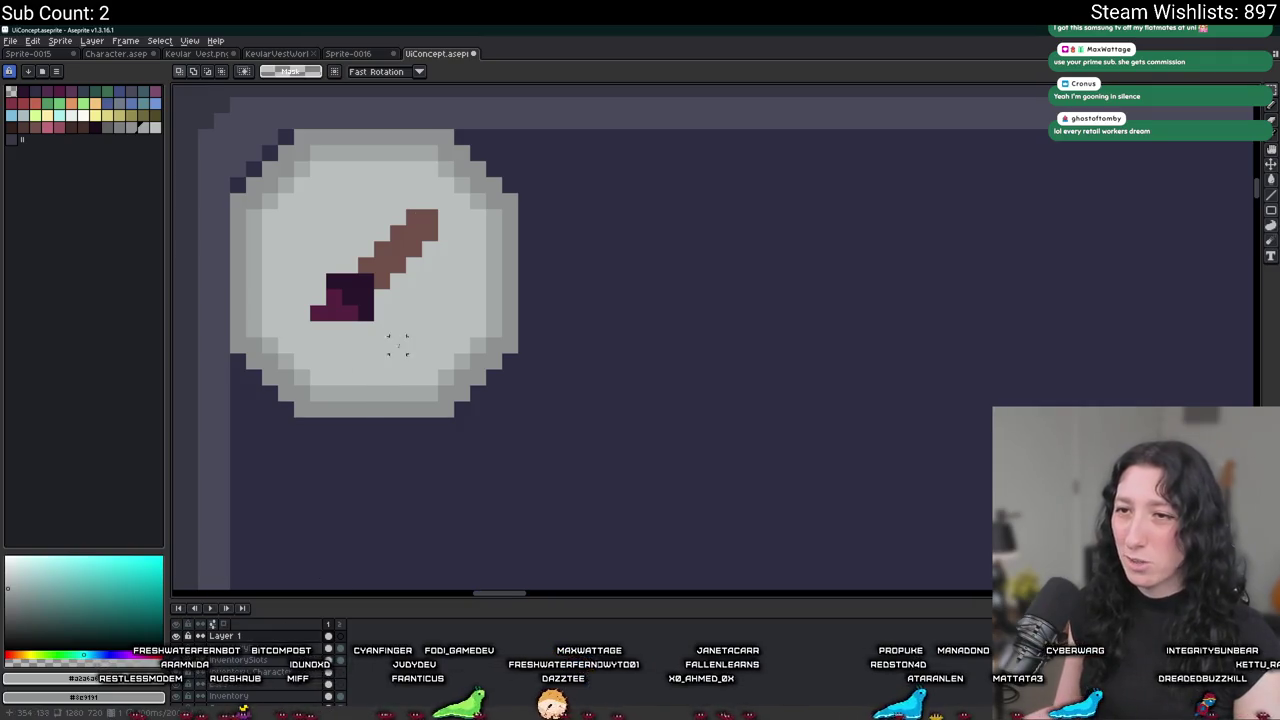
{"action": "left_click_drag", "start_coordinate": [310, 322], "coordinate": [442, 208]}
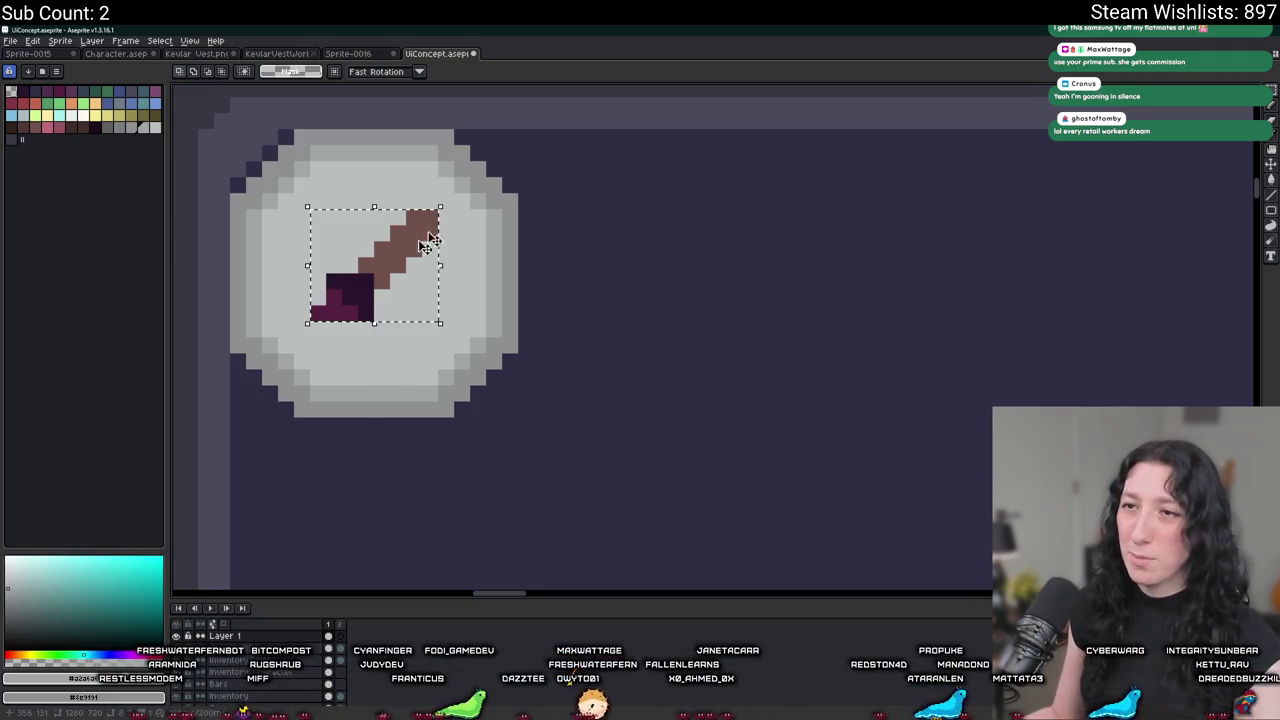
{"action": "scroll", "coordinate": [398, 272], "scroll_direction": "down", "scroll_amount": 3}
{"action": "scroll", "coordinate": [398, 272], "scroll_direction": "down", "scroll_amount": 1}
{"action": "left_click_drag", "start_coordinate": [396, 271], "coordinate": [624, 146]}
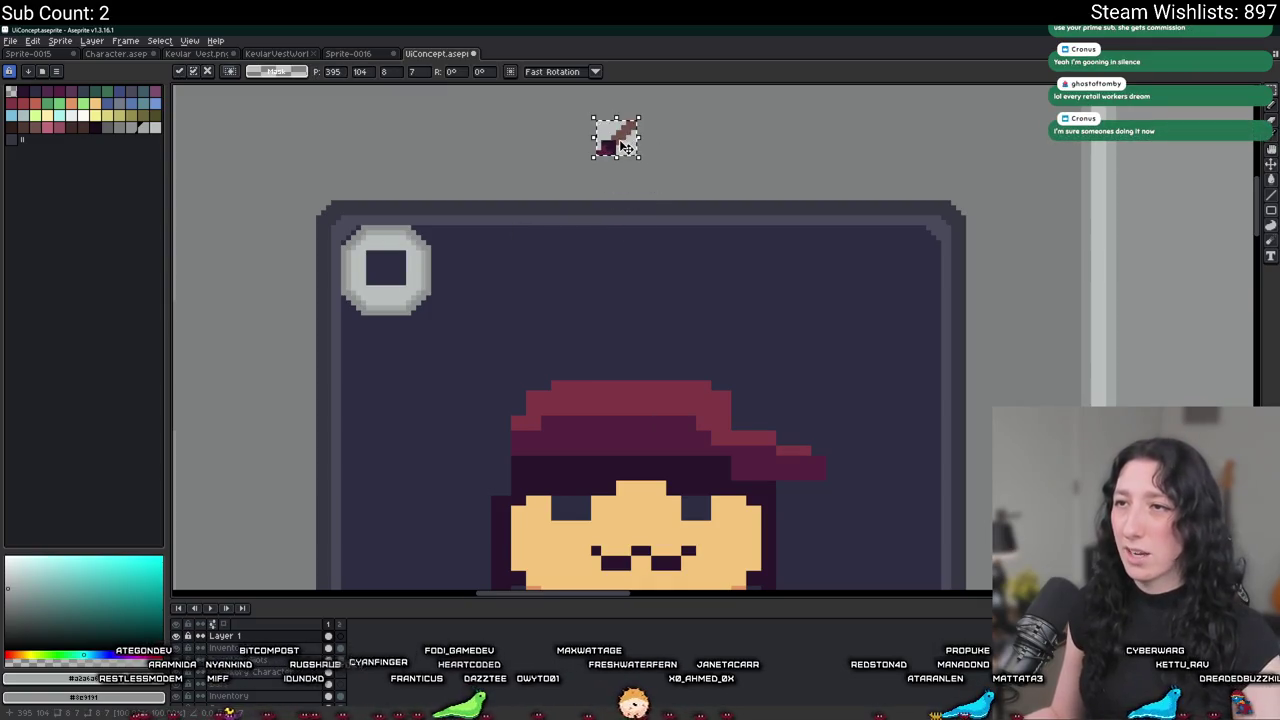
Paint-bucket fill the badge's empty centre solid light grey.
{"action": "key", "text": "g"}
{"action": "key", "text": "ctrl+d"}
{"action": "left_click", "coordinate": [392, 271]}
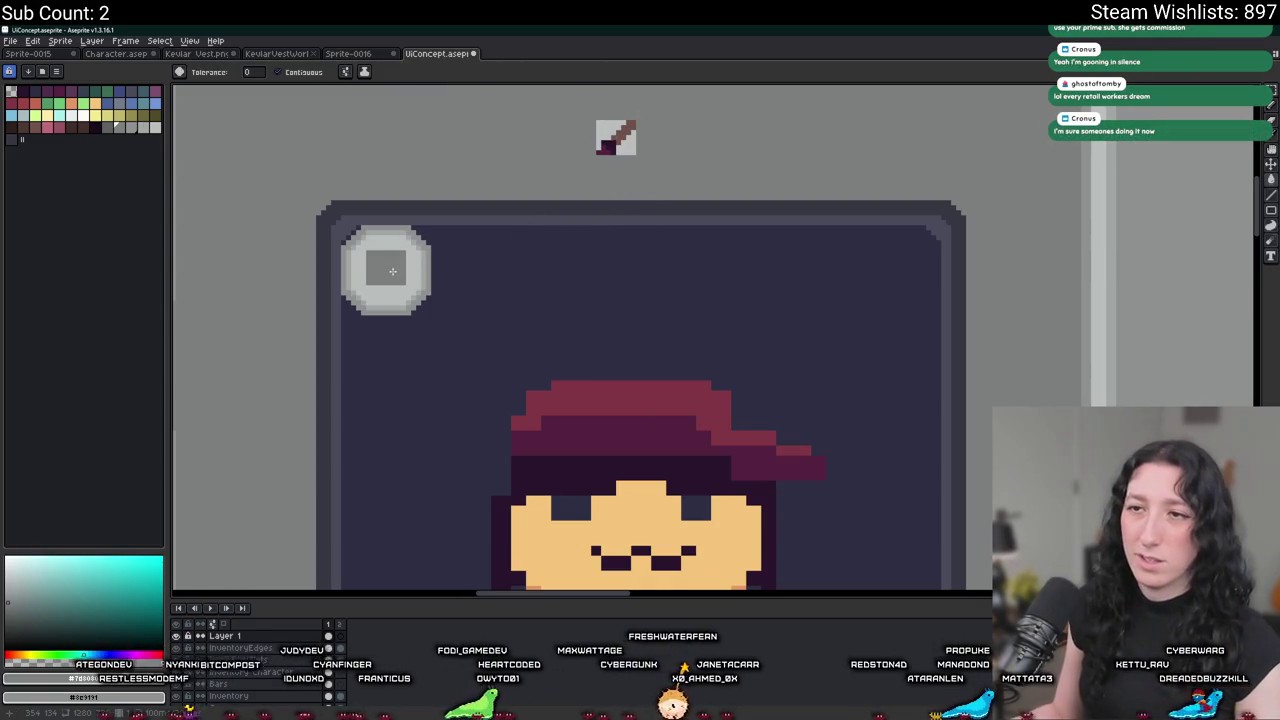
{"action": "left_click", "coordinate": [392, 271]}
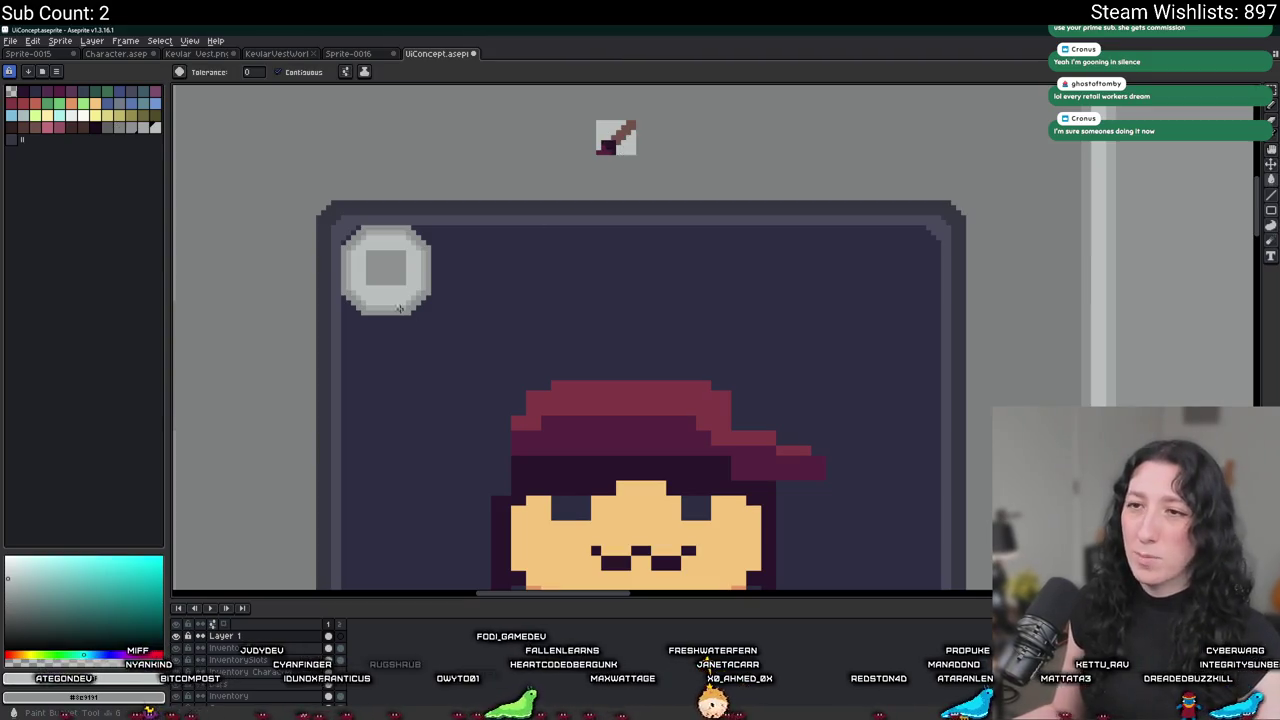
{"action": "left_click", "coordinate": [390, 275]}
{"action": "scroll", "coordinate": [392, 282], "scroll_direction": "up", "scroll_amount": 1}
Marquee-select the right half of the badge circle.
{"action": "key", "text": "m"}
{"action": "scroll", "coordinate": [362, 170], "scroll_direction": "up", "scroll_amount": 1}
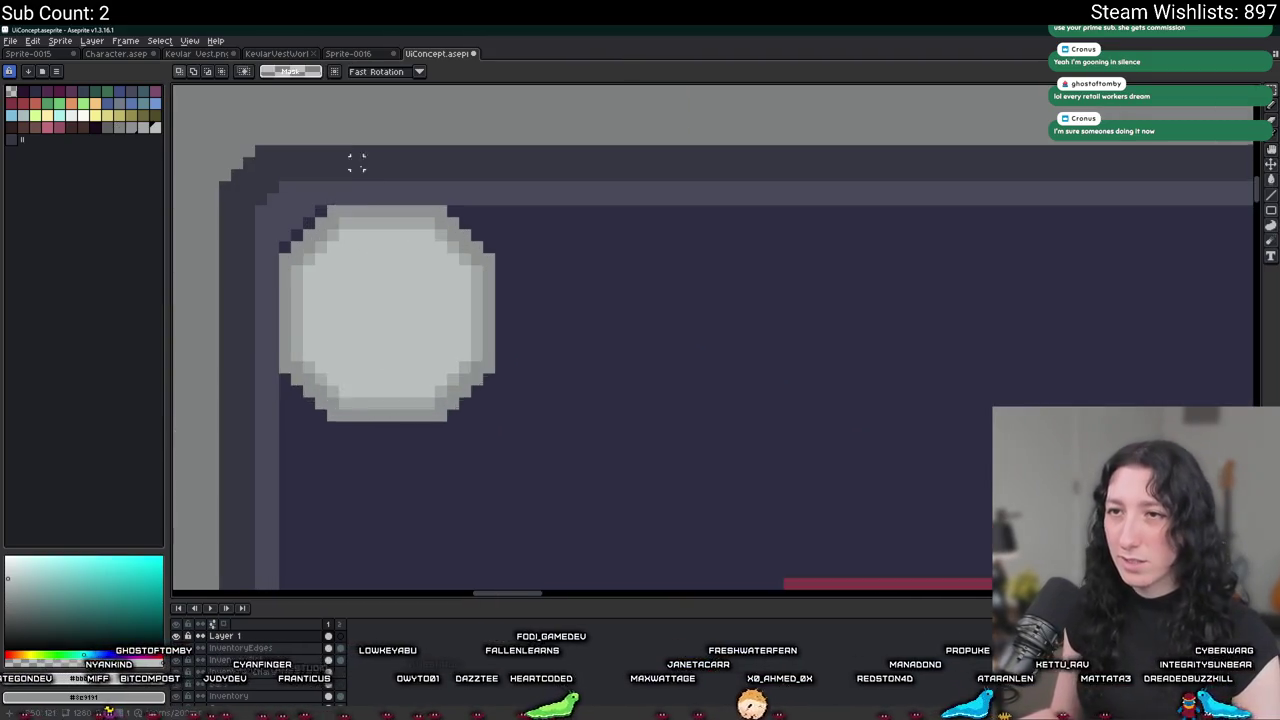
{"action": "scroll", "coordinate": [357, 163], "scroll_direction": "down", "scroll_amount": 2}
{"action": "scroll", "coordinate": [517, 214], "scroll_direction": "up", "scroll_amount": 1}
{"action": "scroll", "coordinate": [523, 380], "scroll_direction": "up", "scroll_amount": 2}
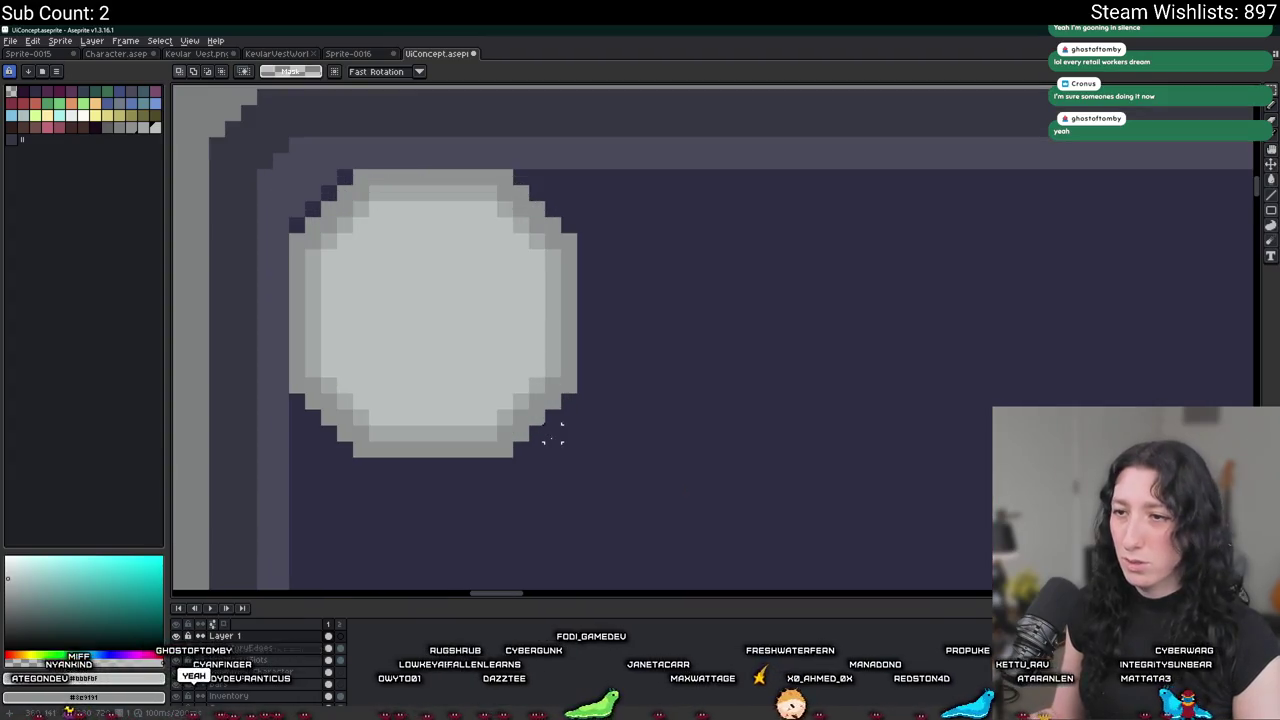
{"action": "left_click_drag", "start_coordinate": [576, 456], "coordinate": [425, 170]}
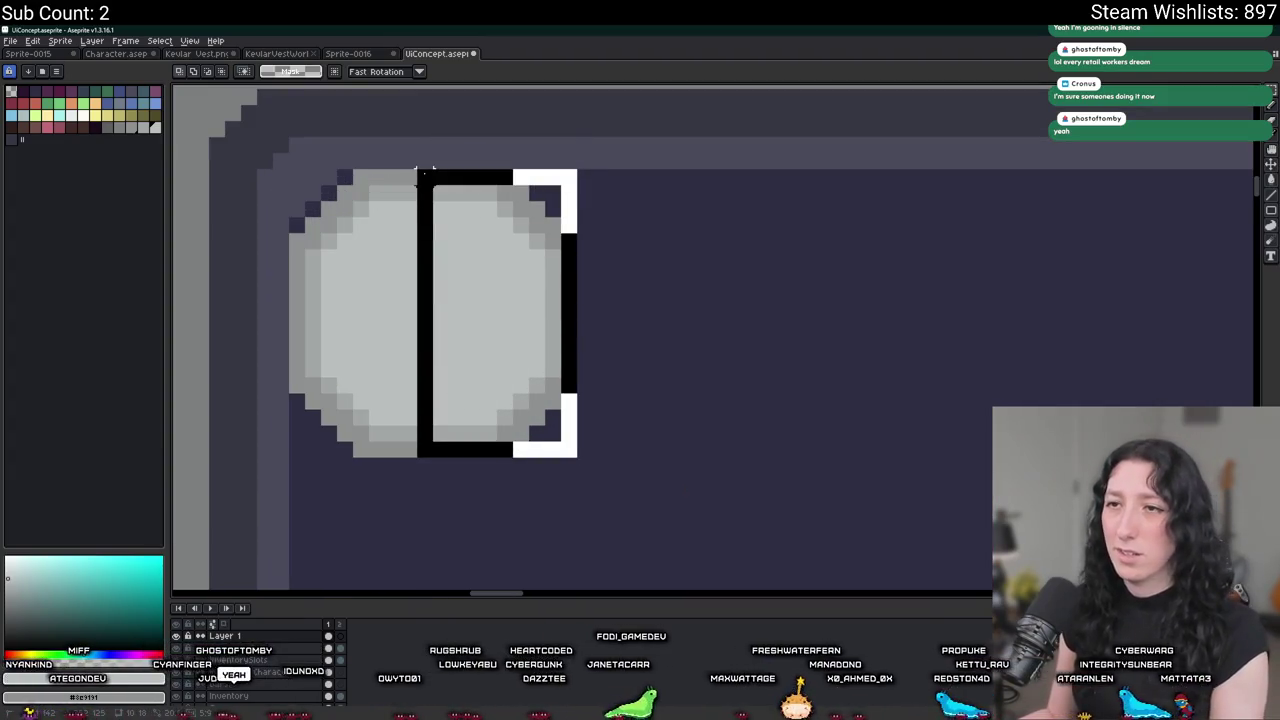
Try shifting the circle's right and bottom halves apart, then undo back to a whole circle.
{"action": "key", "text": "Right"}
{"action": "key", "text": "Right"}
{"action": "key", "text": "ctrl+d"}
{"action": "left_click_drag", "start_coordinate": [600, 456], "coordinate": [290, 298]}
{"action": "key", "text": "Down"}
{"action": "key", "text": "Down"}
{"action": "key", "text": "ctrl+d"}
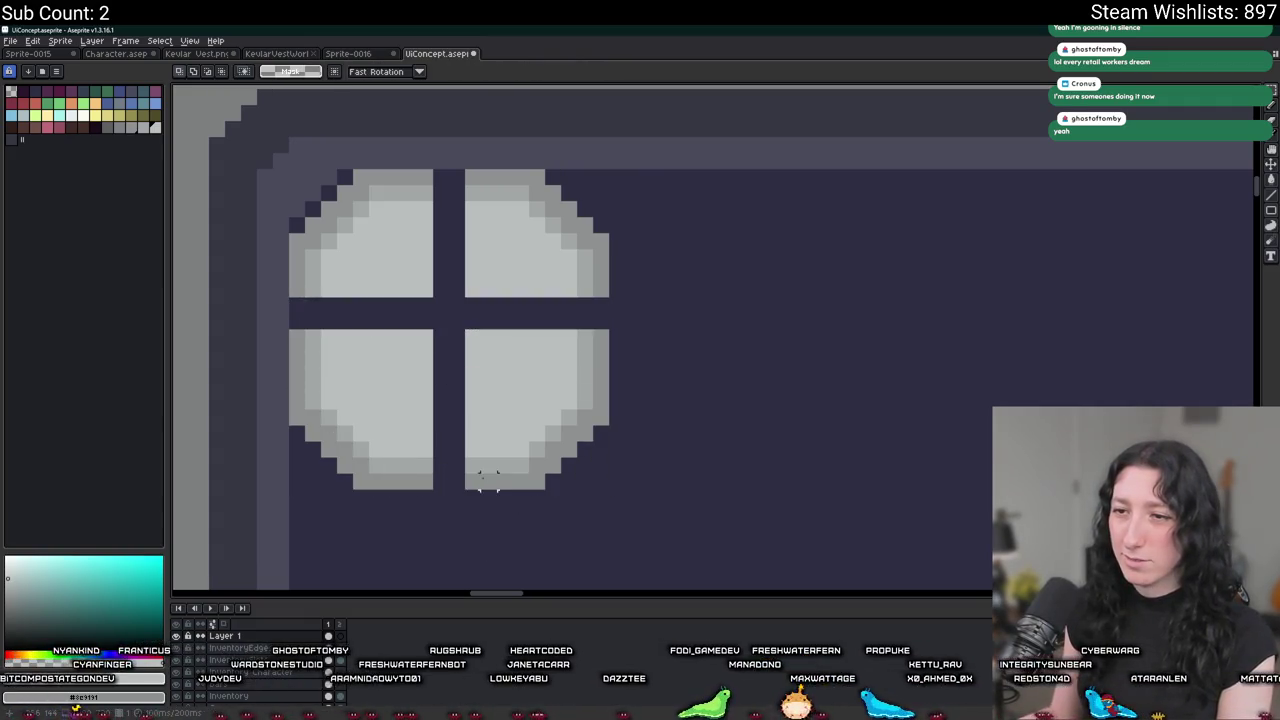
{"action": "key", "text": "ctrl+z"}
{"action": "key", "text": "ctrl+z"}
{"action": "key", "text": "ctrl+z"}
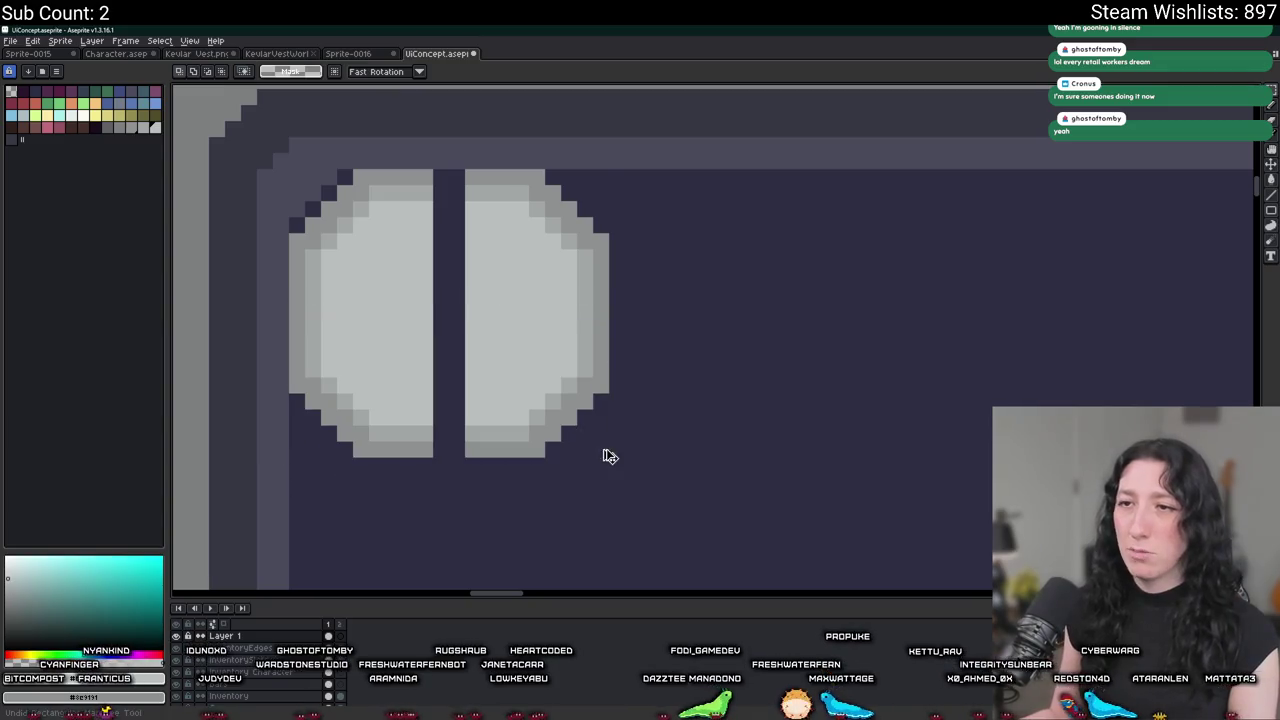
{"action": "key", "text": "ctrl+z"}
{"action": "key", "text": "ctrl+z"}
{"action": "scroll", "coordinate": [688, 358], "scroll_direction": "down", "scroll_amount": 1}
{"action": "scroll", "coordinate": [651, 277], "scroll_direction": "down", "scroll_amount": 1}
{"action": "scroll", "coordinate": [569, 249], "scroll_direction": "down", "scroll_amount": 1}
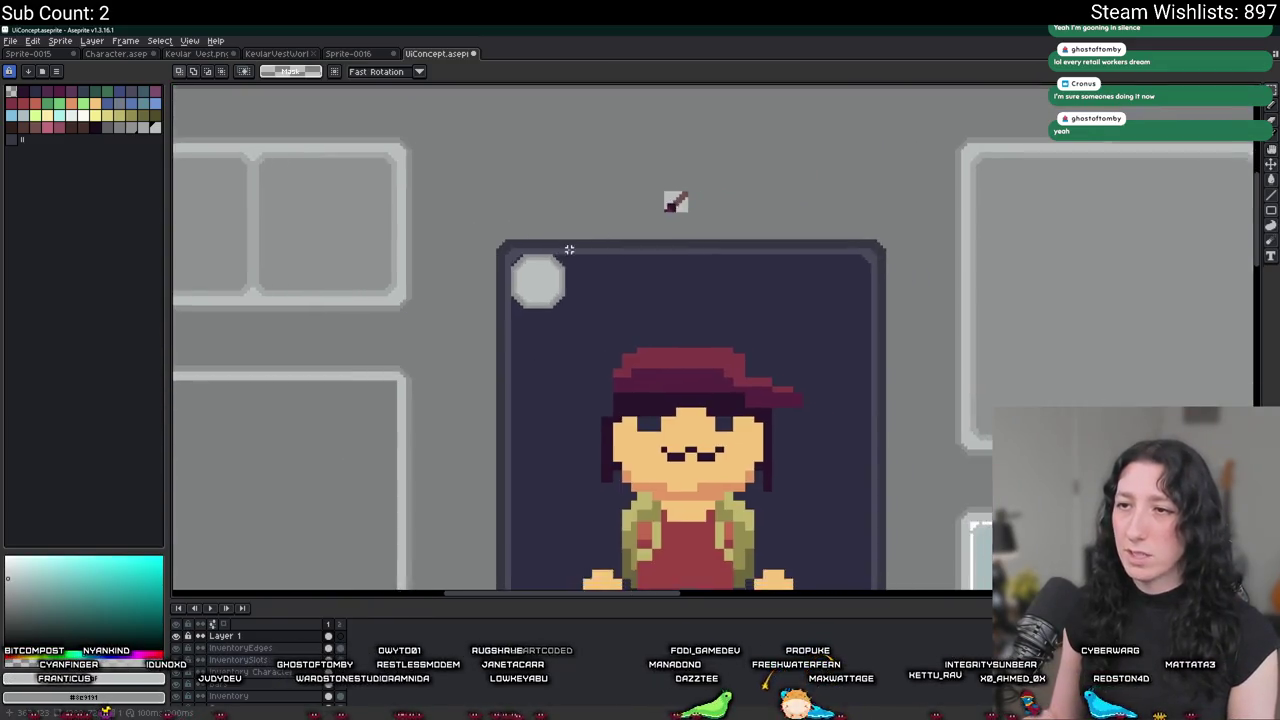
{"action": "scroll", "coordinate": [560, 260], "scroll_direction": "up", "scroll_amount": 2}
Move the circle's right half about 32 px right and the lower halves down.
{"action": "mouse_move", "coordinate": [626, 222]}
{"action": "left_mouse_down"}
{"action": "mouse_move", "coordinate": [464, 470]}
{"action": "mouse_move", "coordinate": [494, 486]}
{"action": "left_mouse_up"}
{"action": "key", "text": "Right"}
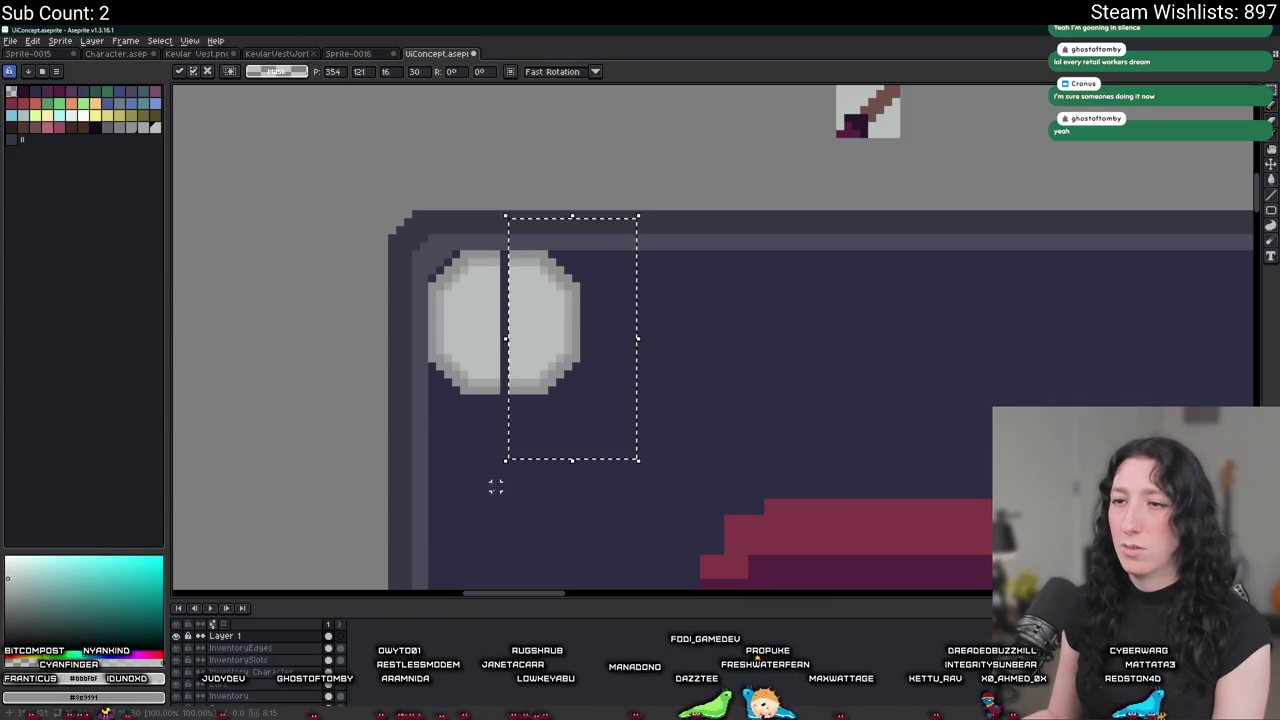
{"action": "key", "text": "Right"}
{"action": "key", "text": "Right"}
{"action": "key", "text": "Right"}
{"action": "key", "text": "Right"}
{"action": "key", "text": "Right"}
{"action": "key", "text": "Right"}
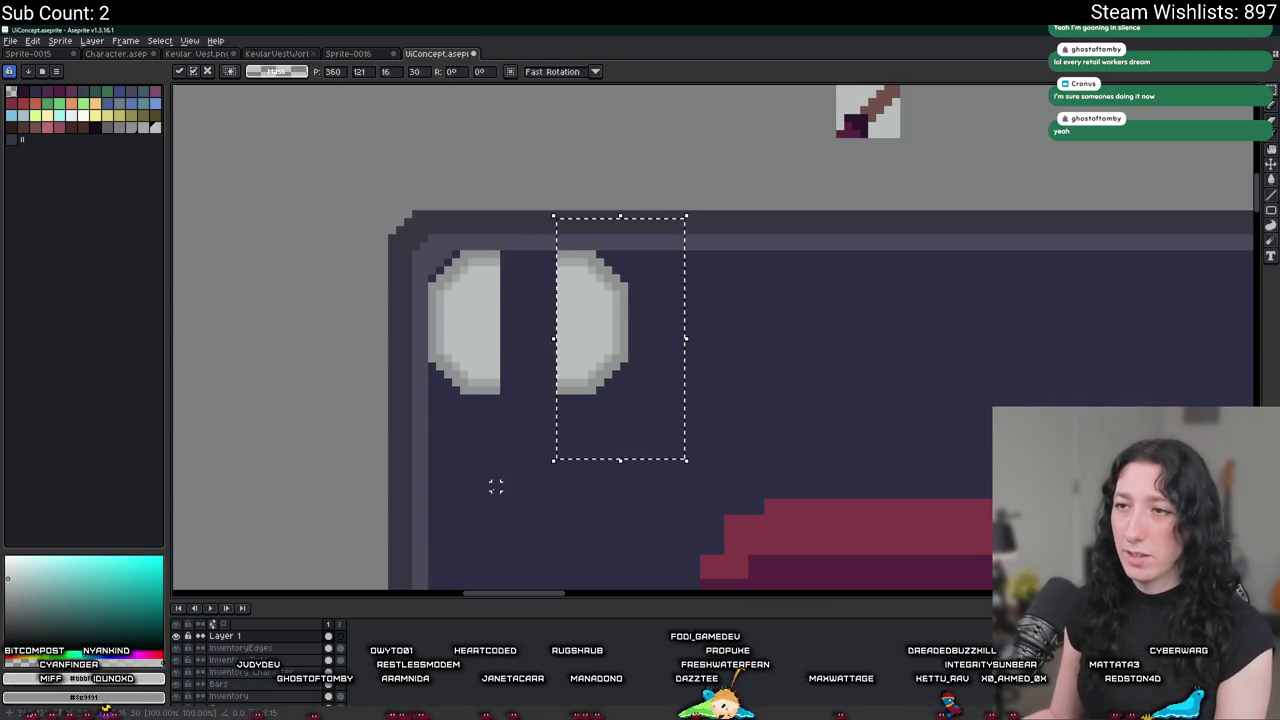
{"action": "left_click_drag", "start_coordinate": [481, 474], "coordinate": [467, 367]}
{"action": "mouse_move", "coordinate": [379, 344]}
{"action": "left_mouse_down"}
{"action": "mouse_move", "coordinate": [666, 194]}
{"action": "mouse_move", "coordinate": [664, 221]}
{"action": "left_mouse_up"}
{"action": "key", "text": "Down"}
{"action": "key", "text": "Down"}
{"action": "key", "text": "Down"}
{"action": "key", "text": "Down"}
{"action": "key", "text": "Down"}
{"action": "key", "text": "Down"}
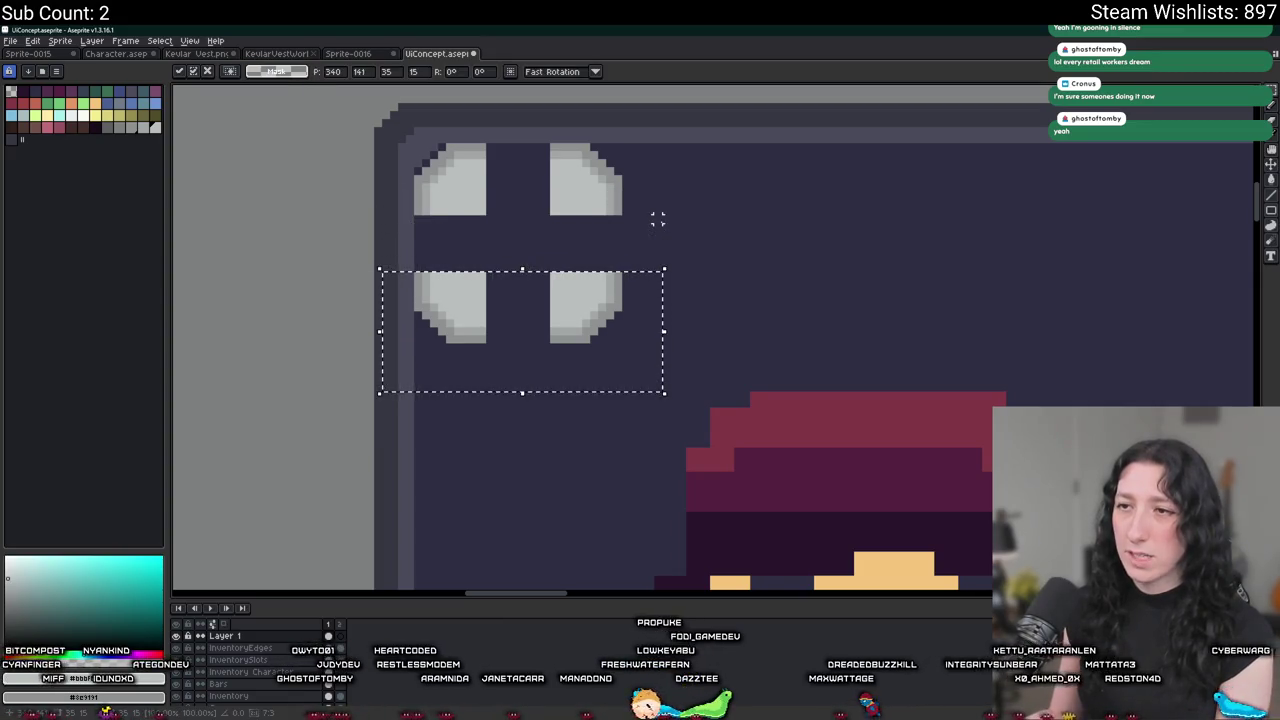
{"action": "key", "text": "Down"}
{"action": "key", "text": "ctrl+d"}
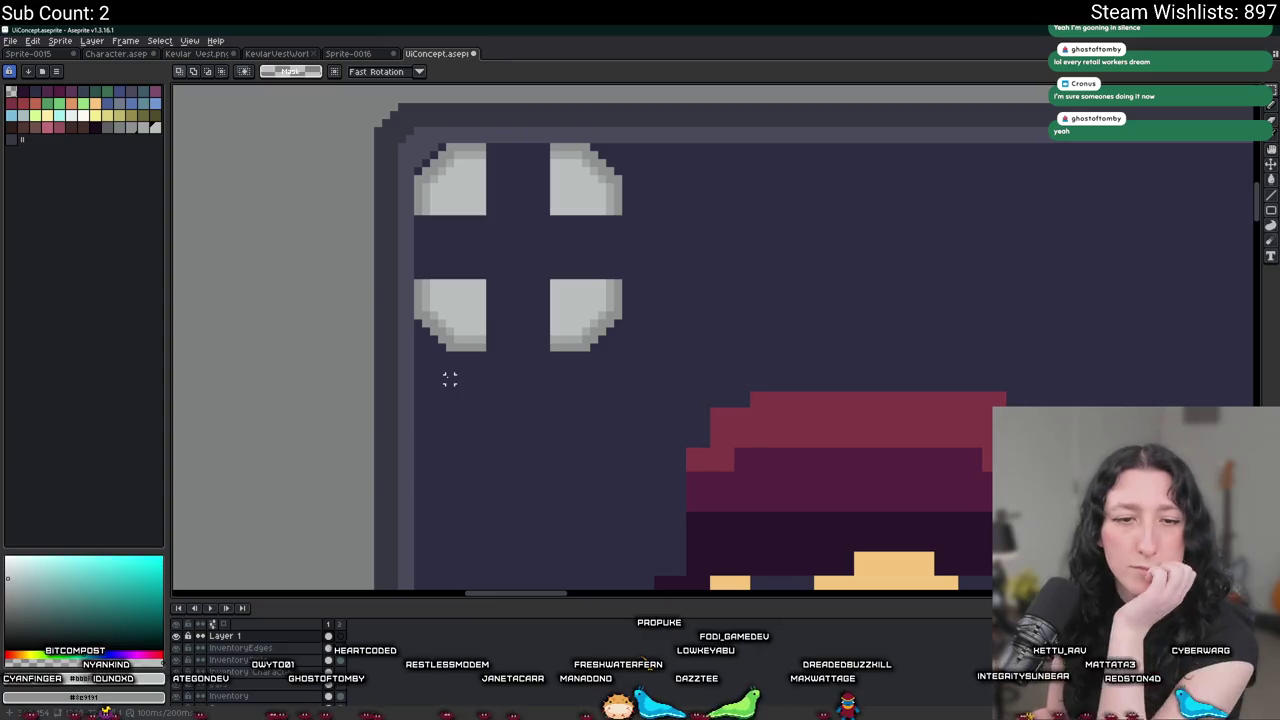
Stretch the split pieces with transform handles into a 26×26 rounded square.
{"action": "left_click_drag", "start_coordinate": [487, 352], "coordinate": [475, 277]}
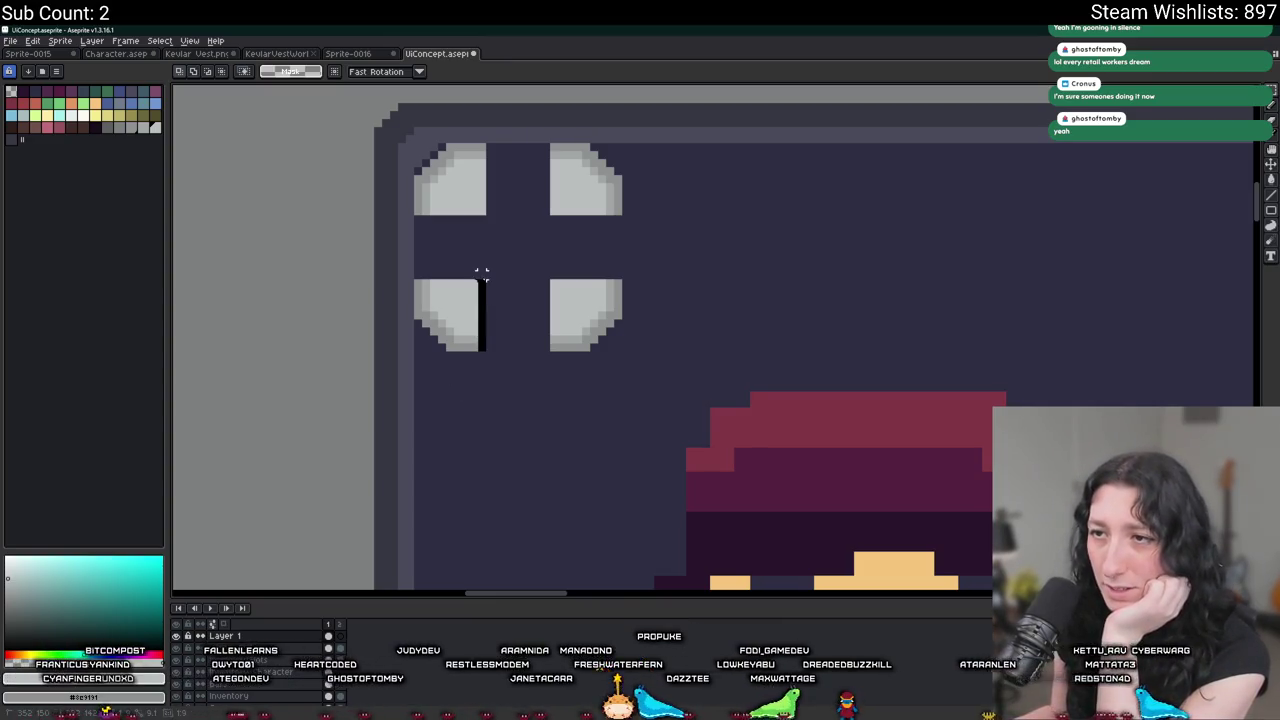
{"action": "mouse_move", "coordinate": [494, 320]}
{"action": "left_mouse_down"}
{"action": "mouse_move", "coordinate": [548, 310]}
{"action": "mouse_move", "coordinate": [557, 290]}
{"action": "left_mouse_up"}
{"action": "left_click", "coordinate": [561, 200]}
{"action": "mouse_move", "coordinate": [560, 217]}
{"action": "left_mouse_down"}
{"action": "mouse_move", "coordinate": [552, 140]}
{"action": "mouse_move", "coordinate": [480, 187]}
{"action": "mouse_move", "coordinate": [625, 216]}
{"action": "left_mouse_up"}
{"action": "left_click", "coordinate": [418, 222]}
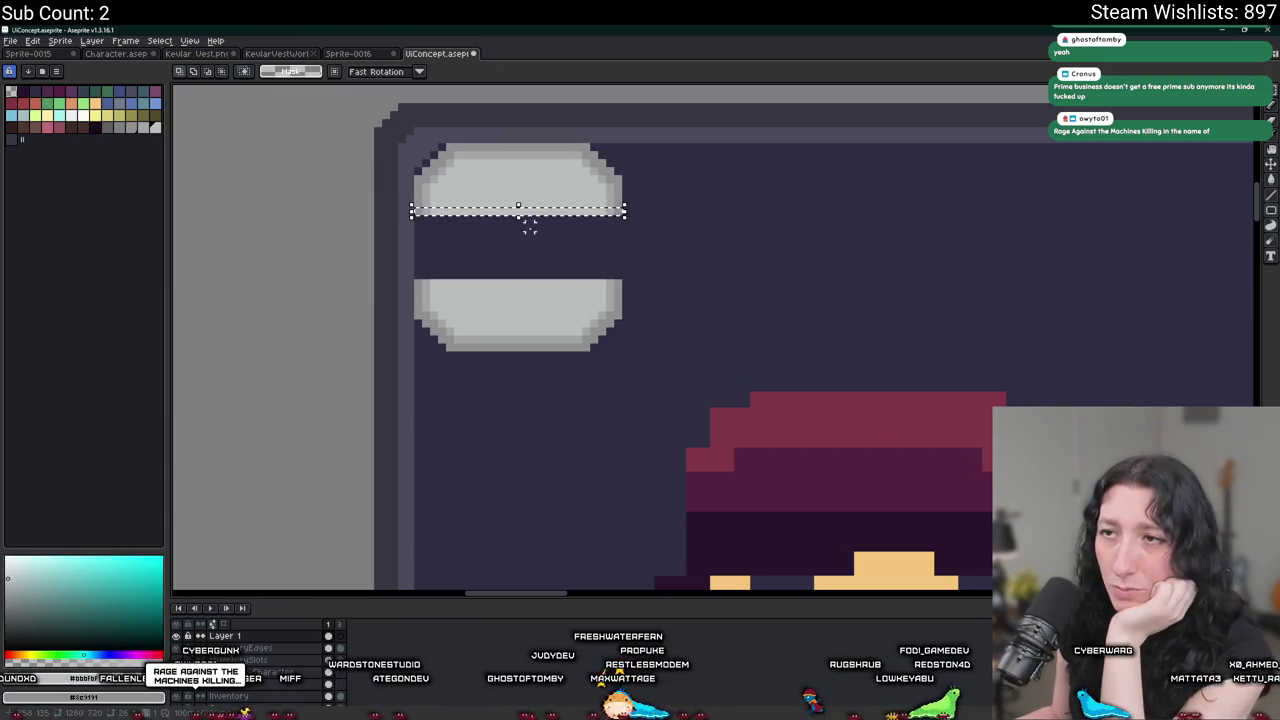
{"action": "left_click_drag", "start_coordinate": [529, 228], "coordinate": [541, 302]}
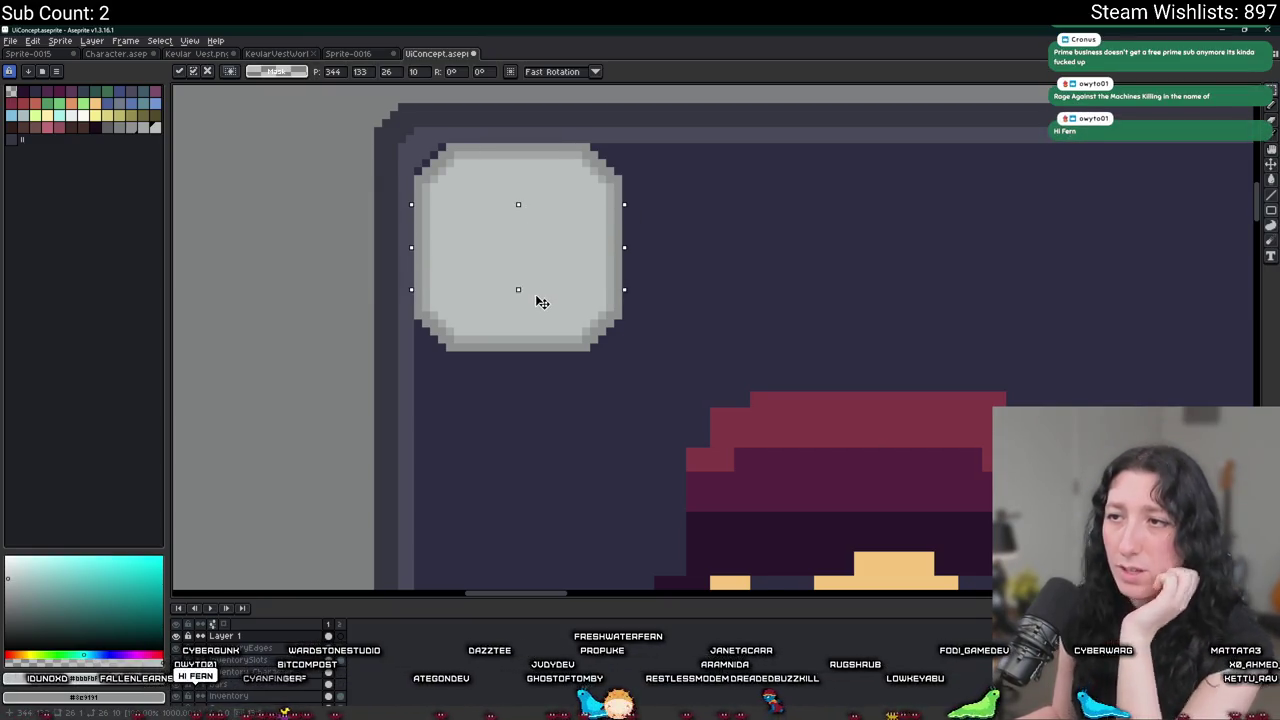
{"action": "key", "text": "ctrl+d"}
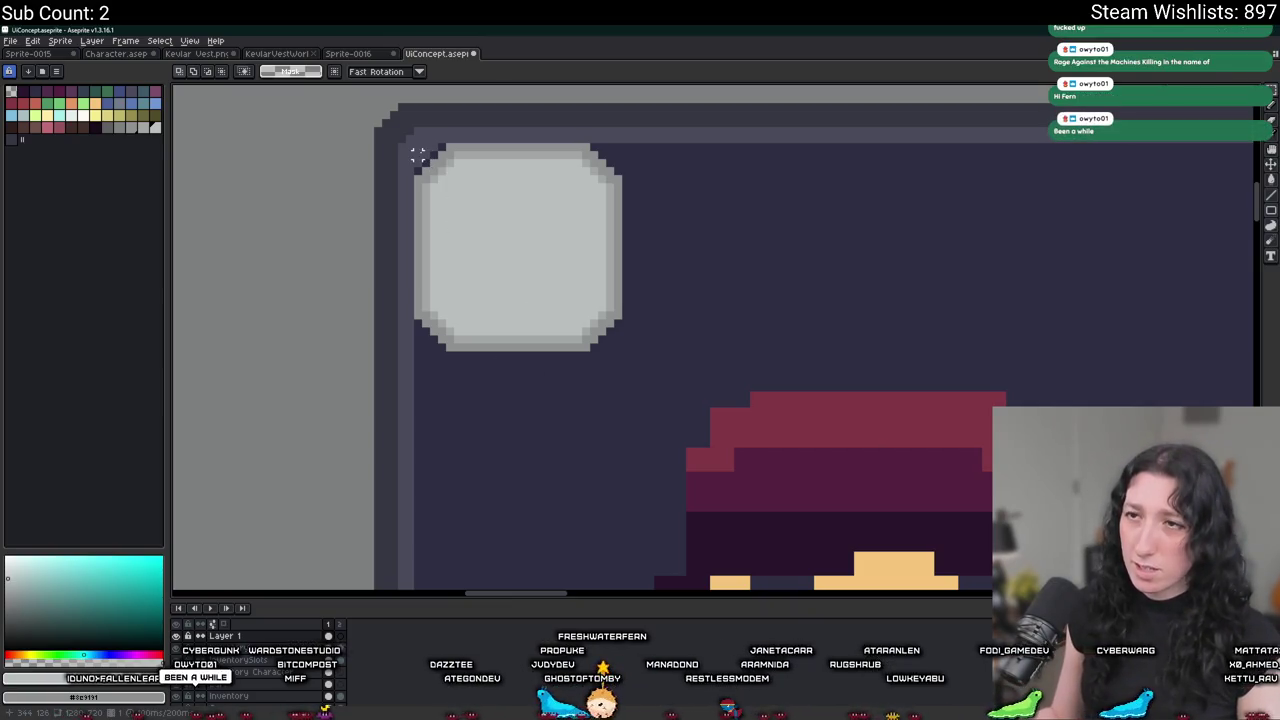
Move the rounded square into the character panel's top-left corner.
{"action": "left_click_drag", "start_coordinate": [418, 145], "coordinate": [620, 352]}
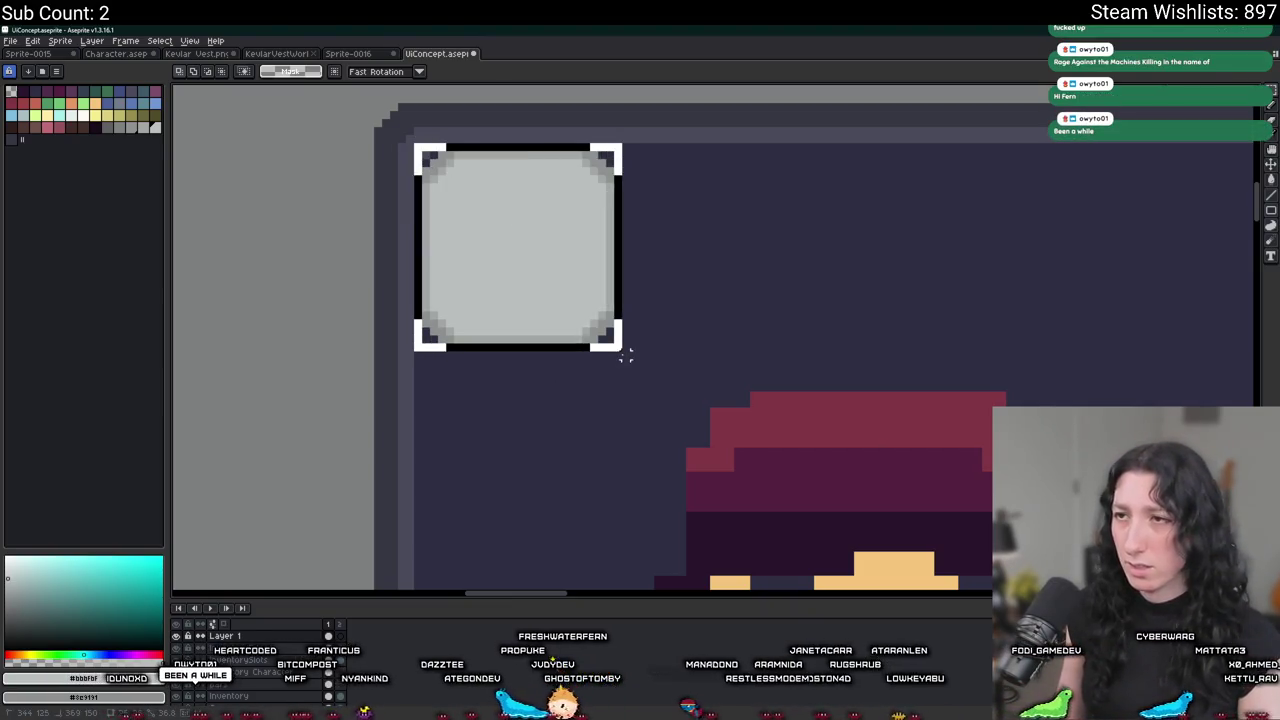
{"action": "scroll", "coordinate": [617, 433], "scroll_direction": "down", "scroll_amount": 1}
{"action": "scroll", "coordinate": [617, 433], "scroll_direction": "up", "scroll_amount": 1}
{"action": "left_click_drag", "start_coordinate": [506, 309], "coordinate": [499, 306]}
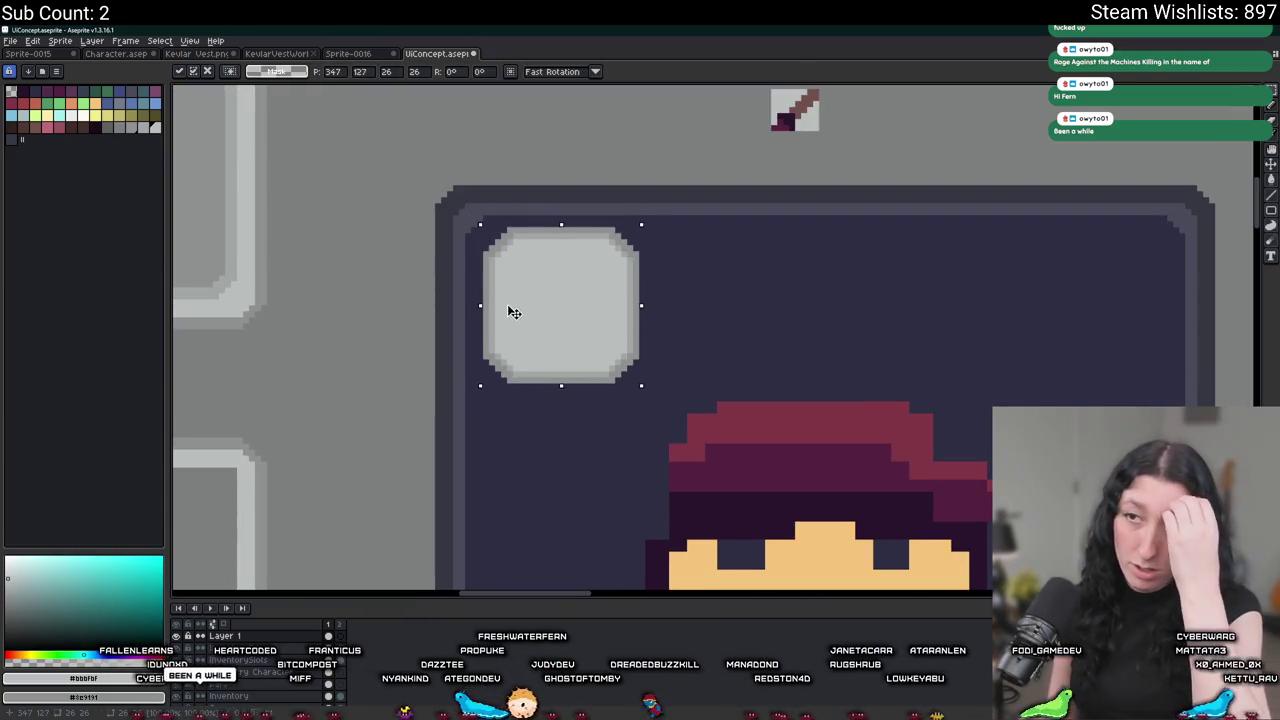
Magic-wand select the grey backdrop behind the reference sprite to delete it.
{"action": "scroll", "coordinate": [666, 291], "scroll_direction": "down", "scroll_amount": 1}
{"action": "scroll", "coordinate": [646, 289], "scroll_direction": "down", "scroll_amount": 2}
{"action": "scroll", "coordinate": [665, 262], "scroll_direction": "up", "scroll_amount": 2}
{"action": "scroll", "coordinate": [640, 200], "scroll_direction": "up", "scroll_amount": 1}
{"action": "scroll", "coordinate": [646, 209], "scroll_direction": "up", "scroll_amount": 1}
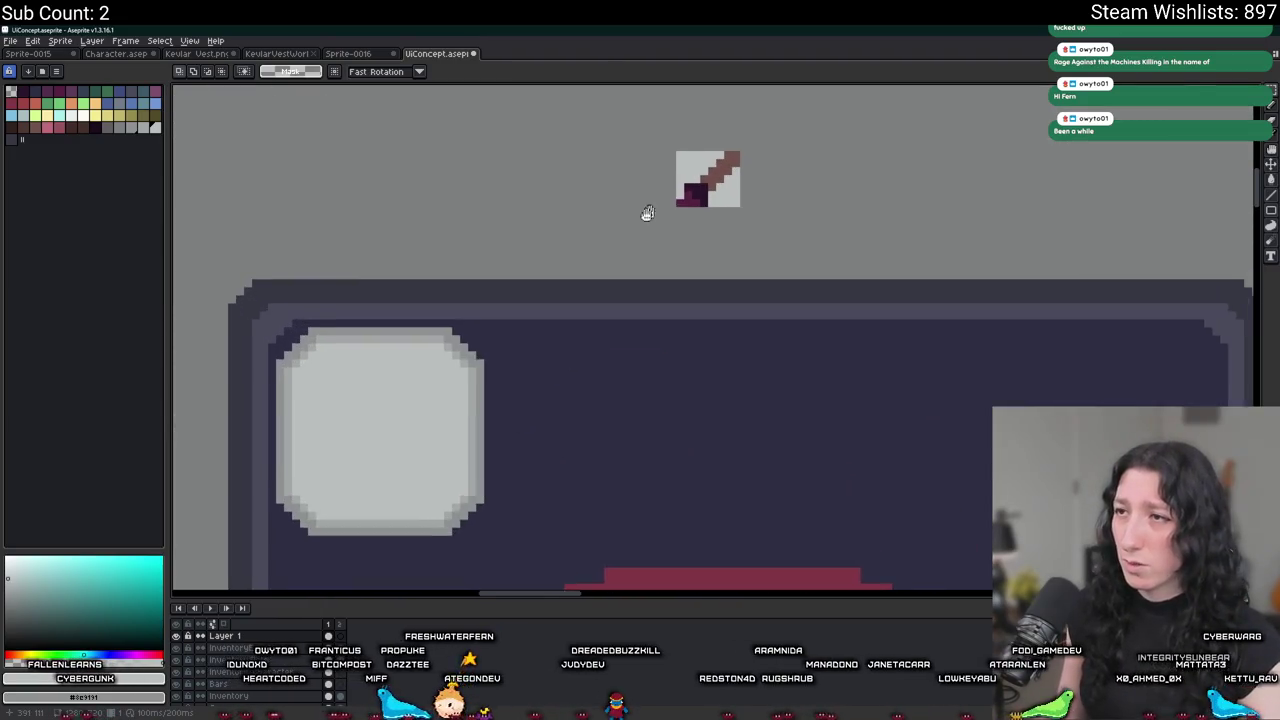
{"action": "scroll", "coordinate": [666, 184], "scroll_direction": "up", "scroll_amount": 1}
{"action": "key", "text": "w"}
{"action": "left_click", "coordinate": [666, 184]}
With the pixel-perfect pencil, draw the brown diagonal brush handle across the badge.
{"action": "scroll", "coordinate": [686, 232], "scroll_direction": "down", "scroll_amount": 2}
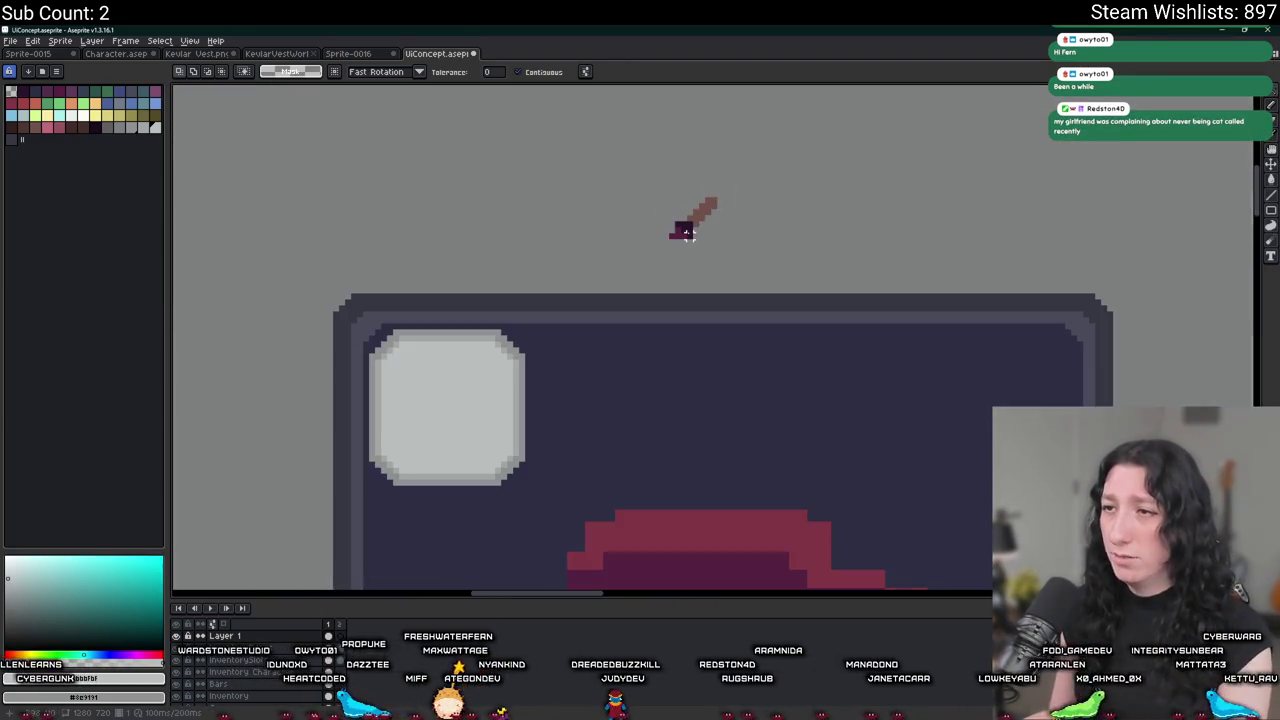
{"action": "key", "text": "b"}
{"action": "scroll", "coordinate": [632, 257], "scroll_direction": "up", "scroll_amount": 1}
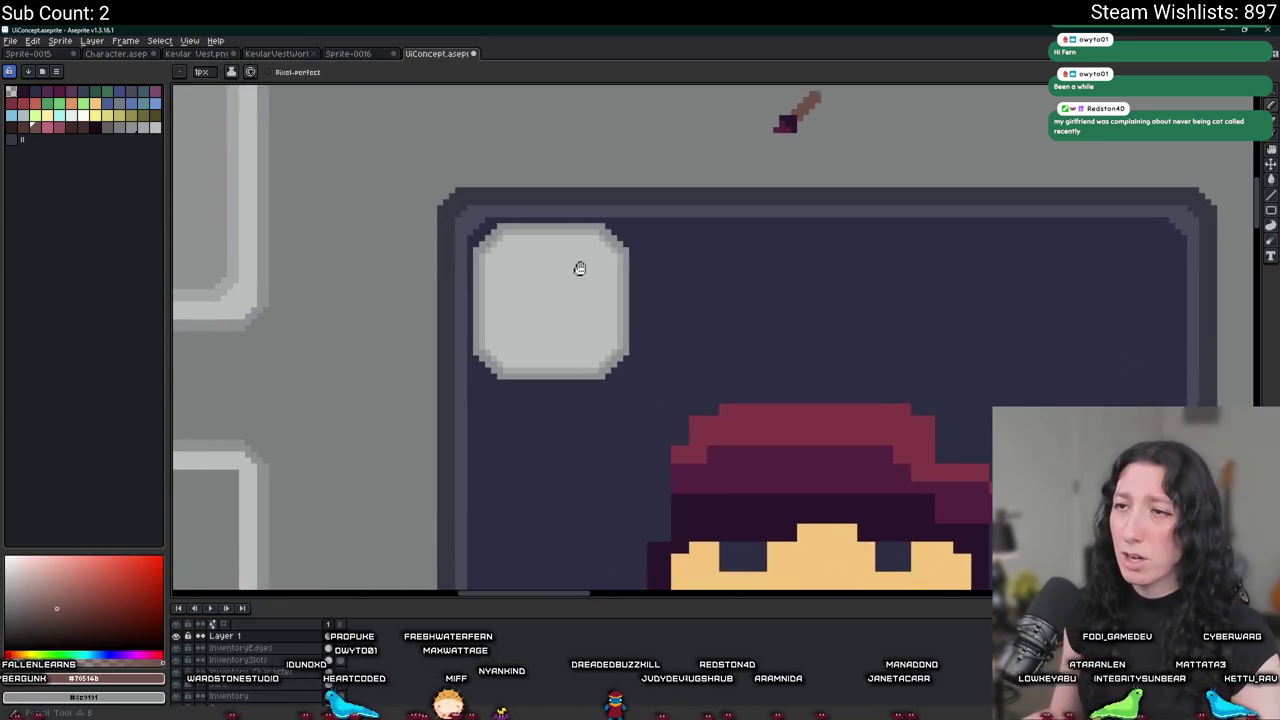
{"action": "scroll", "coordinate": [580, 269], "scroll_direction": "up", "scroll_amount": 1}
{"action": "scroll", "coordinate": [621, 251], "scroll_direction": "up", "scroll_amount": 1}
{"action": "scroll", "coordinate": [620, 240], "scroll_direction": "up", "scroll_amount": 1}
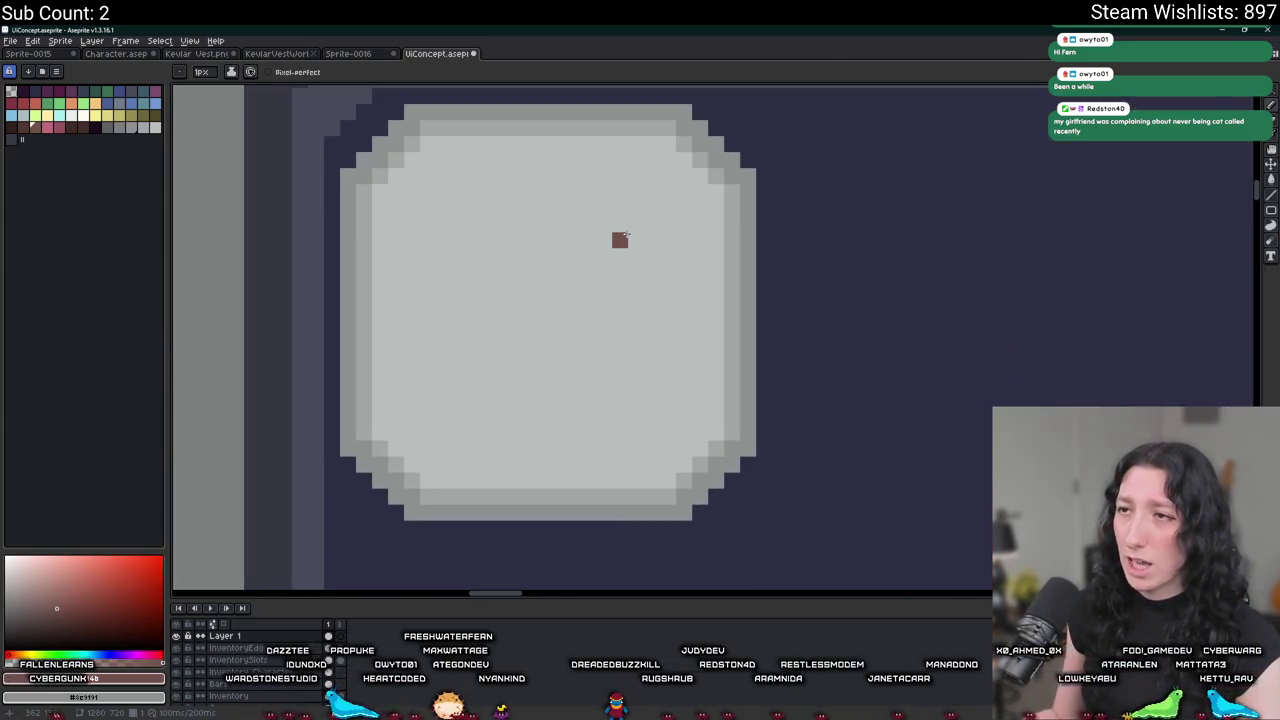
{"action": "mouse_move", "coordinate": [519, 350]}
{"action": "left_mouse_down"}
{"action": "mouse_move", "coordinate": [509, 354]}
{"action": "mouse_move", "coordinate": [523, 356]}
{"action": "left_mouse_up"}
Eyedrop dark purple from the reference sprite and dot in the brush tip pixels.
{"action": "scroll", "coordinate": [629, 249], "scroll_direction": "down", "scroll_amount": 5}
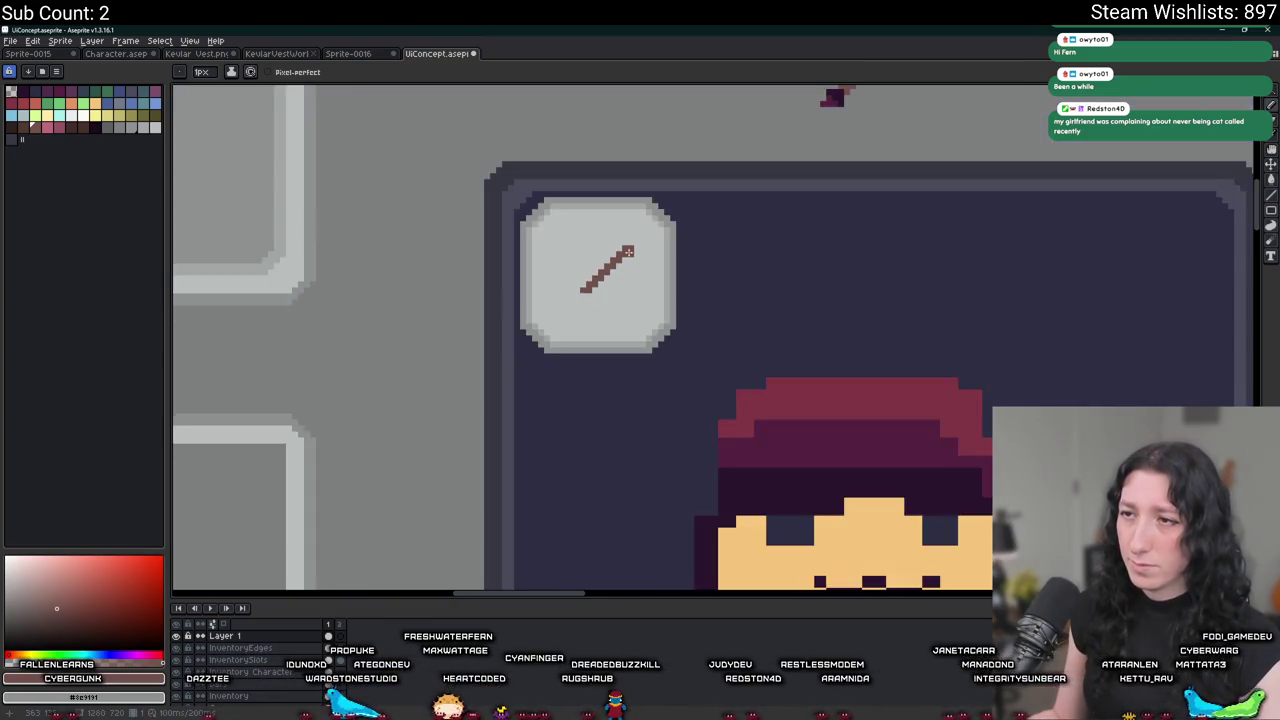
{"action": "scroll", "coordinate": [622, 259], "scroll_direction": "up", "scroll_amount": 4}
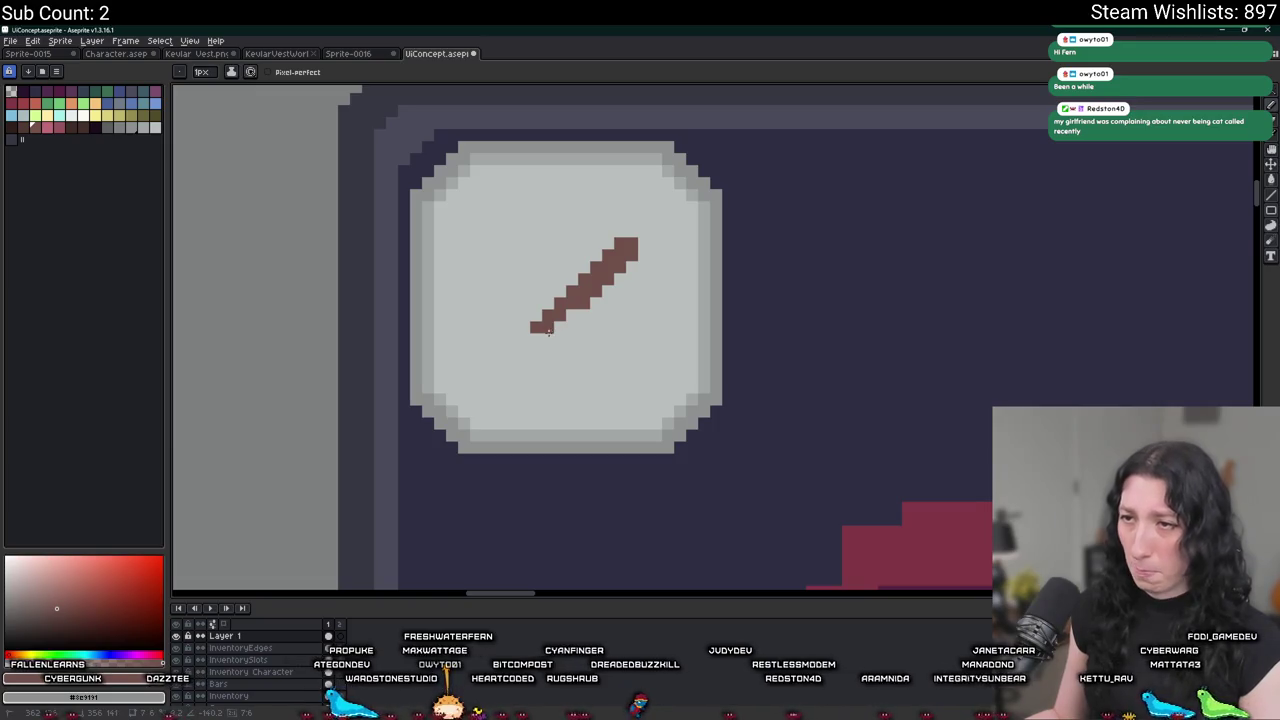
{"action": "scroll", "coordinate": [548, 339], "scroll_direction": "down", "scroll_amount": 5}
{"action": "scroll", "coordinate": [600, 250], "scroll_direction": "up", "scroll_amount": 3}
{"action": "left_click", "coordinate": [739, 192], "text": "alt"}
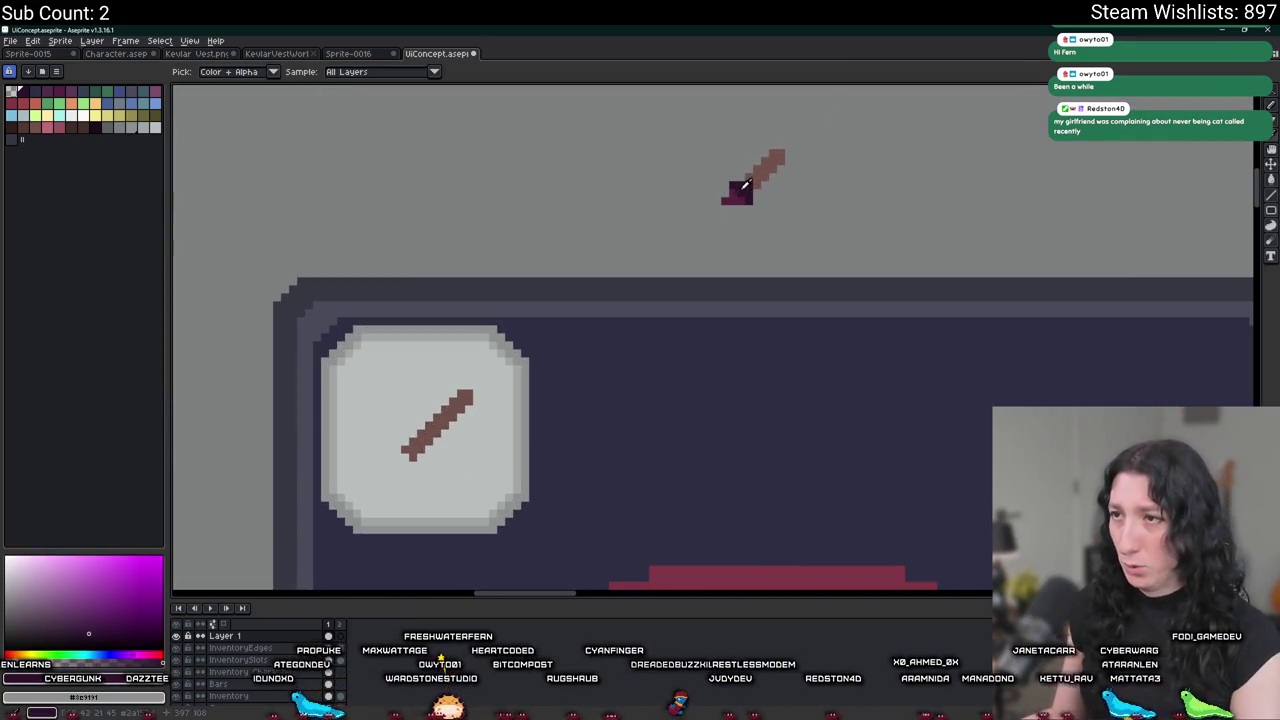
{"action": "scroll", "coordinate": [558, 378], "scroll_direction": "up", "scroll_amount": 3}
{"action": "scroll", "coordinate": [560, 370], "scroll_direction": "up", "scroll_amount": 2}
{"action": "left_click", "coordinate": [608, 366]}
{"action": "left_click", "coordinate": [561, 367]}
{"action": "left_click", "coordinate": [608, 414]}
{"action": "left_click", "coordinate": [567, 407]}
Extend the dark purple tip leftward and widen its bottom row.
{"action": "scroll", "coordinate": [567, 407], "scroll_direction": "up", "scroll_amount": 1}
{"action": "left_click", "coordinate": [551, 371]}
{"action": "left_click", "coordinate": [466, 349]}
{"action": "scroll", "coordinate": [466, 349], "scroll_direction": "down", "scroll_amount": 4}
{"action": "scroll", "coordinate": [480, 386], "scroll_direction": "up", "scroll_amount": 4}
{"action": "left_click_drag", "start_coordinate": [483, 405], "coordinate": [355, 405]}
{"action": "scroll", "coordinate": [381, 395], "scroll_direction": "down", "scroll_amount": 4}
{"action": "left_click", "coordinate": [732, 364]}
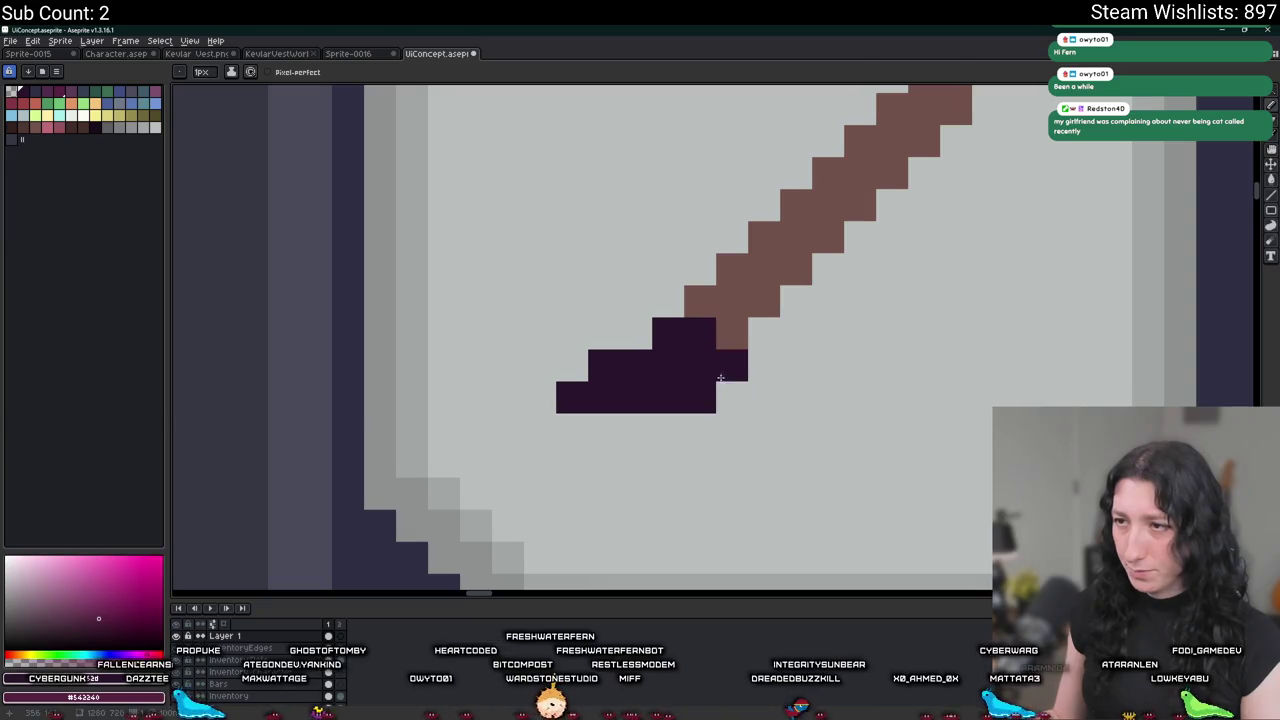
{"action": "mouse_move", "coordinate": [732, 396]}
{"action": "left_mouse_down"}
{"action": "mouse_move", "coordinate": [637, 431]}
{"action": "mouse_move", "coordinate": [572, 429]}
{"action": "mouse_move", "coordinate": [604, 462]}
{"action": "left_mouse_up"}
Paint over the stray leftmost purple pixel with the badge's light grey.
{"action": "scroll", "coordinate": [620, 460], "scroll_direction": "down", "scroll_amount": 3}
{"action": "scroll", "coordinate": [670, 526], "scroll_direction": "down", "scroll_amount": 2}
{"action": "scroll", "coordinate": [670, 526], "scroll_direction": "up", "scroll_amount": 2}
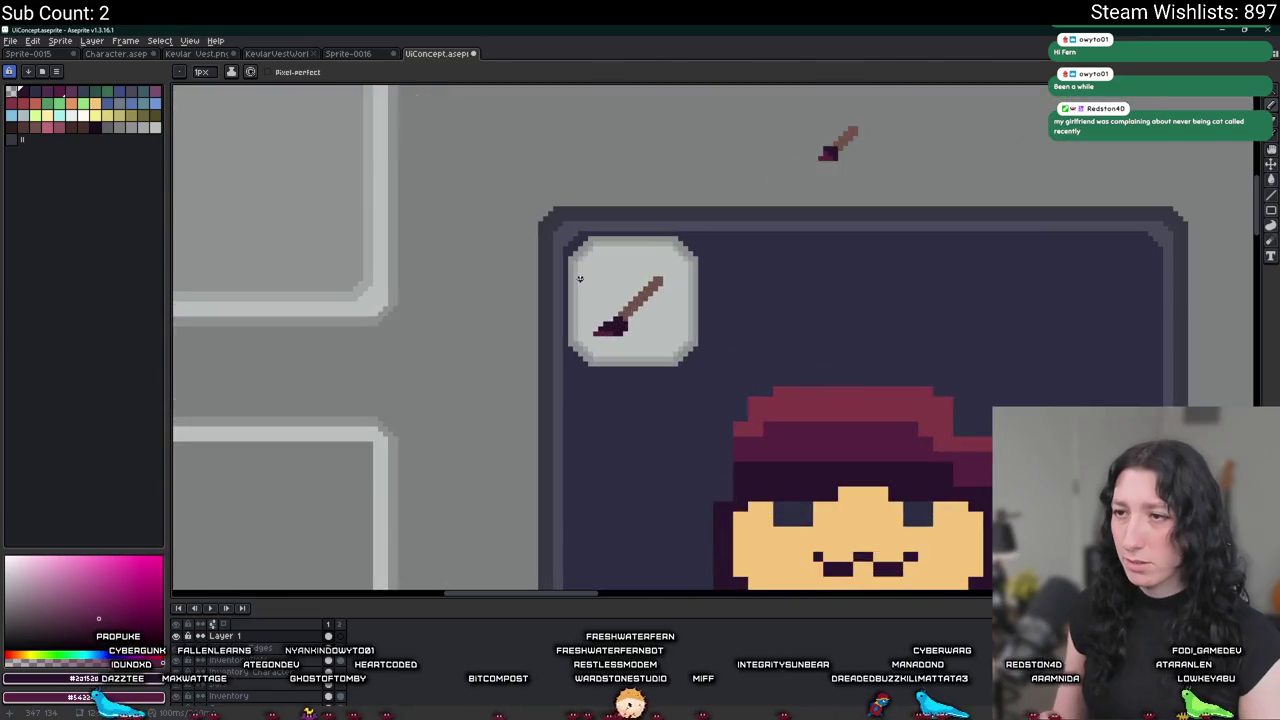
{"action": "scroll", "coordinate": [640, 480], "scroll_direction": "up", "scroll_amount": 1}
{"action": "scroll", "coordinate": [540, 370], "scroll_direction": "up", "scroll_amount": 2}
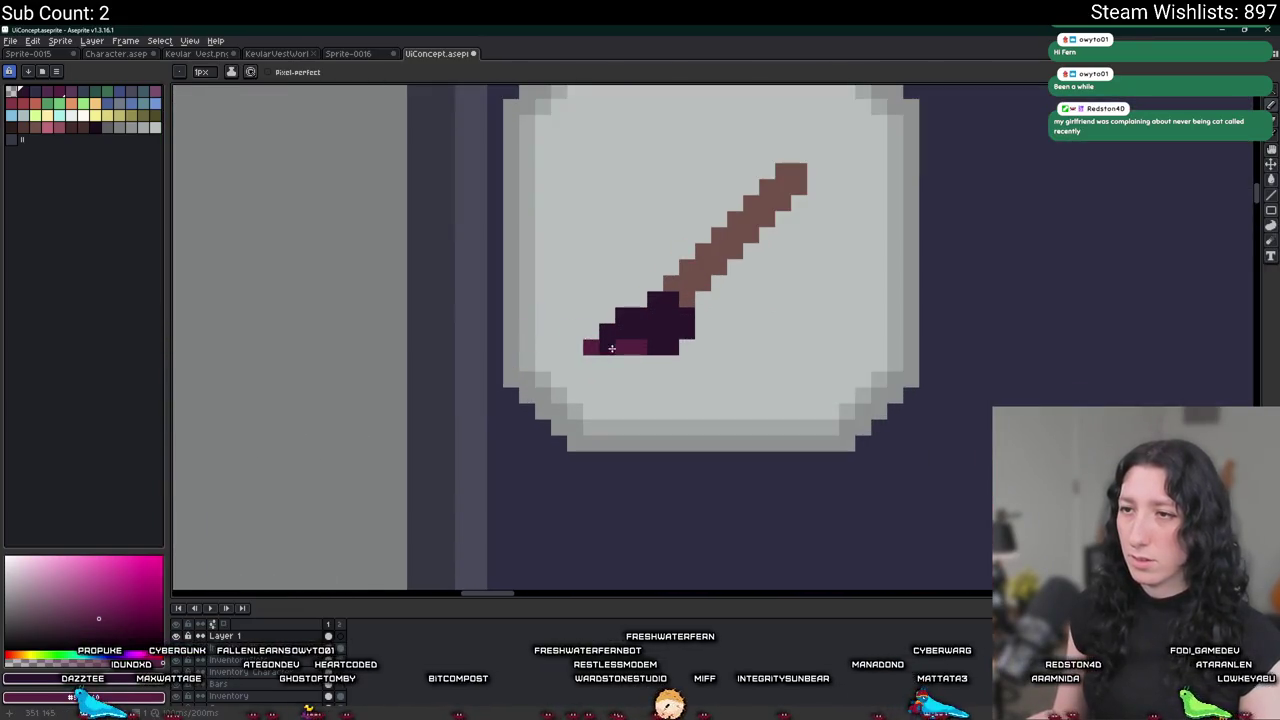
{"action": "scroll", "coordinate": [580, 355], "scroll_direction": "up", "scroll_amount": 1}
{"action": "scroll", "coordinate": [600, 345], "scroll_direction": "up", "scroll_amount": 2}
{"action": "scroll", "coordinate": [605, 344], "scroll_direction": "down", "scroll_amount": 2}
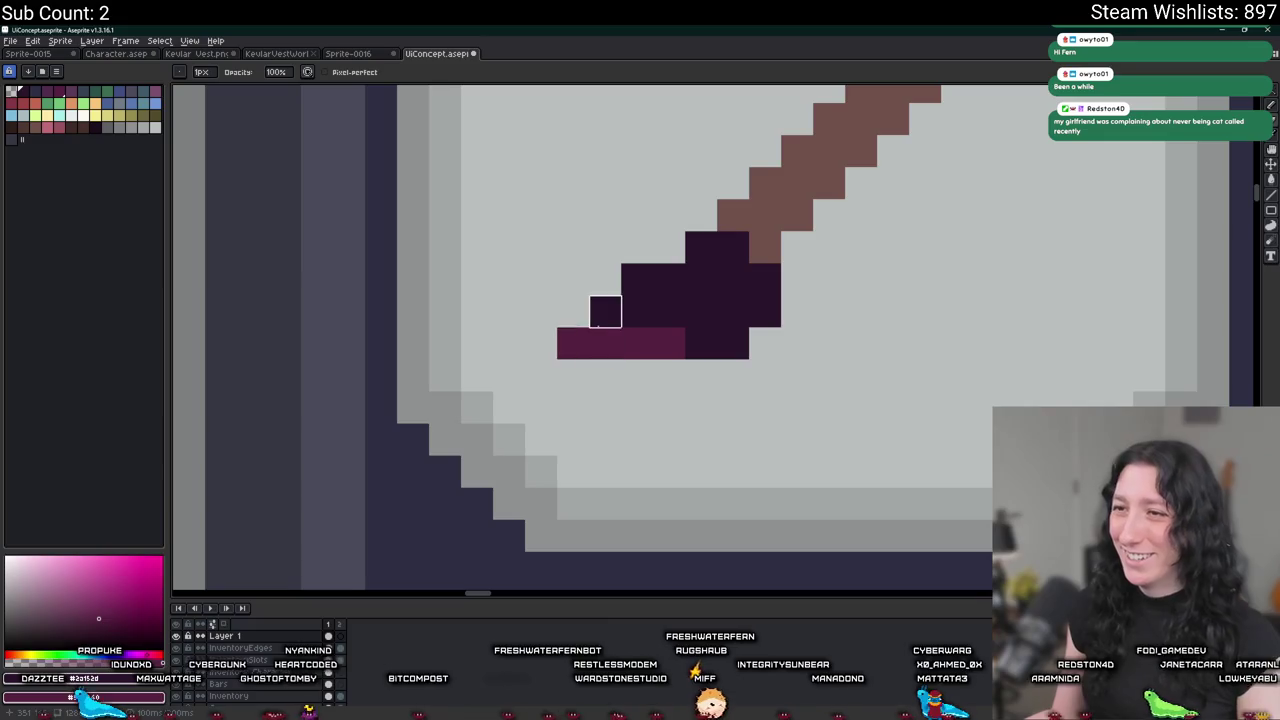
{"action": "left_click", "coordinate": [600, 290], "text": "alt"}
{"action": "left_click", "coordinate": [572, 344]}
Re-pick the brush's dark purple and marquee-select the brush icon inside the badge.
{"action": "scroll", "coordinate": [570, 355], "scroll_direction": "down", "scroll_amount": 3}
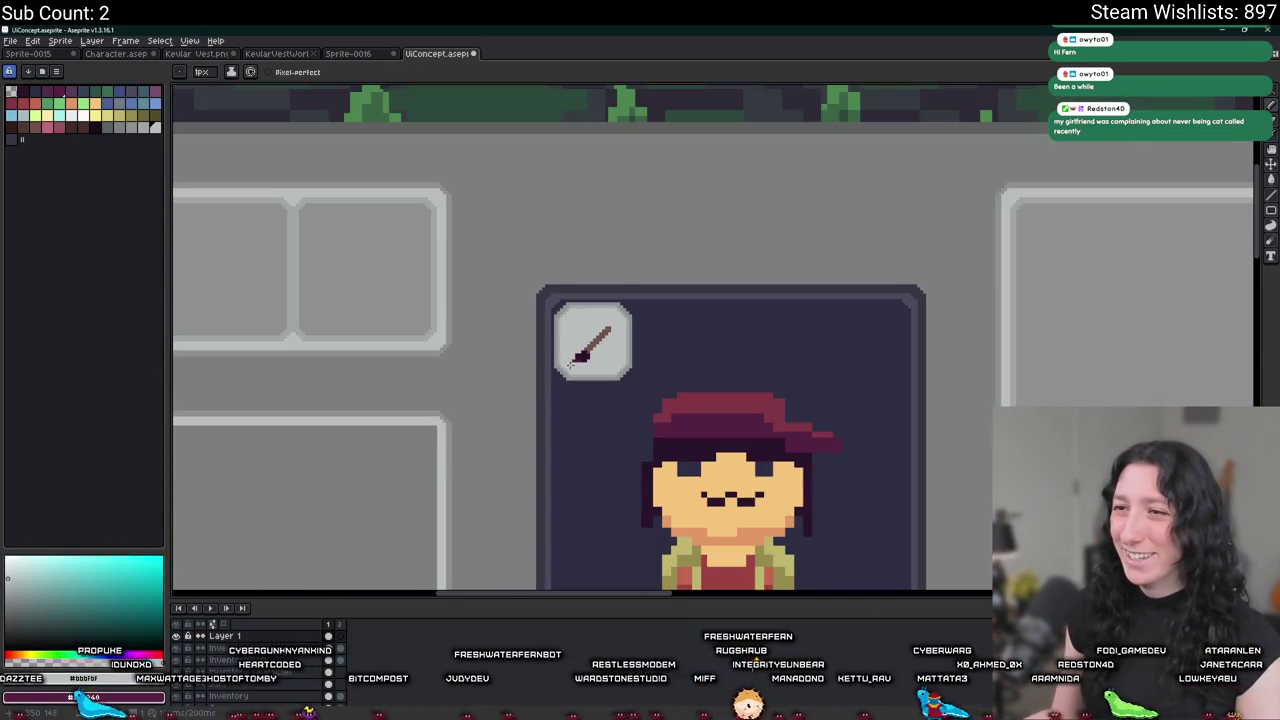
{"action": "scroll", "coordinate": [572, 344], "scroll_direction": "up", "scroll_amount": 2}
{"action": "scroll", "coordinate": [591, 381], "scroll_direction": "down", "scroll_amount": 2}
{"action": "scroll", "coordinate": [595, 390], "scroll_direction": "down", "scroll_amount": 1}
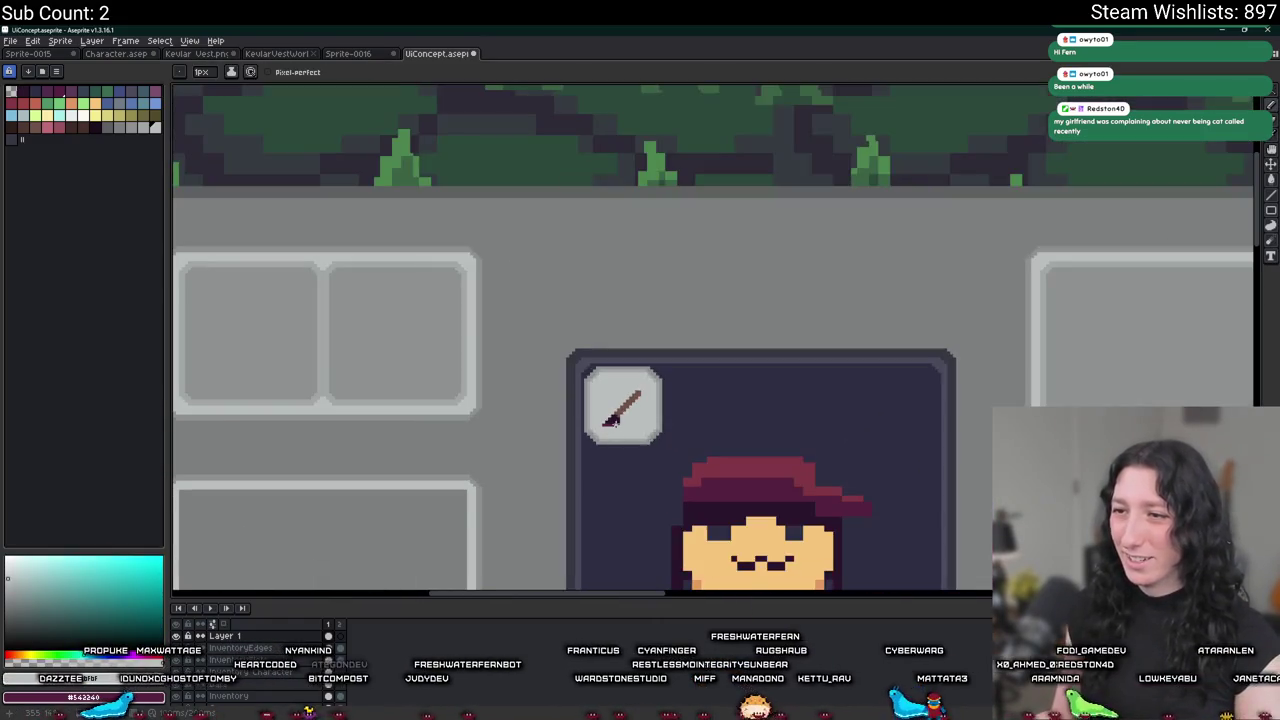
{"action": "scroll", "coordinate": [600, 398], "scroll_direction": "up", "scroll_amount": 1}
{"action": "scroll", "coordinate": [604, 404], "scroll_direction": "up", "scroll_amount": 2}
{"action": "left_click", "coordinate": [606, 407], "text": "alt"}
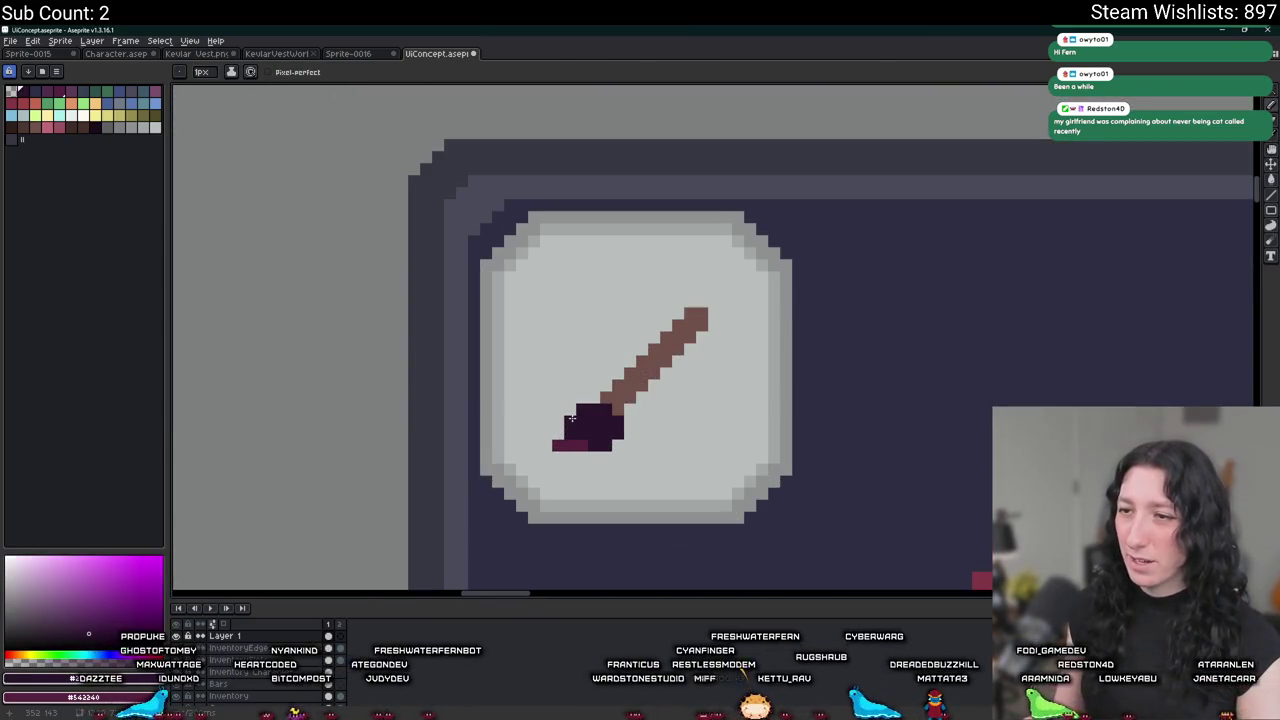
{"action": "scroll", "coordinate": [571, 418], "scroll_direction": "down", "scroll_amount": 2}
{"action": "scroll", "coordinate": [573, 430], "scroll_direction": "down", "scroll_amount": 1}
{"action": "scroll", "coordinate": [575, 445], "scroll_direction": "down", "scroll_amount": 2}
{"action": "scroll", "coordinate": [577, 467], "scroll_direction": "up", "scroll_amount": 2}
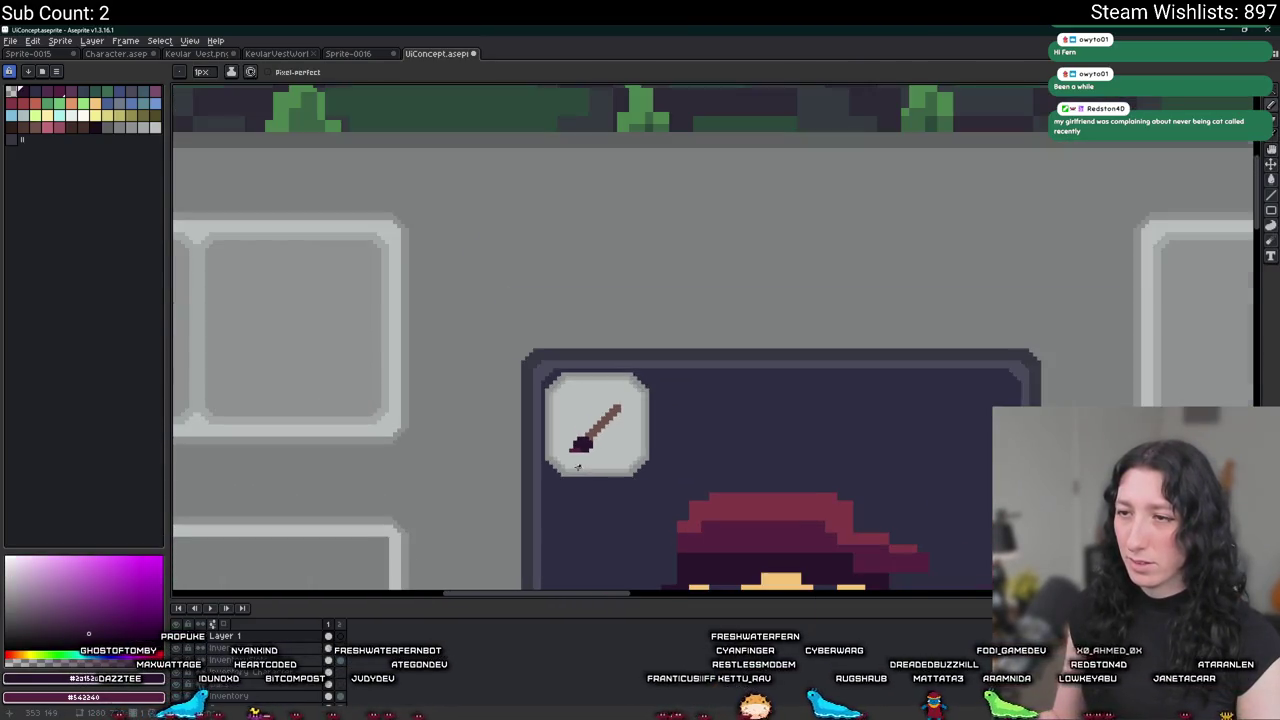
{"action": "scroll", "coordinate": [586, 500], "scroll_direction": "up", "scroll_amount": 1}
{"action": "scroll", "coordinate": [586, 500], "scroll_direction": "up", "scroll_amount": 1}
{"action": "key", "text": "m"}
{"action": "mouse_move", "coordinate": [551, 362]}
{"action": "left_mouse_down"}
{"action": "mouse_move", "coordinate": [652, 262]}
{"action": "mouse_move", "coordinate": [737, 286]}
{"action": "left_mouse_up"}
Tilt the selected brush slightly, dismiss Frame Properties, and switch to the paint bucket.
{"action": "key", "text": "p"}
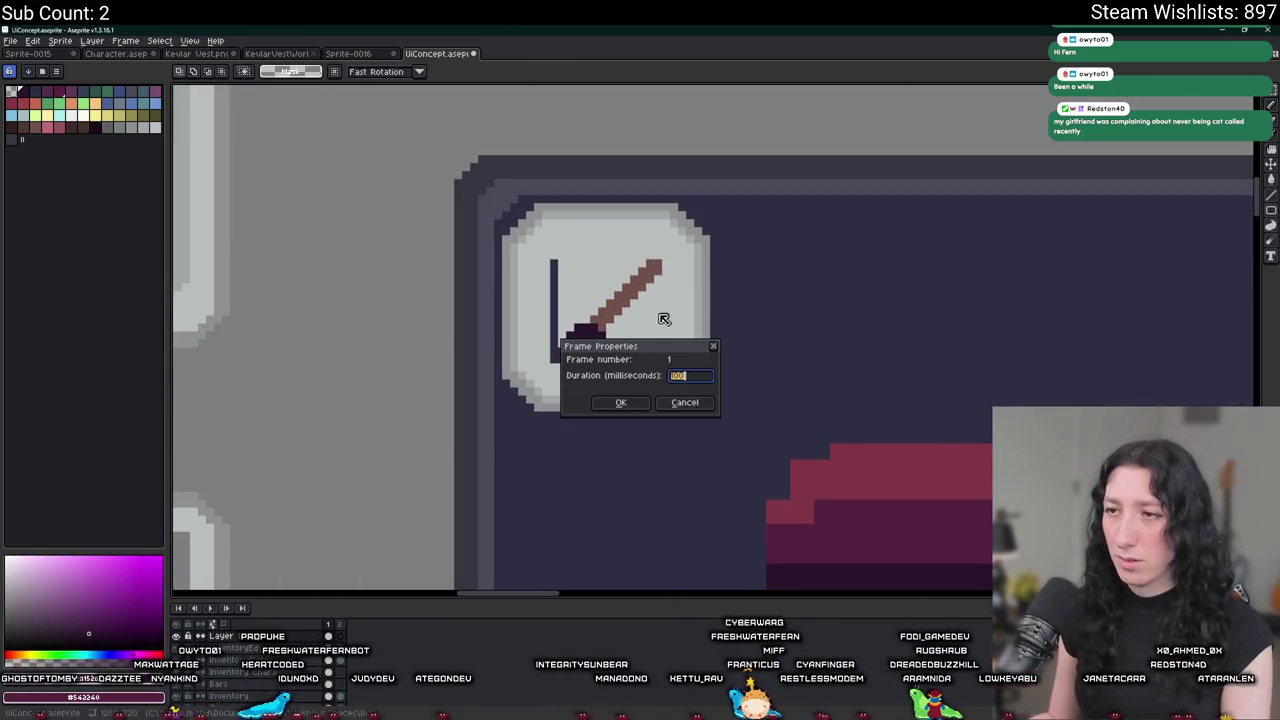
{"action": "key", "text": "Escape"}
{"action": "key", "text": "g"}
{"action": "scroll", "coordinate": [621, 338], "scroll_direction": "down", "scroll_amount": 2}
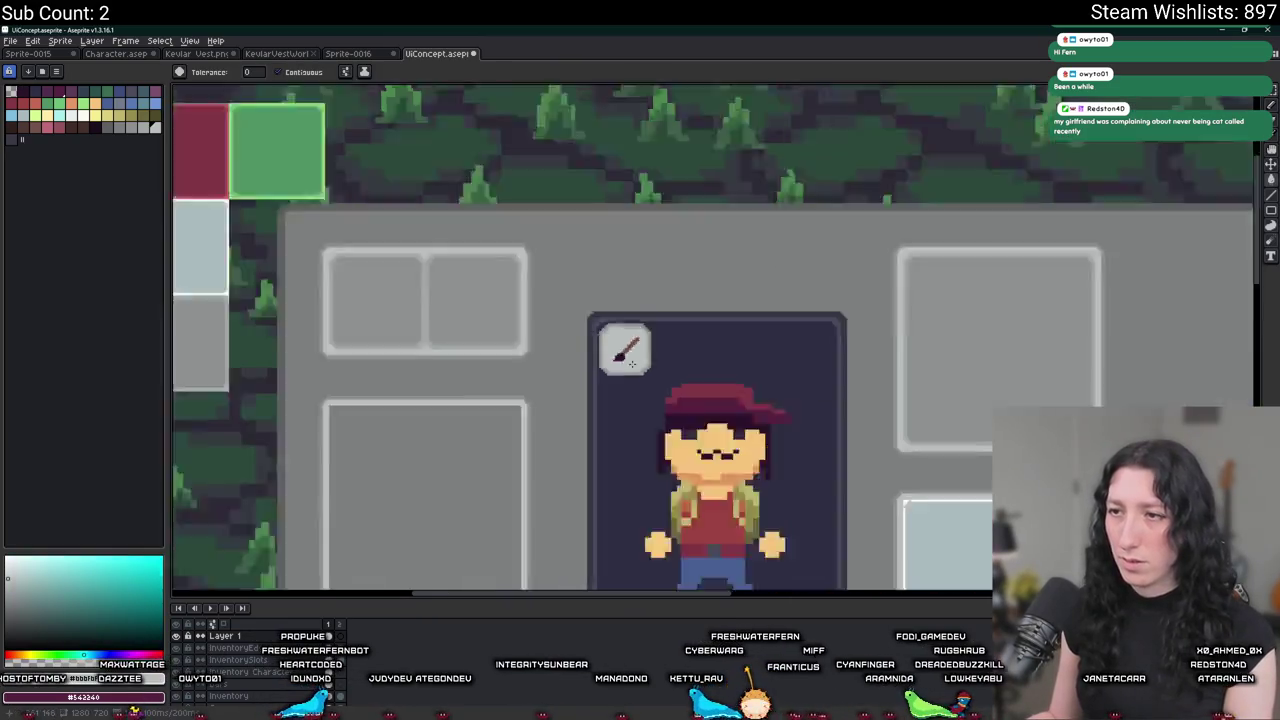
{"action": "scroll", "coordinate": [541, 287], "scroll_direction": "up", "scroll_amount": 1}
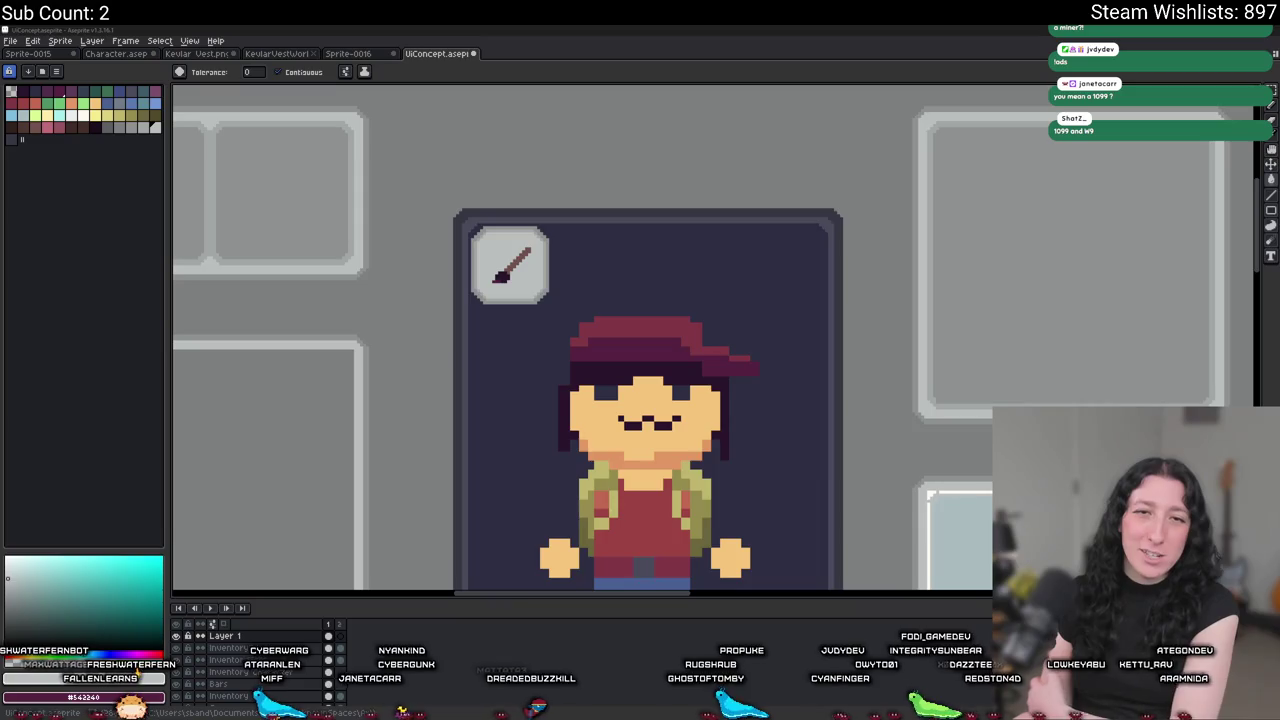
Read the chatter's channel About page in a new Twitch tab, then close it.
{"action": "key", "text": "alt+Tab"}
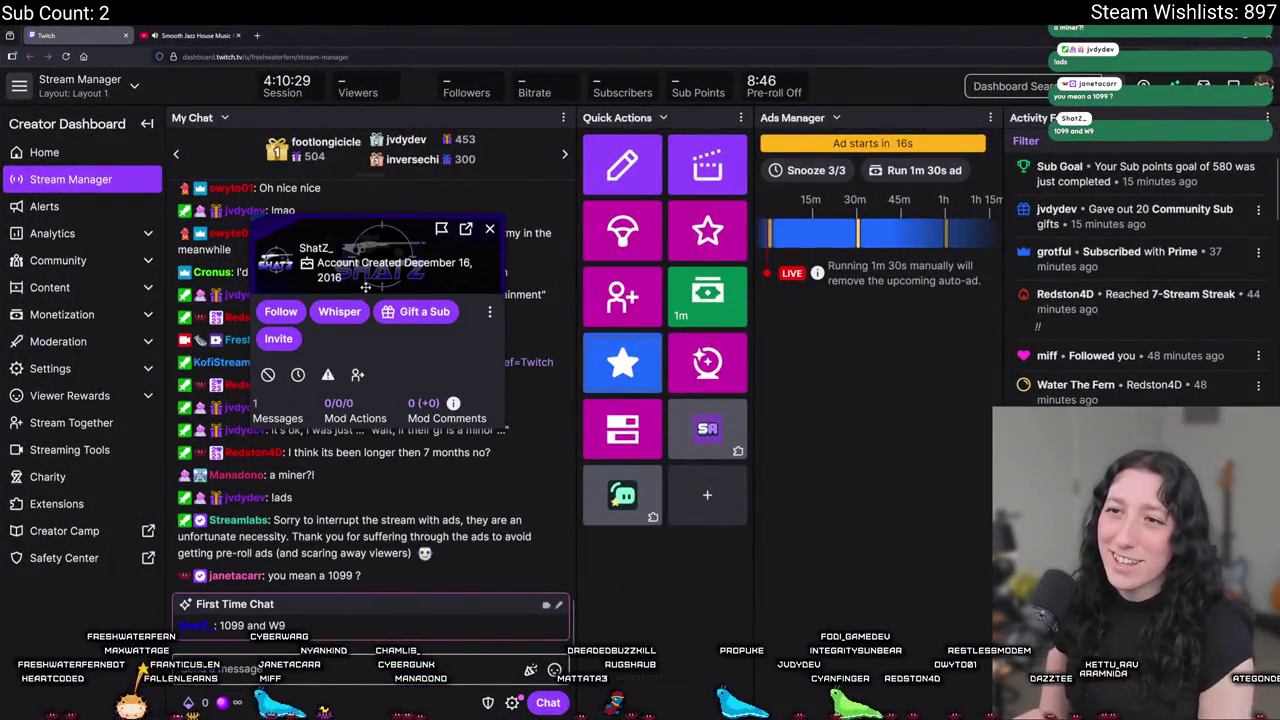
{"action": "left_click", "coordinate": [465, 229]}
{"action": "left_click", "coordinate": [490, 229]}
{"action": "left_click", "coordinate": [185, 35]}
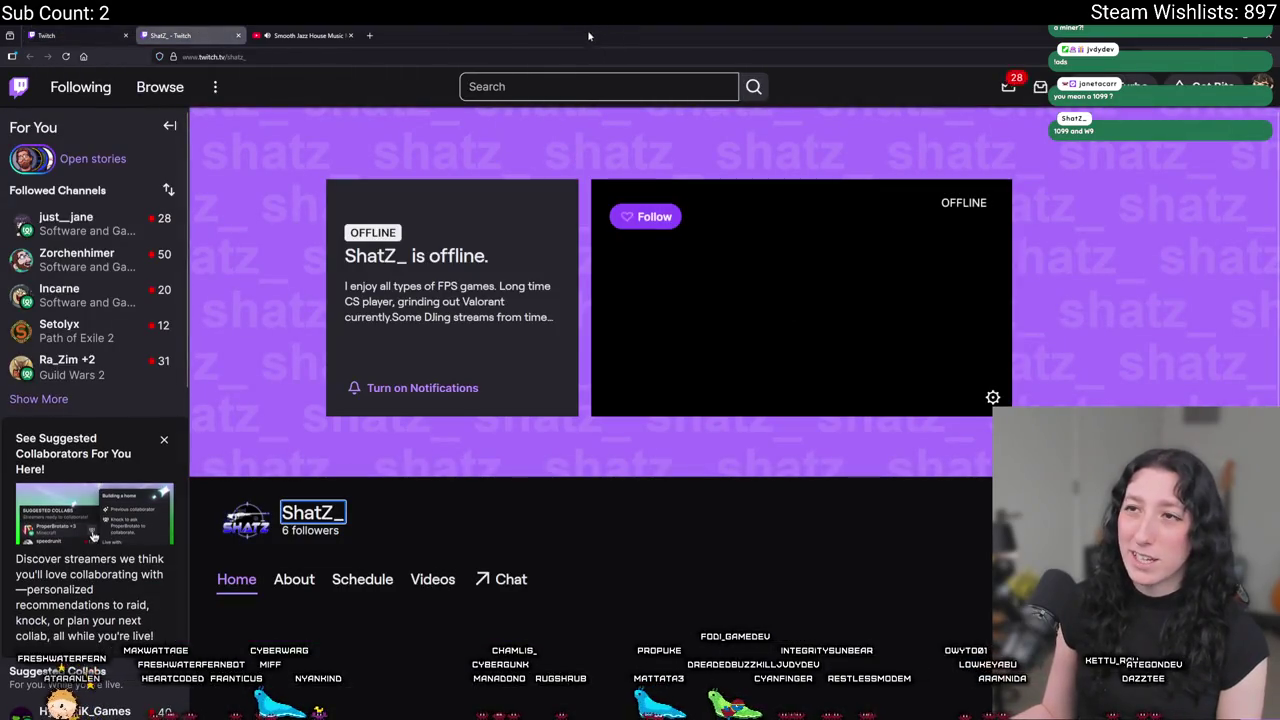
{"action": "scroll", "coordinate": [478, 484], "scroll_direction": "down", "scroll_amount": 3}
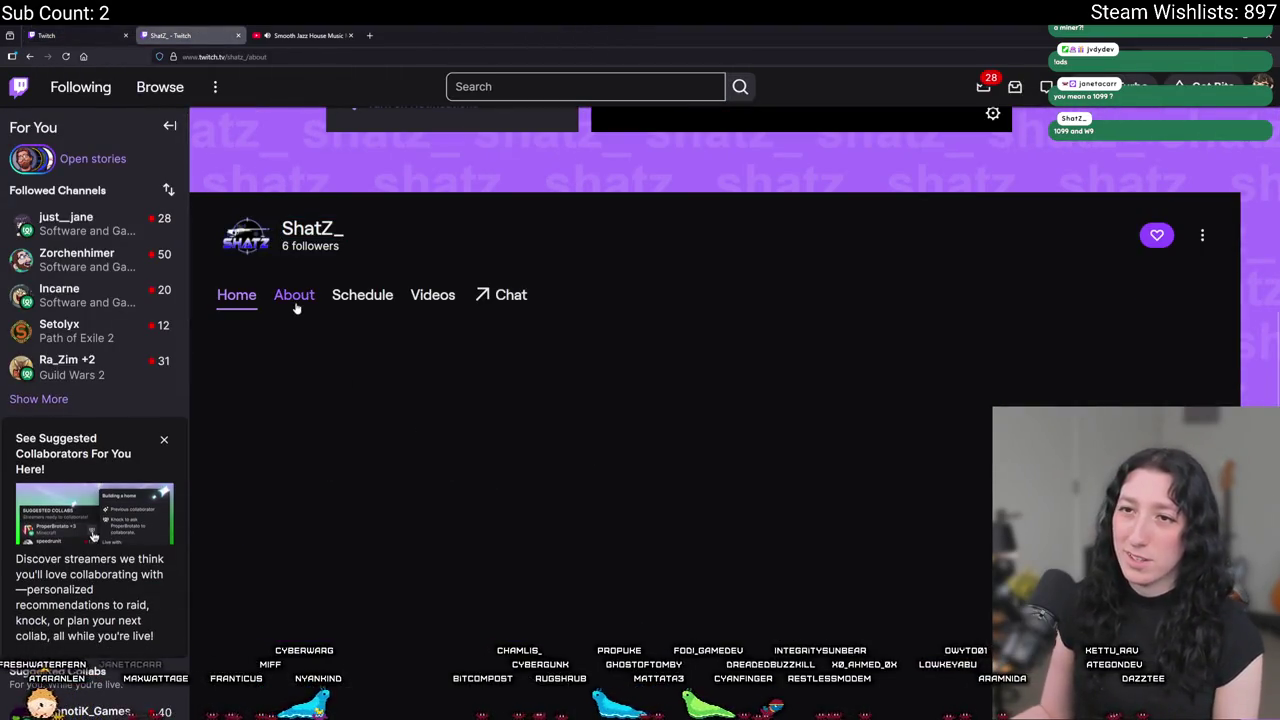
{"action": "scroll", "coordinate": [583, 452], "scroll_direction": "down", "scroll_amount": 1}
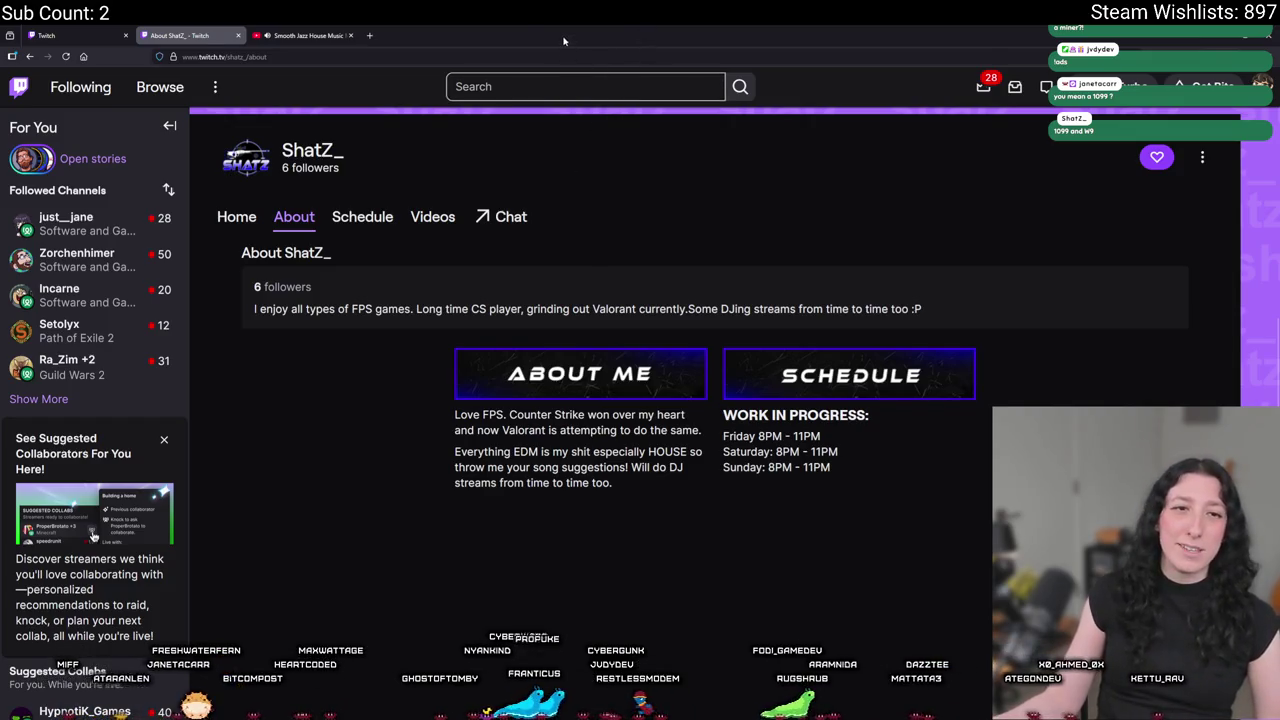
{"action": "left_click", "coordinate": [238, 35]}
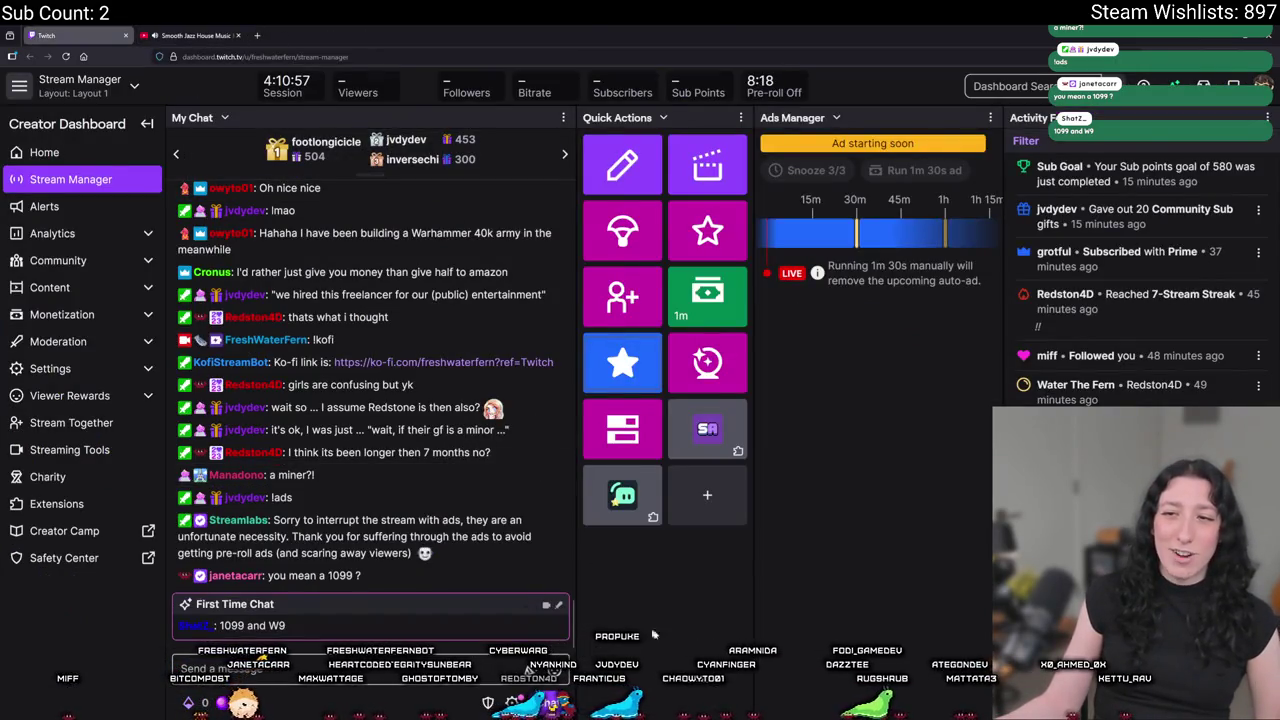
{"action": "left_click_drag", "start_coordinate": [600, 35], "coordinate": [110, 255]}
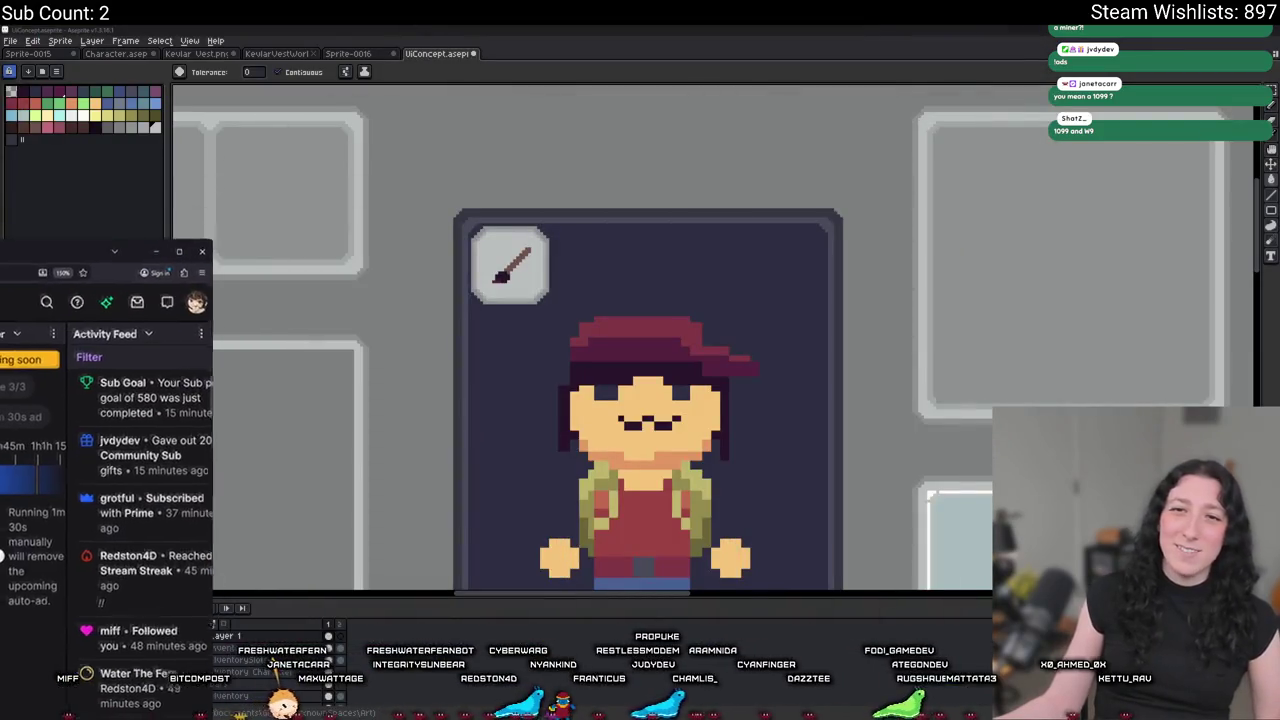
Bring Aseprite forward and zoom in on the brush badge.
{"action": "left_click", "coordinate": [155, 251]}
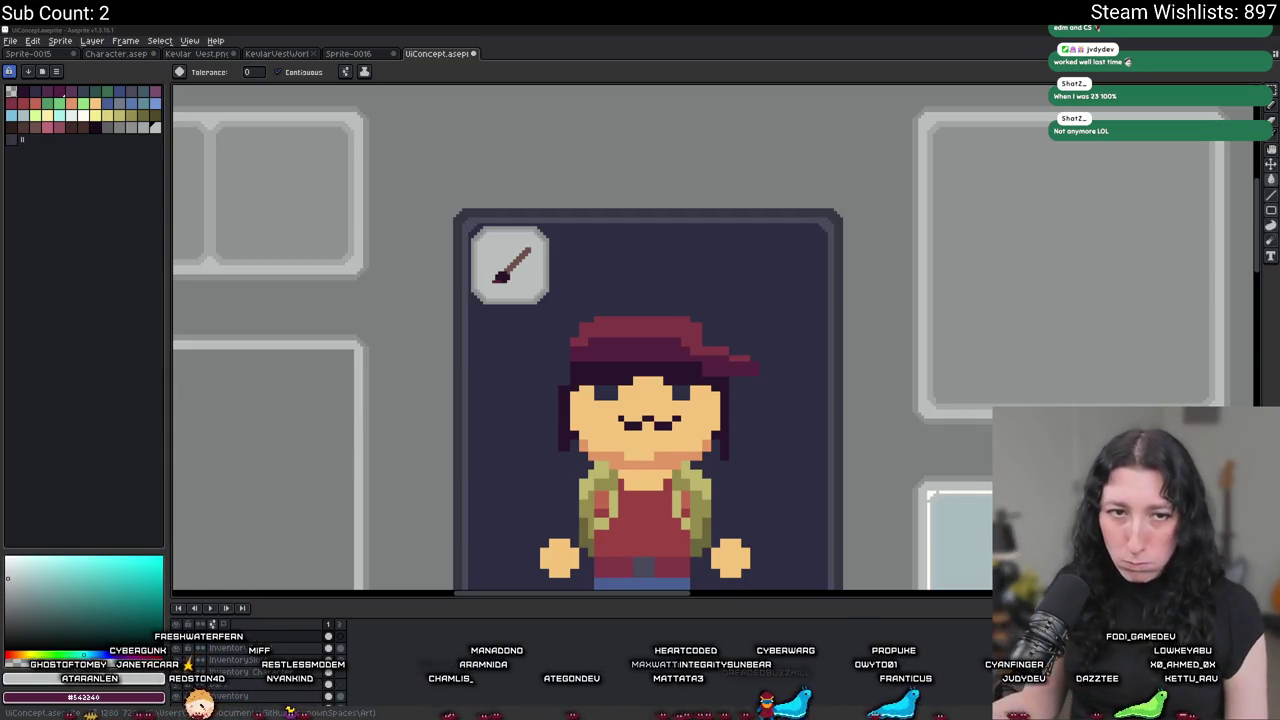
{"action": "scroll", "coordinate": [520, 262], "scroll_direction": "up", "scroll_amount": 2}
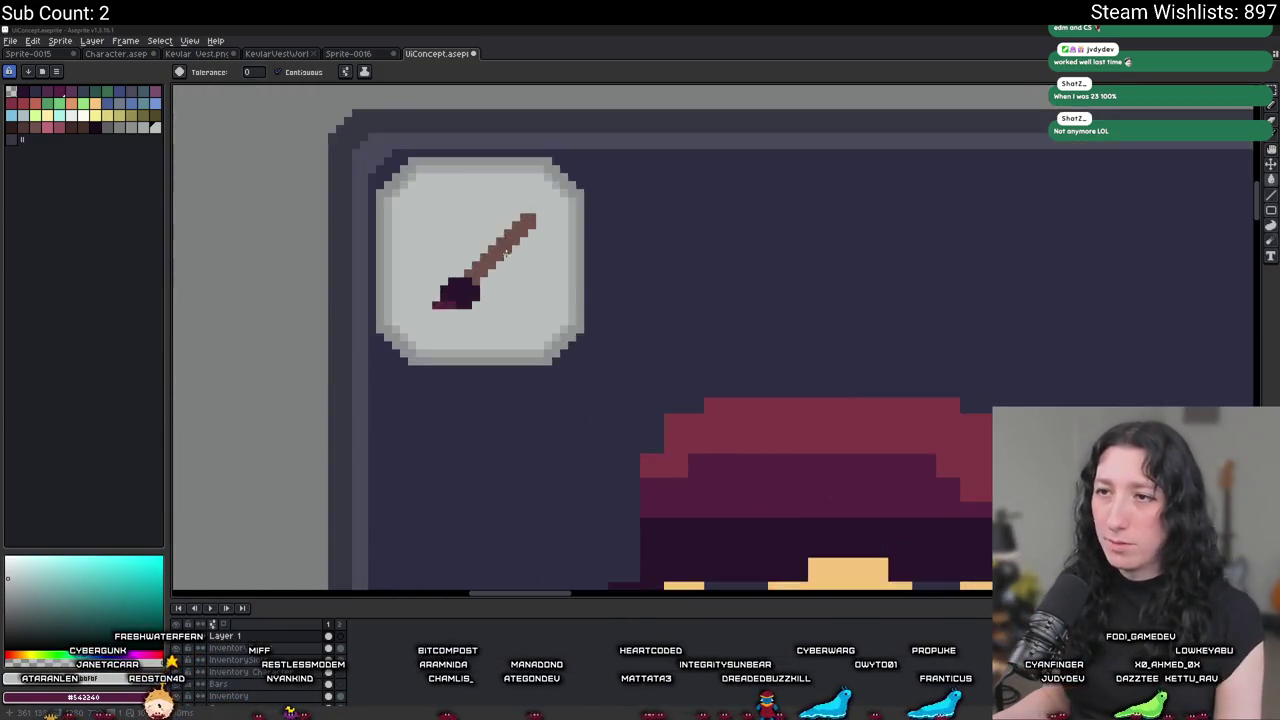